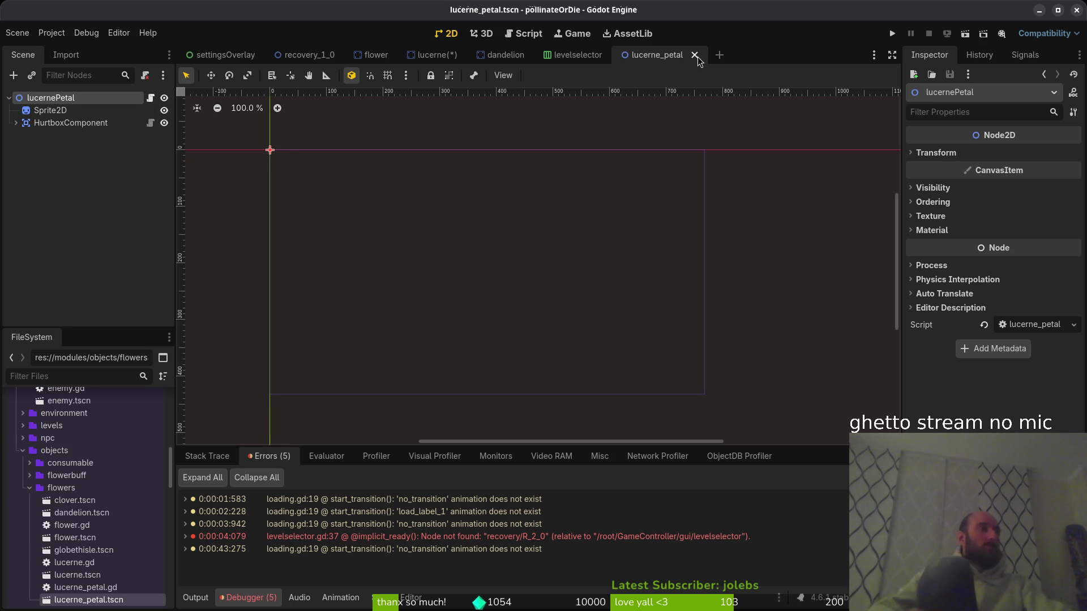
# - Leave the Godot editor for the Neovim terminal showing levelselector.gd
pyautogui.hotkey('alt', 'Tab')
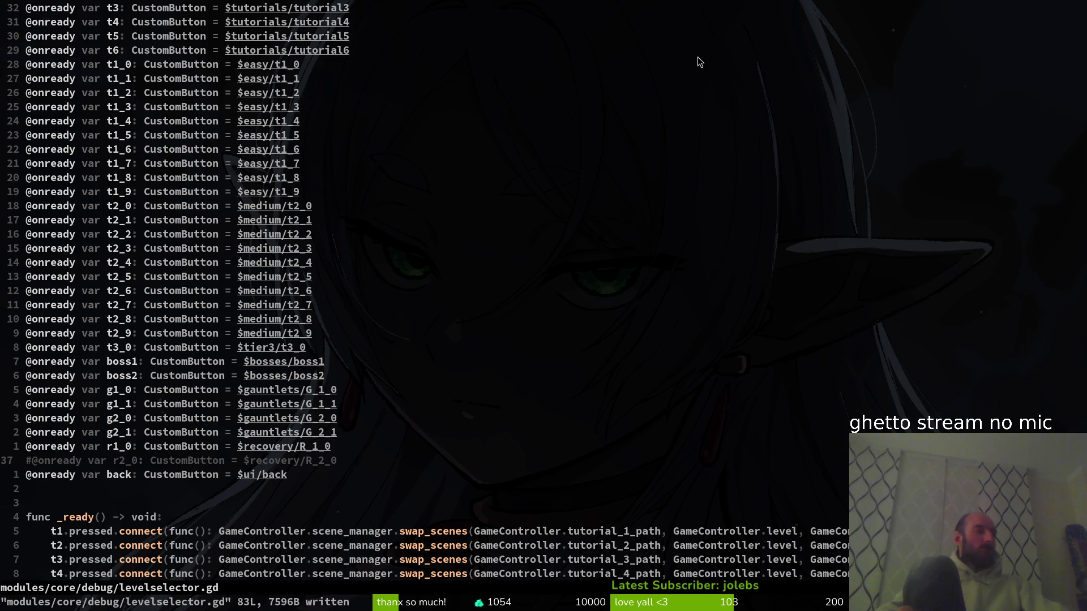
# - Open lucerne_petal.gd and then lucerne.gd with the Neovim file finder
pyautogui.press('space')
pyautogui.press('f')
pyautogui.press('f')
pyautogui.write('luc')
pyautogui.press('Return')
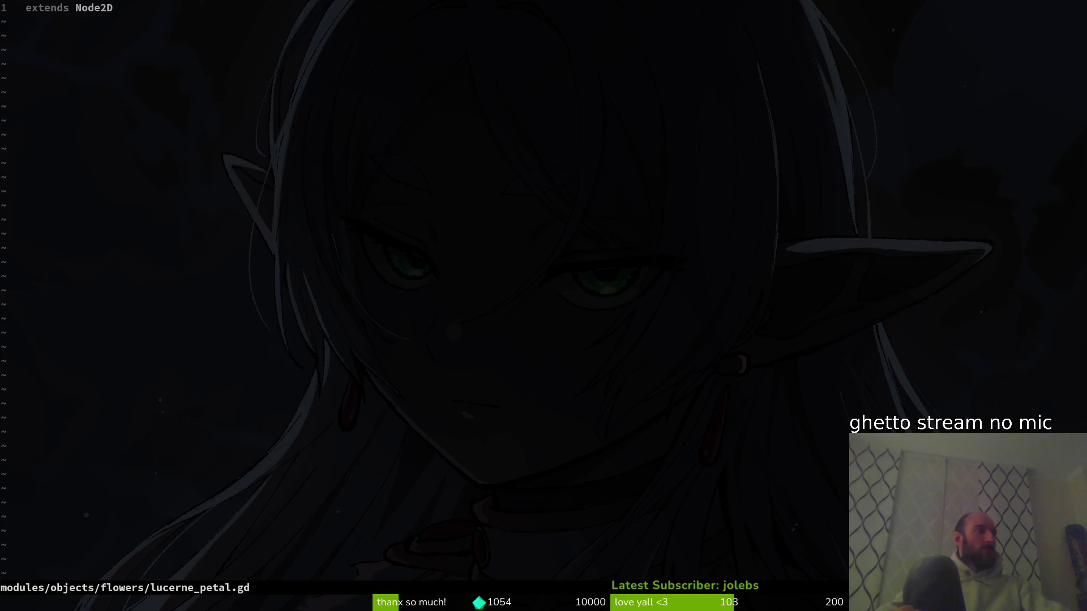
pyautogui.hotkey('ctrl', 'o')
pyautogui.hotkey('ctrl', 'i')
pyautogui.press('space')
pyautogui.press('f')
pyautogui.press('f')
pyautogui.write('luce')
pyautogui.press('Return')
# - Copy the ten variable declarations from lucerne.gd into lucerne_petal.gd
pyautogui.press('j')
pyautogui.press('j')
pyautogui.press('j')
pyautogui.hotkey('shift', 'v')
pyautogui.press('j')
pyautogui.press('j')
pyautogui.press('j')
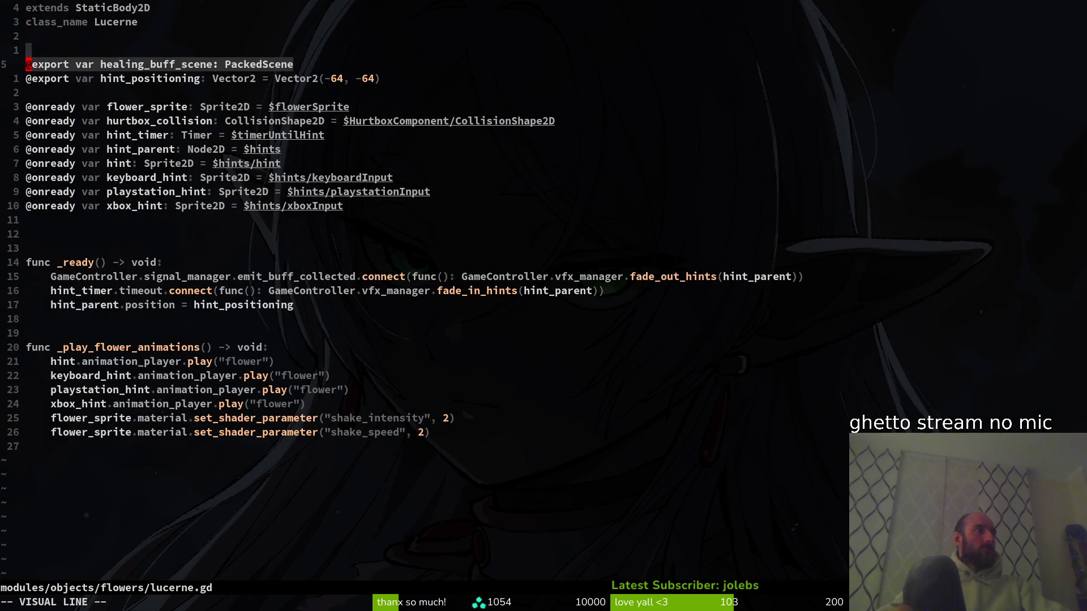
pyautogui.press('y')
pyautogui.hotkey('ctrl', 'o')
pyautogui.press('p')
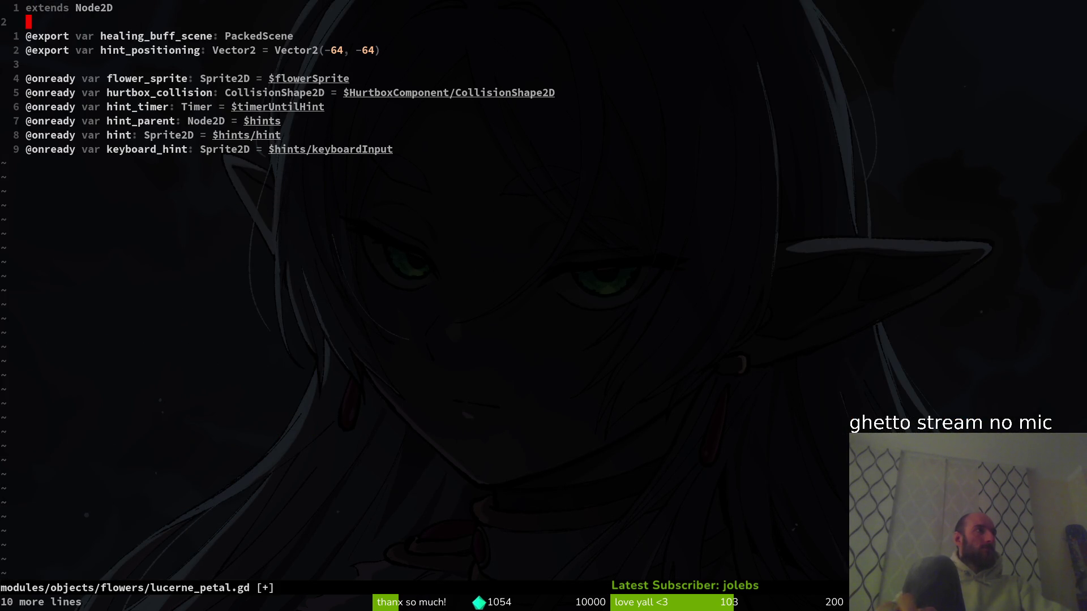
# - Add class_name LucernePetal under extends Node2D, delete the hint_positioning line, and save
pyautogui.press('O')
pyautogui.press('Escape')
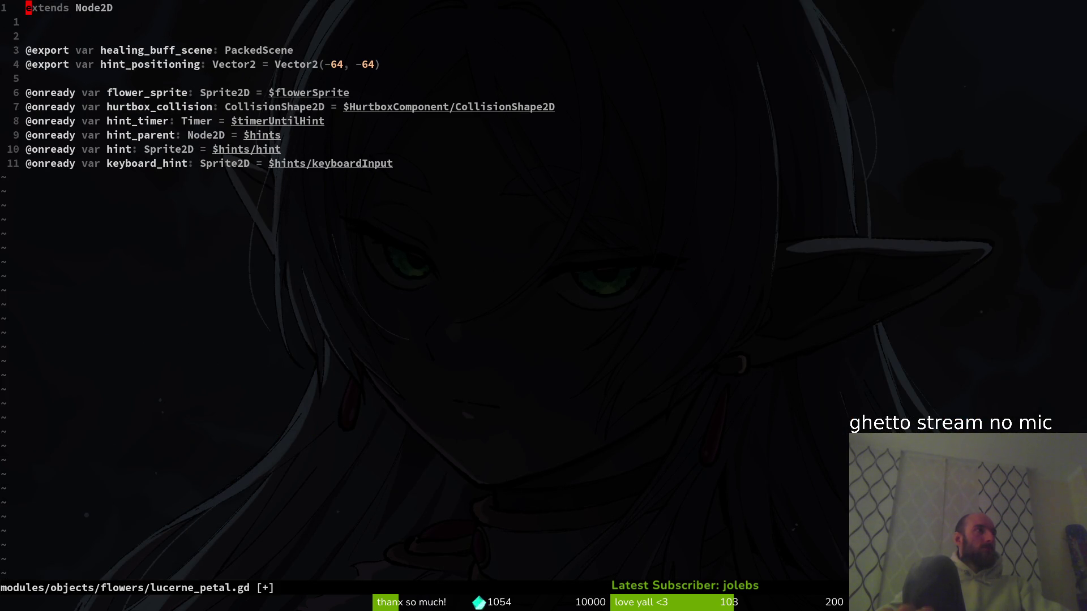
pyautogui.write('Oclass_name ')
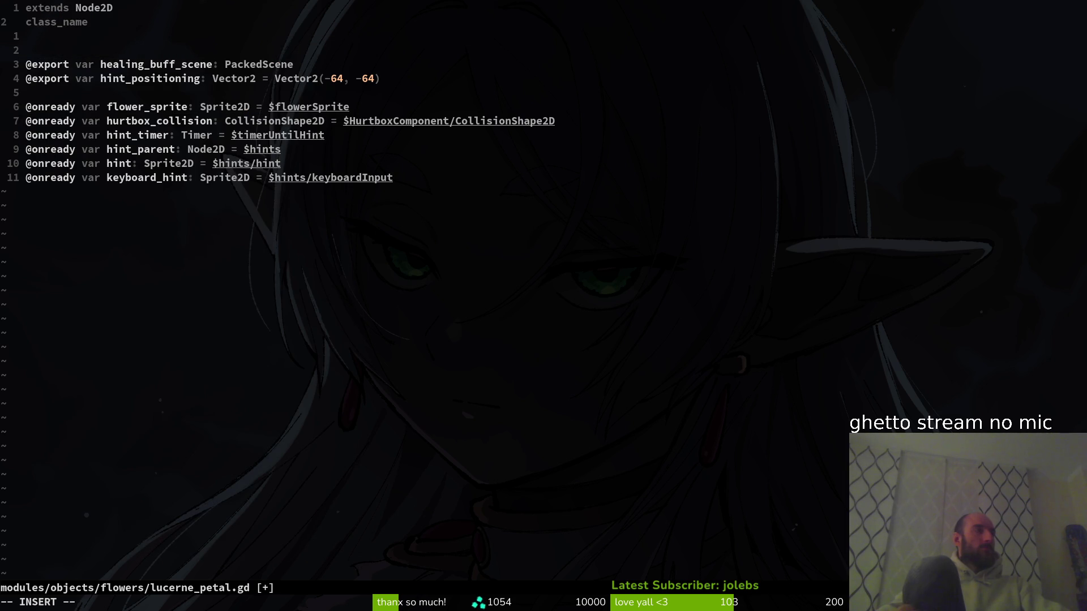
pyautogui.write('Petal')
pyautogui.press('Escape')
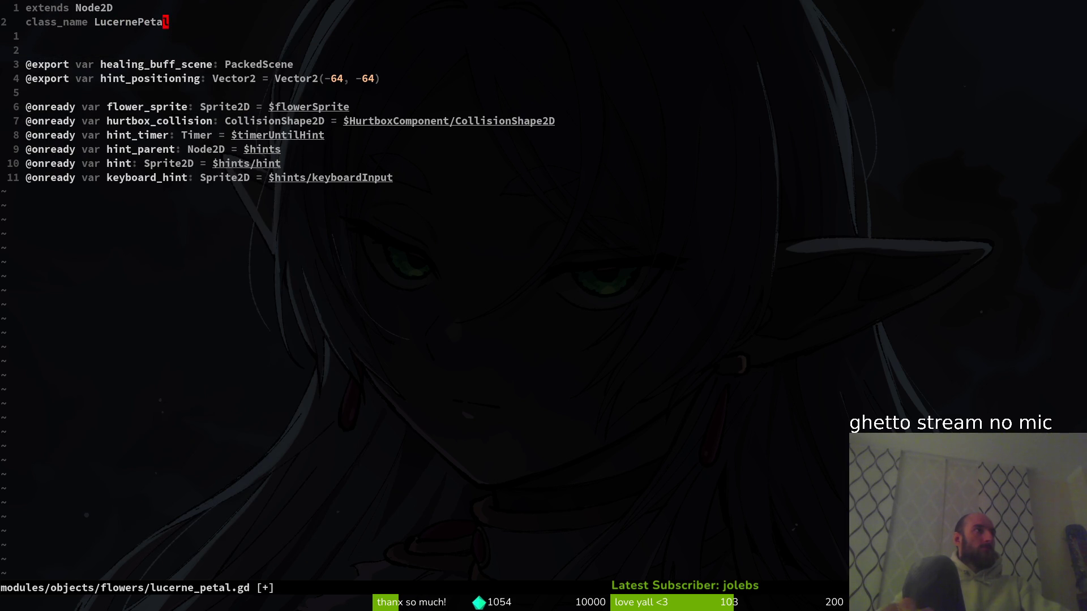
pyautogui.write(':w')
pyautogui.press('Return')
pyautogui.press('j')
pyautogui.press('j')
pyautogui.press('j')
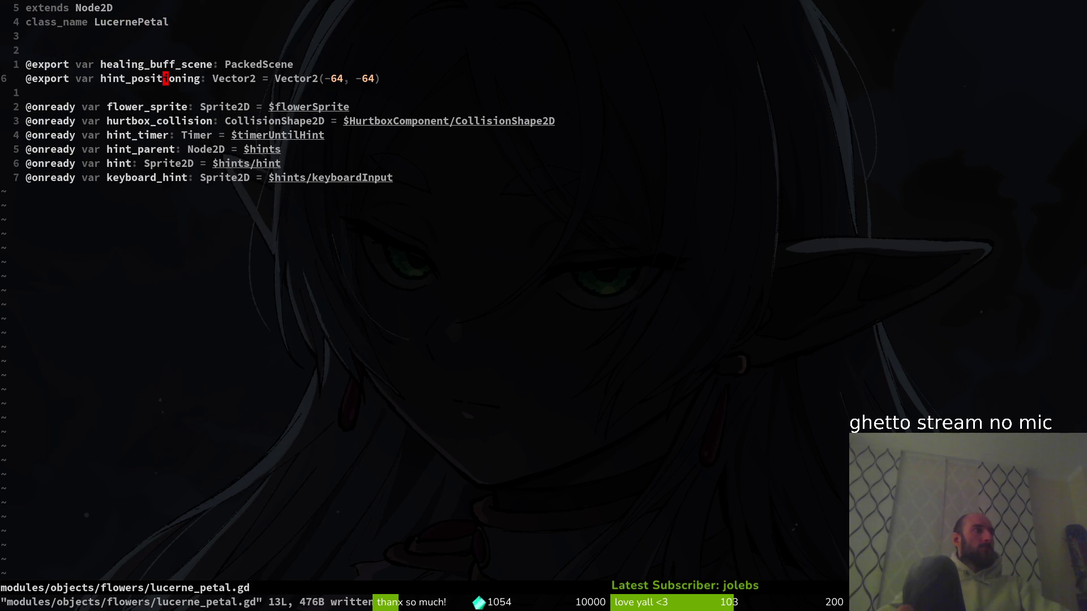
pyautogui.press('d')
pyautogui.press('d')
pyautogui.write('k:w')
pyautogui.press('Return')
# - Rename flower_sprite to petal_sprite and remove its flowerSprite node path assignment
pyautogui.press('j')
pyautogui.press('j')
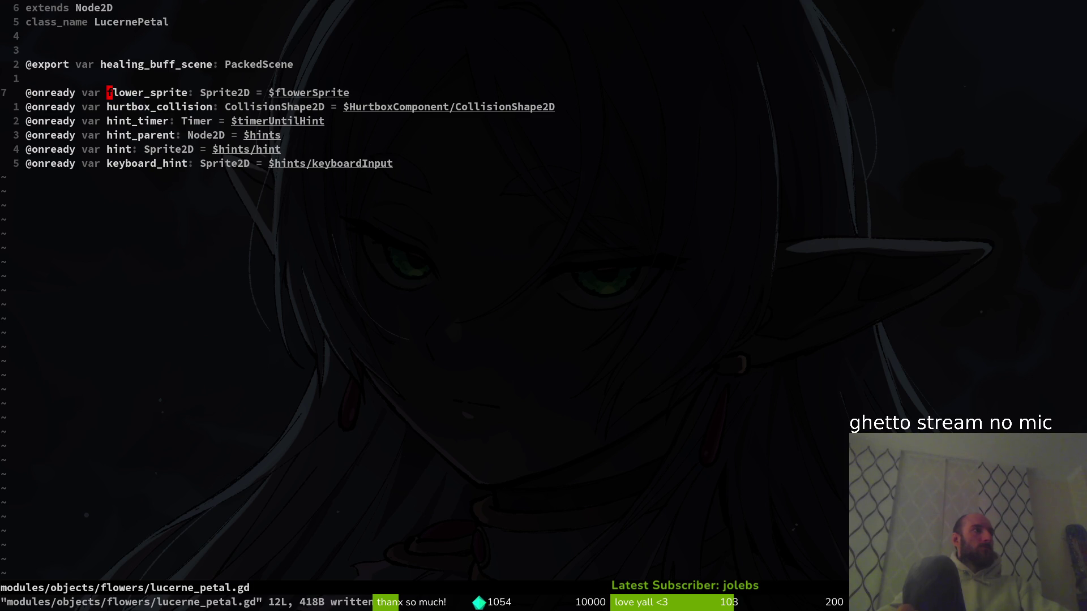
pyautogui.write('cwpetal')
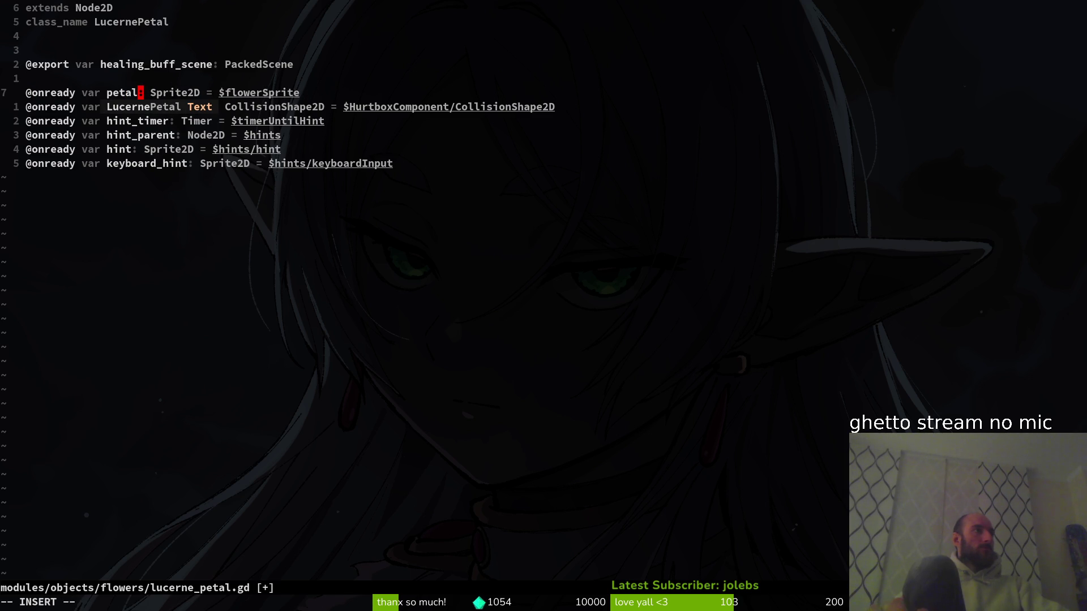
pyautogui.write('_sprite')
pyautogui.press('Escape')
pyautogui.write(':w')
pyautogui.press('Return')
pyautogui.press('w')
pyautogui.press('w')
pyautogui.press('c')
pyautogui.press('w')
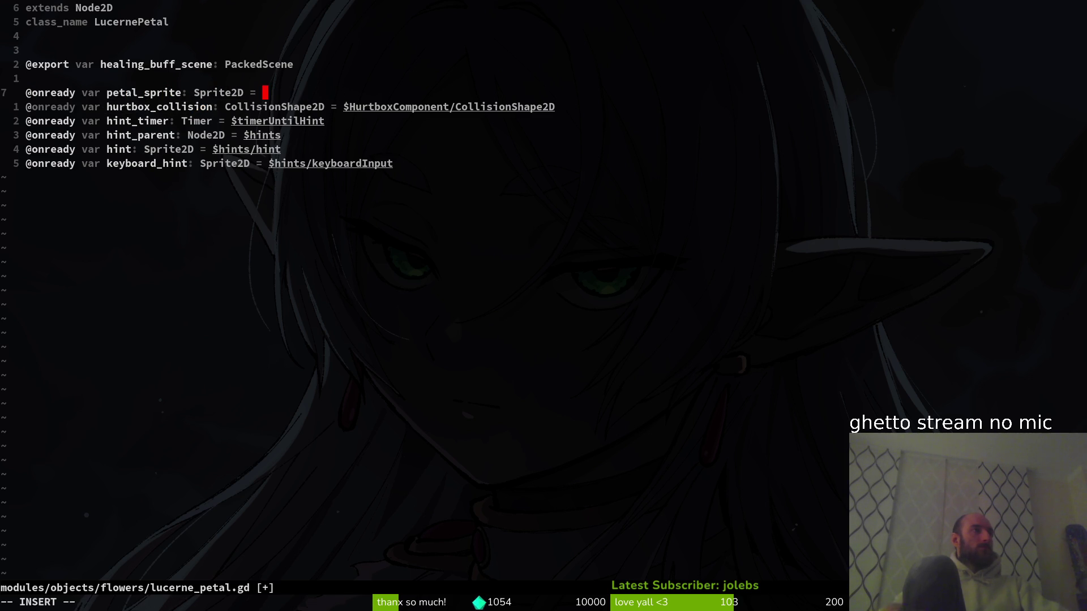
pyautogui.press('BackSpace')
pyautogui.press('BackSpace')
pyautogui.press('BackSpace')
pyautogui.press('Escape')
pyautogui.write('cwexs')
pyautogui.press('BackSpace')
pyautogui.write('port')
pyautogui.press('Escape')
pyautogui.hotkey('shift', 'v')
pyautogui.hotkey('shift', 'k')
pyautogui.hotkey('ctrl', 's')
# - Try removing onready from the hurtbox_collision line, undo it, save, and return to Godot
pyautogui.press('j')
pyautogui.press('j')
pyautogui.press('j')
pyautogui.press('j')
pyautogui.press('j')
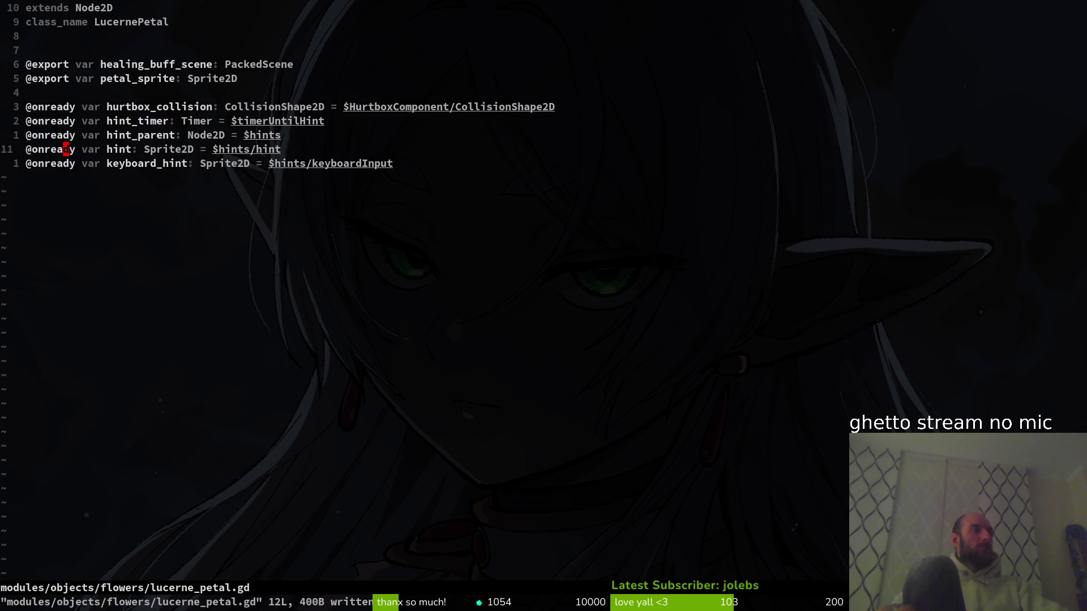
pyautogui.press('k')
pyautogui.press('j')
pyautogui.press('k')
pyautogui.press('k')
pyautogui.press('k')
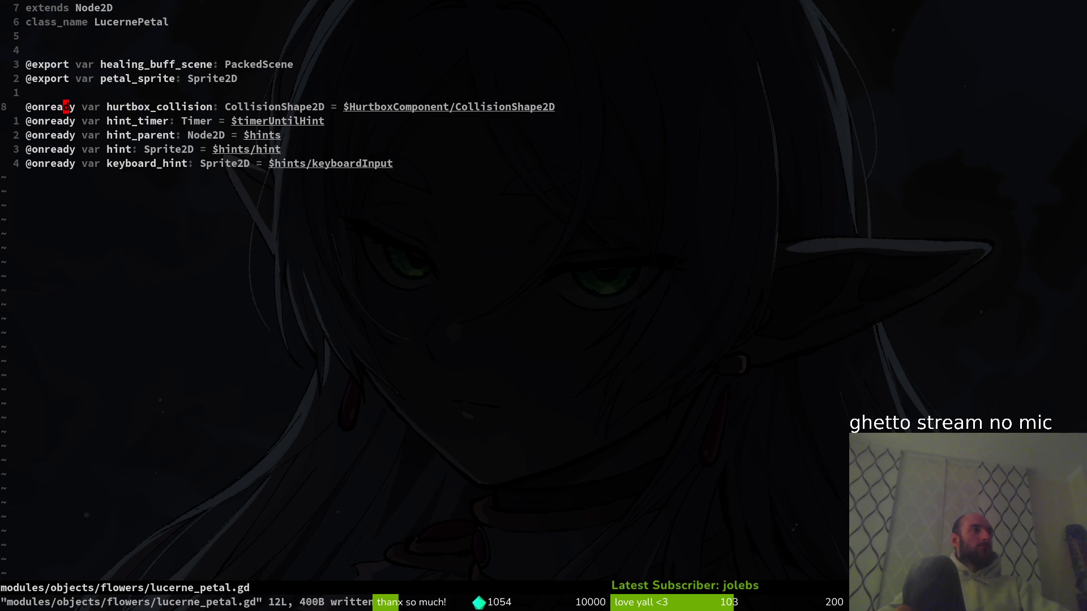
pyautogui.press('c')
pyautogui.press('i')
pyautogui.press('w')
pyautogui.press('Escape')
pyautogui.write('u')
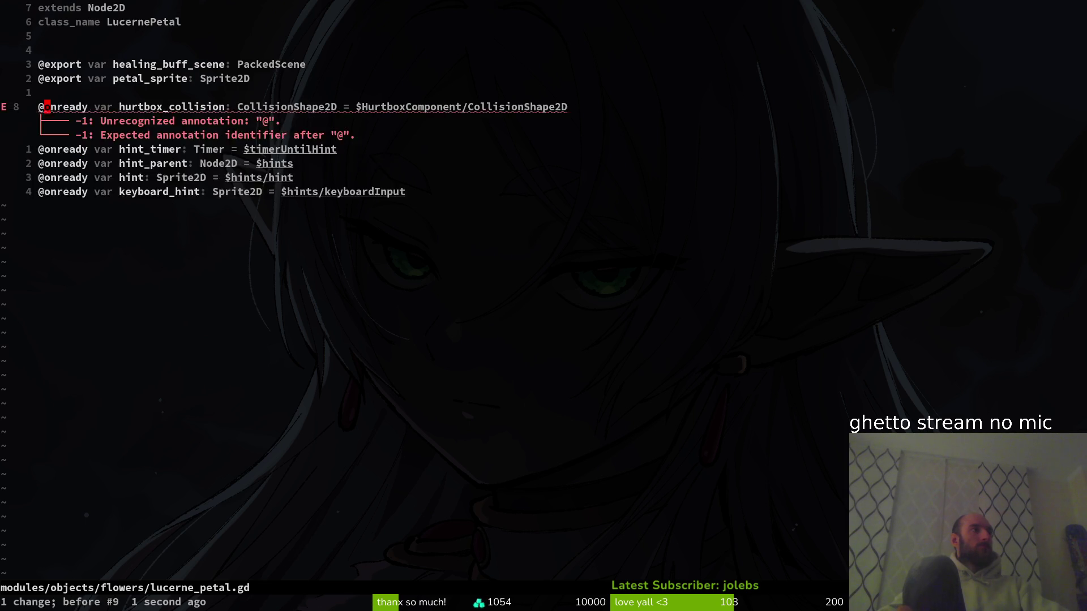
pyautogui.write(':w')
pyautogui.press('Return')
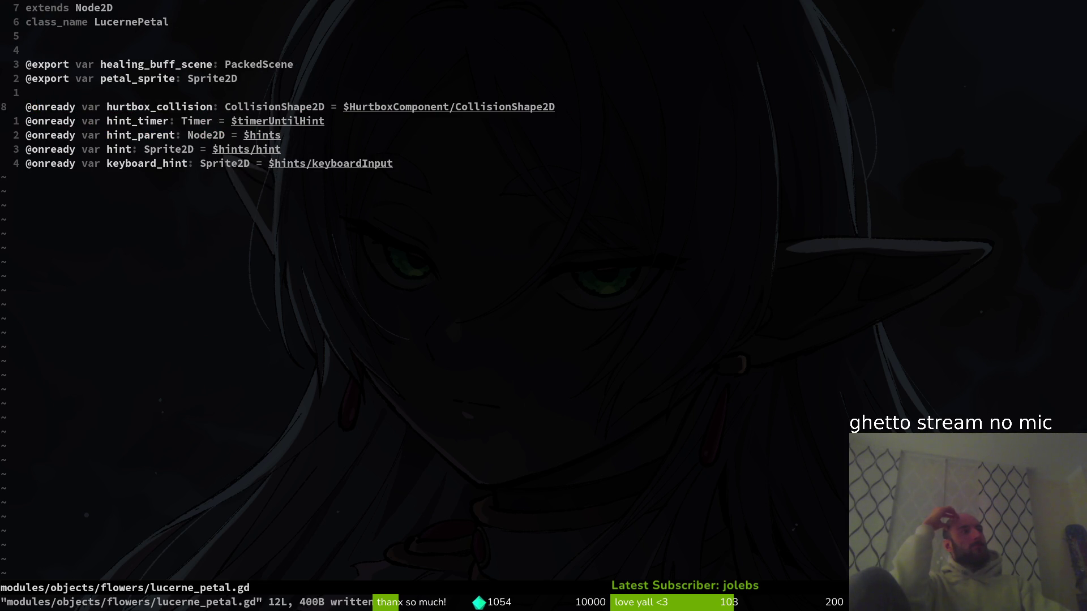
pyautogui.hotkey('alt', 'Tab')
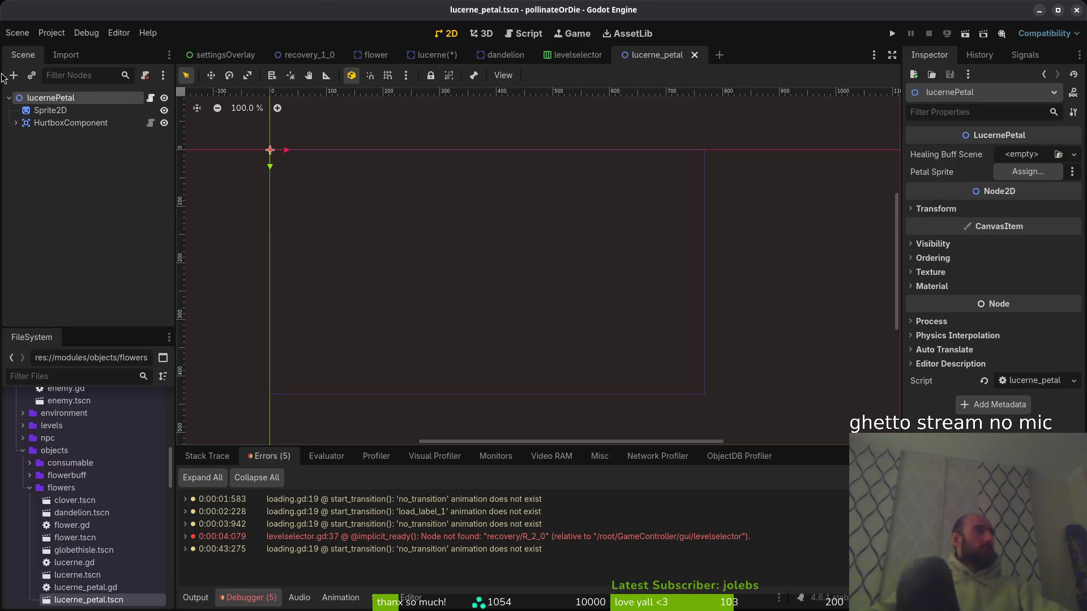
# - Assign petal1.png as the petal Sprite2D's texture
pyautogui.click(16, 123)
pyautogui.scroll(6, 633, 303)
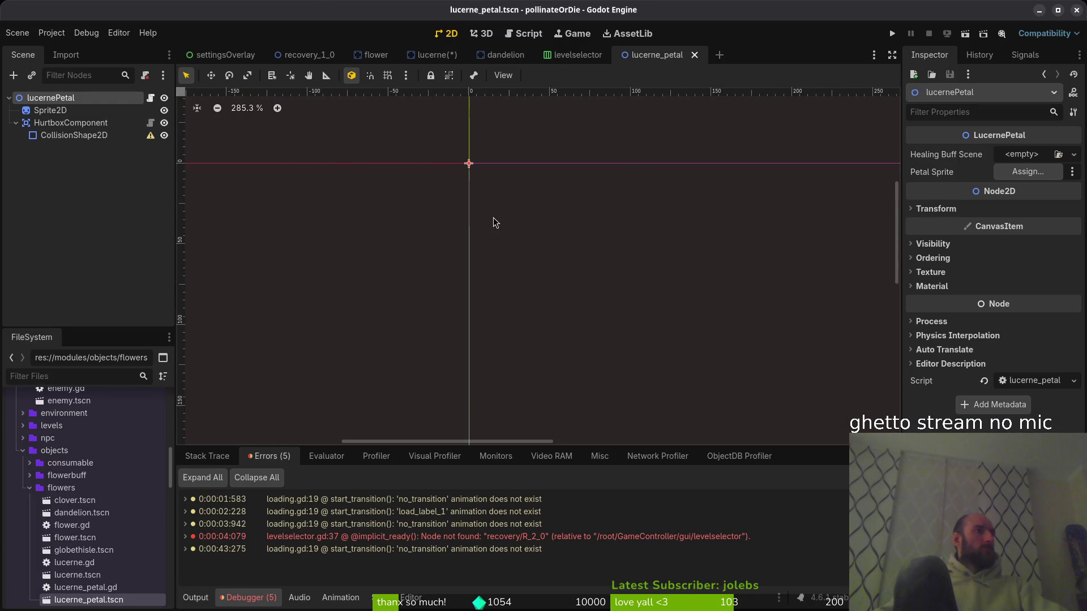
pyautogui.scroll(5, 588, 263)
pyautogui.click(49, 109)
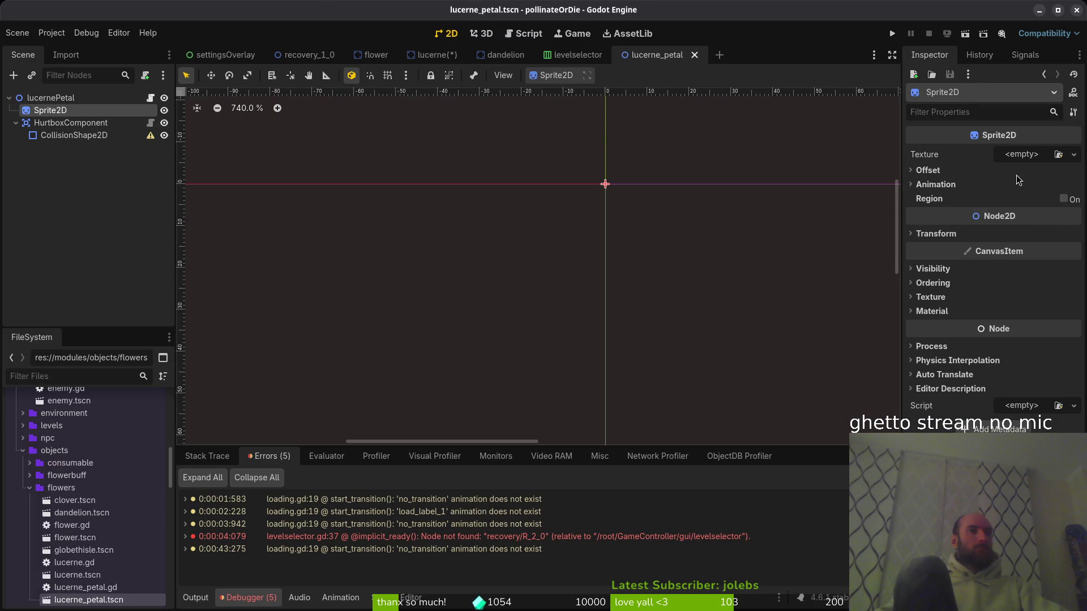
pyautogui.click(1075, 154)
pyautogui.click(978, 422)
pyautogui.write('peta')
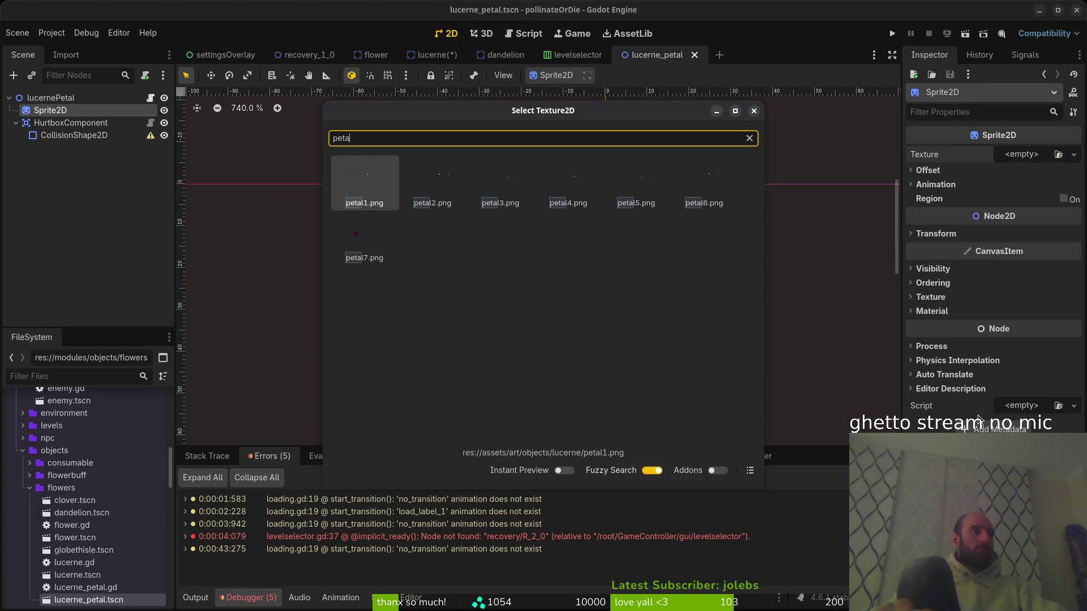
pyautogui.press('Return')
# - Split the sprite's texture into 4 horizontal frames (Hframes 4)
pyautogui.scroll(-7, 650, 273)
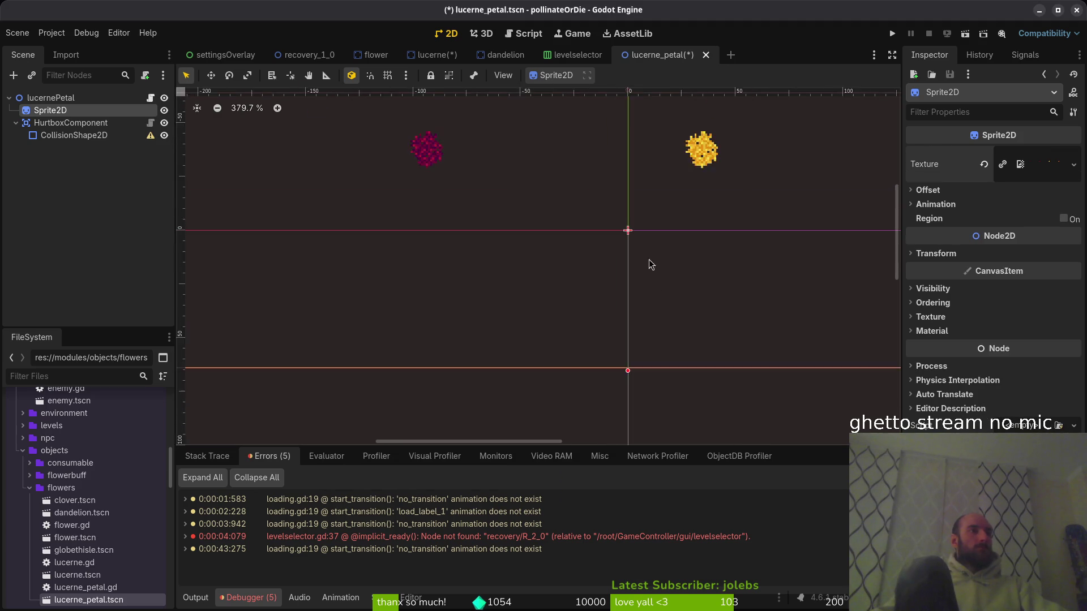
pyautogui.click(935, 205)
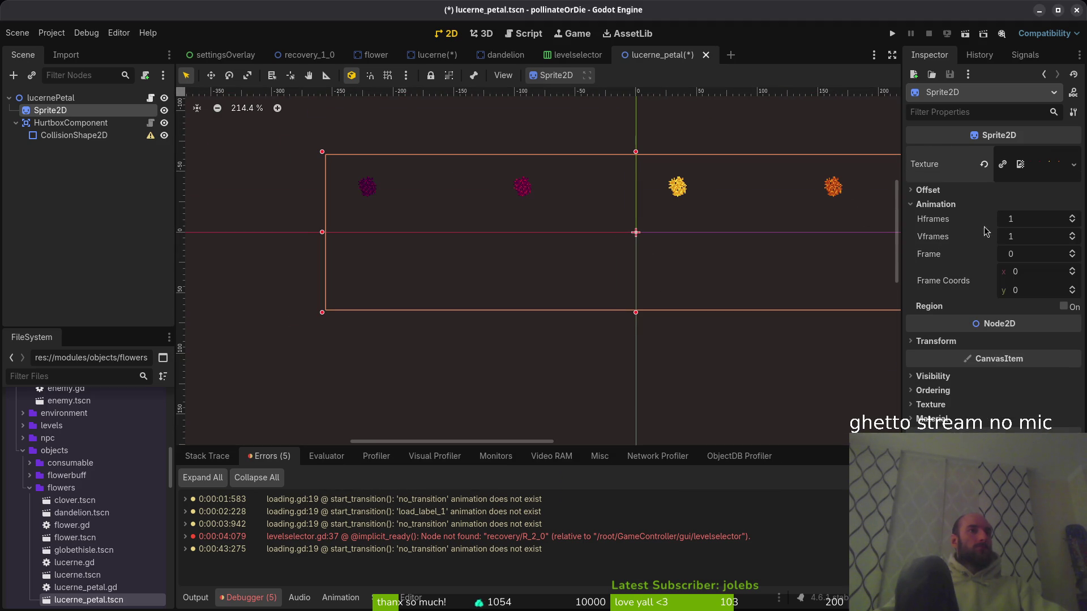
pyautogui.click(1044, 220)
pyautogui.write('4')
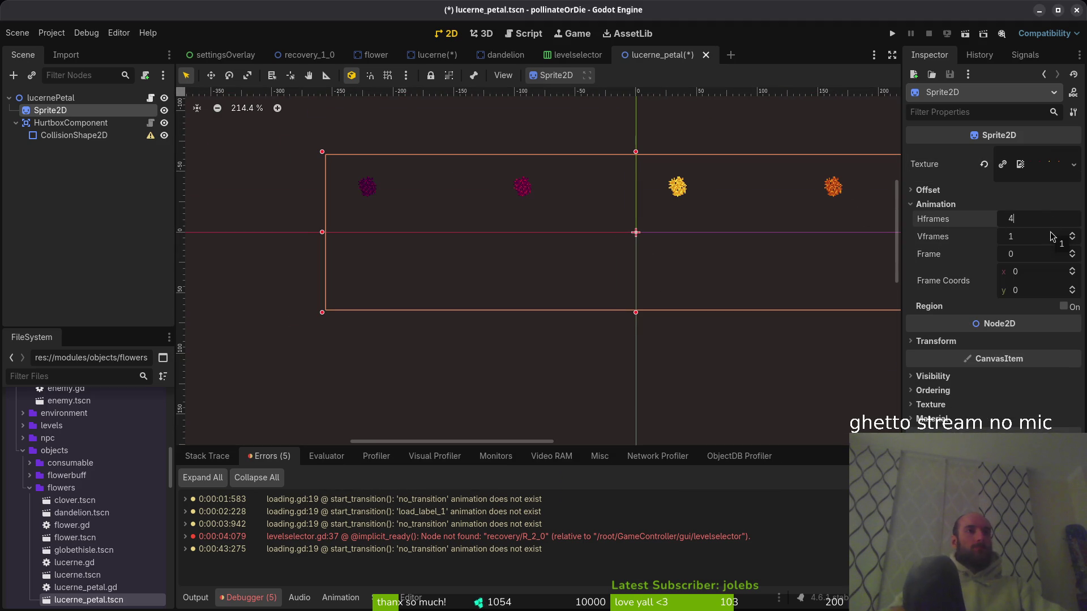
pyautogui.press('Return')
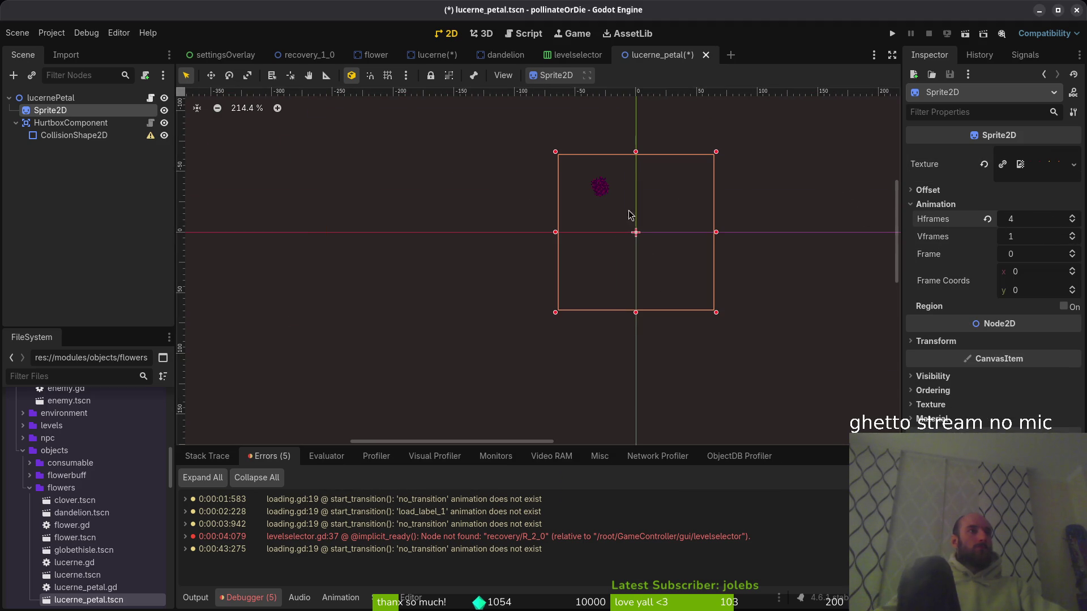
pyautogui.scroll(3, 609, 188)
pyautogui.scroll(3, 638, 194)
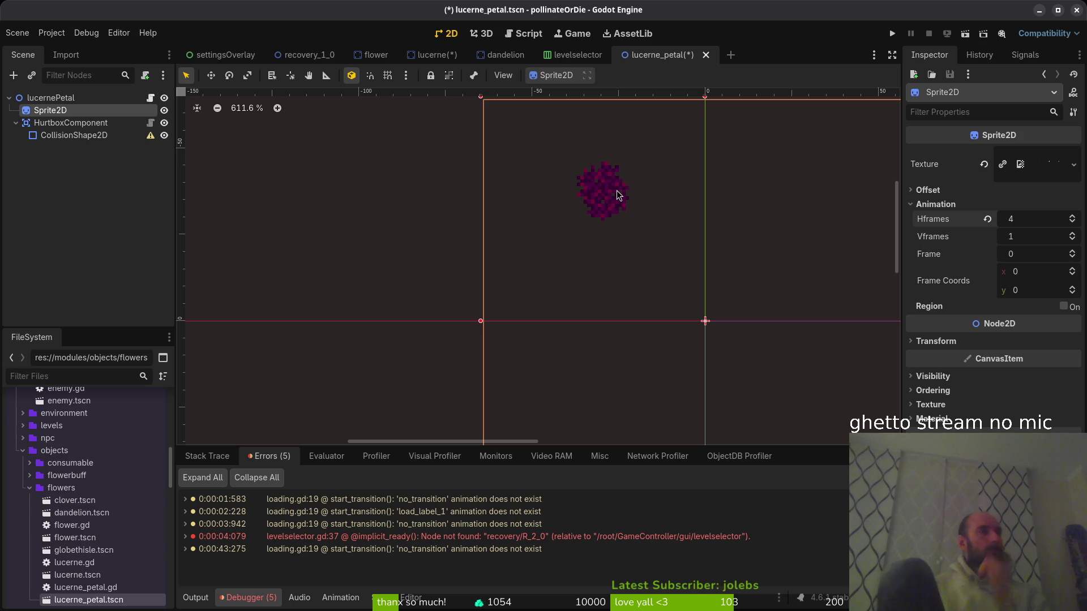
# - Delete lucernePetal through lucernePetal7 from the lucerne scene
pyautogui.click(437, 55)
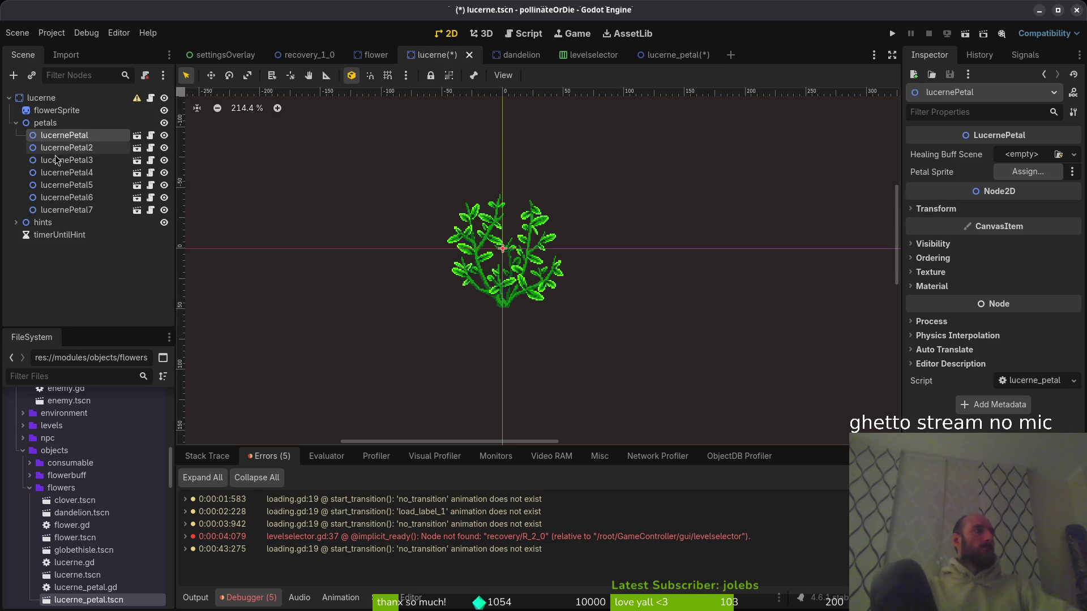
pyautogui.keyDown('shift'); pyautogui.click(73, 210); pyautogui.keyUp('shift')
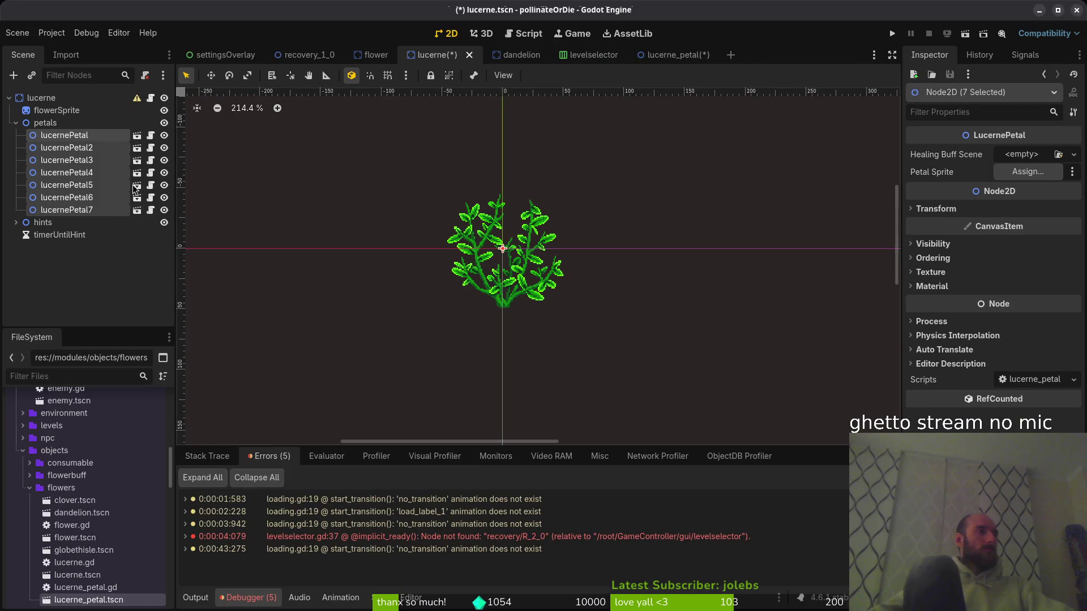
pyautogui.press('Delete')
pyautogui.click(575, 318)
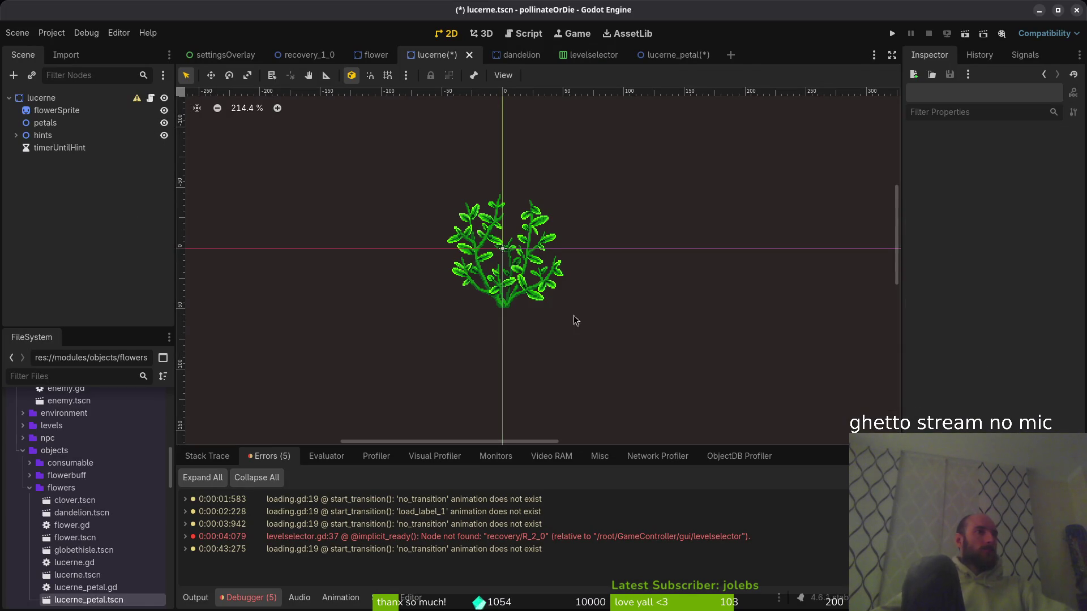
# - Add a Node2D under petals and paste the petal's Sprite2D, HurtboxComponent and CollisionShape2D into it
pyautogui.click(679, 55)
pyautogui.keyDown('shift'); pyautogui.click(73, 136); pyautogui.keyUp('shift')
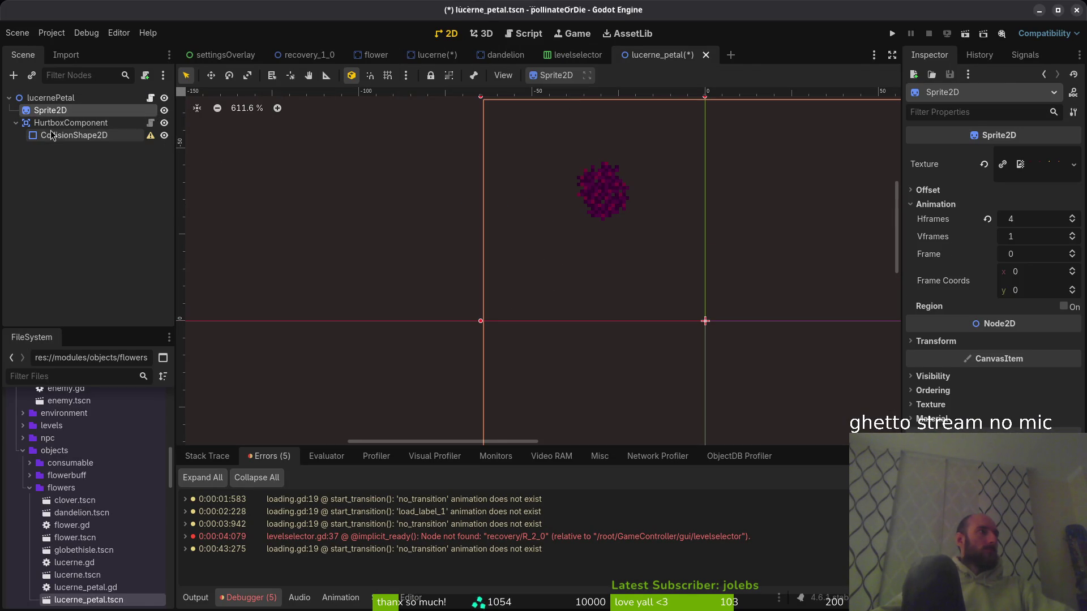
pyautogui.click(431, 55)
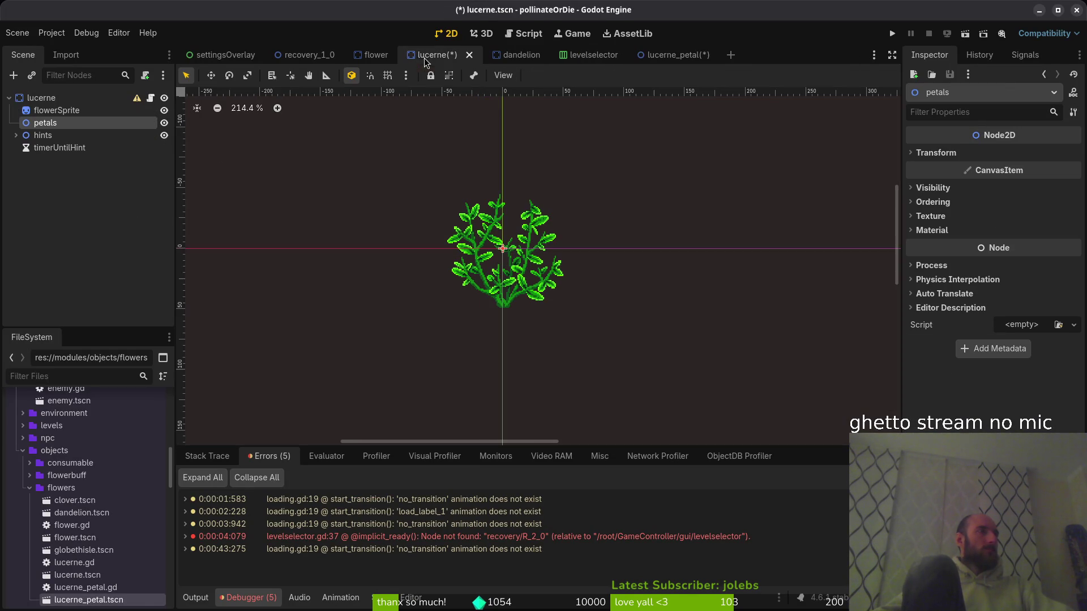
pyautogui.rightClick(56, 124)
pyautogui.click(139, 135)
pyautogui.write('node2')
pyautogui.press('Return')
pyautogui.hotkey('ctrl', 'v')
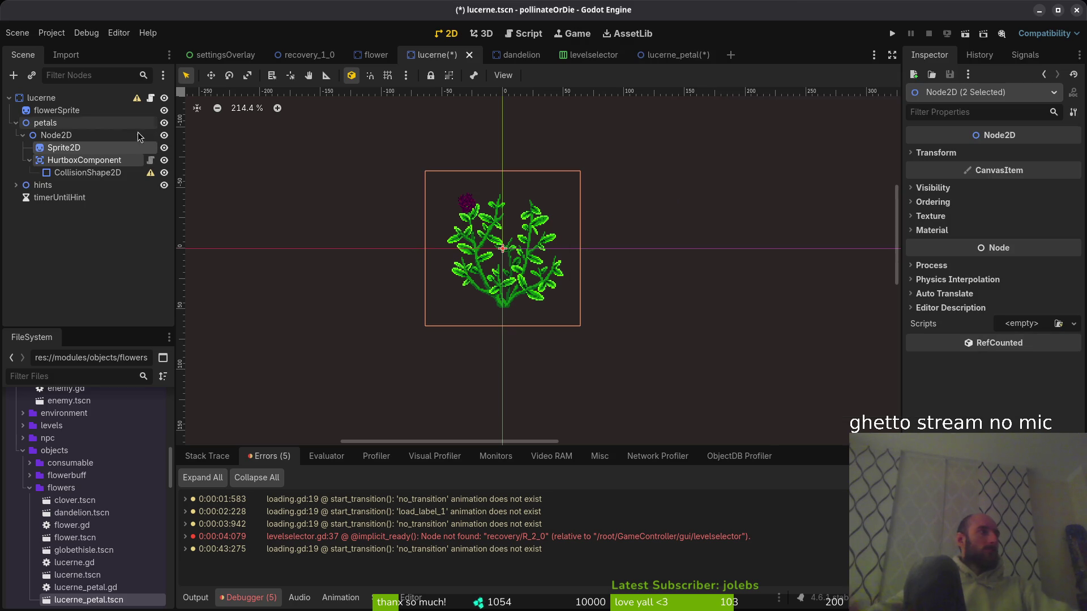
# - Rename the new Node2D to petal1
pyautogui.click(64, 138)
pyautogui.click(62, 135)
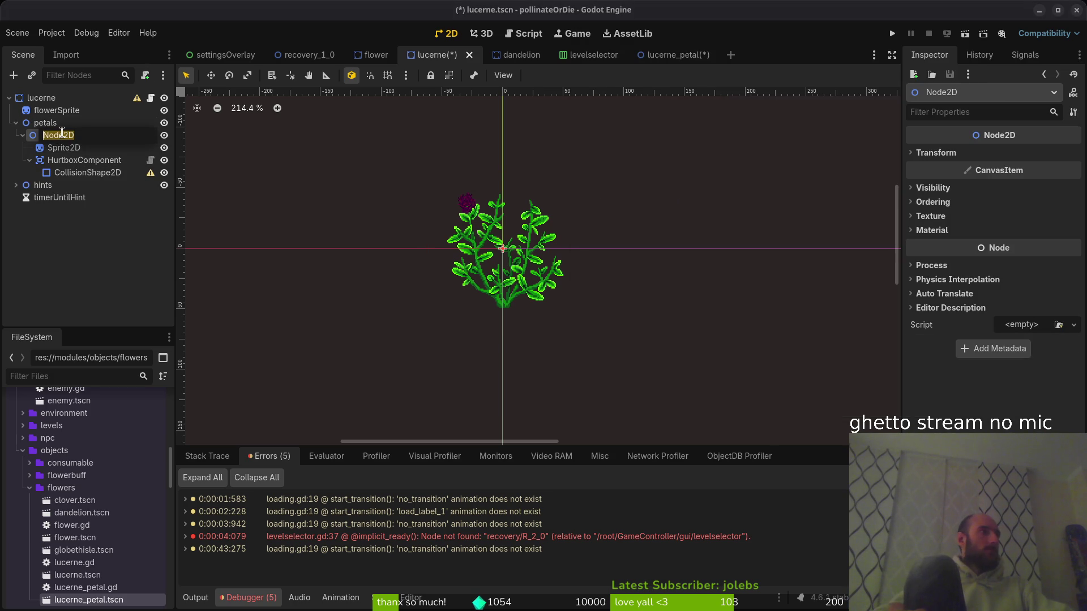
pyautogui.write('petal')
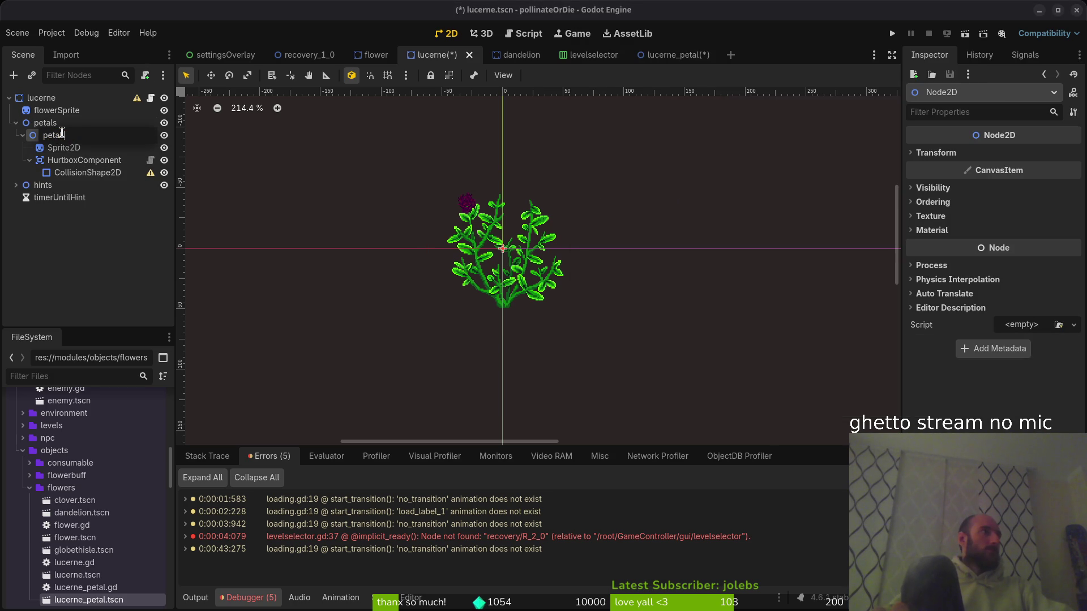
pyautogui.write('1')
pyautogui.press('Return')
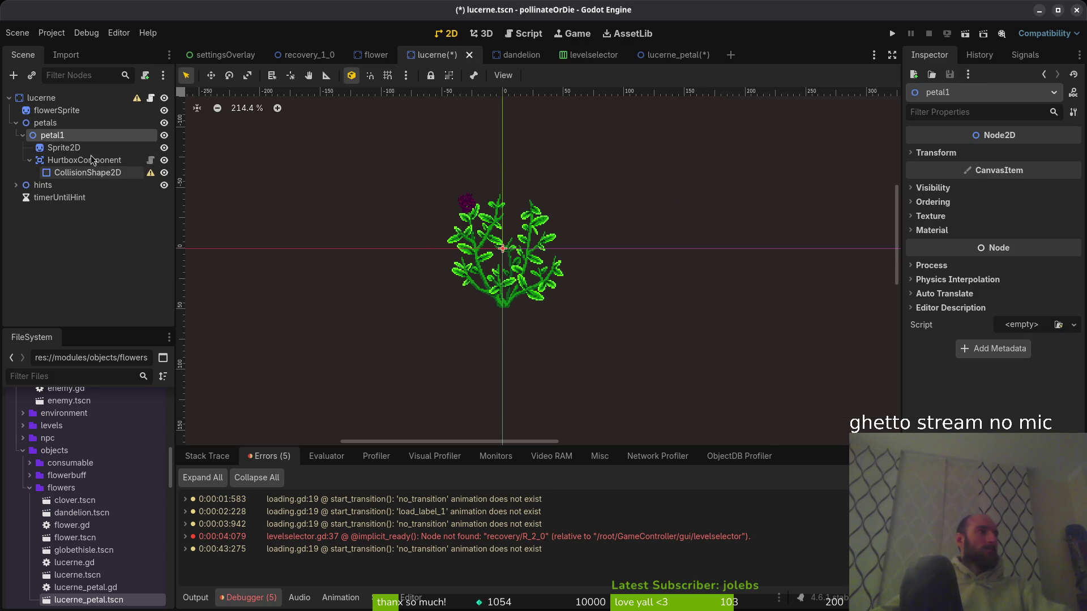
pyautogui.click(72, 148)
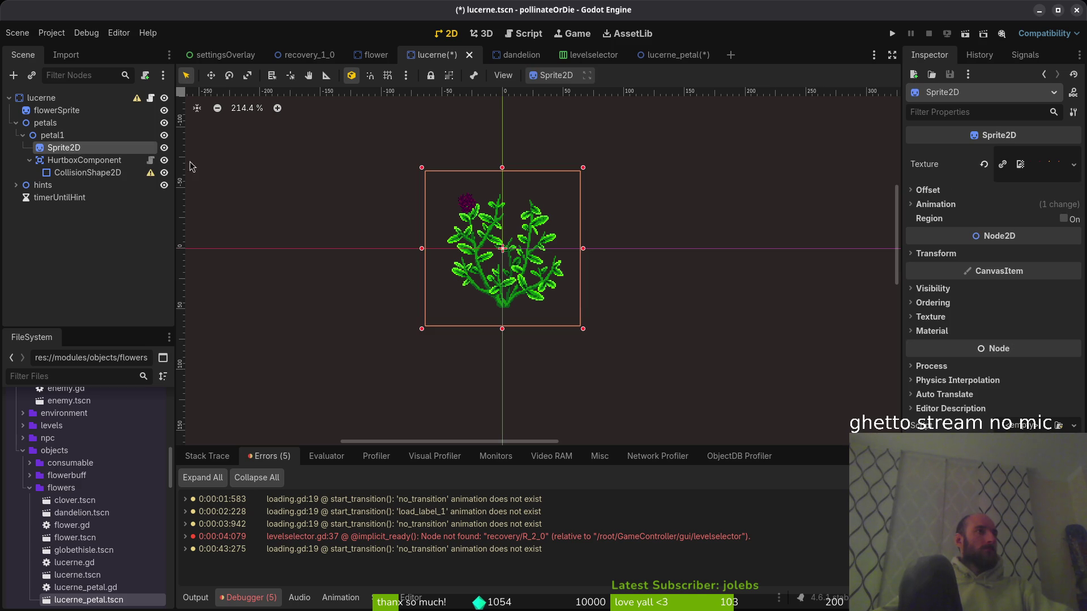
# - Give petal1's hurtbox CollisionShape2D a new CircleShape2D
pyautogui.click(75, 161)
pyautogui.click(85, 173)
pyautogui.scroll(5, 403, 202)
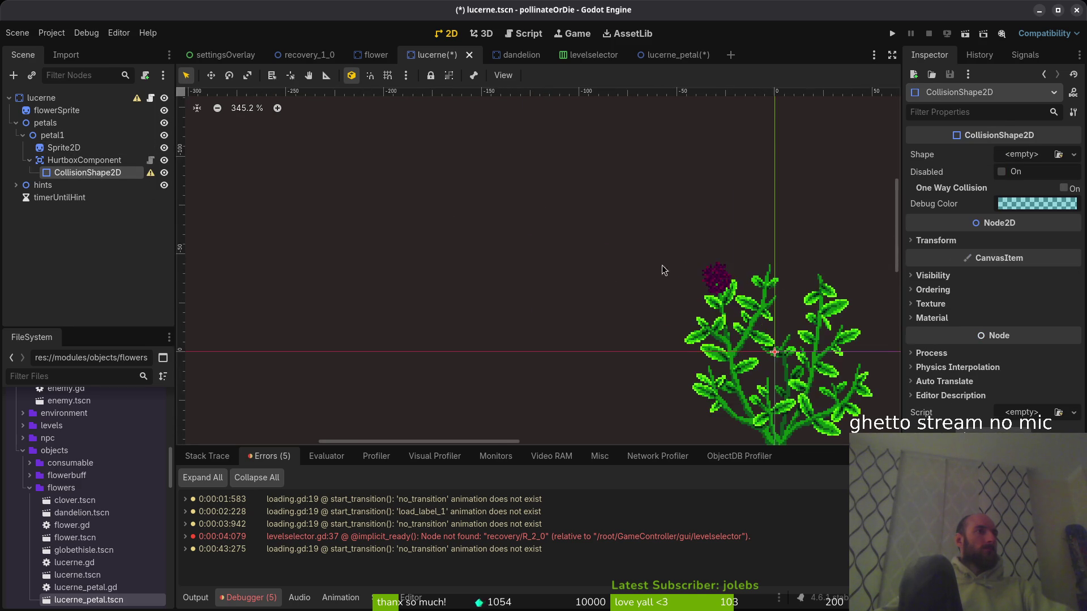
pyautogui.scroll(5, 844, 306)
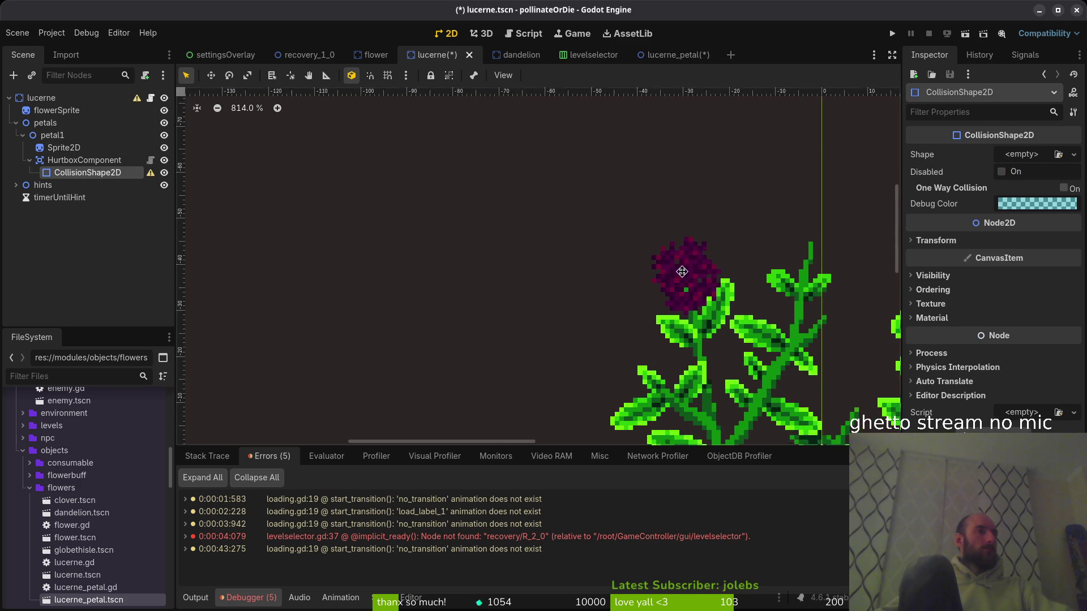
pyautogui.click(1013, 155)
pyautogui.click(992, 237)
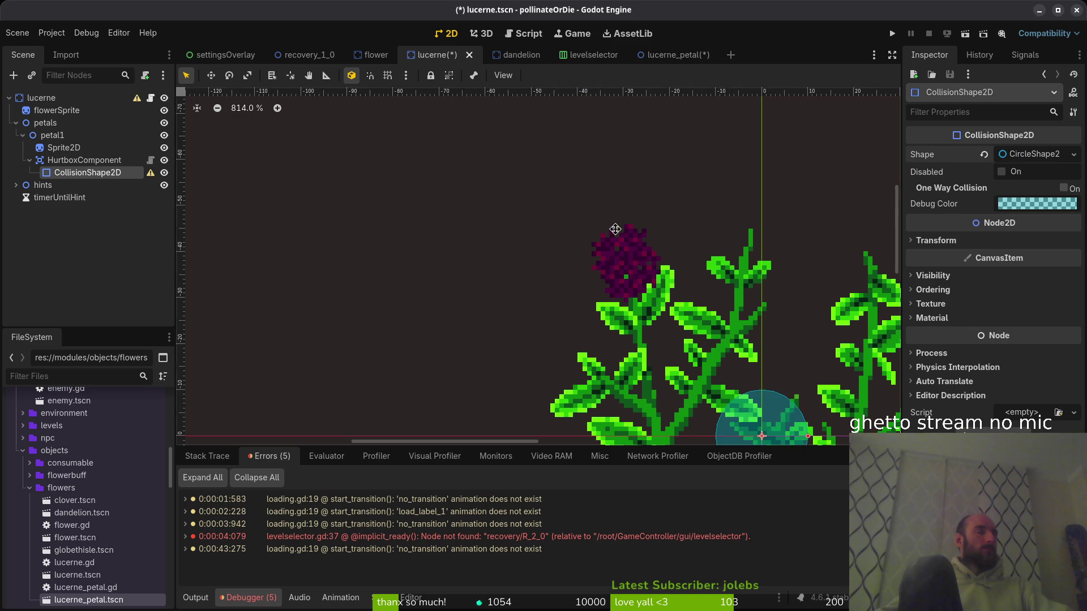
# - Move the circle onto the dark flower head and shrink it to fit
pyautogui.scroll(-3, 614, 242)
pyautogui.moveTo(722, 355); pyautogui.dragTo(586, 183)
pyautogui.scroll(2, 595, 192)
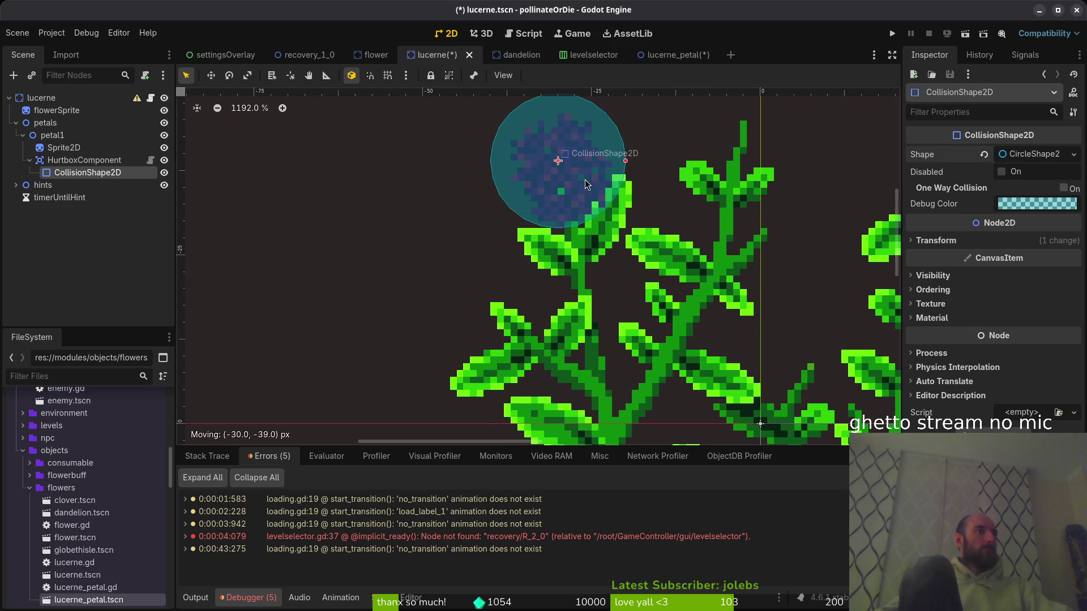
pyautogui.scroll(8, 586, 183)
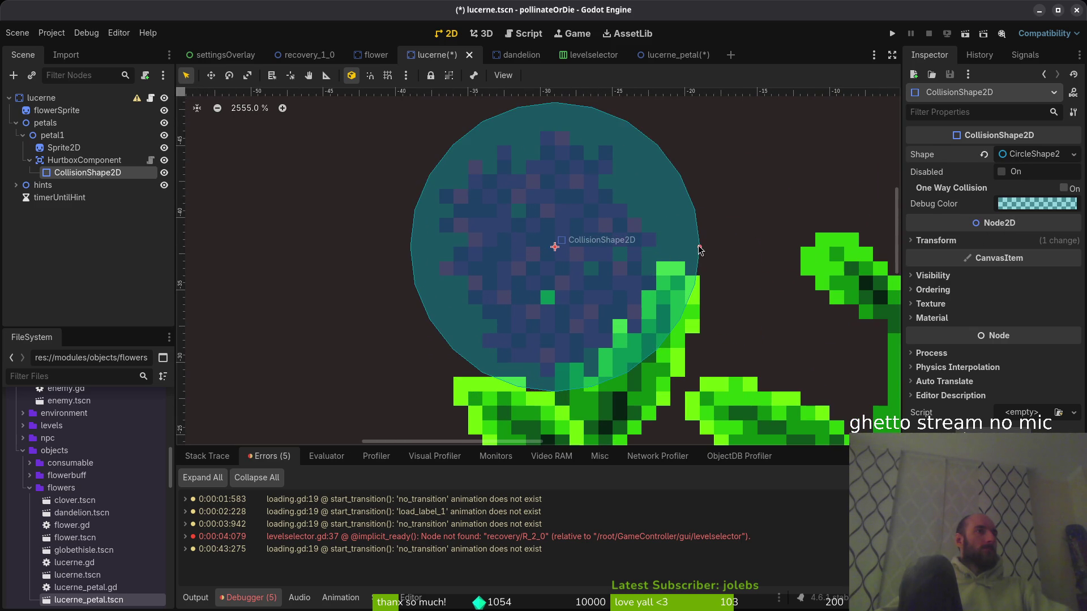
pyautogui.moveTo(692, 251)
pyautogui.mouseDown()
pyautogui.moveTo(606, 270)
pyautogui.moveTo(641, 250)
pyautogui.moveTo(589, 271)
pyautogui.moveTo(655, 264)
pyautogui.moveTo(603, 261)
pyautogui.mouseUp()
pyautogui.scroll(-3, 603, 266)
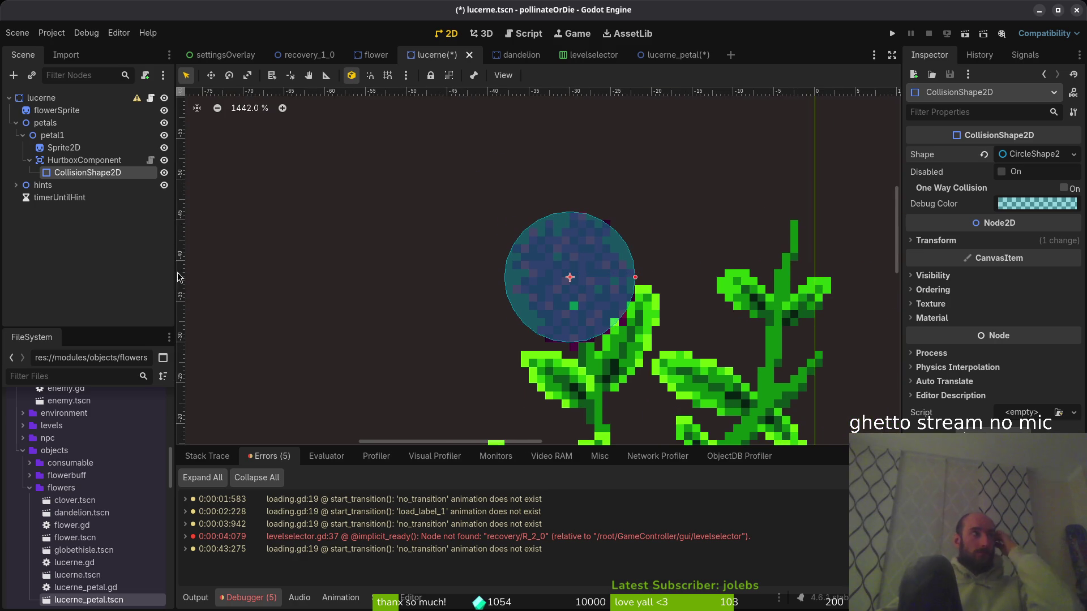
pyautogui.click(85, 161)
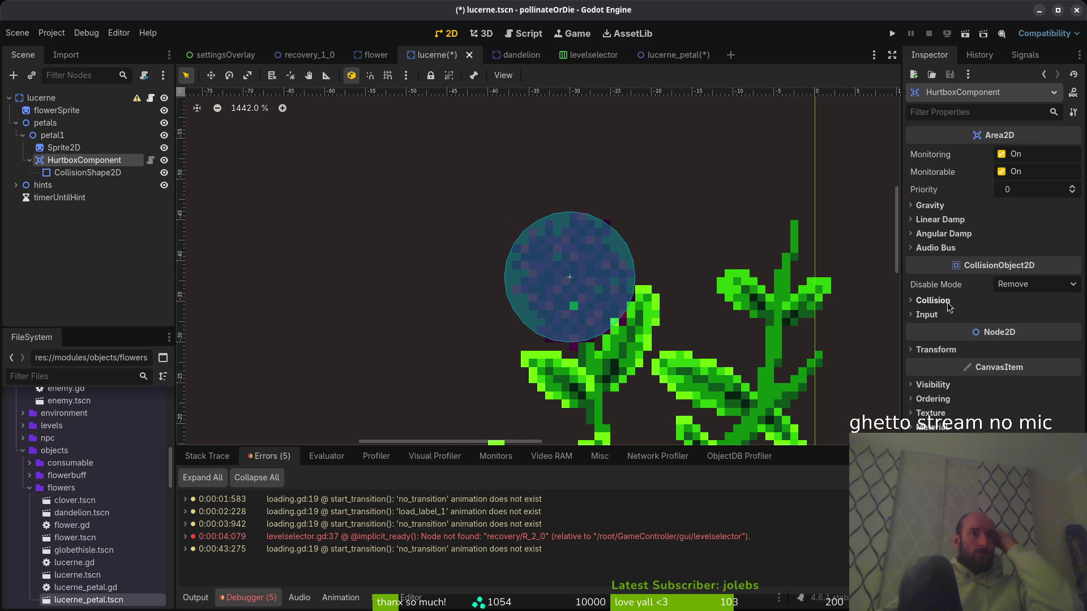
# - Save the lucerne scene and open flower_buff.tscn
pyautogui.click(38, 241)
pyautogui.hotkey('ctrl', 's')
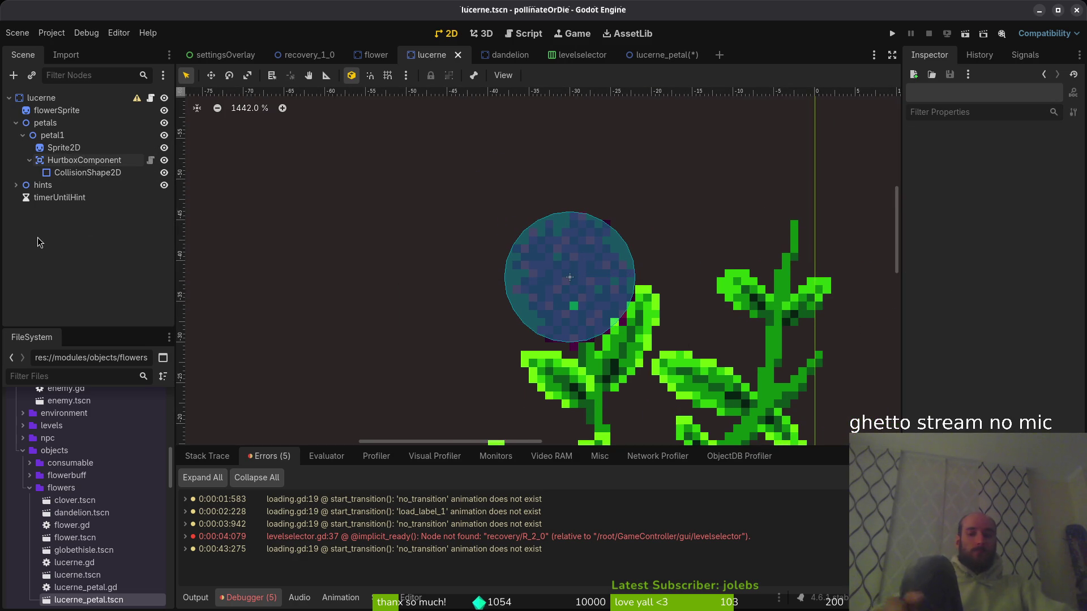
pyautogui.hotkey('shift', 'alt', 'o')
pyautogui.write('flowerbuff')
pyautogui.press('Return')
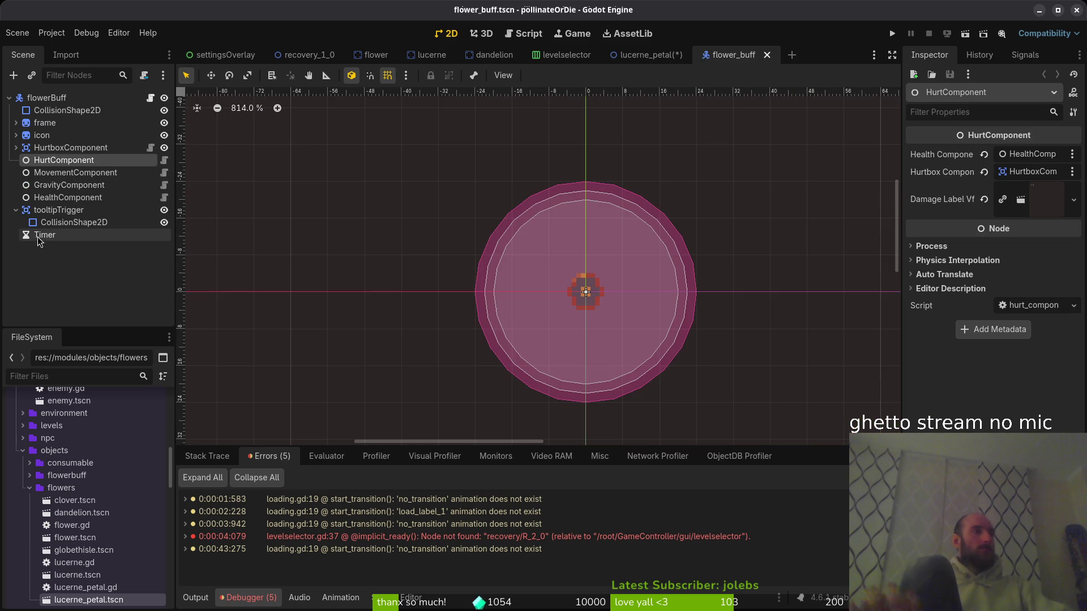
# - Inspect flower_buff's HurtboxComponent collision settings and collapse tooltipTrigger
pyautogui.click(95, 150)
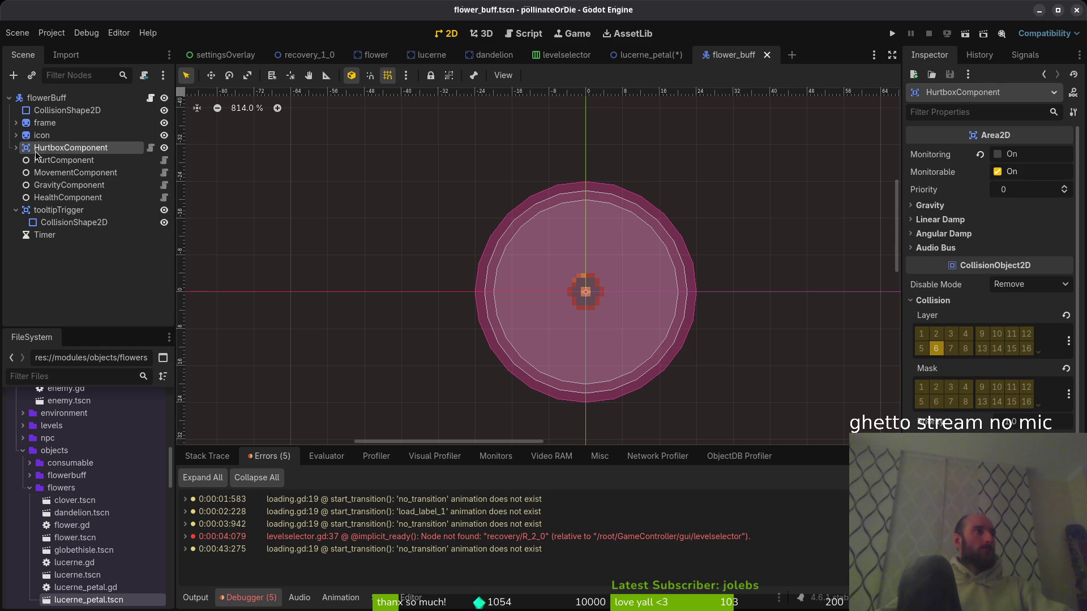
pyautogui.click(15, 210)
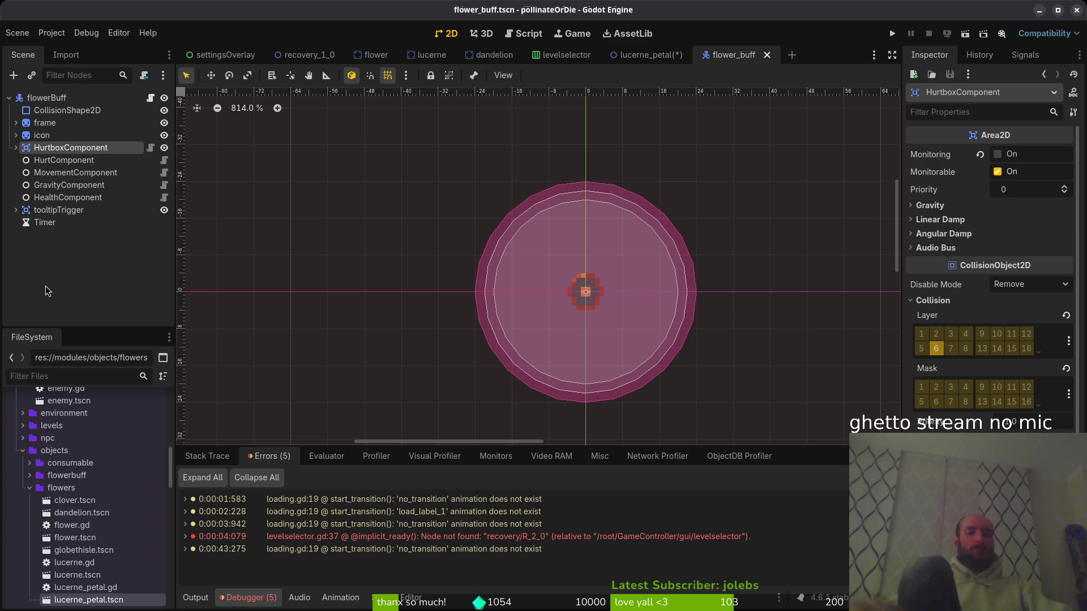
pyautogui.hotkey('ctrl', 'shift', 'o')
# - Open smash.tscn and inspect its smashHitbox settings
pyautogui.write('smashts')
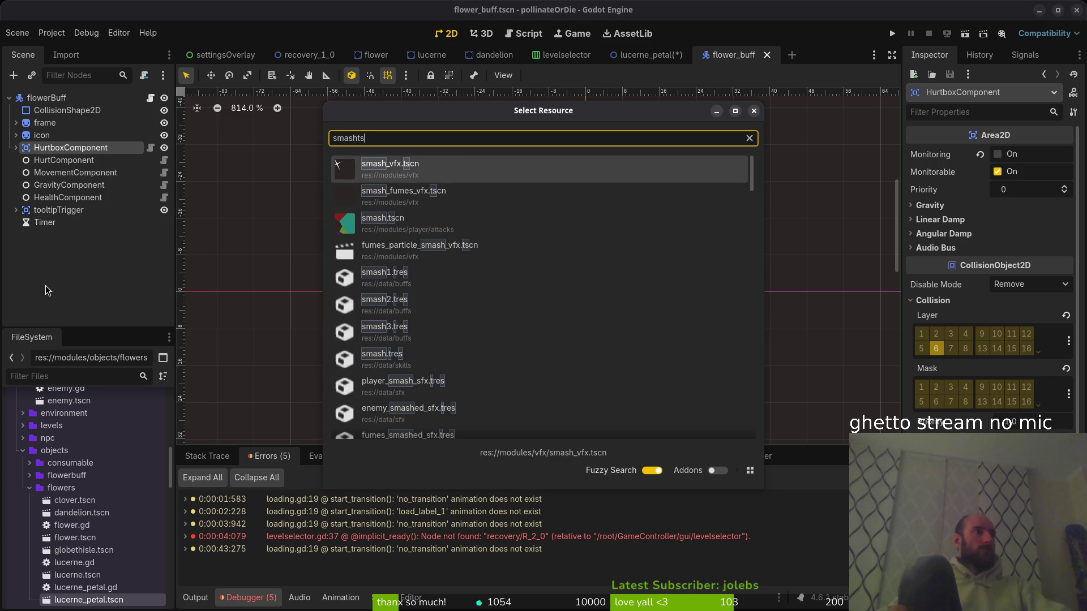
pyautogui.press('Down')
pyautogui.press('Down')
pyautogui.press('Return')
pyautogui.click(53, 149)
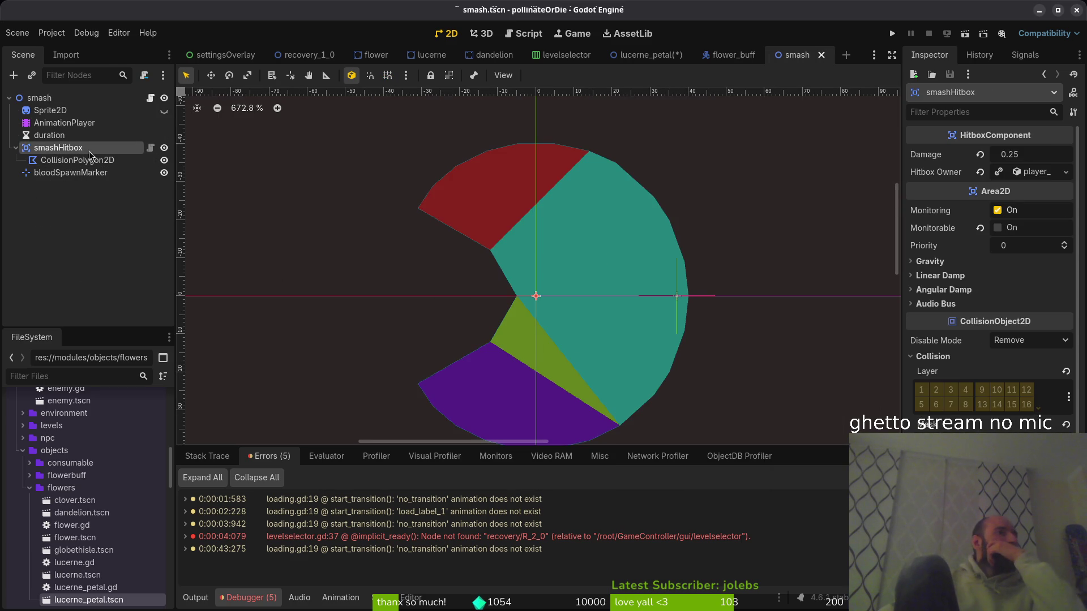
pyautogui.click(725, 55)
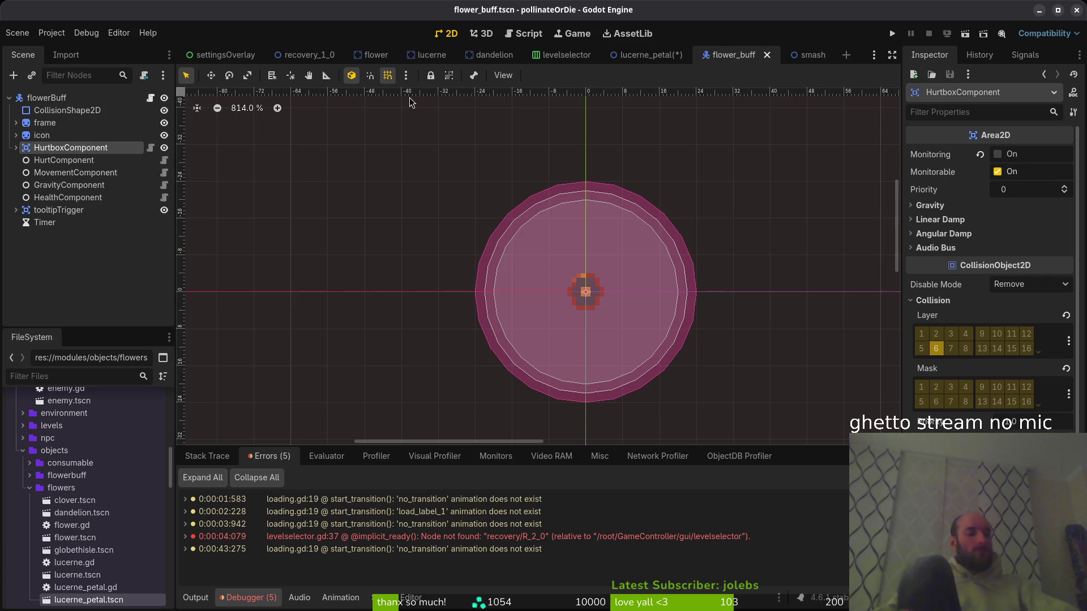
# - Open dash.tscn, inspect dashHitbox and flowerHitbox, and toggle flowerHitbox's visibility
pyautogui.hotkey('shift', 'alt', 'o')
pyautogui.write('dashts')
pyautogui.press('Down')
pyautogui.press('Return')
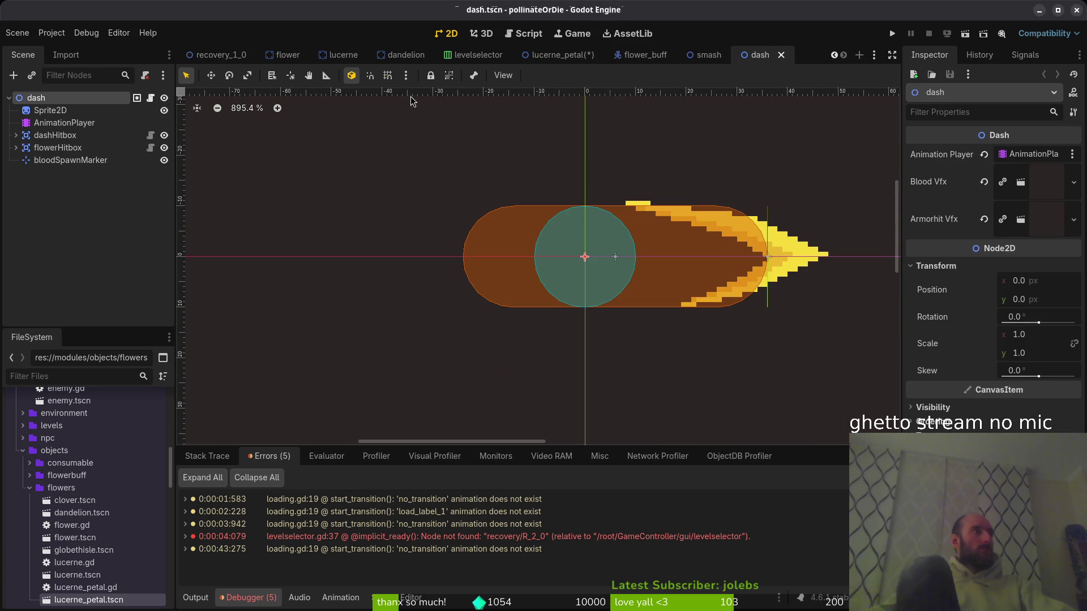
pyautogui.click(41, 136)
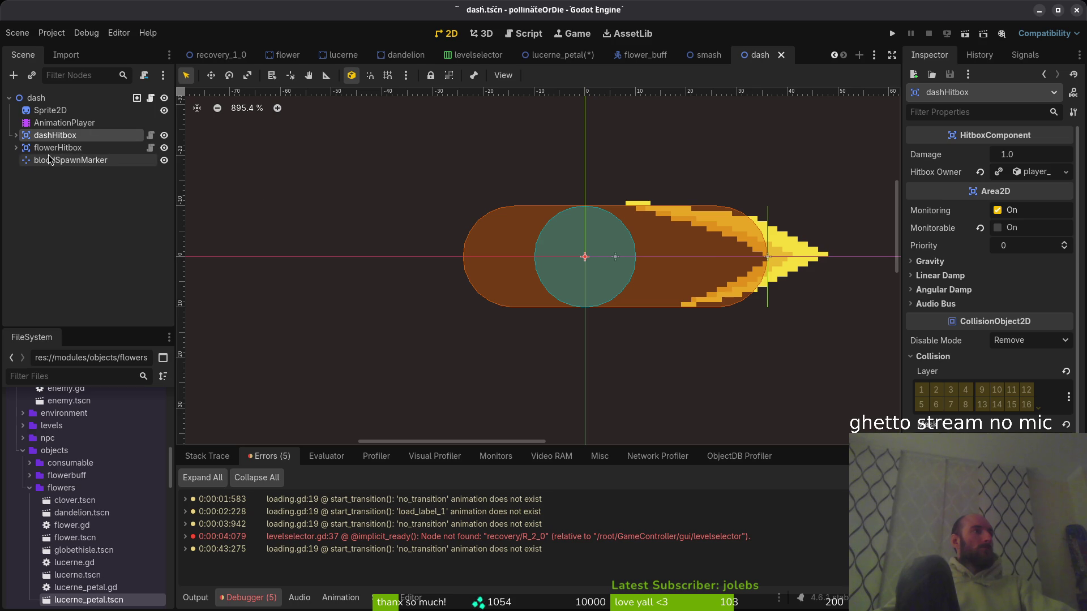
pyautogui.click(56, 147)
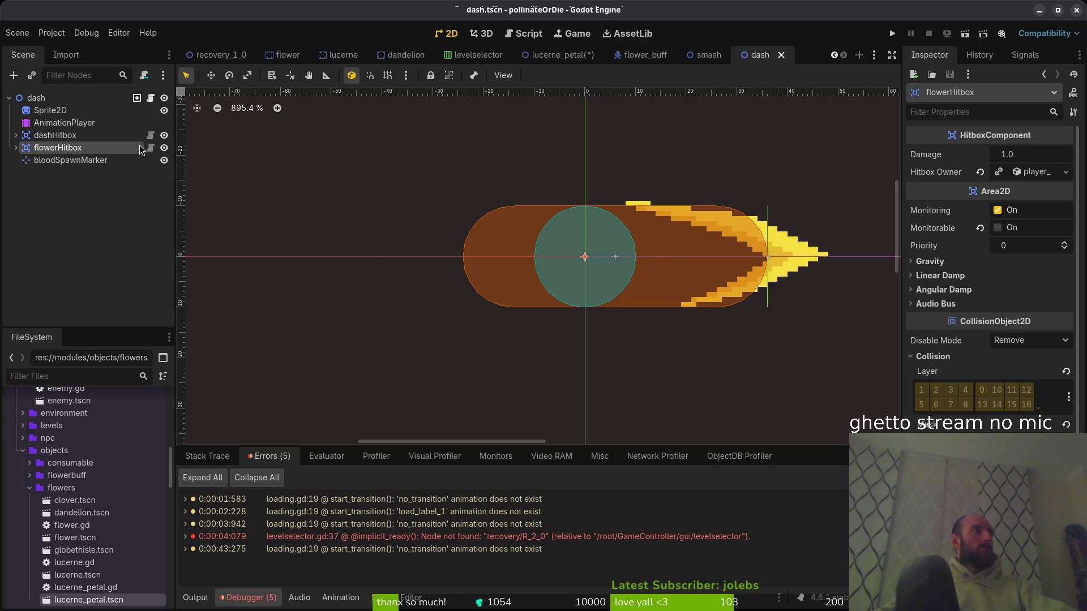
pyautogui.click(164, 147)
pyautogui.click(165, 148)
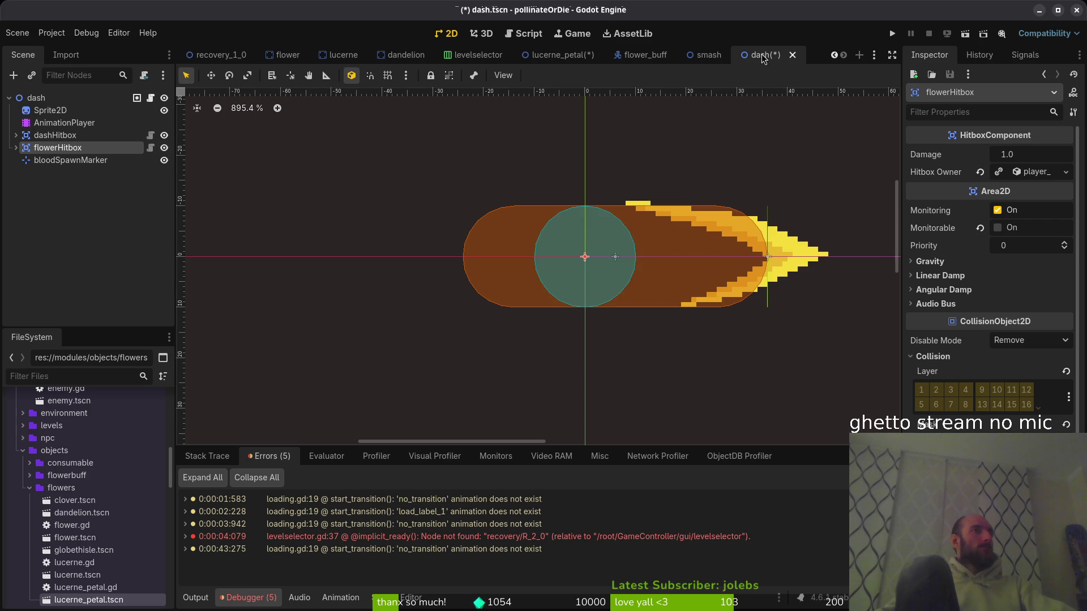
# - Save and close the dash scene, then open dandelion.tscn to inspect its HurtboxComponent
pyautogui.hotkey('ctrl', 's')
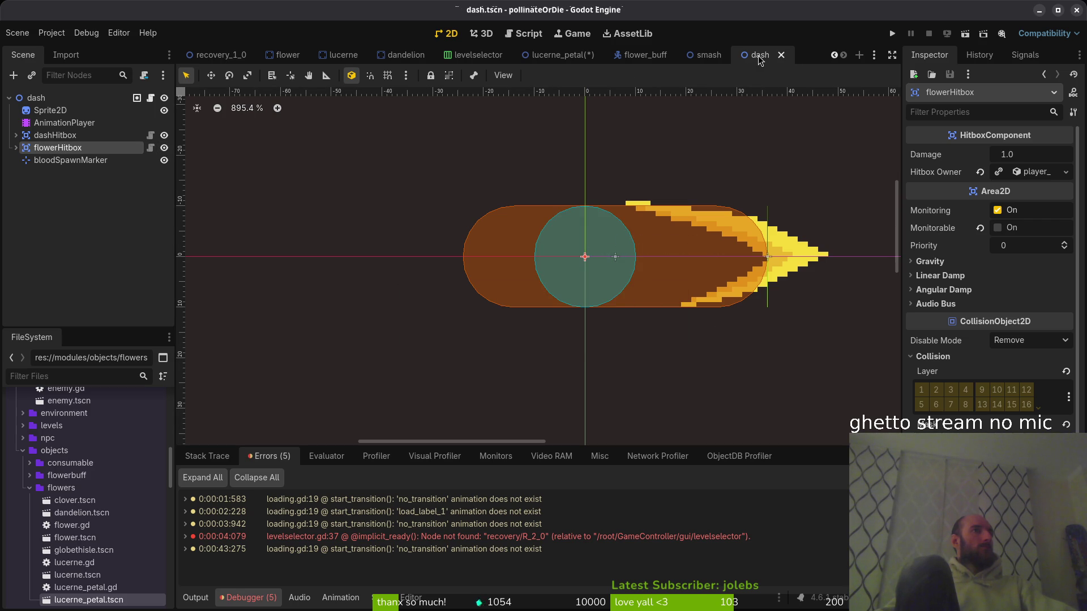
pyautogui.middleClick(760, 61)
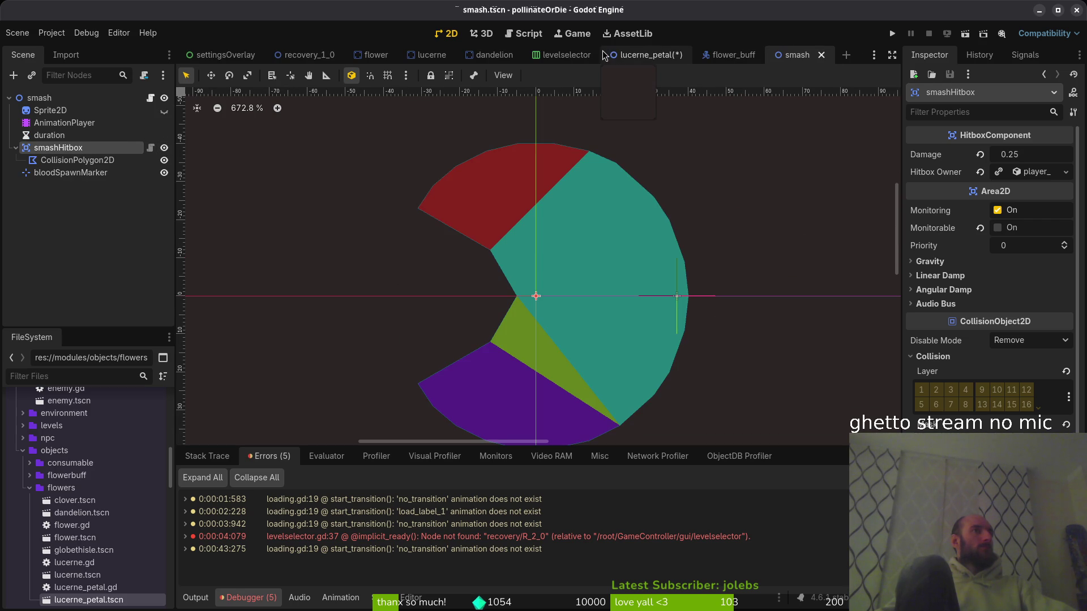
pyautogui.hotkey('alt', 'shift', 'o')
pyautogui.write('dandelion.ts')
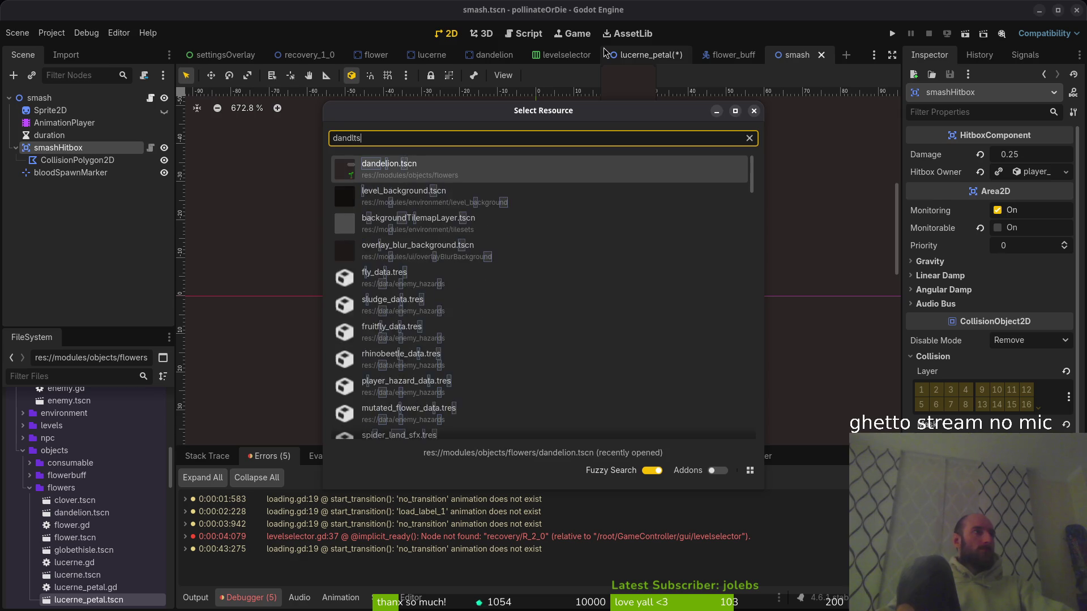
pyautogui.press('Return')
pyautogui.click(49, 124)
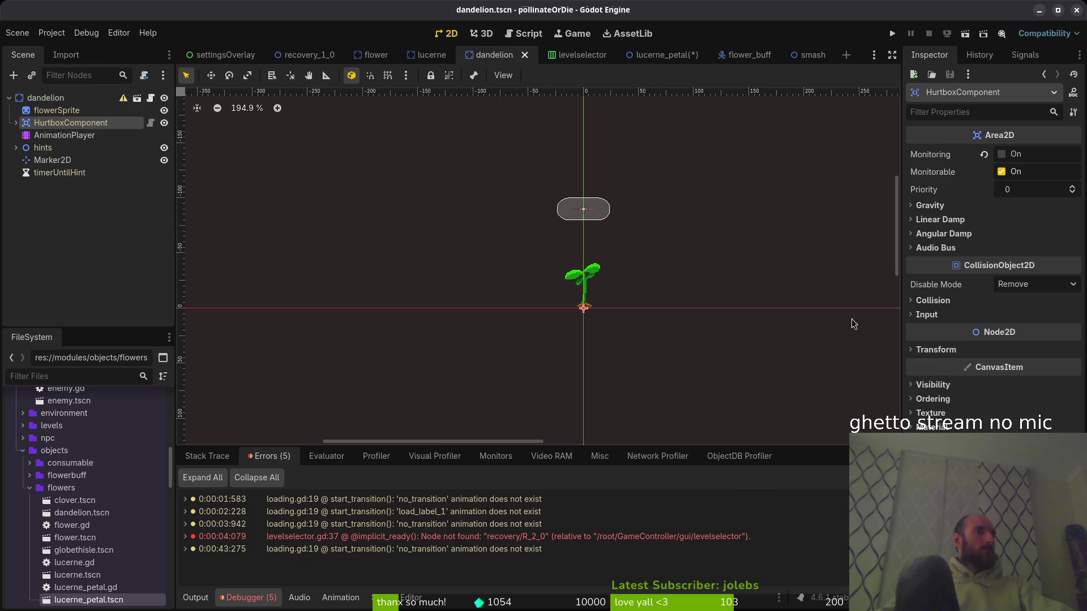
# - Take petal1's hurtbox off collision layer 1, turn Monitoring off, and save
pyautogui.click(950, 303)
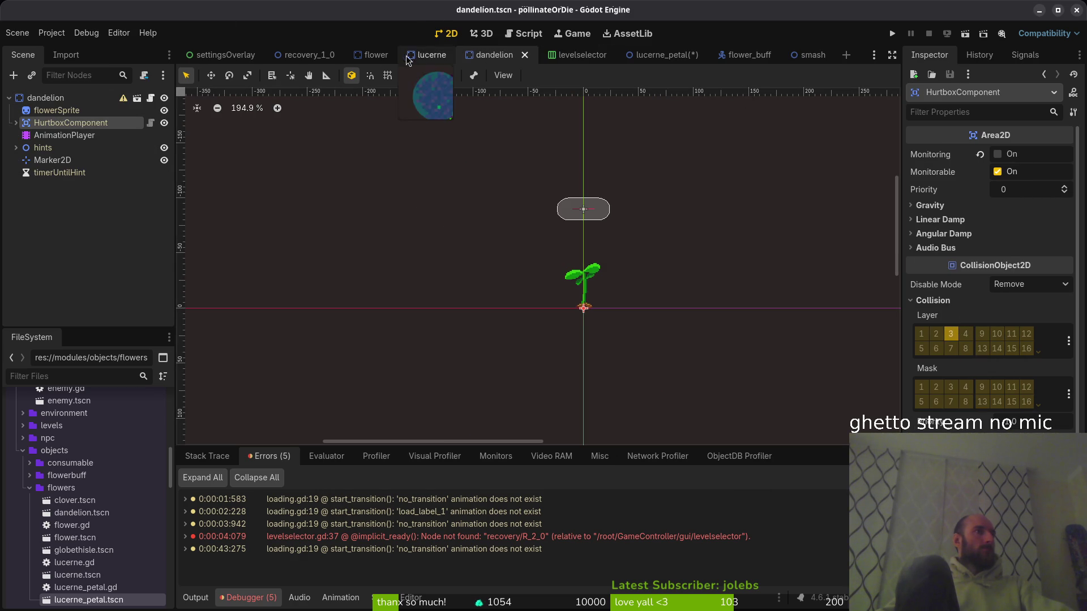
pyautogui.click(428, 57)
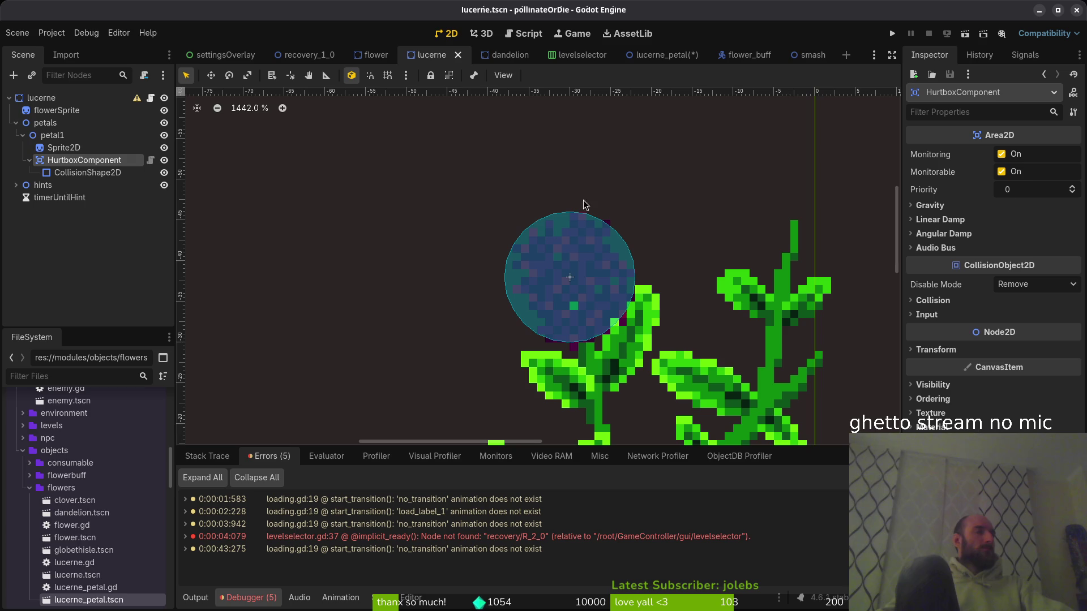
pyautogui.click(934, 301)
pyautogui.click(926, 338)
pyautogui.hotkey('ctrl', 's')
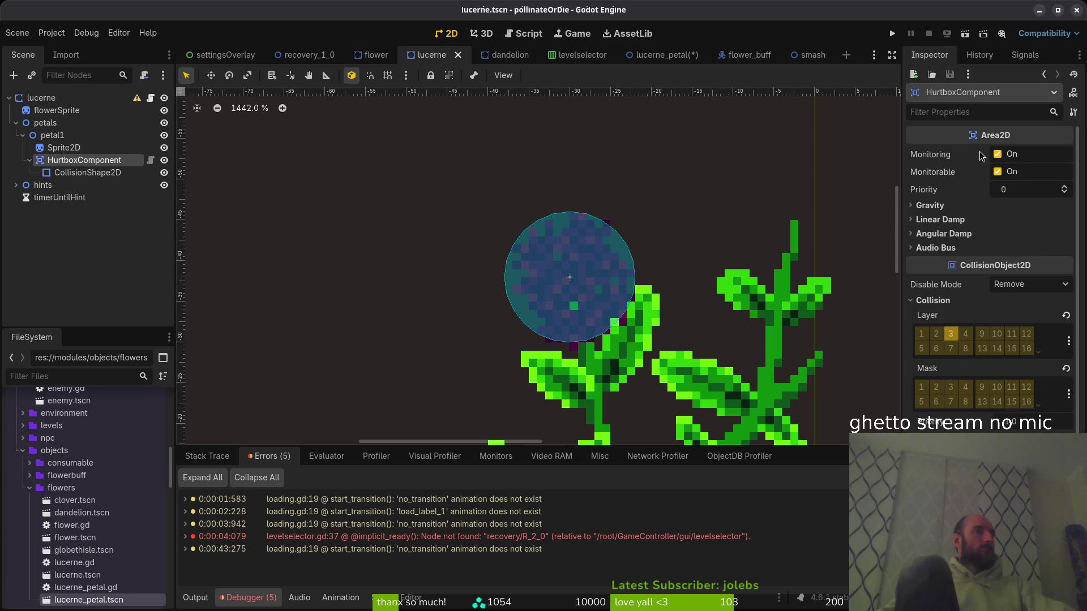
pyautogui.click(998, 155)
pyautogui.hotkey('ctrl', 's')
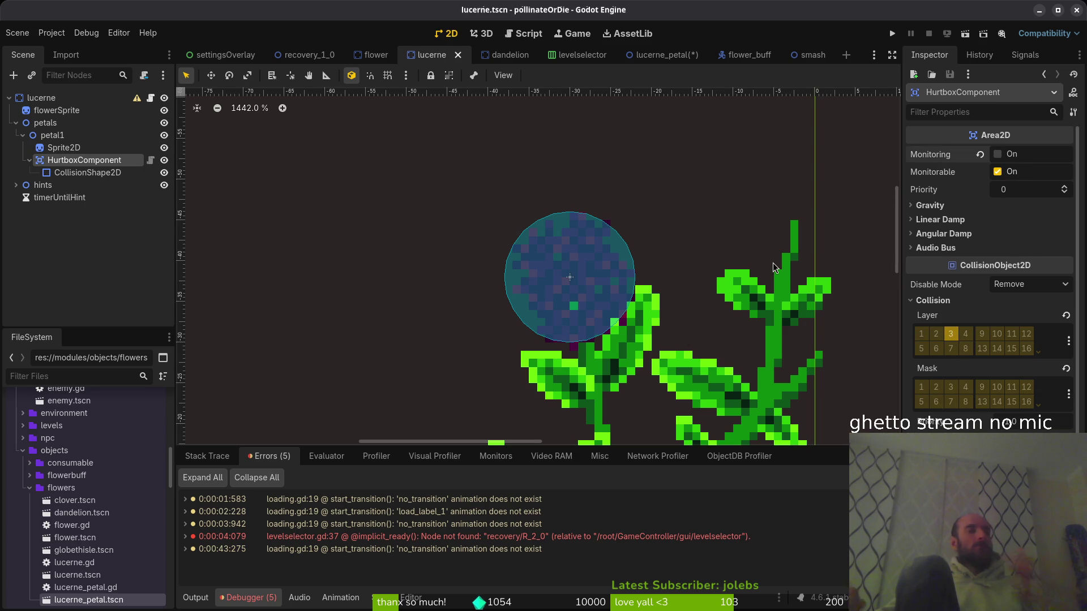
# - Collapse petal1 in the tree, centre the lucerne bush in view, and select petal1
pyautogui.click(29, 161)
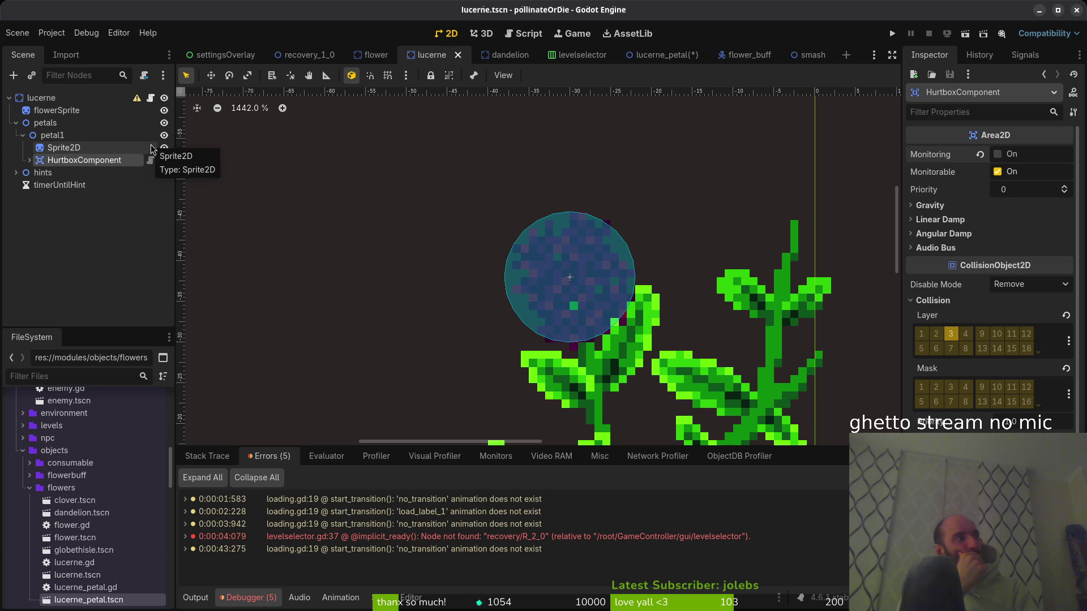
pyautogui.scroll(-6, 702, 235)
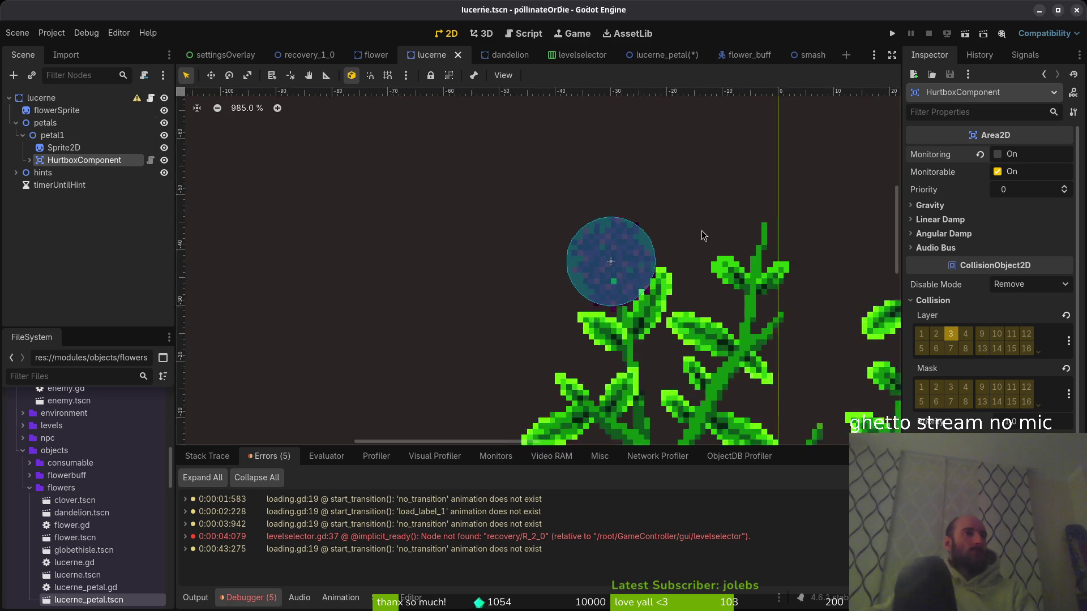
pyautogui.moveTo(753, 327); pyautogui.dragTo(585, 230)
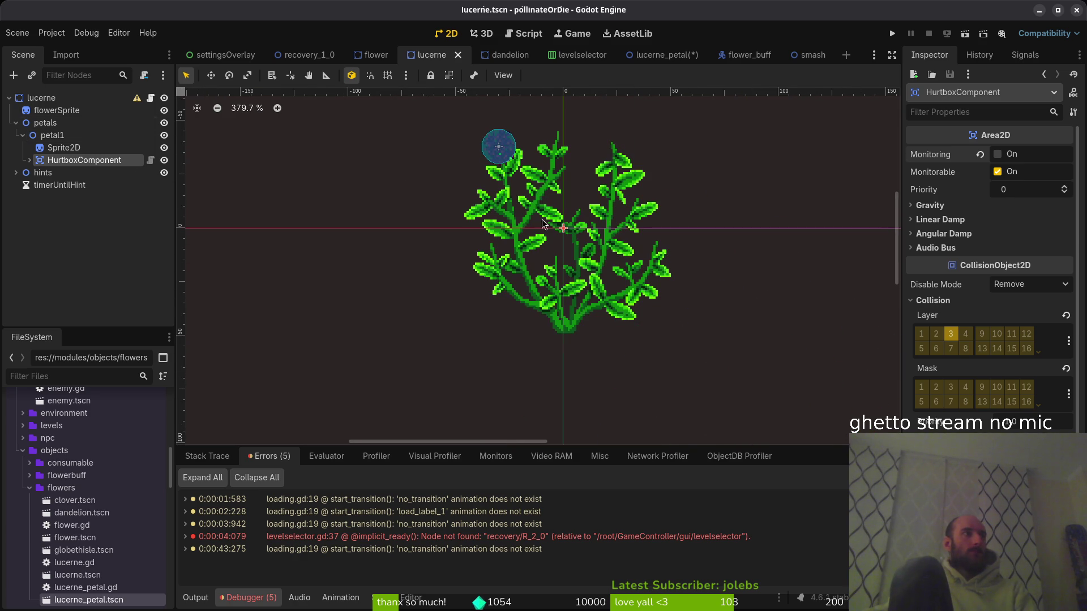
pyautogui.click(19, 136)
pyautogui.click(47, 137)
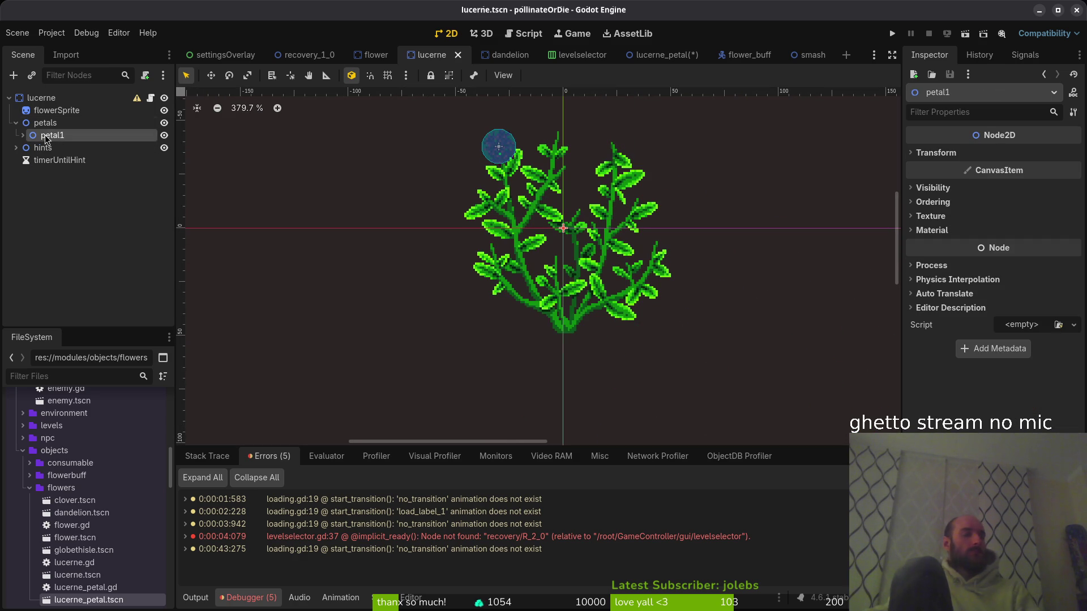
# - Duplicate petal1 three times to create petal2, petal3 and petal4
pyautogui.click(65, 126)
pyautogui.hotkey('ctrl', 'v')
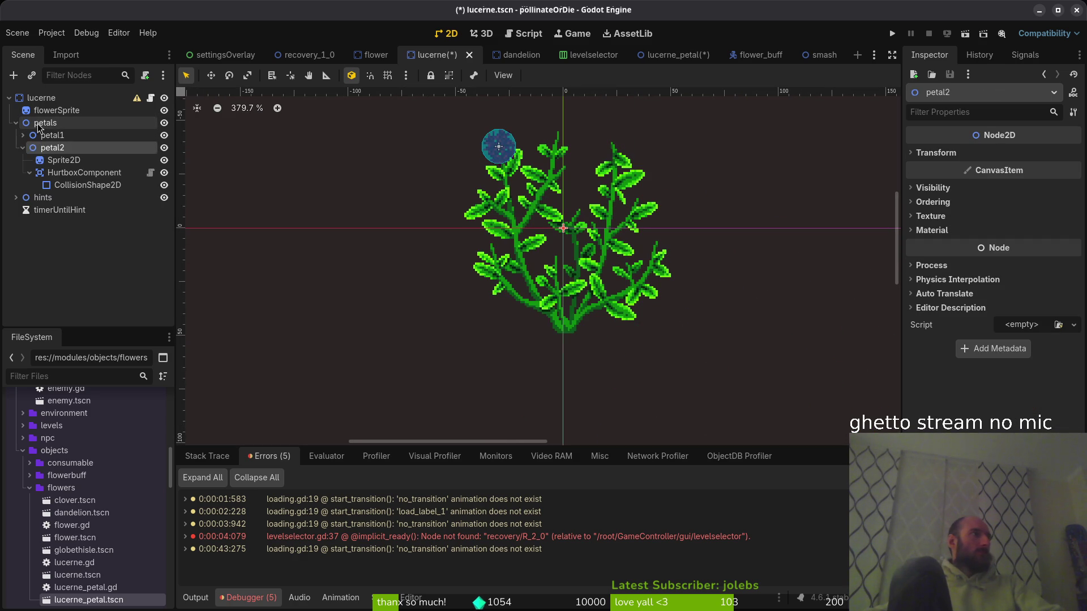
pyautogui.click(37, 124)
pyautogui.hotkey('ctrl', 'v')
pyautogui.click(57, 123)
pyautogui.hotkey('ctrl', 'v')
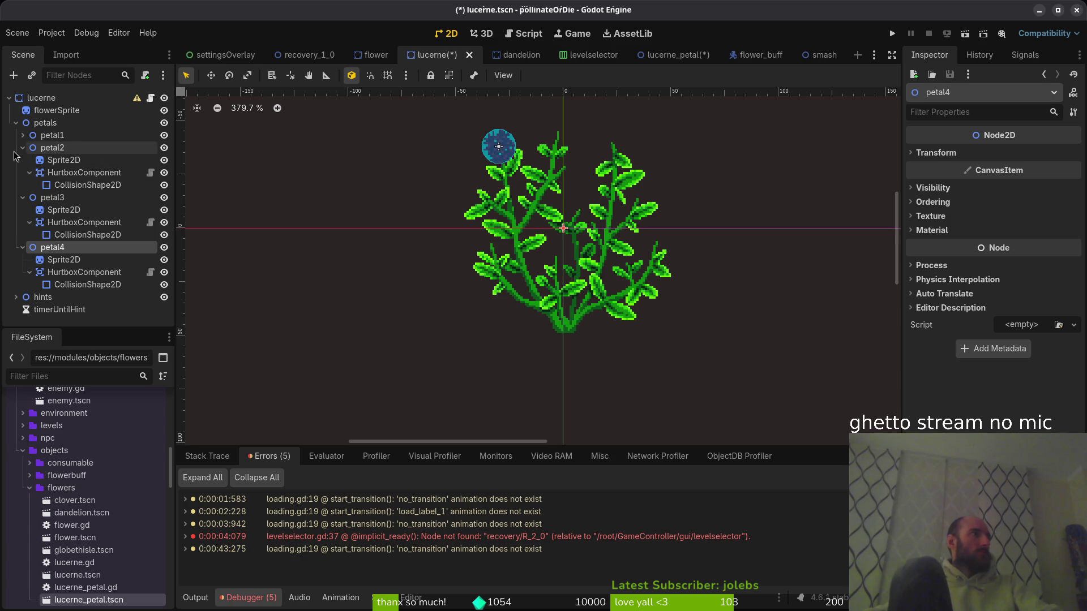
# - Compare petal1's and petal2's sprites, undoing and redoing the three petal copies
pyautogui.click(23, 148)
pyautogui.click(23, 148)
pyautogui.click(64, 161)
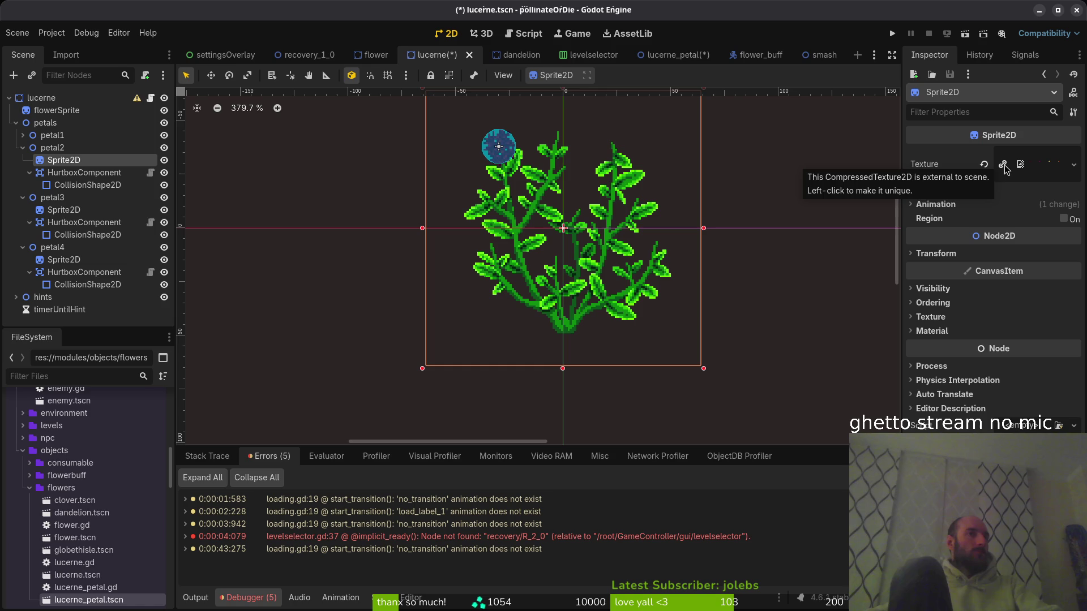
pyautogui.click(23, 136)
pyautogui.click(79, 152)
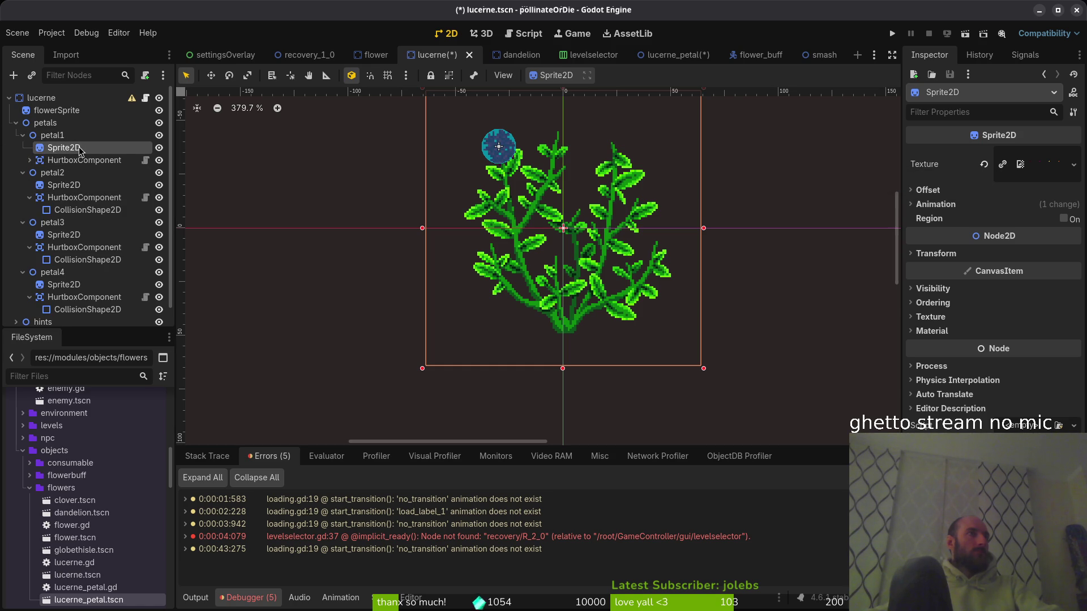
pyautogui.click(60, 189)
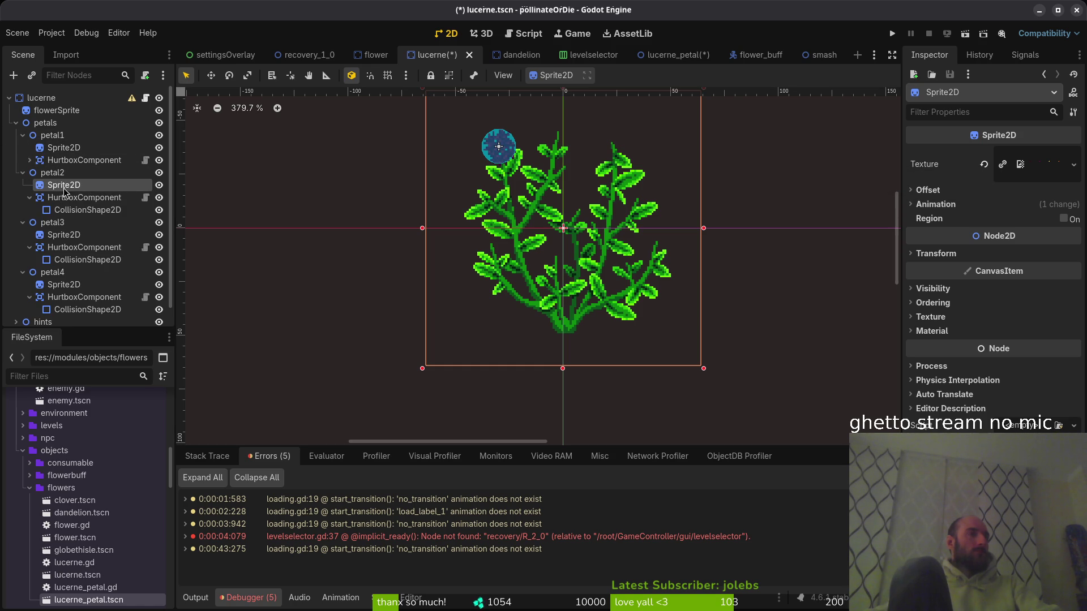
pyautogui.hotkey('ctrl', 'z')
pyautogui.hotkey('ctrl', 'z')
pyautogui.hotkey('ctrl', 'z')
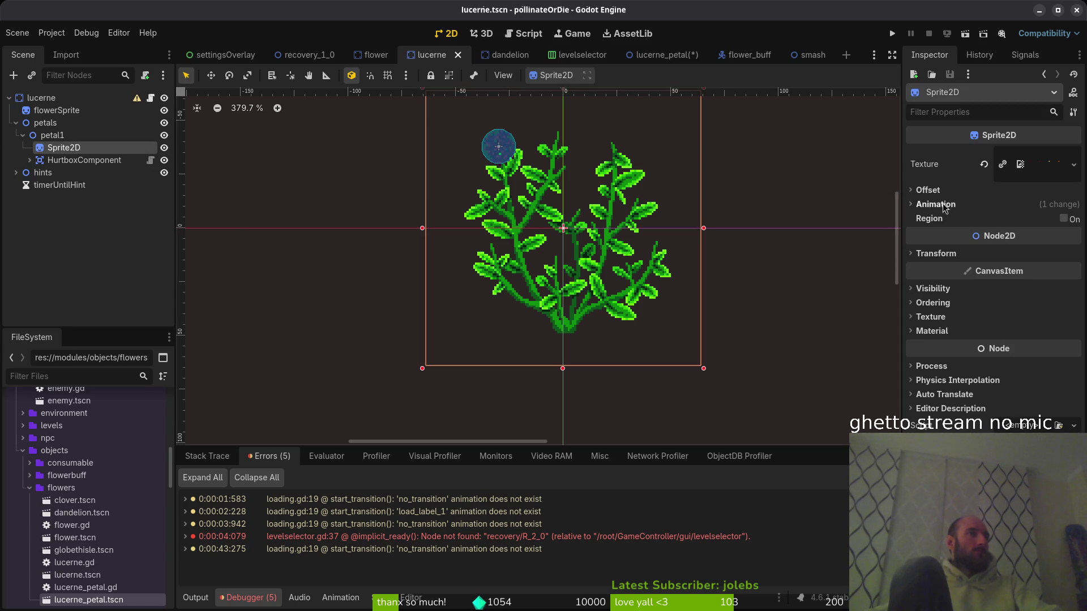
pyautogui.hotkey('ctrl', 'shift', 'z')
pyautogui.hotkey('ctrl', 'shift', 'z')
pyautogui.hotkey('ctrl', 'shift', 'z')
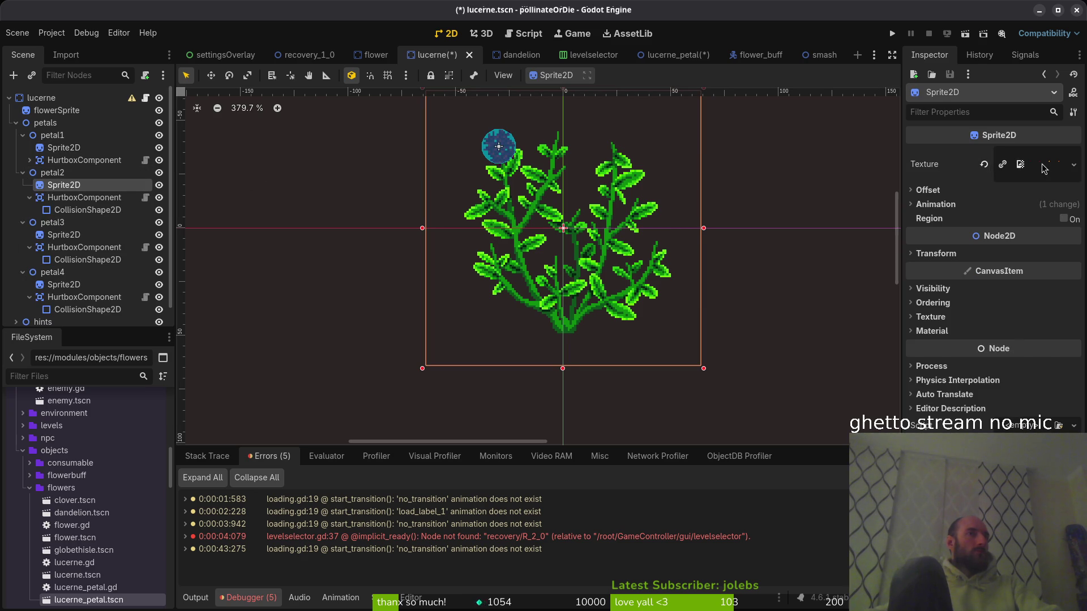
# - Clear petal2's sprite texture and Quick Load the 'petal1' texture in its place
pyautogui.click(1045, 169)
pyautogui.click(980, 165)
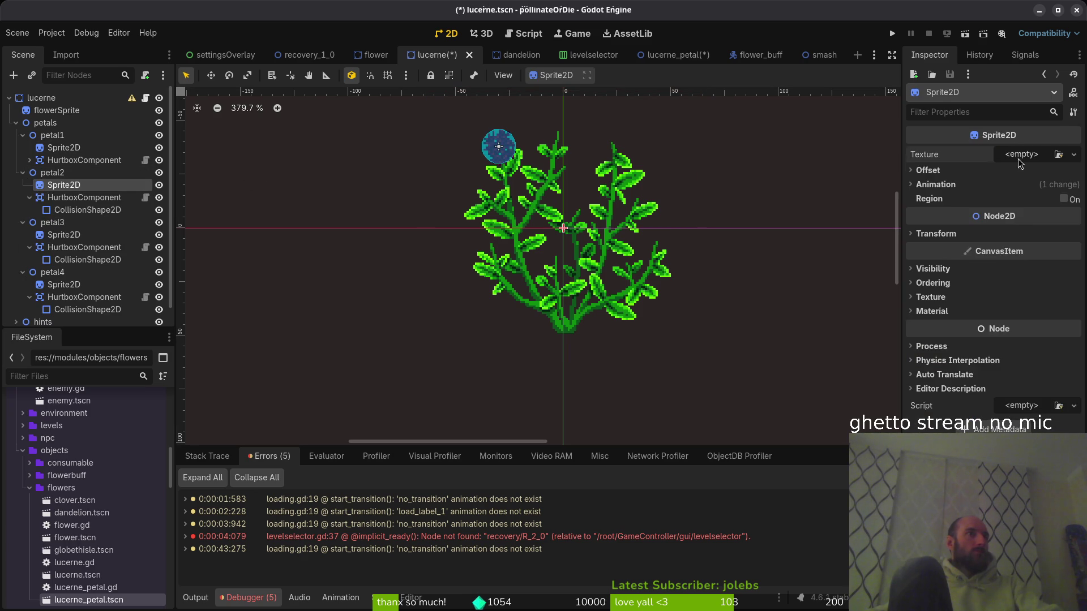
pyautogui.click(1015, 158)
pyautogui.click(963, 426)
pyautogui.write('petal1')
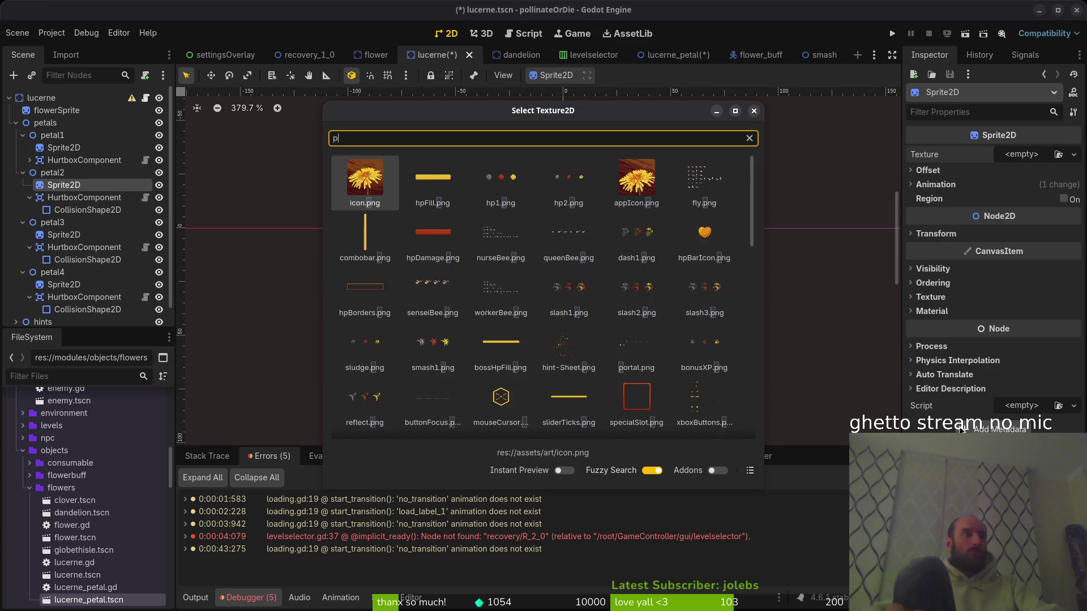
pyautogui.press('Return')
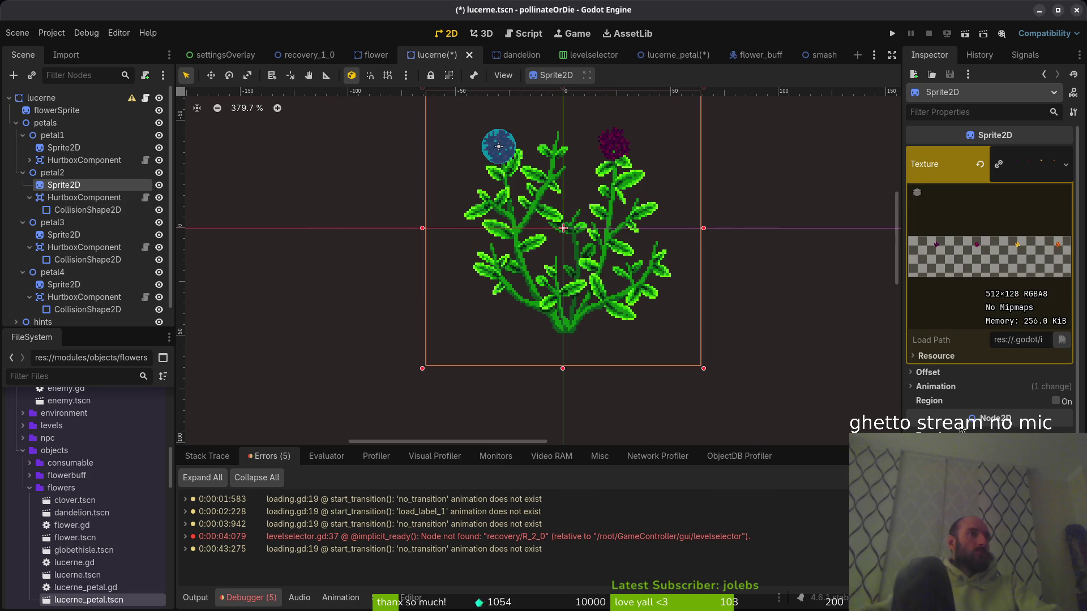
pyautogui.click(62, 212)
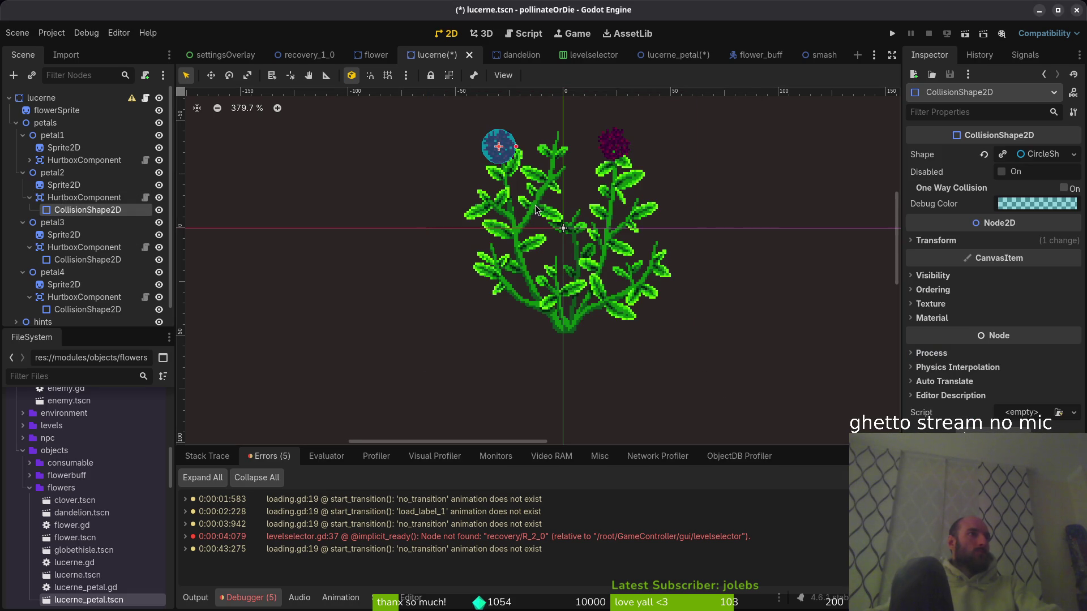
# - Drag petal2's hurtbox circle onto the dark red right-stem flower and save the scene
pyautogui.scroll(2, 509, 158)
pyautogui.moveTo(492, 144); pyautogui.dragTo(681, 150)
pyautogui.scroll(6, 681, 150)
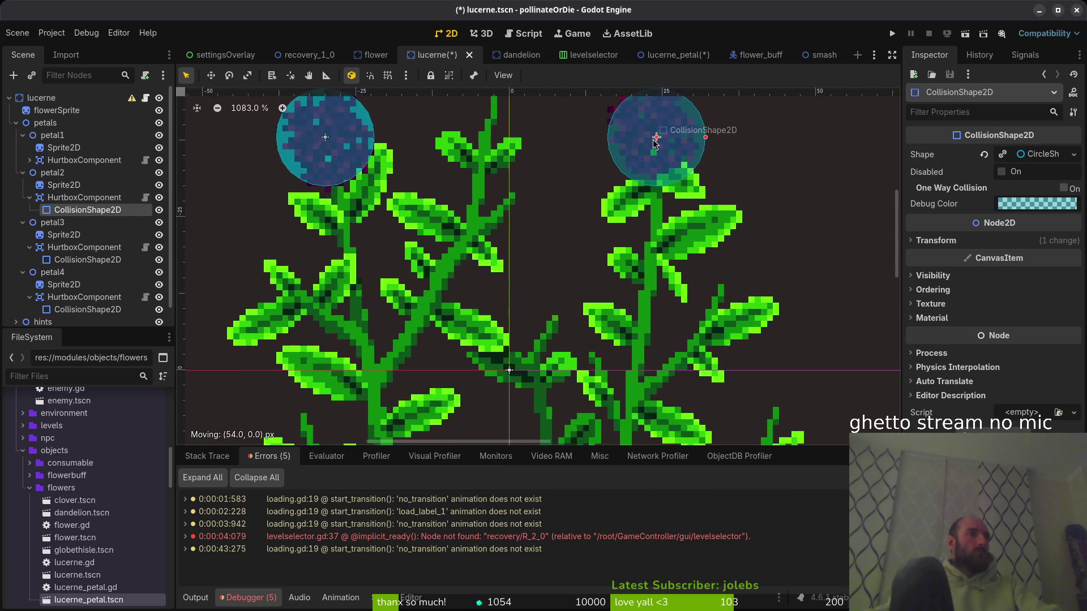
pyautogui.moveTo(637, 245); pyautogui.dragTo(643, 250)
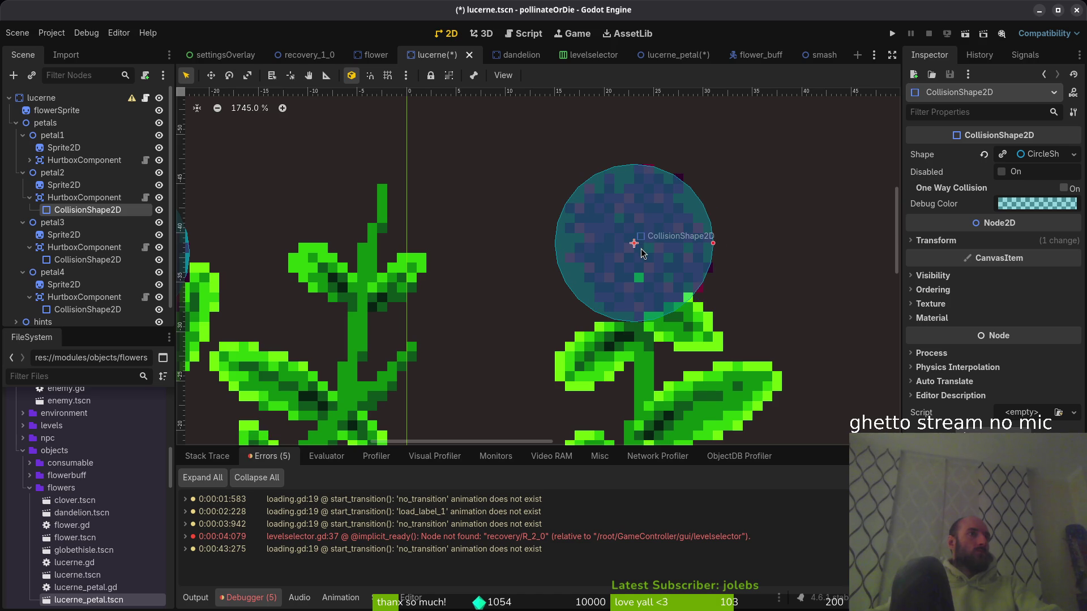
pyautogui.scroll(-6, 647, 261)
pyautogui.hotkey('ctrl', 's')
# - Tidy the scene tree and check petal2's hurtbox collision layers
pyautogui.click(23, 173)
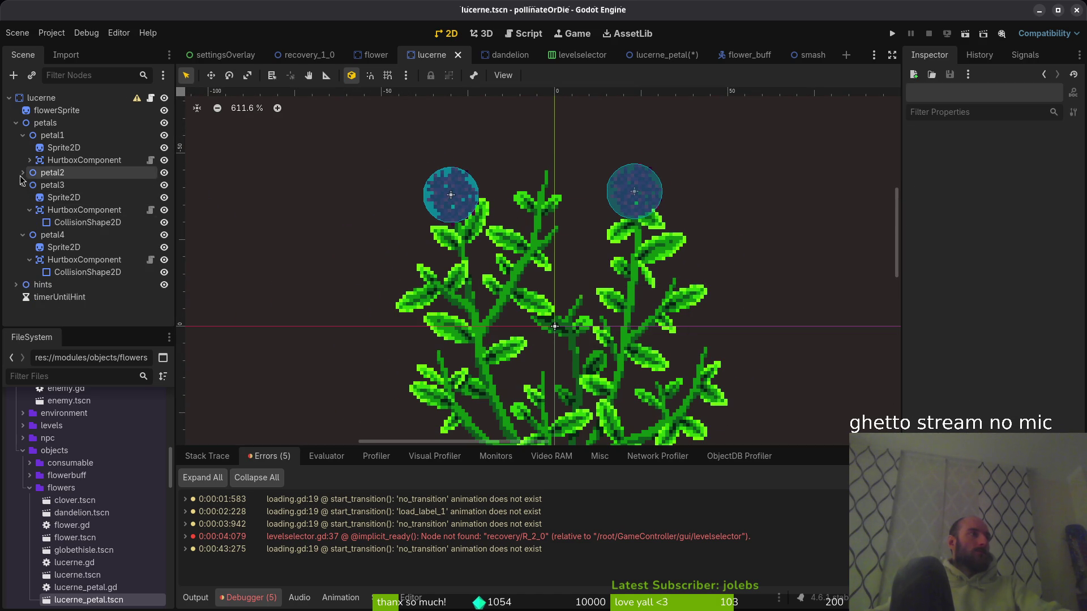
pyautogui.click(23, 135)
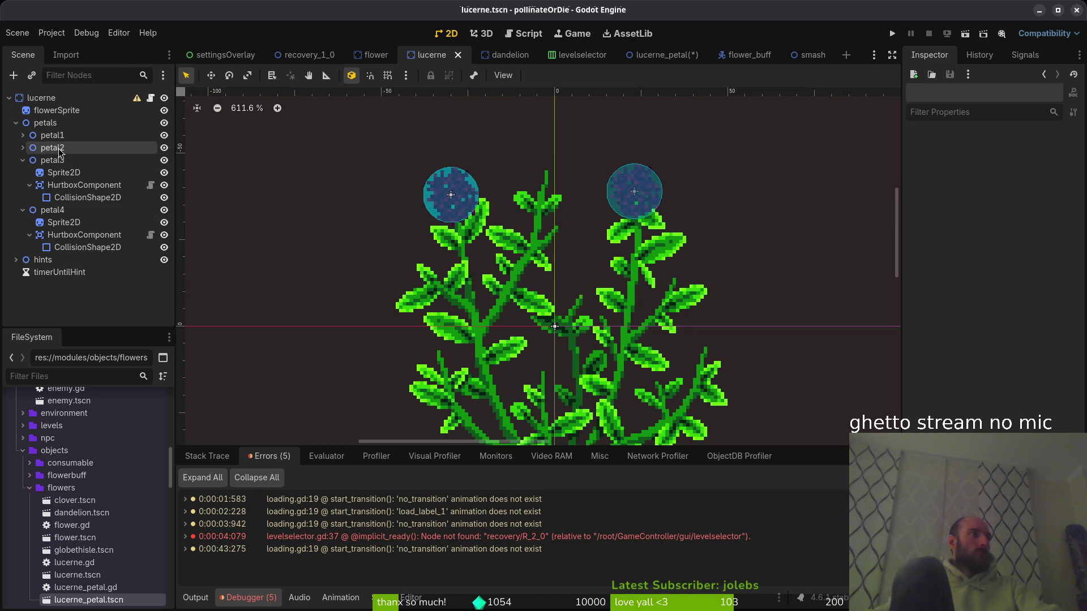
pyautogui.click(59, 149)
pyautogui.click(23, 148)
pyautogui.click(29, 173)
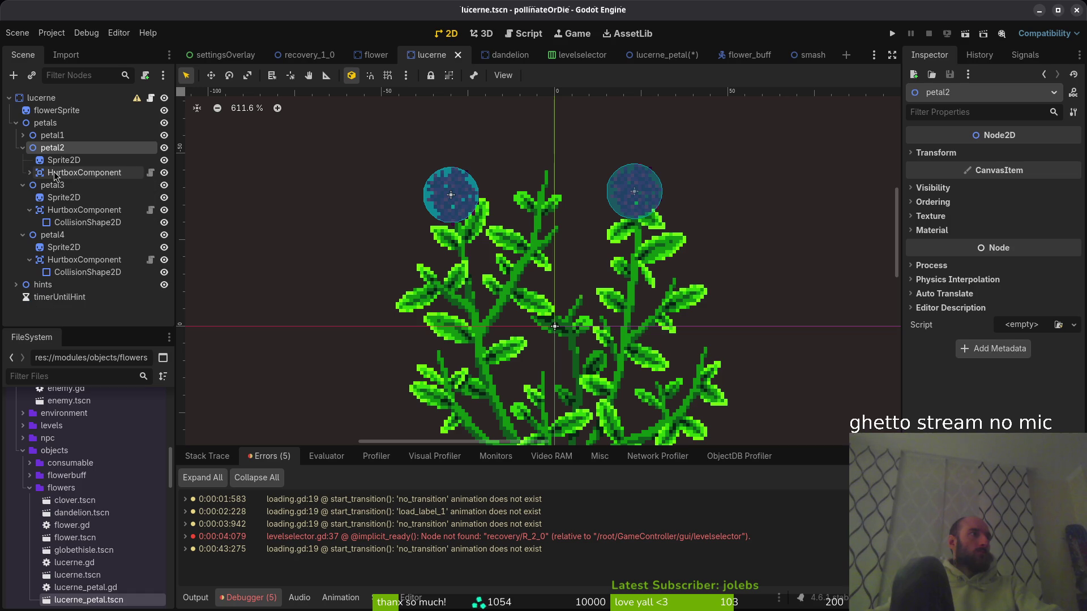
pyautogui.click(79, 173)
pyautogui.click(1019, 301)
pyautogui.click(1017, 301)
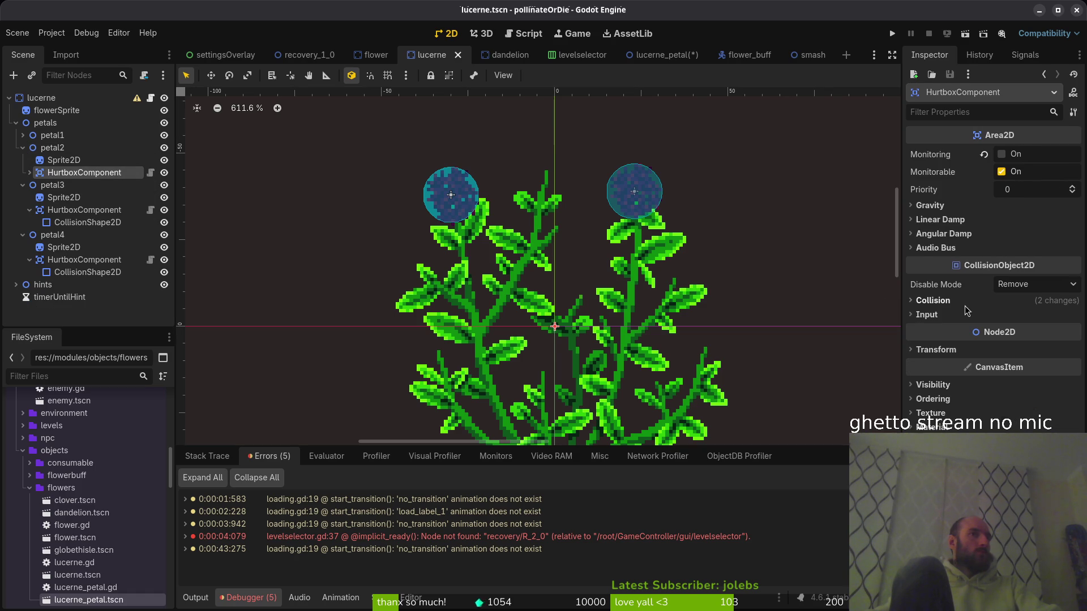
pyautogui.click(23, 149)
pyautogui.click(65, 174)
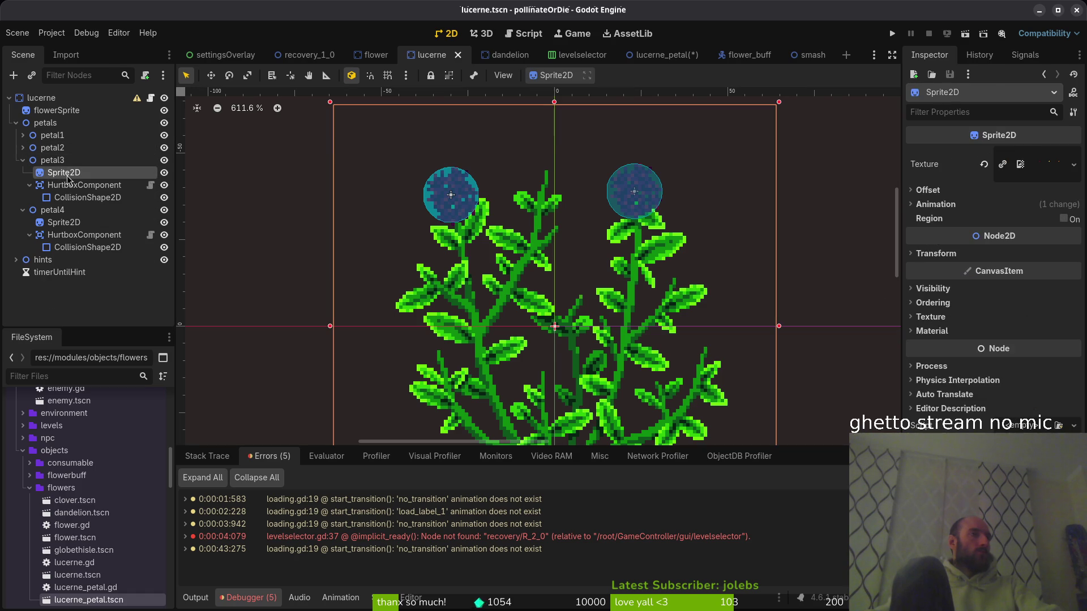
# - Replace petal3's sprite texture with the 'petal3' texture via Quick Load and save
pyautogui.click(22, 210)
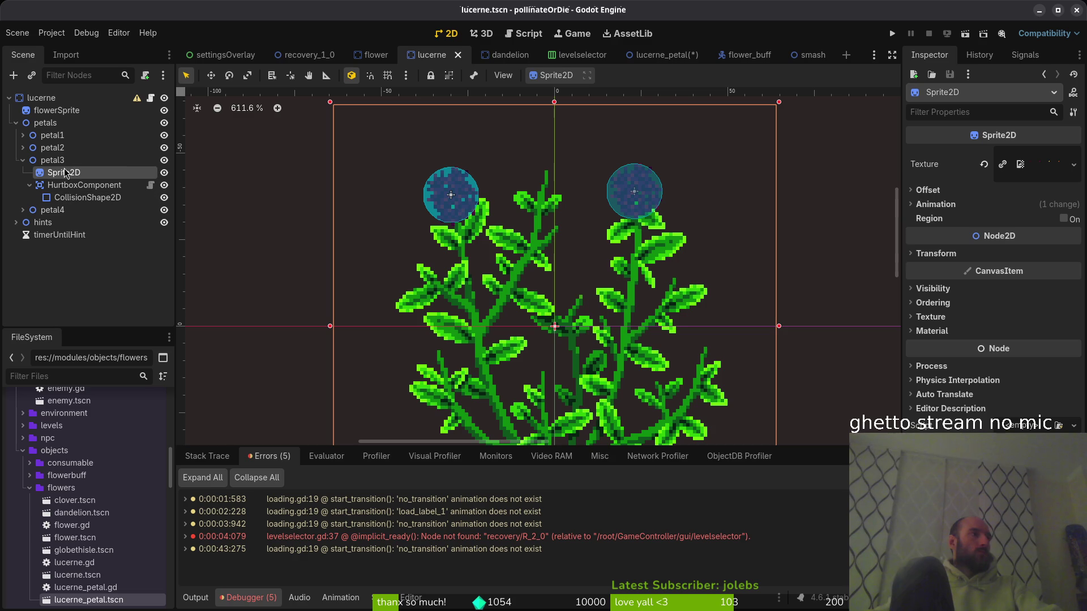
pyautogui.click(1002, 164)
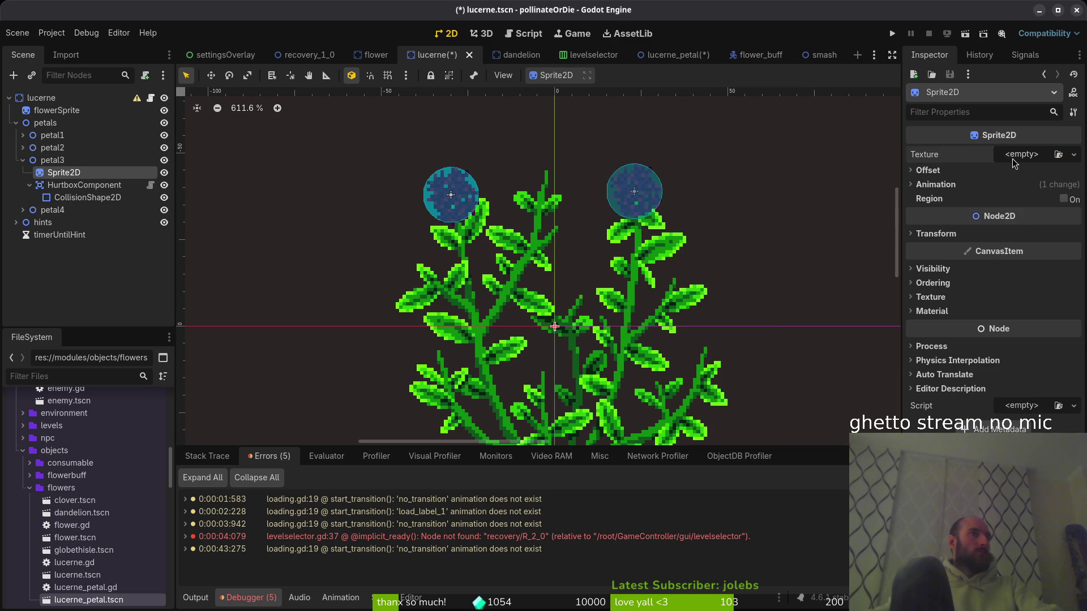
pyautogui.click(1013, 164)
pyautogui.click(992, 426)
pyautogui.write('petal3')
pyautogui.press('Return')
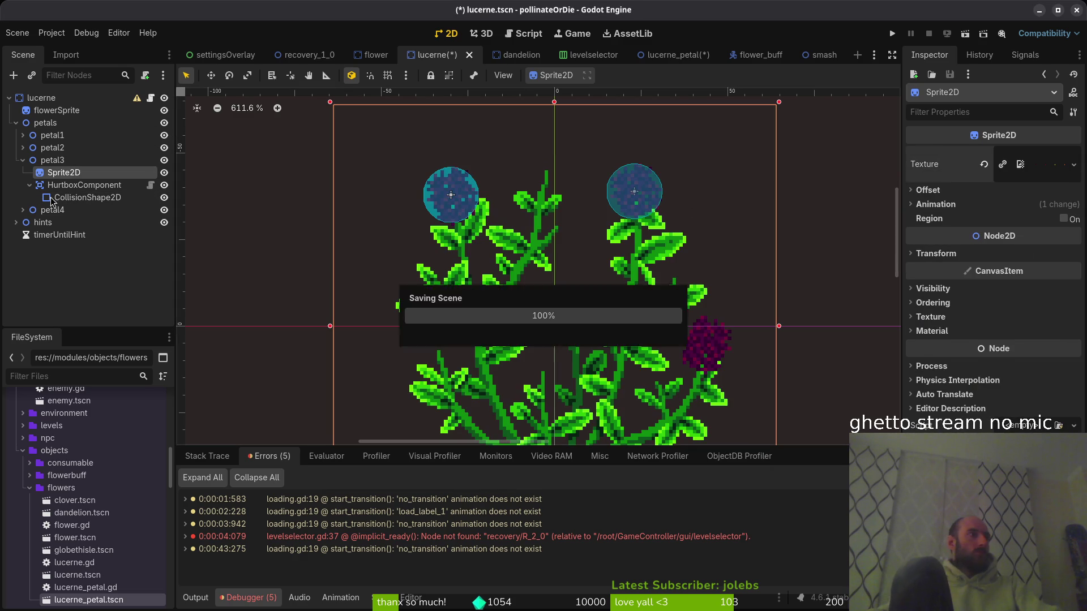
pyautogui.hotkey('ctrl', 's')
# - Move petal3's hurtbox circle onto the lower-right flower and save the scene
pyautogui.click(87, 198)
pyautogui.moveTo(451, 218)
pyautogui.mouseDown()
pyautogui.moveTo(371, 127)
pyautogui.moveTo(408, 259)
pyautogui.moveTo(653, 257)
pyautogui.moveTo(627, 281)
pyautogui.mouseUp()
pyautogui.scroll(4, 639, 263)
pyautogui.press('Escape')
pyautogui.scroll(-5, 626, 281)
pyautogui.hotkey('ctrl', 's')
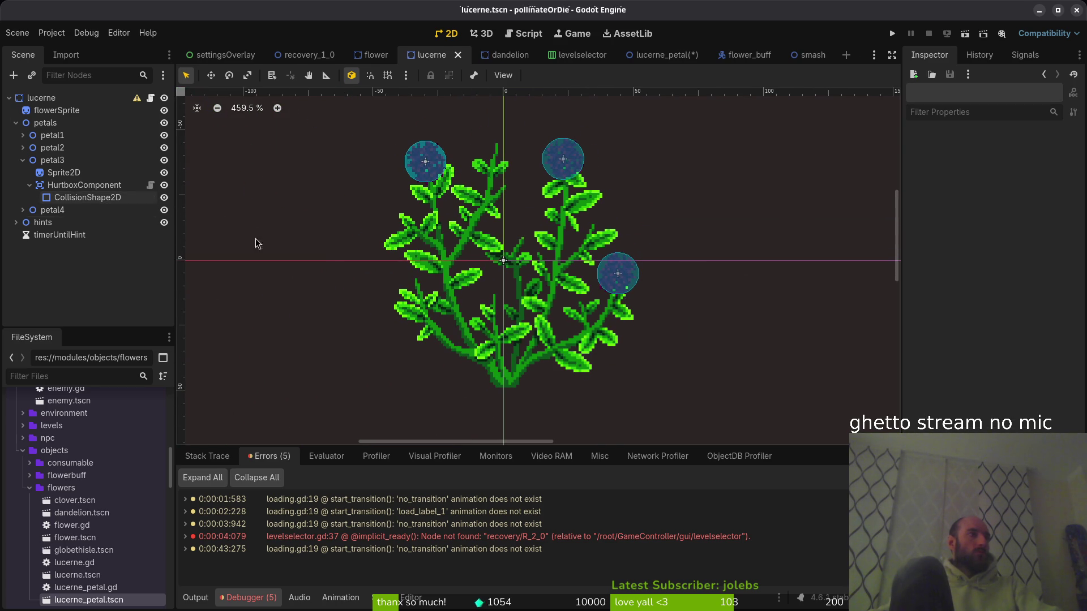
pyautogui.click(22, 160)
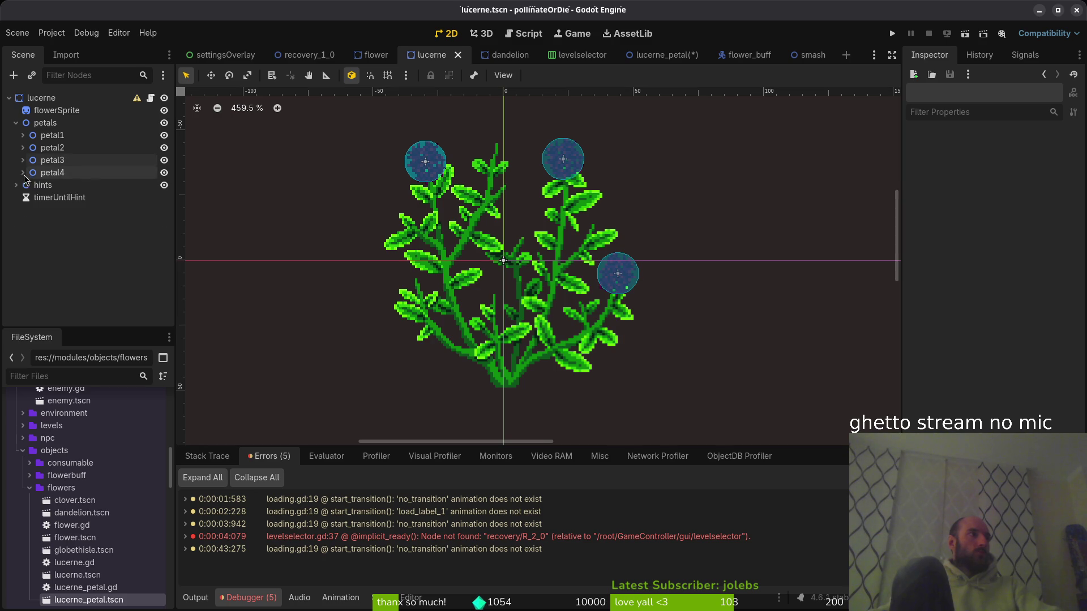
# - Give petal4's sprite the petal4.png texture and save
pyautogui.click(23, 173)
pyautogui.click(64, 185)
pyautogui.click(985, 164)
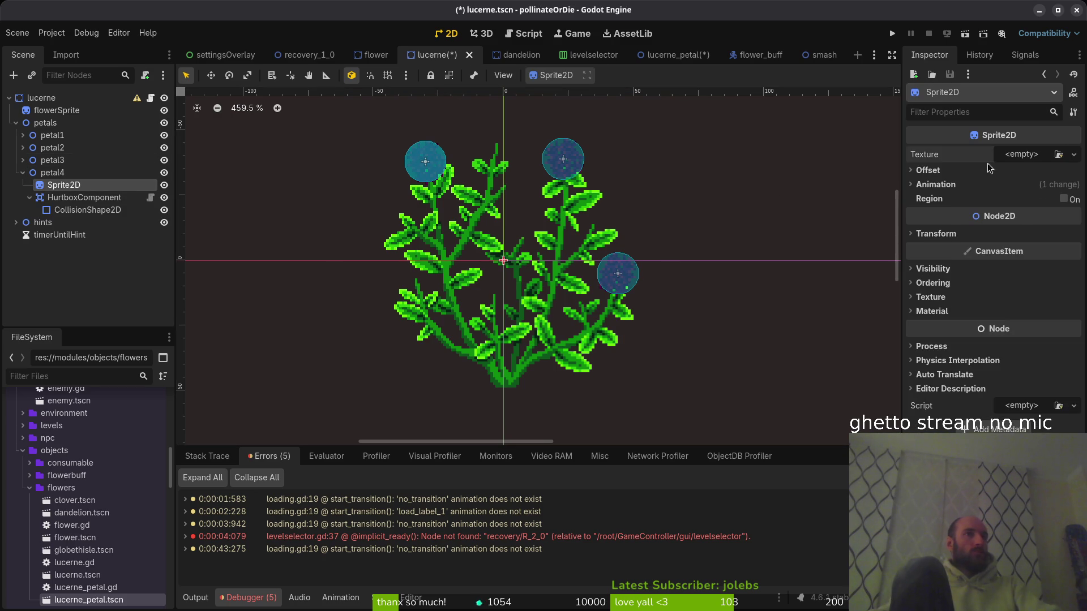
pyautogui.click(1074, 154)
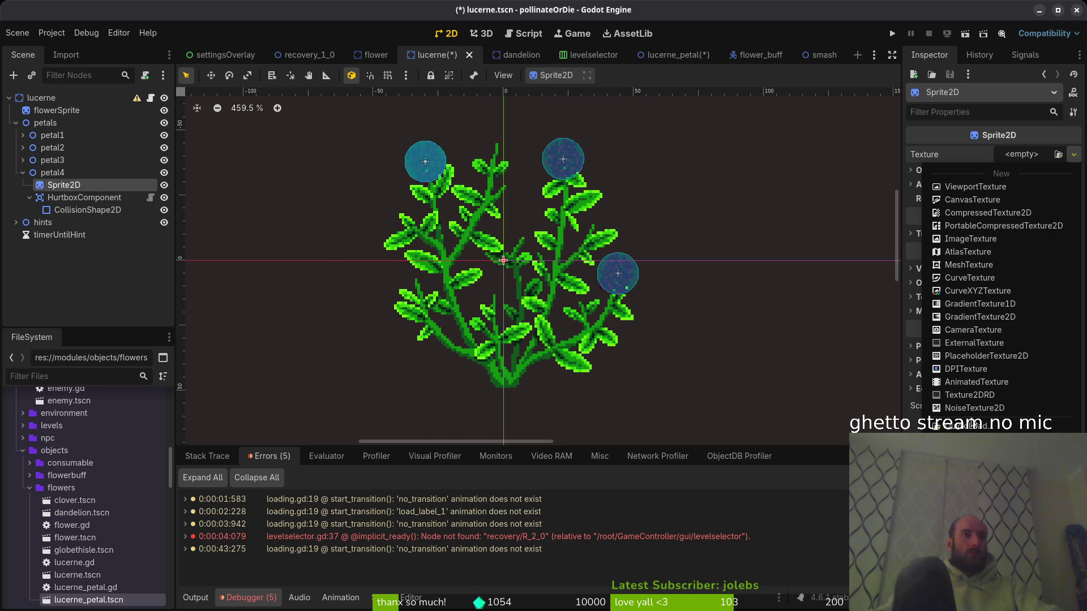
pyautogui.click(971, 425)
pyautogui.write('petal4')
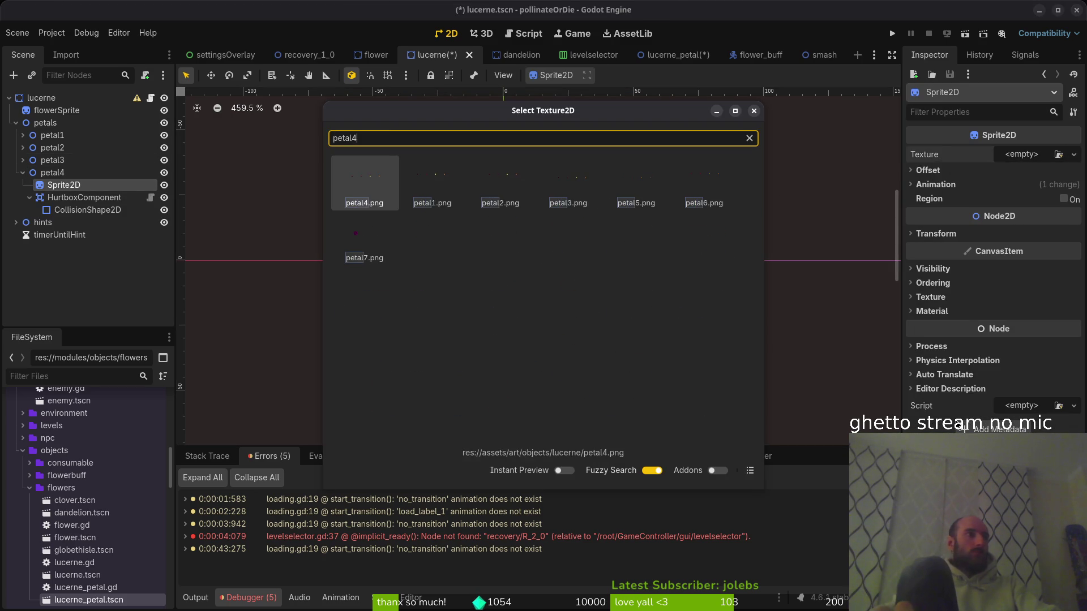
pyautogui.press('Return')
pyautogui.hotkey('ctrl', 's')
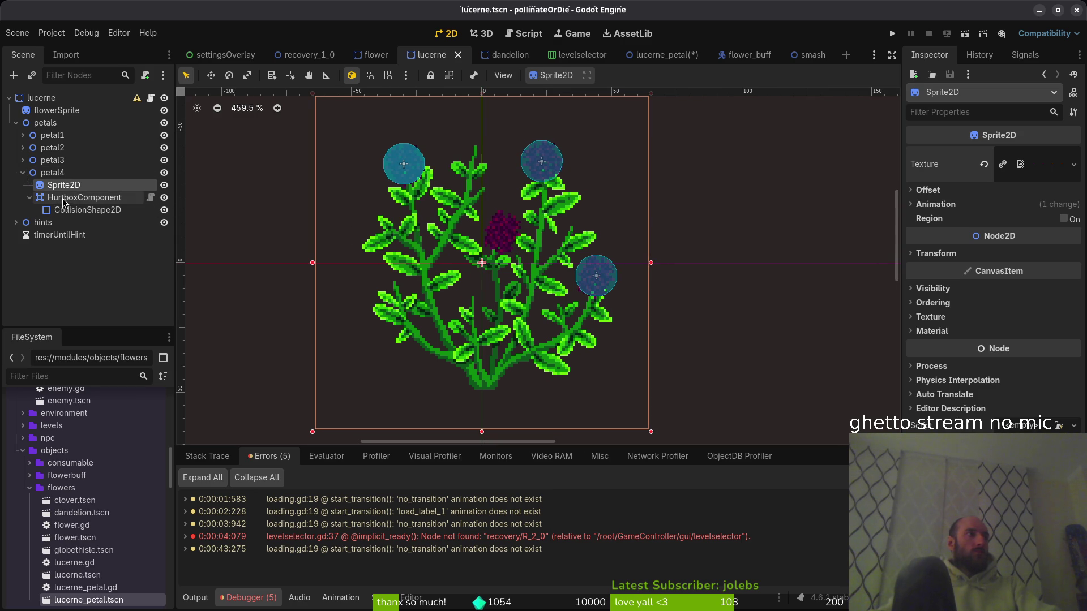
# - Drag petal4's hurtbox circle over its flower near the plant's centre and save
pyautogui.click(73, 210)
pyautogui.moveTo(403, 186)
pyautogui.mouseDown()
pyautogui.moveTo(449, 226)
pyautogui.moveTo(518, 252)
pyautogui.moveTo(524, 216)
pyautogui.moveTo(494, 278)
pyautogui.moveTo(479, 280)
pyautogui.mouseUp()
pyautogui.scroll(5, 523, 216)
pyautogui.scroll(-5, 500, 259)
pyautogui.scroll(4, 504, 257)
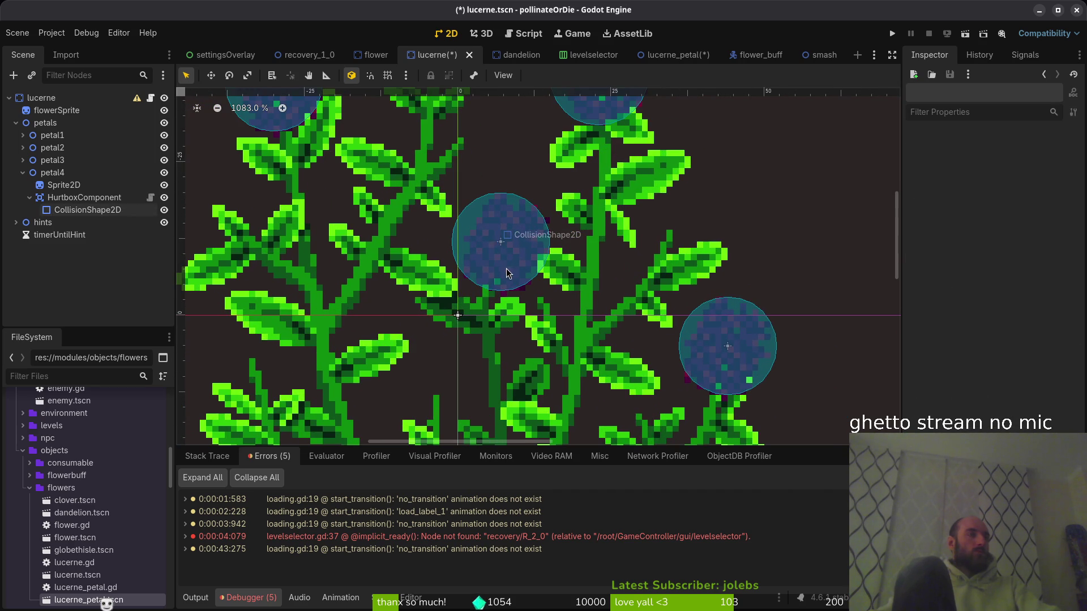
pyautogui.scroll(-5, 507, 269)
pyautogui.hotkey('ctrl', 's')
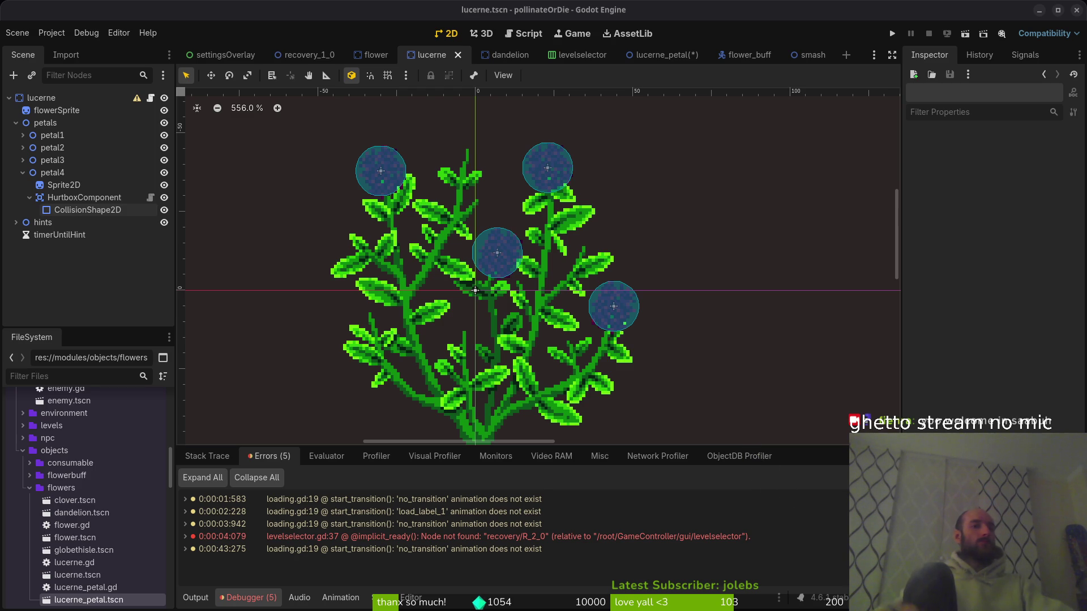
pyautogui.hotkey('ctrl', 's')
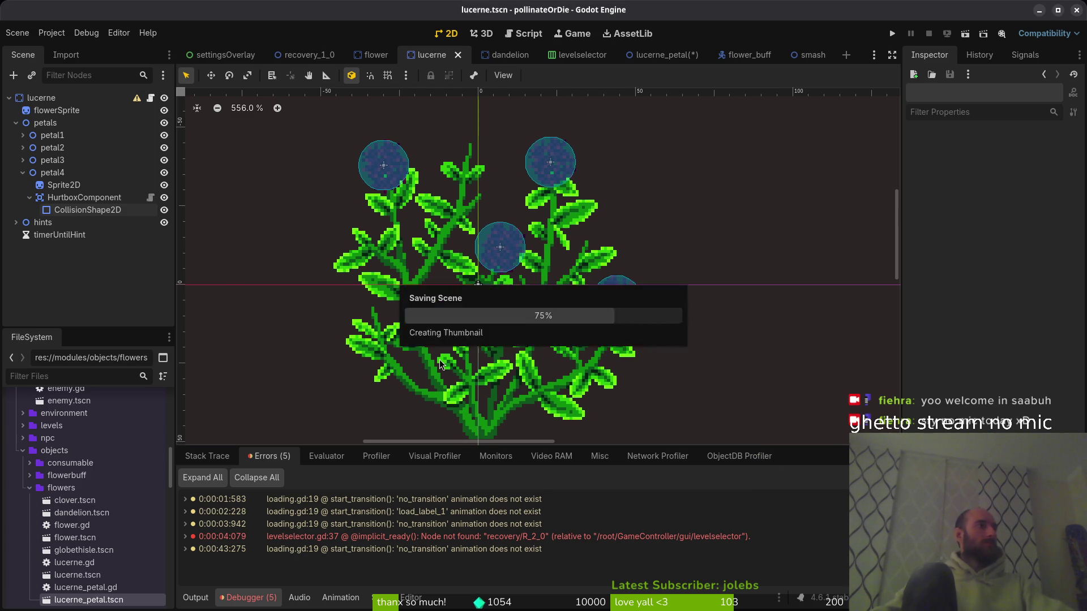
# - Copy petal4 into petal5 and assign petal5.png to the new sprite
pyautogui.click(22, 173)
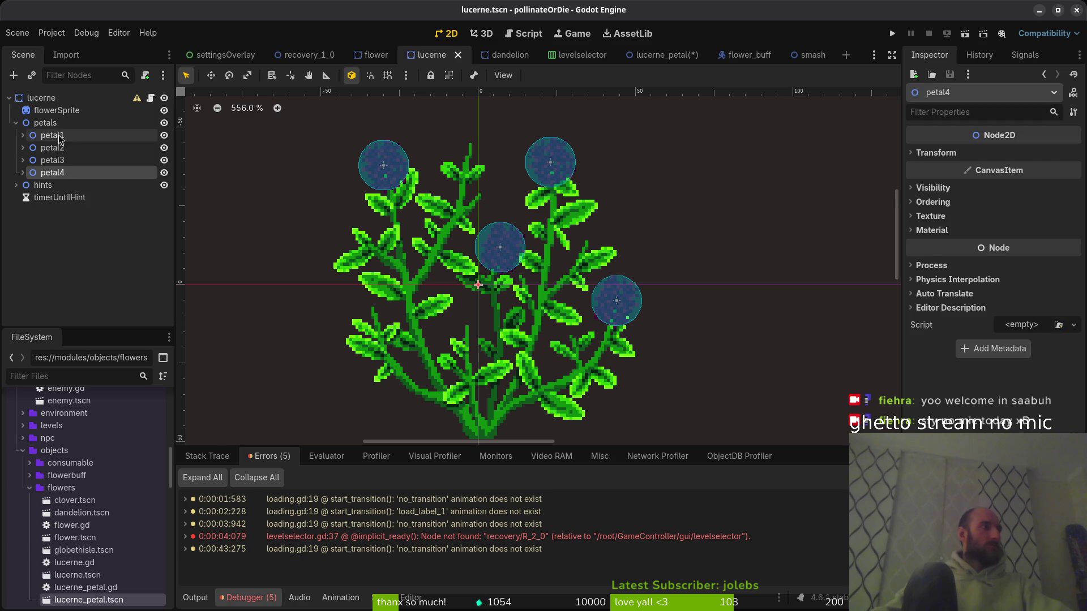
pyautogui.click(61, 124)
pyautogui.click(49, 196)
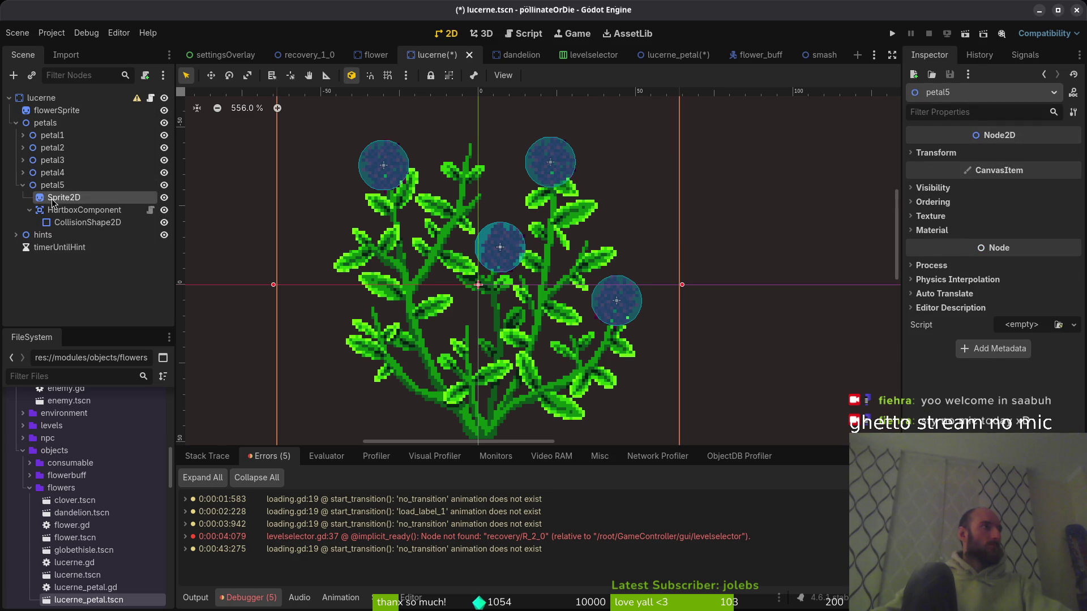
pyautogui.click(1074, 154)
pyautogui.click(971, 426)
pyautogui.write('5')
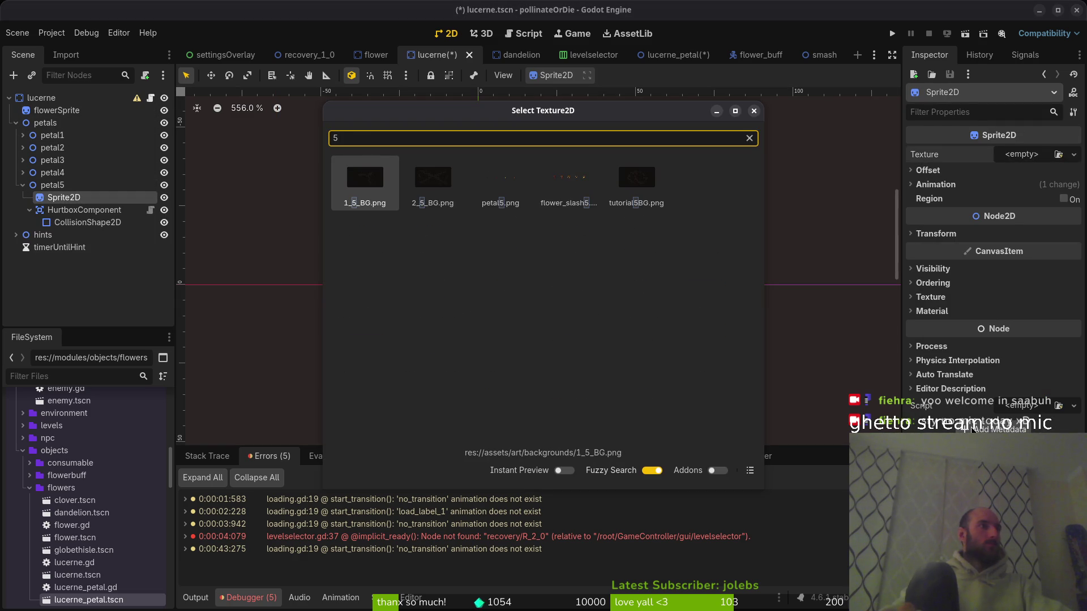
pyautogui.doubleClick(501, 177)
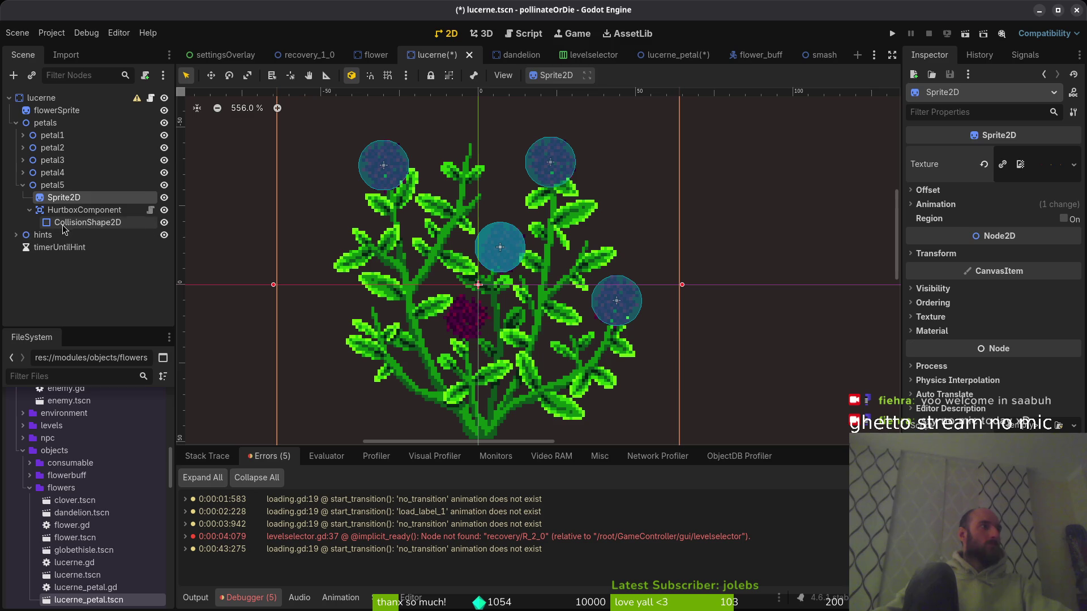
# - Move petal5's hurtbox over the lower-left flower, keep its radius at 8, and save
pyautogui.click(63, 225)
pyautogui.click(1032, 158)
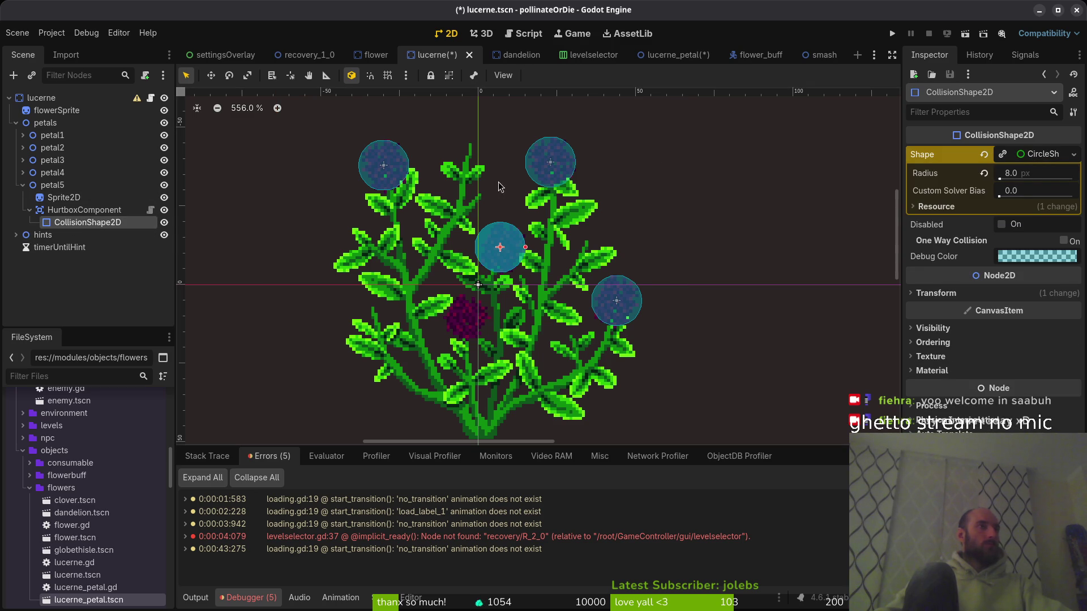
pyautogui.moveTo(508, 259)
pyautogui.mouseDown()
pyautogui.moveTo(470, 330)
pyautogui.moveTo(510, 305)
pyautogui.moveTo(473, 374)
pyautogui.moveTo(434, 351)
pyautogui.moveTo(454, 331)
pyautogui.mouseUp()
pyautogui.scroll(5, 470, 330)
pyautogui.hotkey('ctrl', 'z')
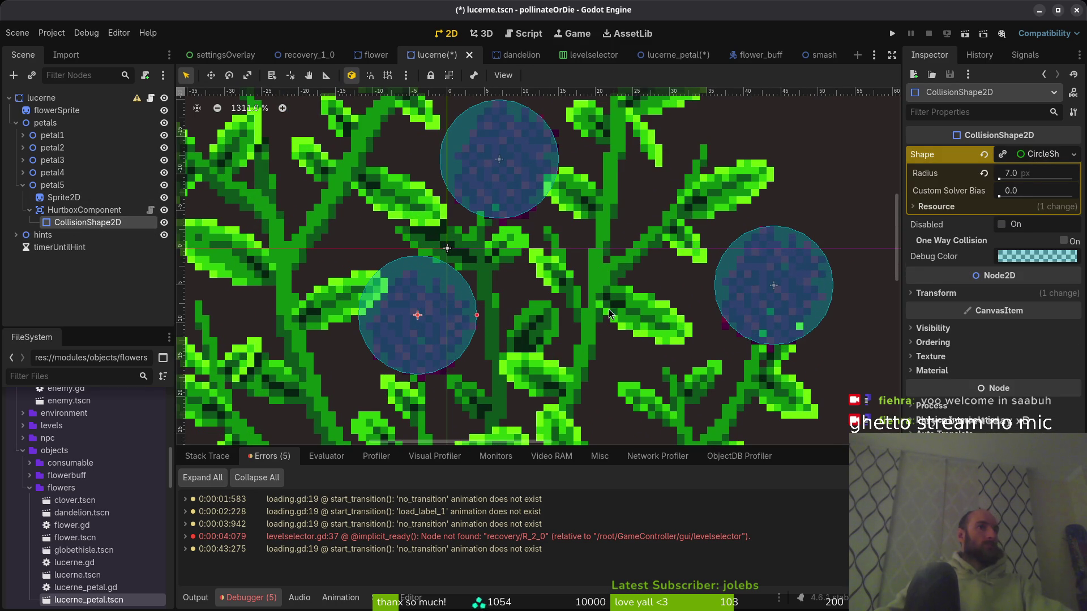
pyautogui.hotkey('ctrl', 's')
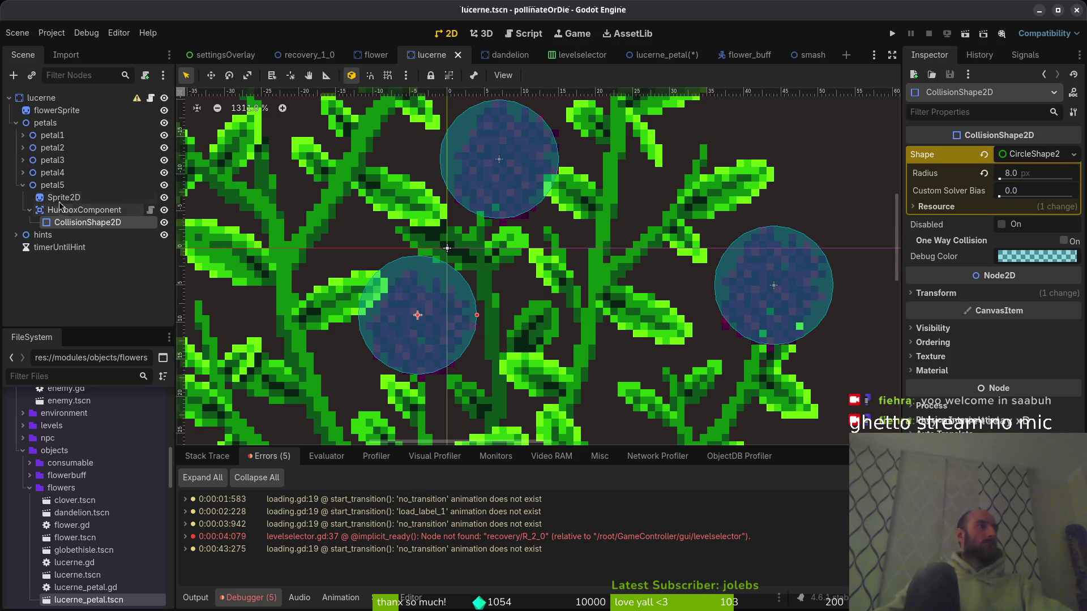
pyautogui.click(23, 173)
# - Check the collision shapes of petal4, petal3, petal2 and petal1 in turn
pyautogui.click(88, 209)
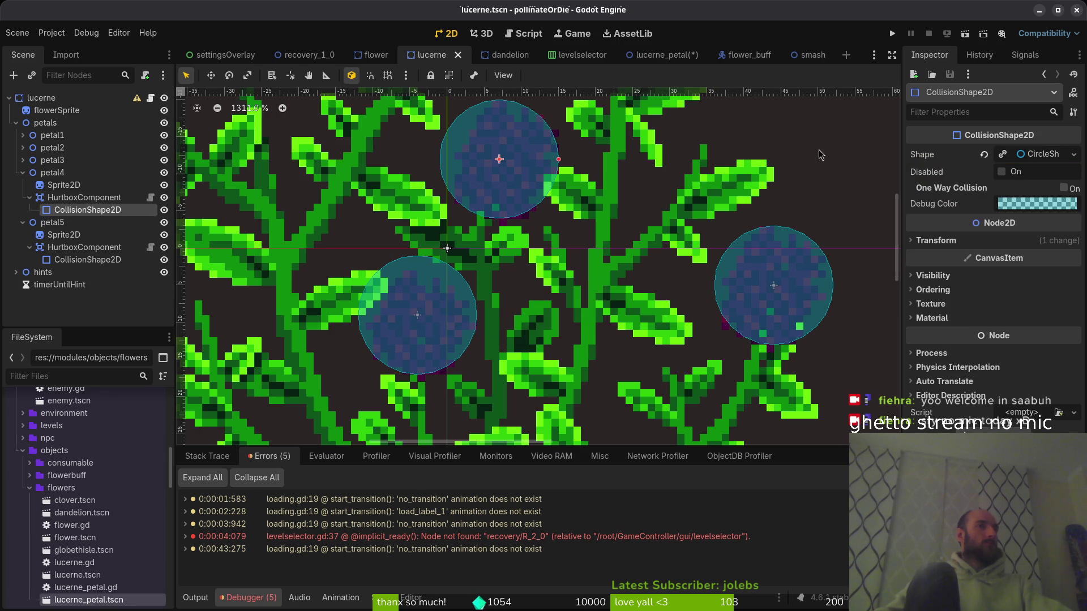
pyautogui.hotkey('ctrl', 's')
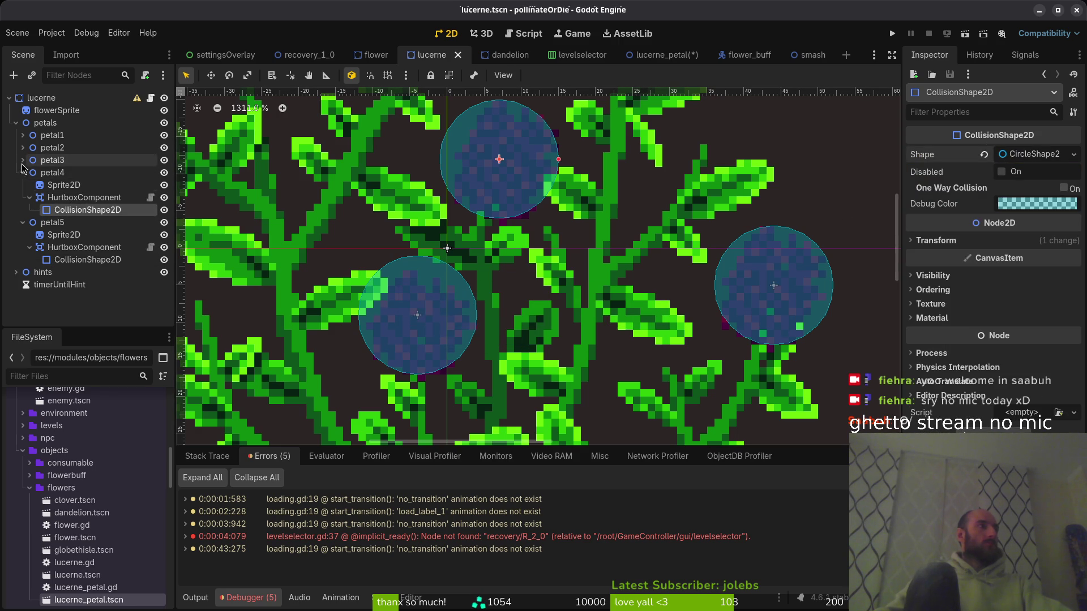
pyautogui.click(23, 160)
pyautogui.click(69, 198)
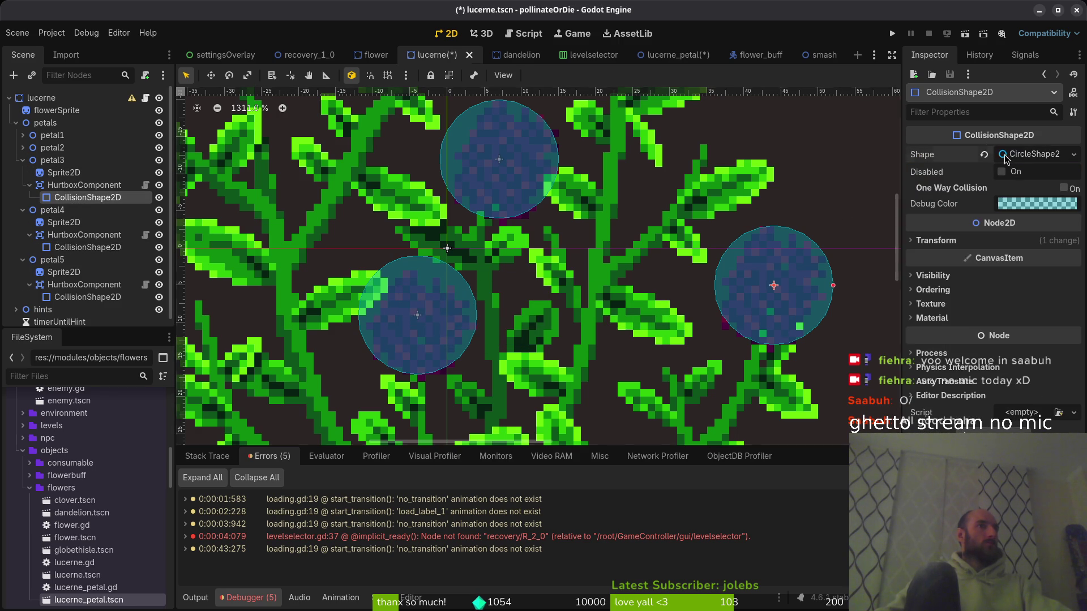
pyautogui.click(509, 161)
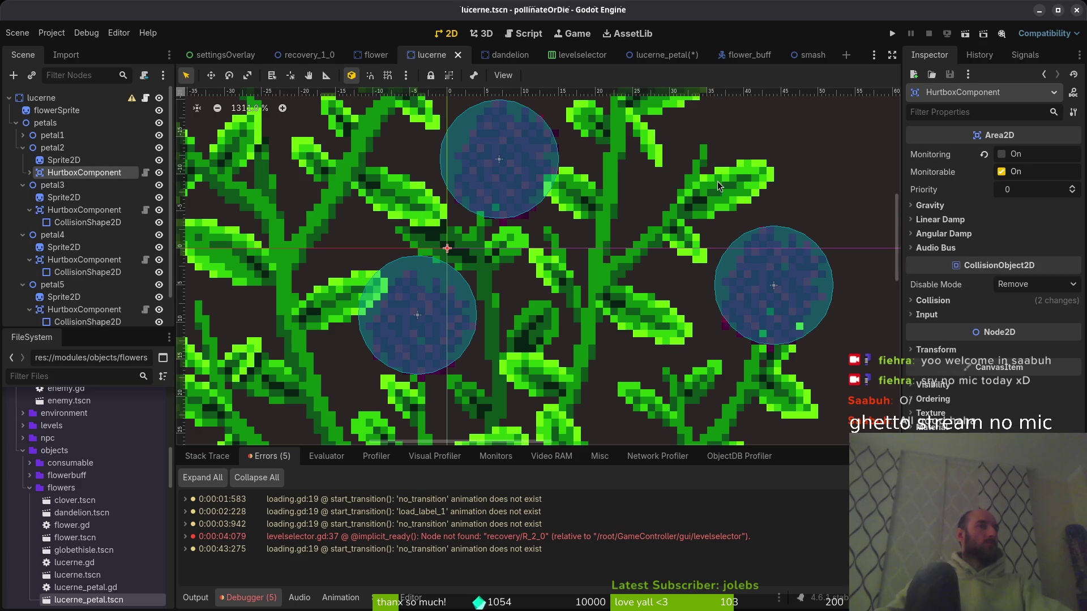
pyautogui.click(29, 173)
pyautogui.click(88, 185)
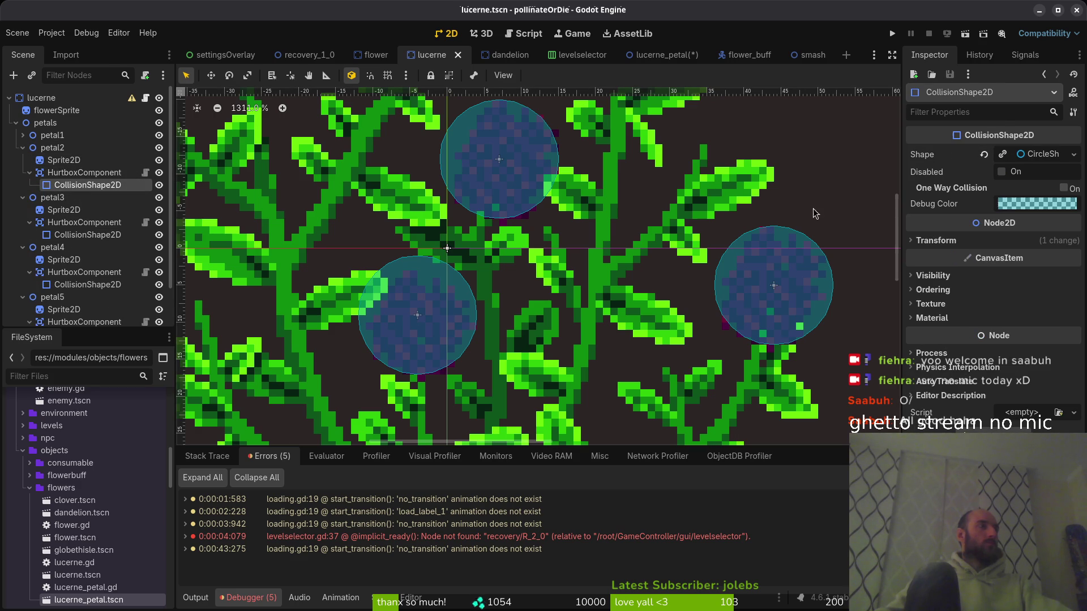
pyautogui.click(23, 135)
pyautogui.click(29, 160)
pyautogui.click(87, 173)
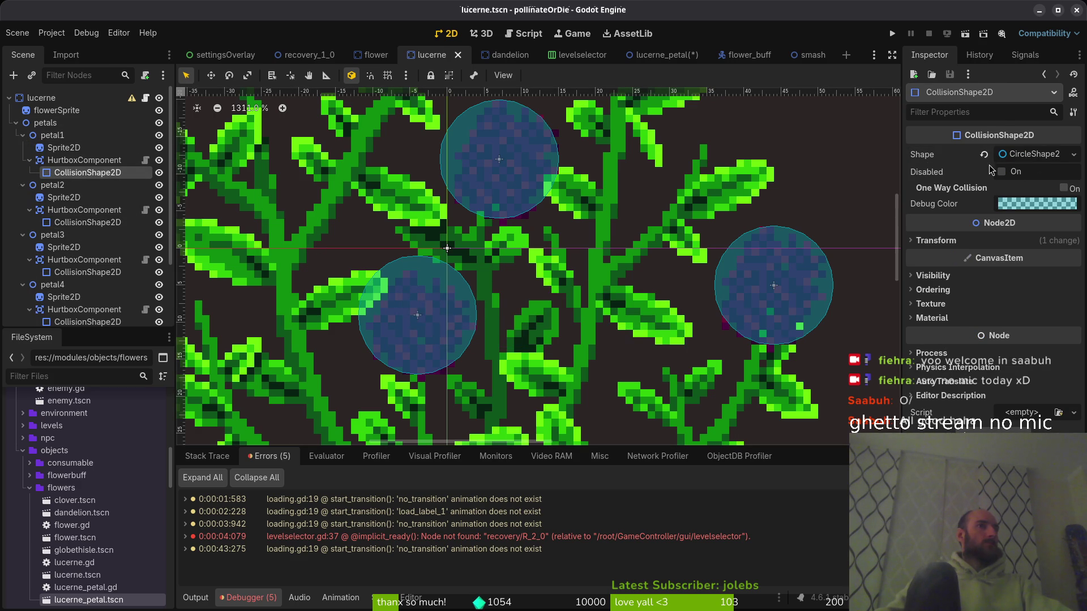
# - Shrink petal5's hurtbox circle slightly over the lower flower and save the scene
pyautogui.scroll(-3, 119, 202)
pyautogui.scroll(-5, 671, 325)
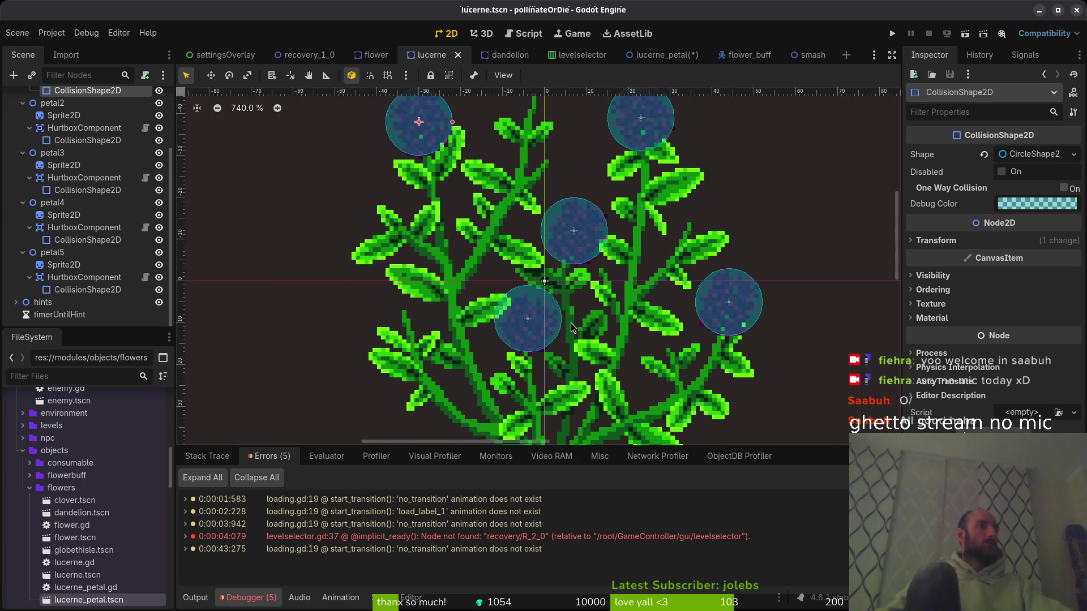
pyautogui.click(547, 325)
pyautogui.scroll(4, 547, 326)
pyautogui.moveTo(568, 327); pyautogui.dragTo(542, 345)
pyautogui.hotkey('ctrl', 's')
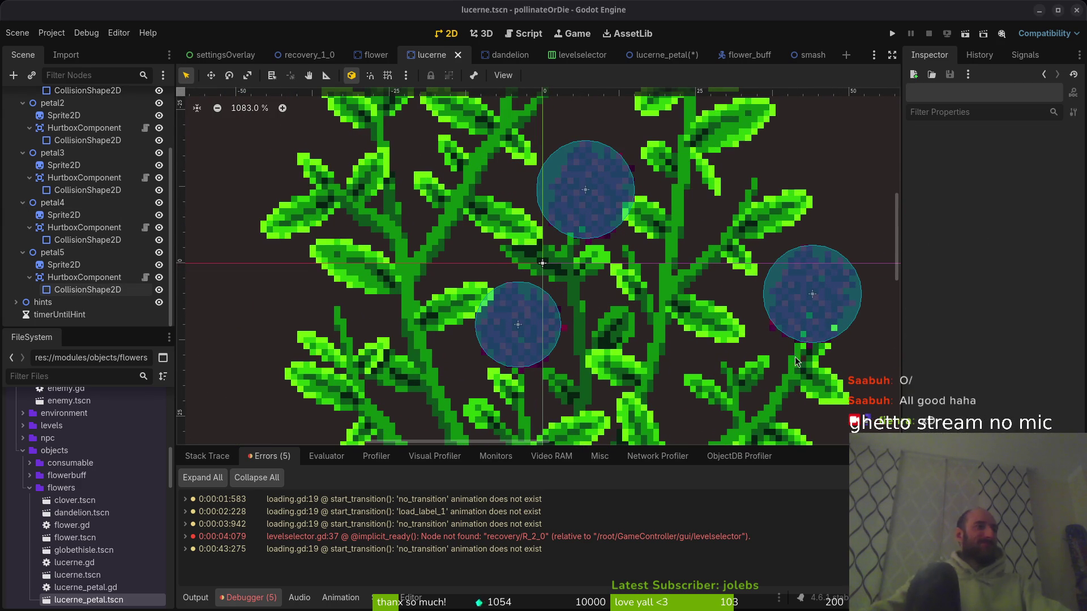
pyautogui.scroll(-6, 616, 319)
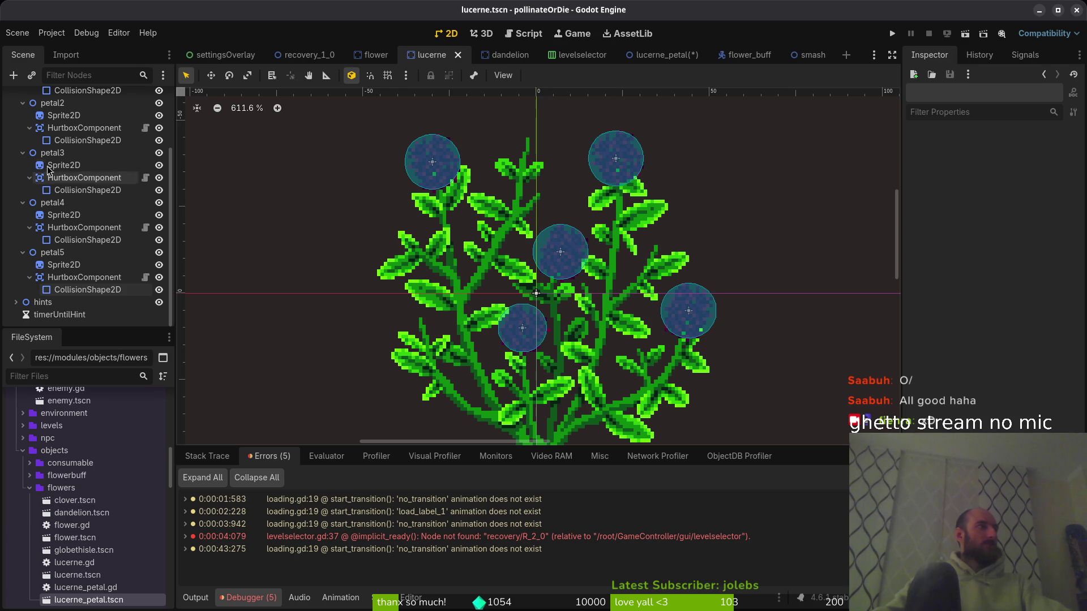
pyautogui.scroll(3, 34, 203)
# - Collapse all five petal nodes in the scene tree and select petal5
pyautogui.click(22, 135)
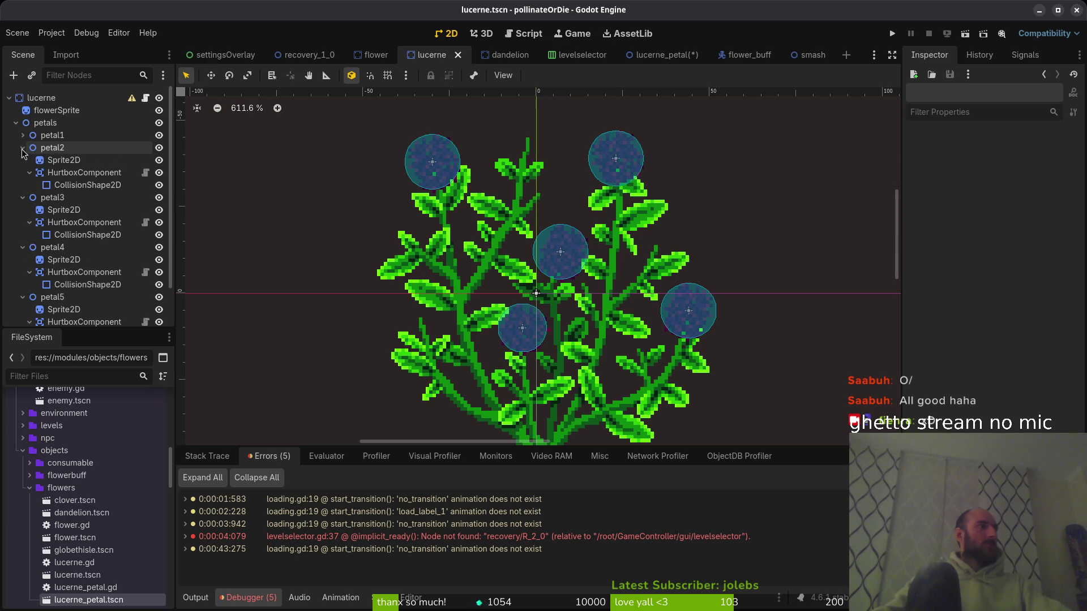
pyautogui.click(23, 148)
pyautogui.click(23, 160)
pyautogui.click(23, 173)
pyautogui.click(23, 185)
pyautogui.click(52, 185)
# - Duplicate petal5 as petal6 and inspect its sprite and collision shape
pyautogui.hotkey('ctrl', 'd')
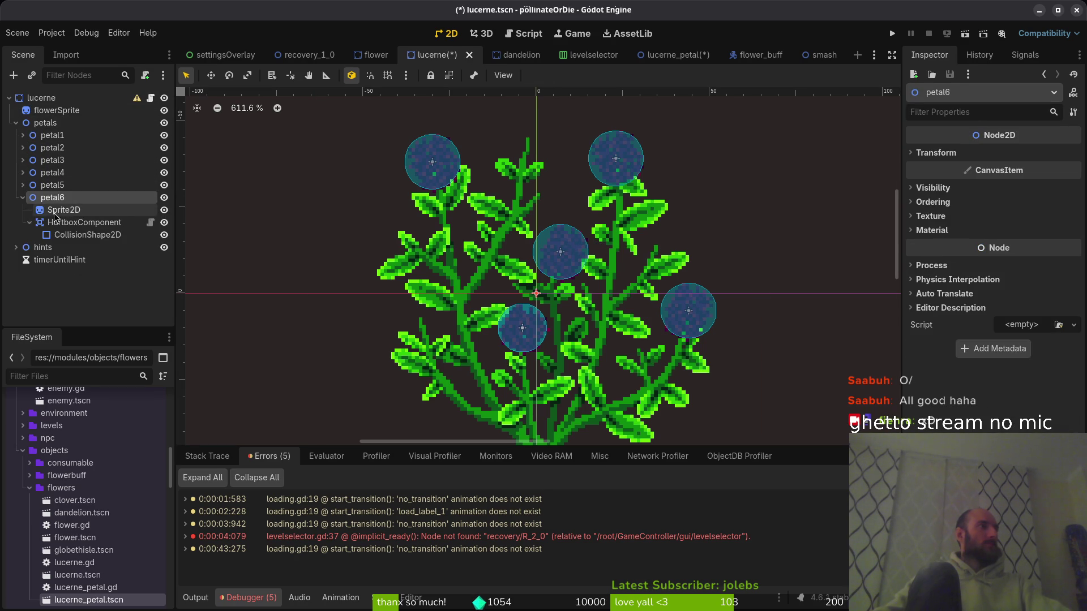
pyautogui.click(57, 210)
pyautogui.click(62, 235)
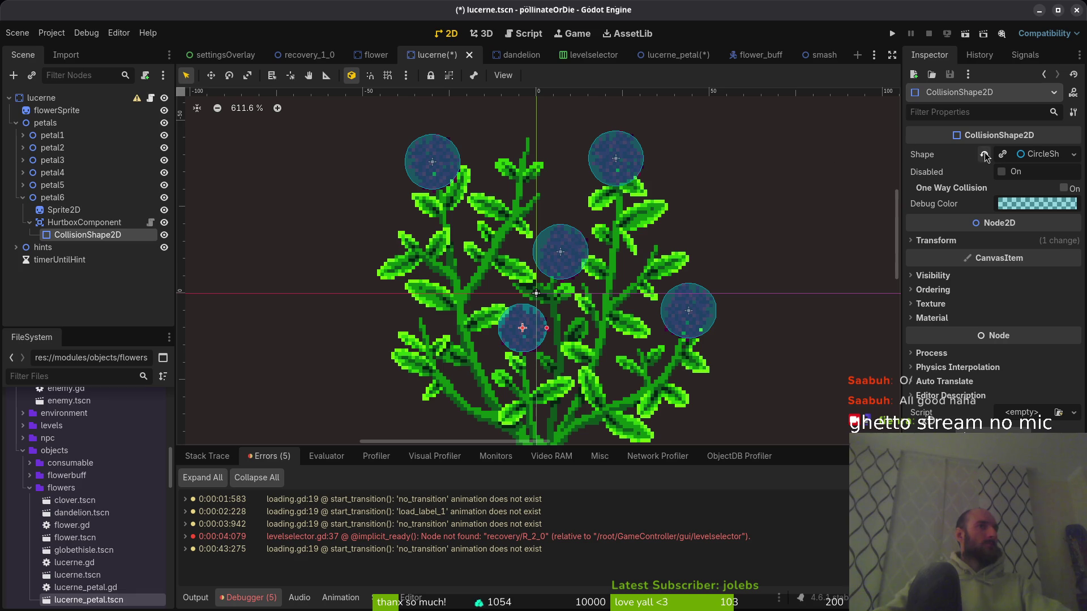
pyautogui.press('Up')
pyautogui.press('Up')
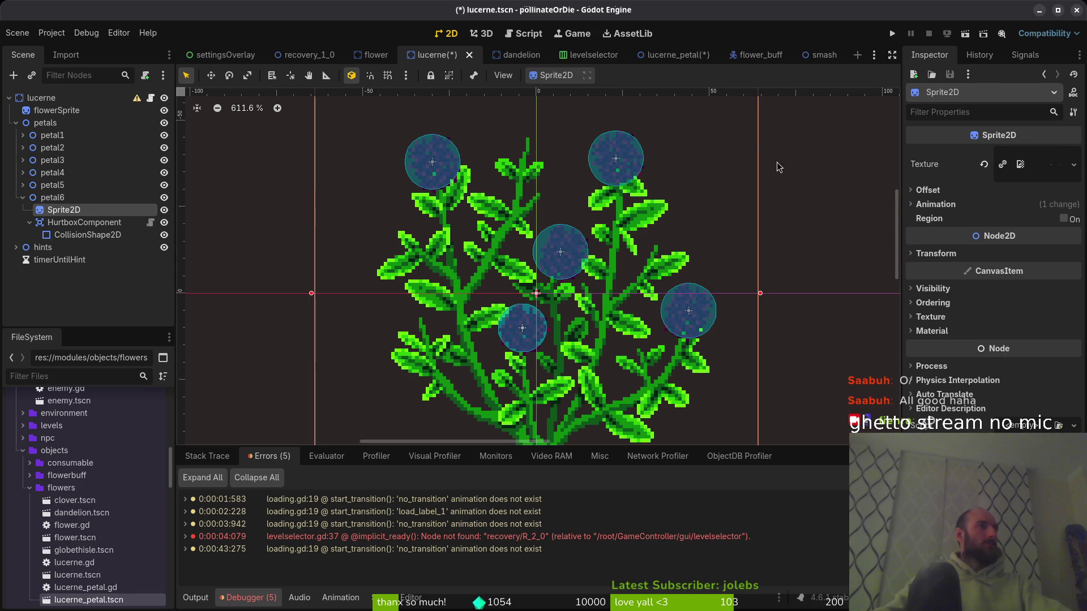
# - Give petal6's sprite the petal6.png texture, undoing an accidental wrong texture pick
pyautogui.click(985, 164)
pyautogui.click(1020, 155)
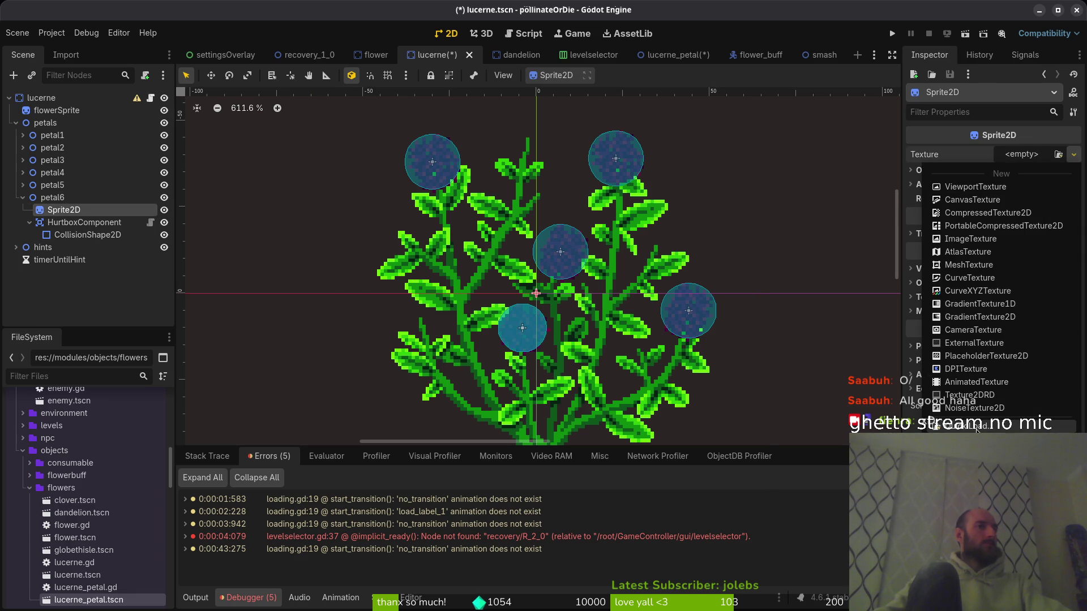
pyautogui.click(1000, 426)
pyautogui.write('lucerne')
pyautogui.press('Right')
pyautogui.press('Return')
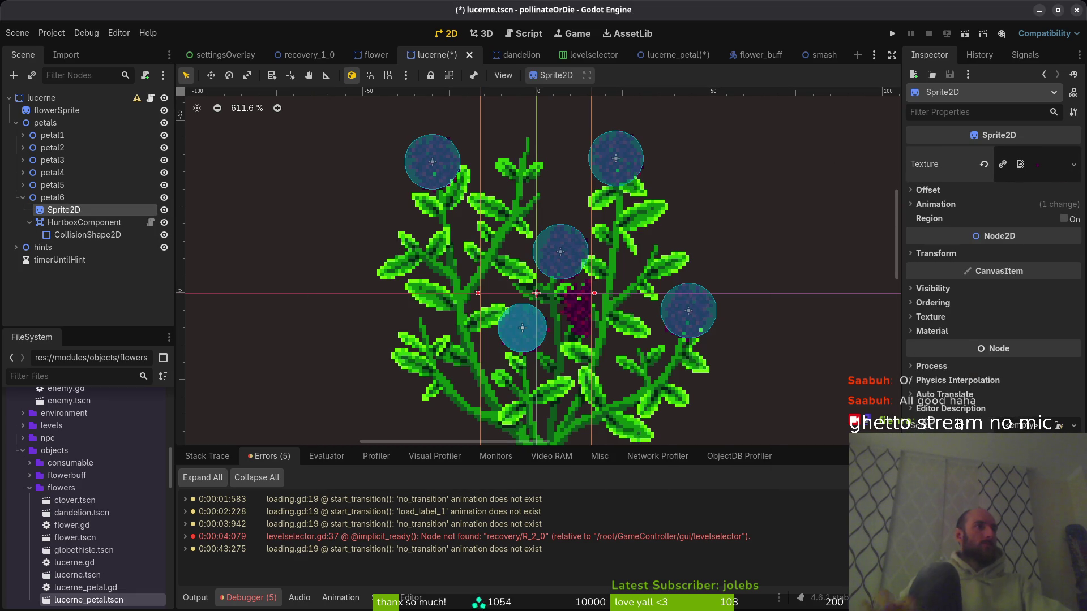
pyautogui.hotkey('ctrl', 'z')
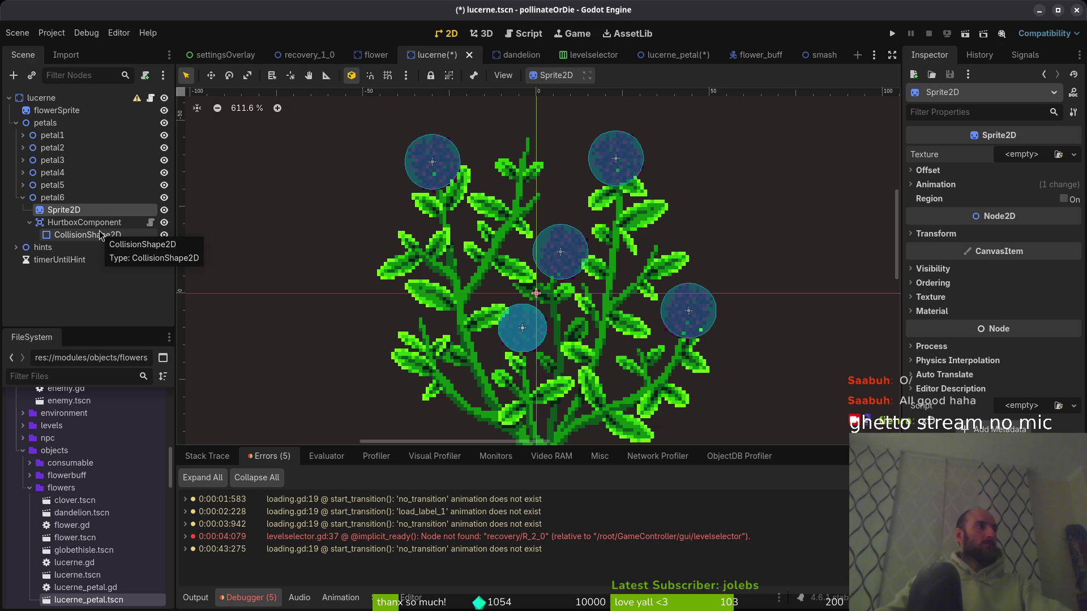
pyautogui.click(1014, 155)
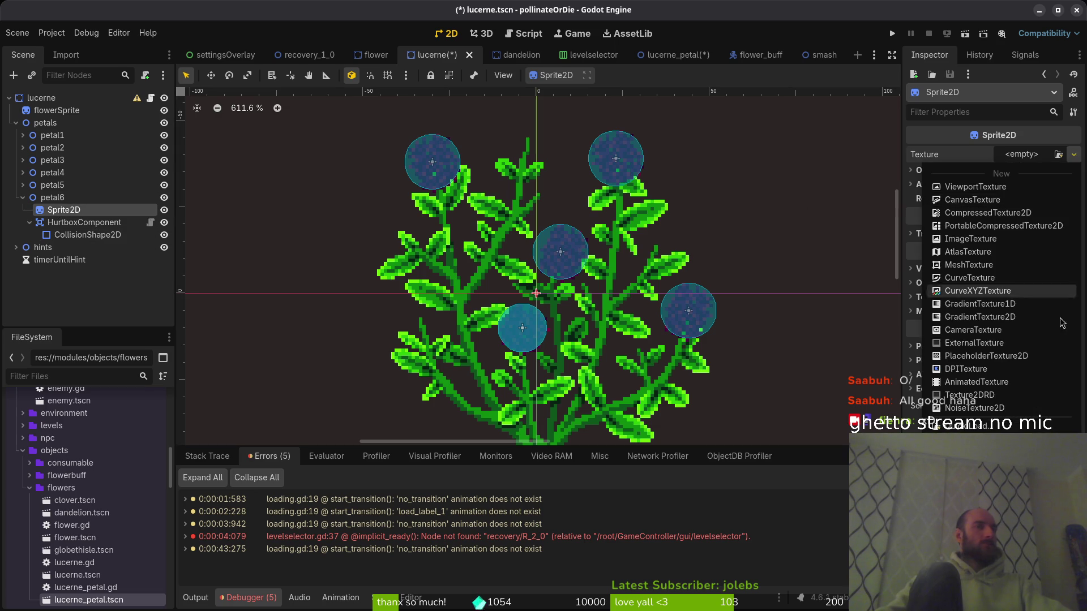
pyautogui.click(996, 426)
pyautogui.write('6')
pyautogui.doubleClick(500, 180)
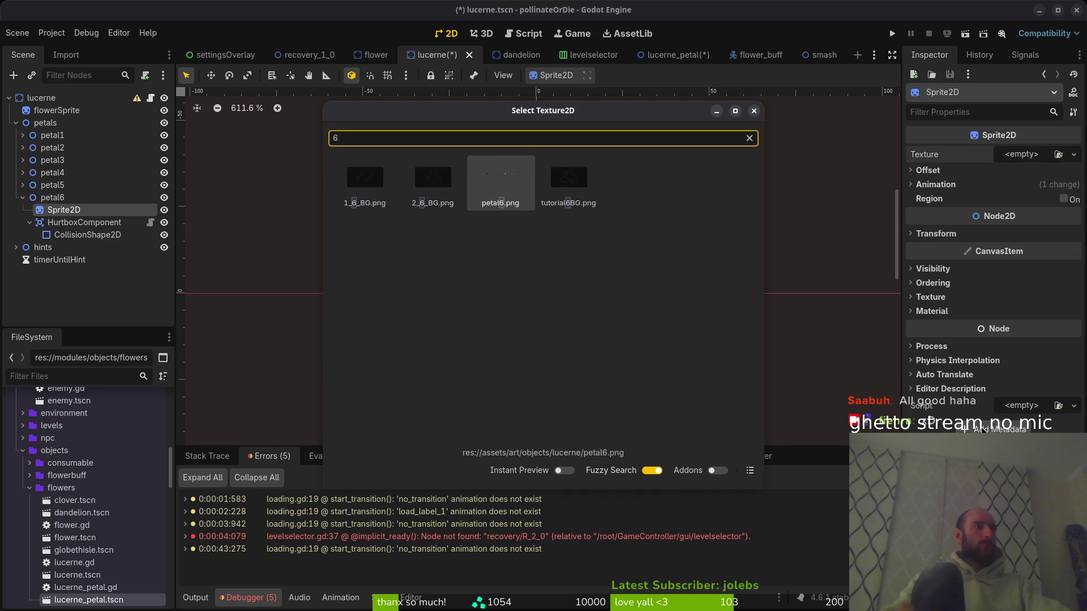
# - Move petal6's hurtbox circle up onto the top flower, nudge it one pixel right, and save
pyautogui.click(99, 236)
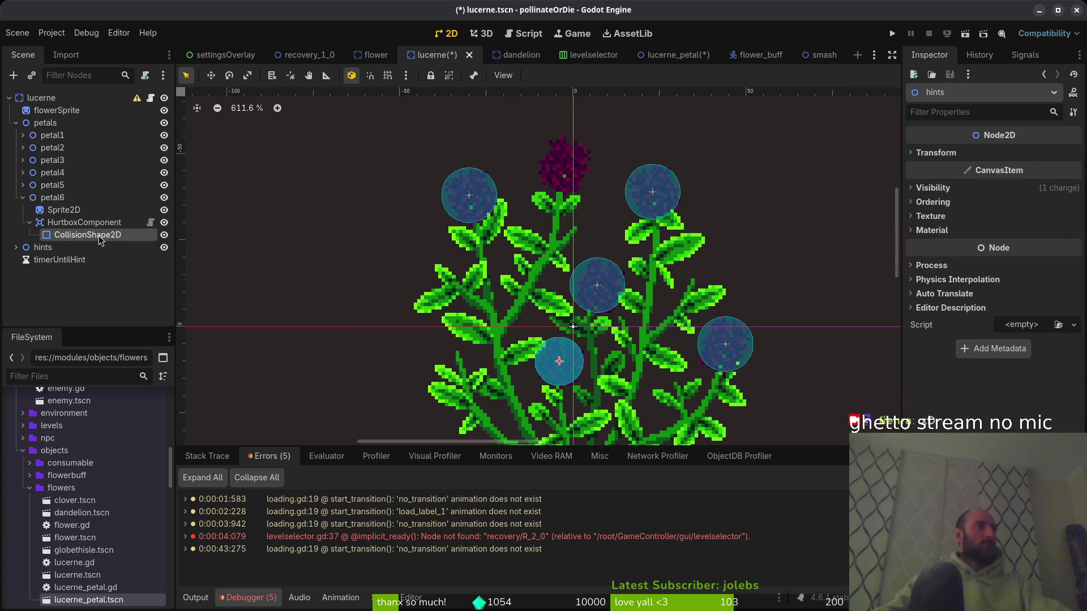
pyautogui.moveTo(583, 369)
pyautogui.mouseDown()
pyautogui.moveTo(593, 305)
pyautogui.moveTo(583, 180)
pyautogui.mouseUp()
pyautogui.scroll(2, 579, 188)
pyautogui.press('Escape')
pyautogui.hotkey('ctrl', 's')
pyautogui.scroll(-1, 557, 189)
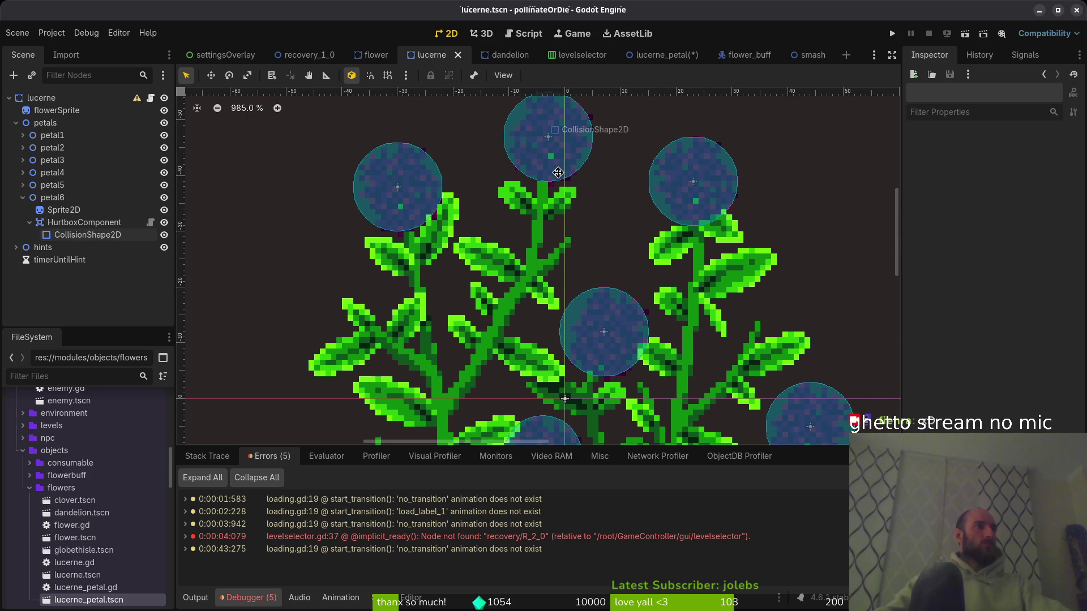
pyautogui.click(569, 157)
pyautogui.press('Right')
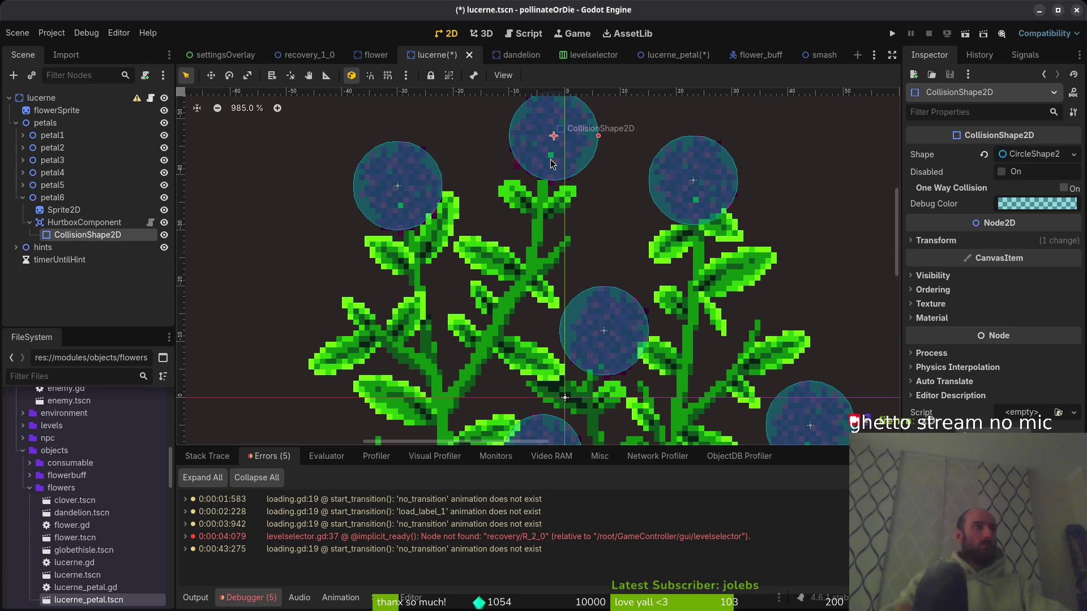
pyautogui.press('Escape')
pyautogui.hotkey('ctrl', 's')
pyautogui.scroll(-5, 535, 112)
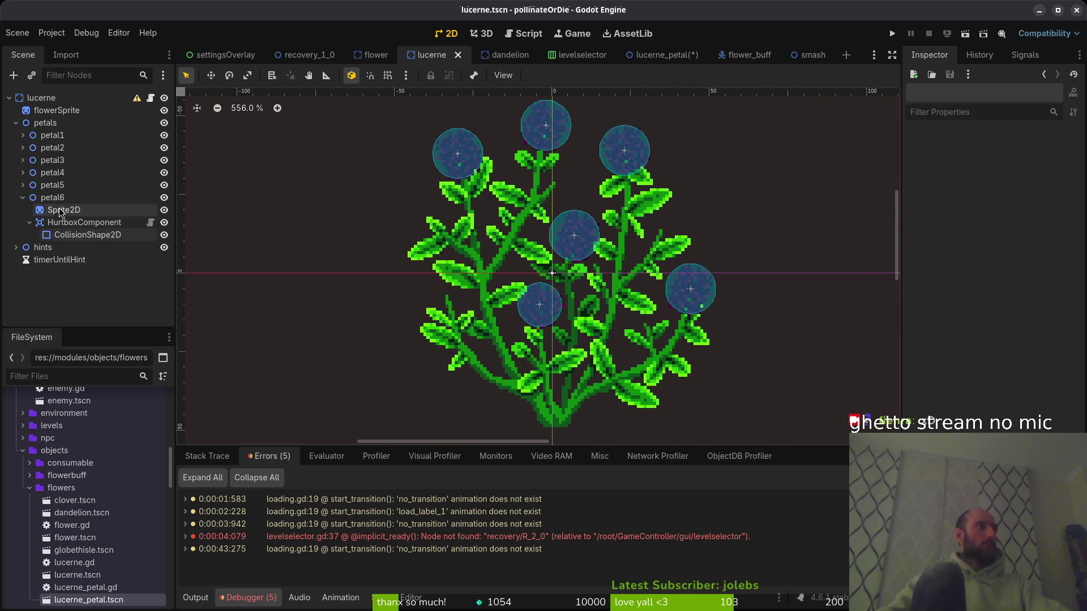
pyautogui.click(46, 198)
# - Duplicate petal6 into a new petal7 node and select petal7's sprite
pyautogui.hotkey('ctrl', 'd')
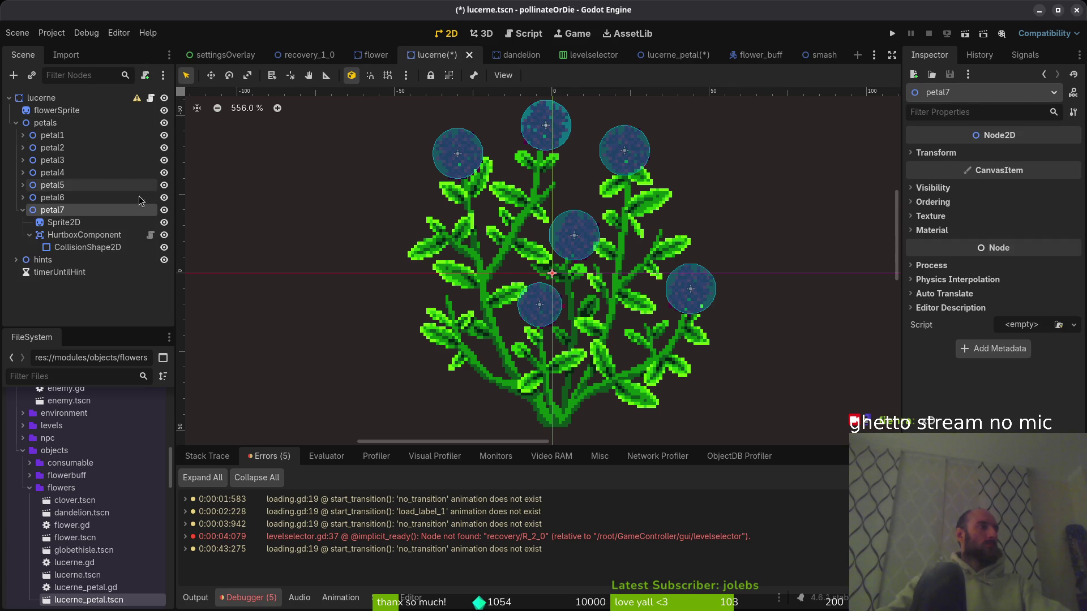
pyautogui.click(66, 247)
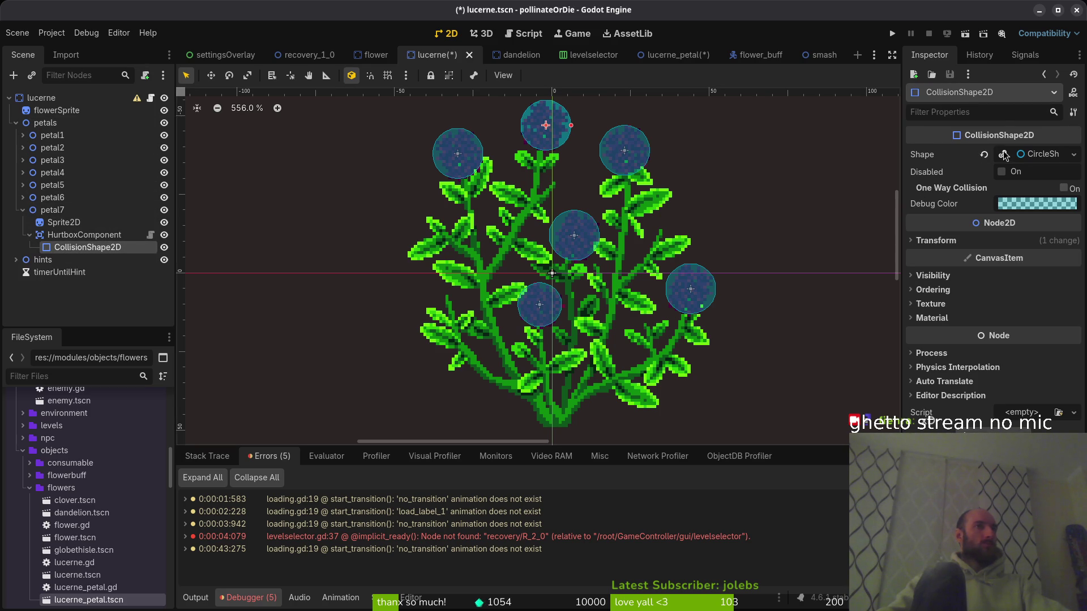
pyautogui.press('Up')
pyautogui.press('Up')
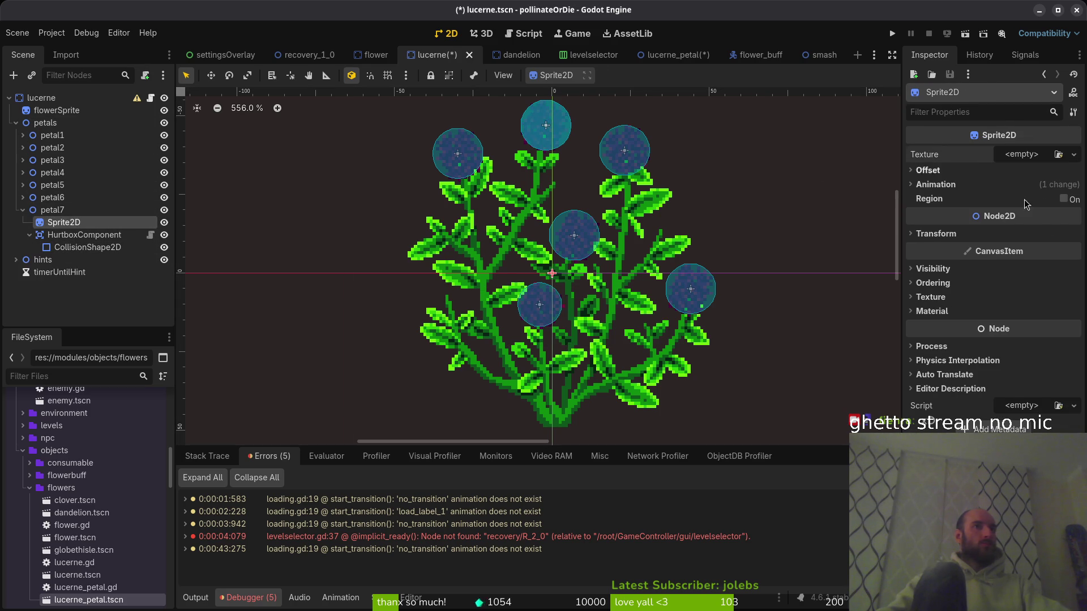
# - Quick-load petal7.png as petal7's Sprite2D texture and check its frame settings
pyautogui.click(1037, 163)
pyautogui.click(962, 425)
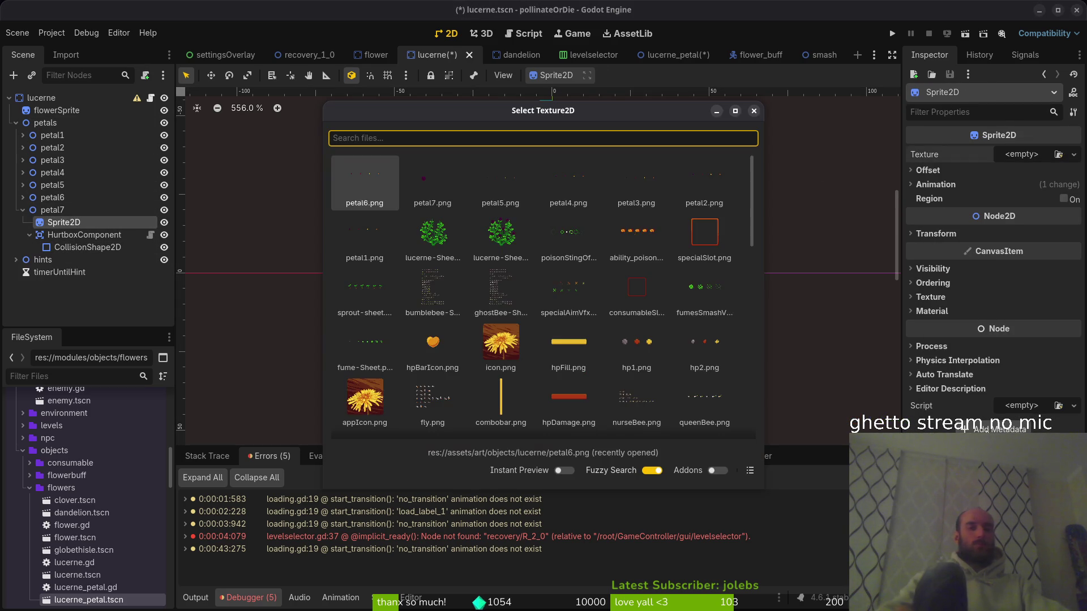
pyautogui.write('7')
pyautogui.press('Right')
pyautogui.press('Right')
pyautogui.press('Return')
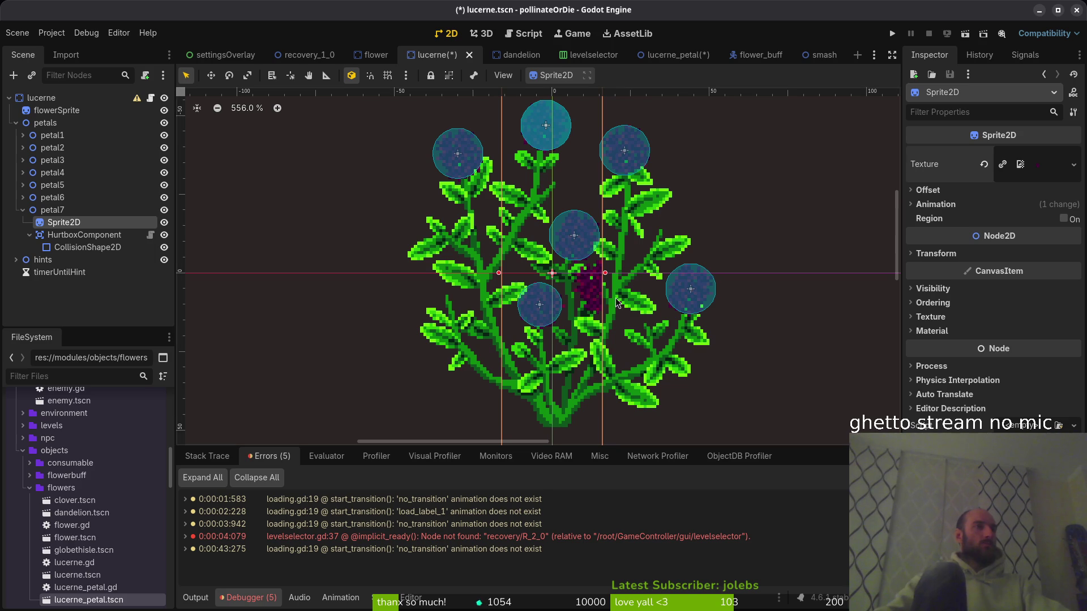
pyautogui.scroll(-4, 594, 307)
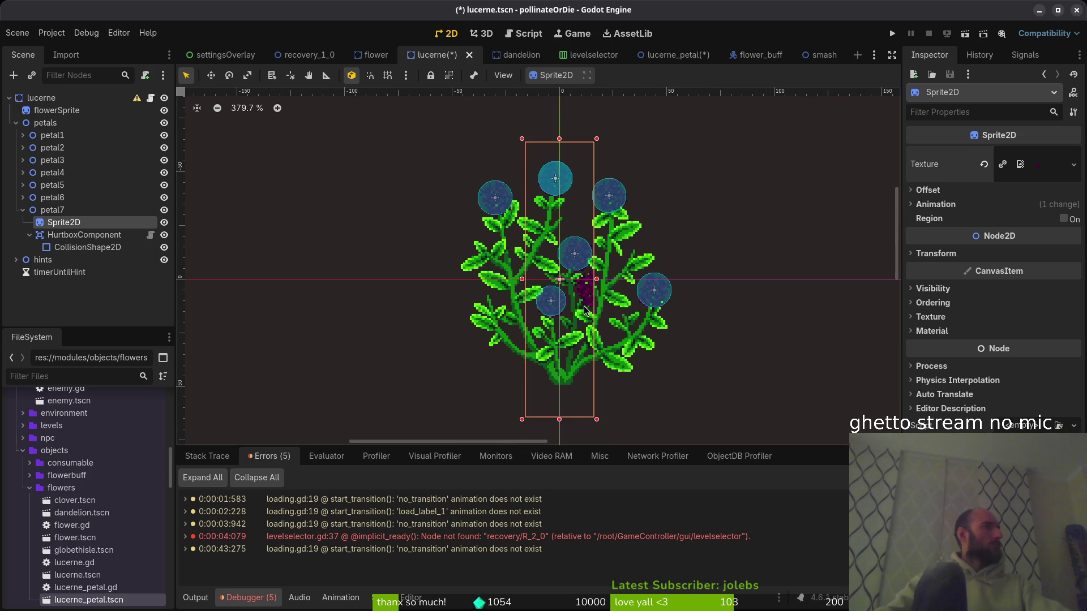
pyautogui.click(956, 206)
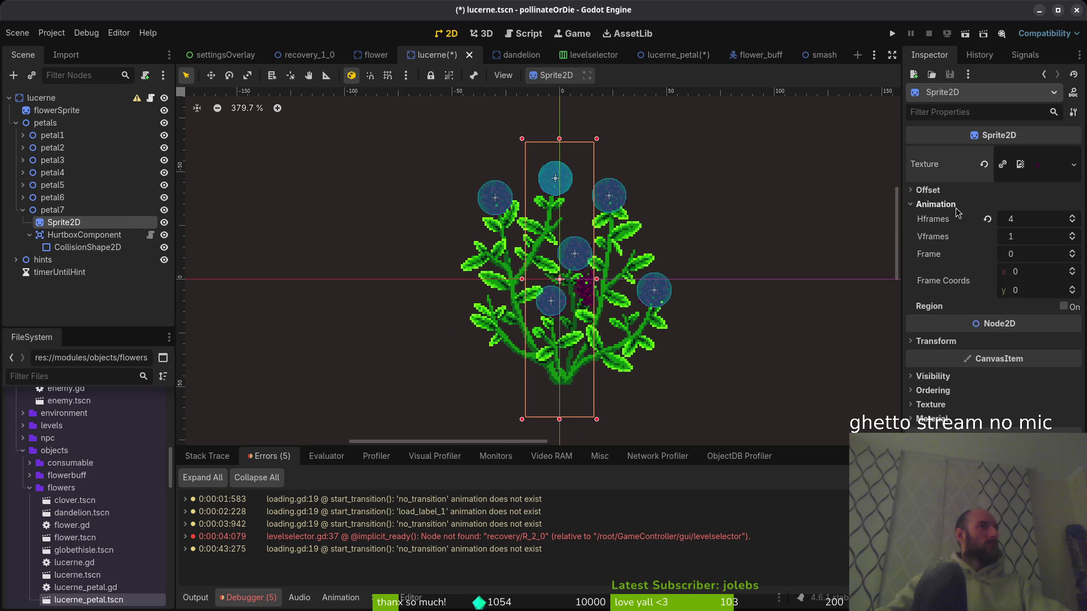
pyautogui.click(956, 207)
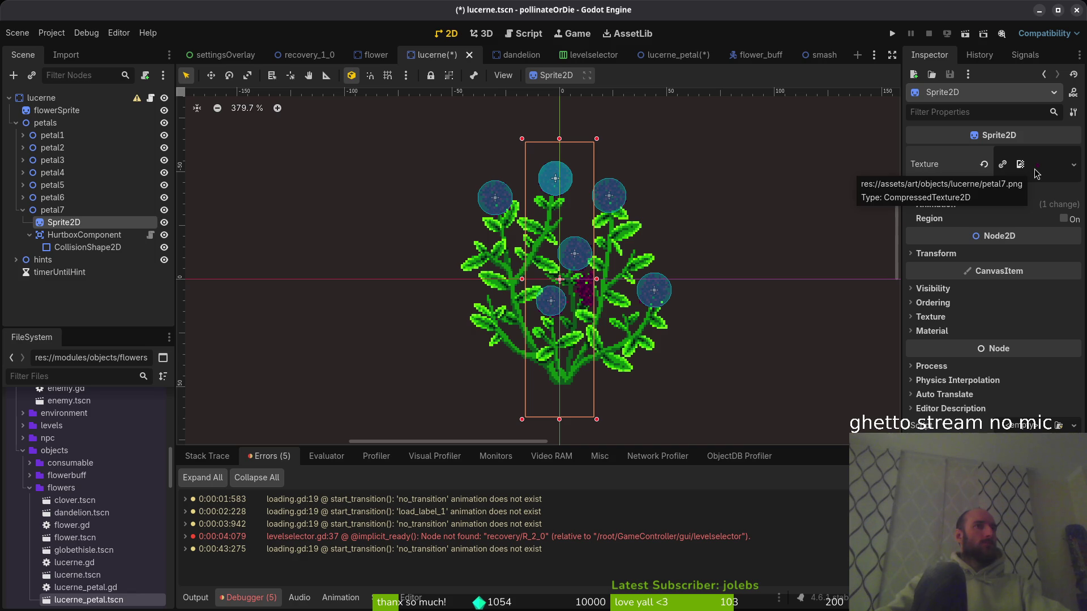
pyautogui.hotkey('alt', 'Tab')
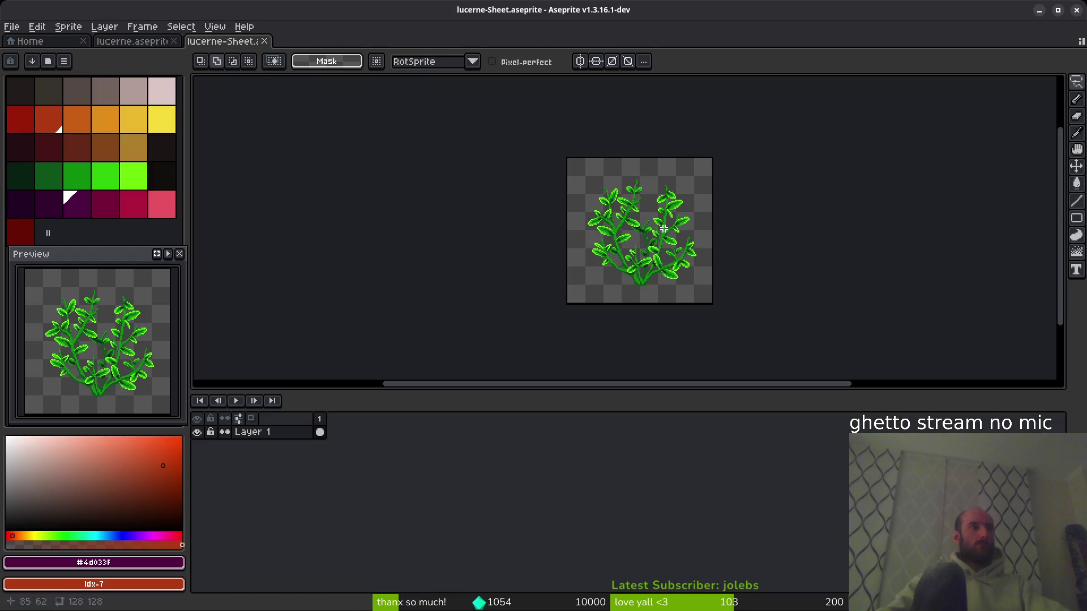
# - In the lucerne drawing, show the petal7 layer and hide the stem and leafs layers
pyautogui.click(253, 41)
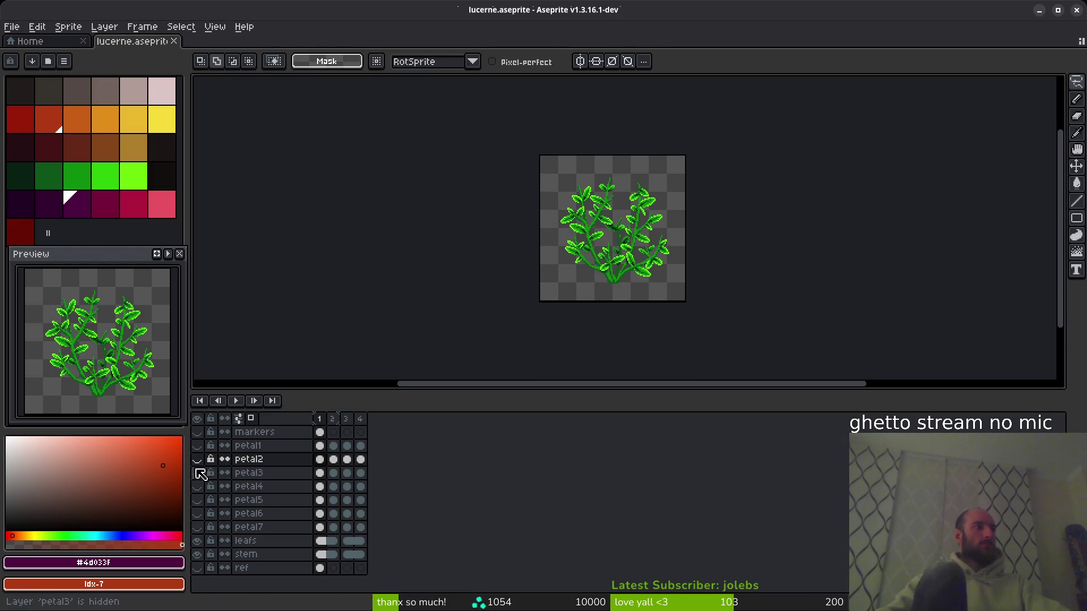
pyautogui.click(198, 528)
pyautogui.click(198, 554)
pyautogui.click(199, 541)
# - Set the sprite sheet export to include all frames
pyautogui.hotkey('ctrl', 'e')
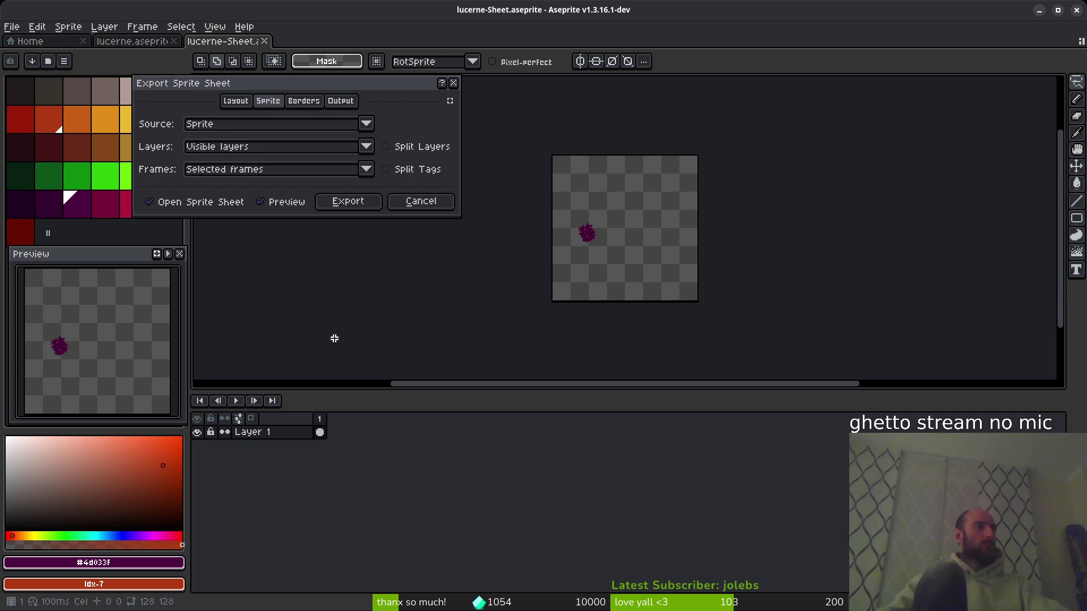
pyautogui.click(370, 170)
pyautogui.click(210, 187)
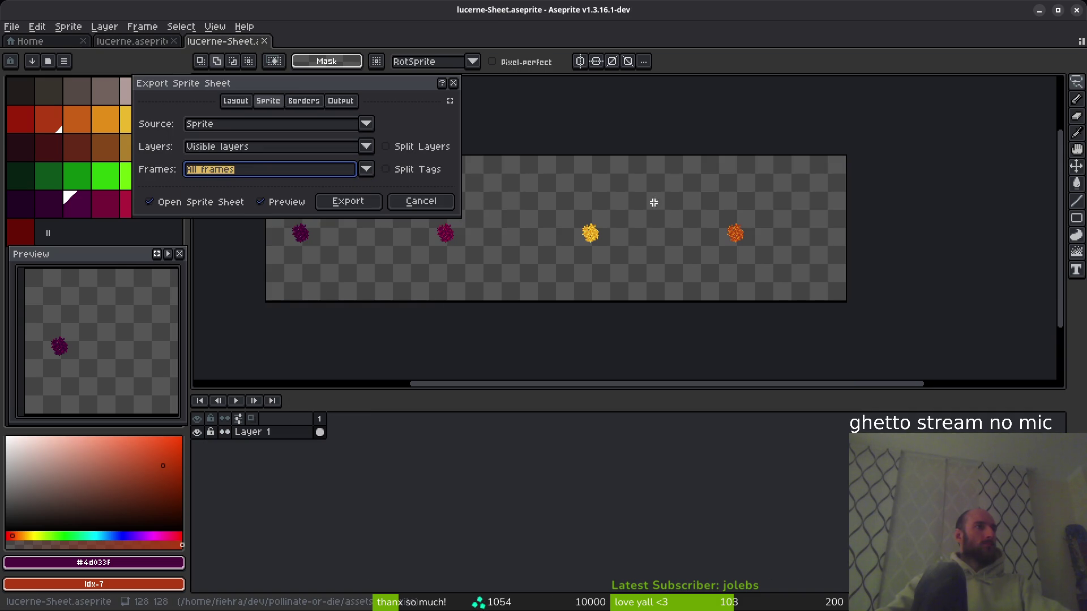
pyautogui.click(354, 203)
# - Export the sheet to art/objects/lucerne/petal7.png, confirming the overwrite
pyautogui.hotkey('ctrl', 'alt', 'shift', 's')
pyautogui.click(267, 51)
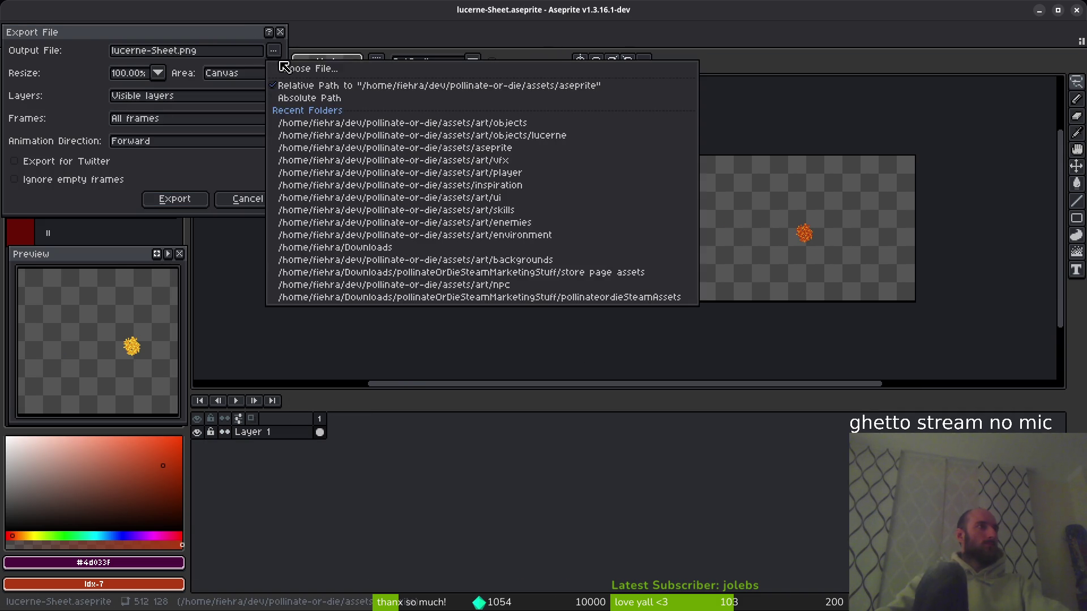
pyautogui.click(280, 64)
pyautogui.click(54, 51)
pyautogui.click(36, 126)
pyautogui.doubleClick(36, 126)
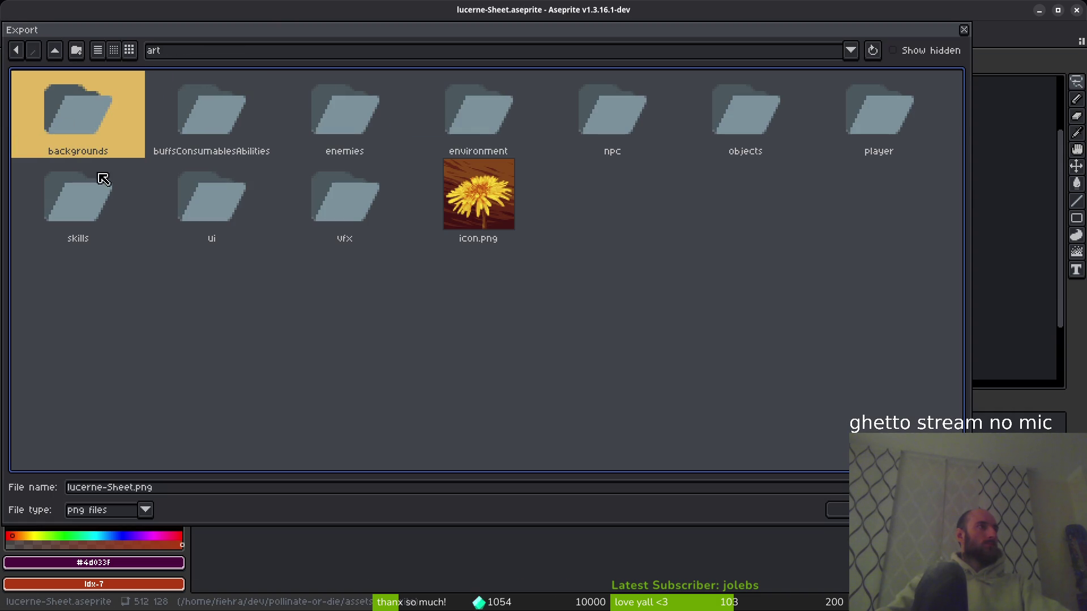
pyautogui.doubleClick(756, 116)
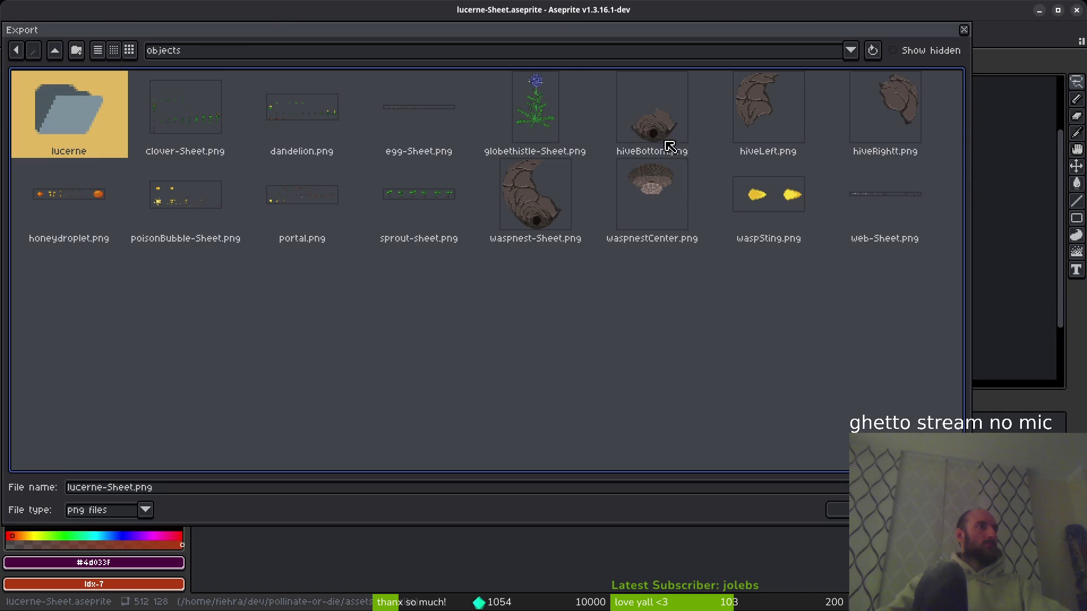
pyautogui.doubleClick(59, 103)
pyautogui.click(748, 101)
pyautogui.press('Return')
pyautogui.click(485, 344)
pyautogui.click(175, 198)
# - Move petal7's hurtbox circle down-left onto the purple petal and save the lucerne scene
pyautogui.hotkey('alt', 'Tab')
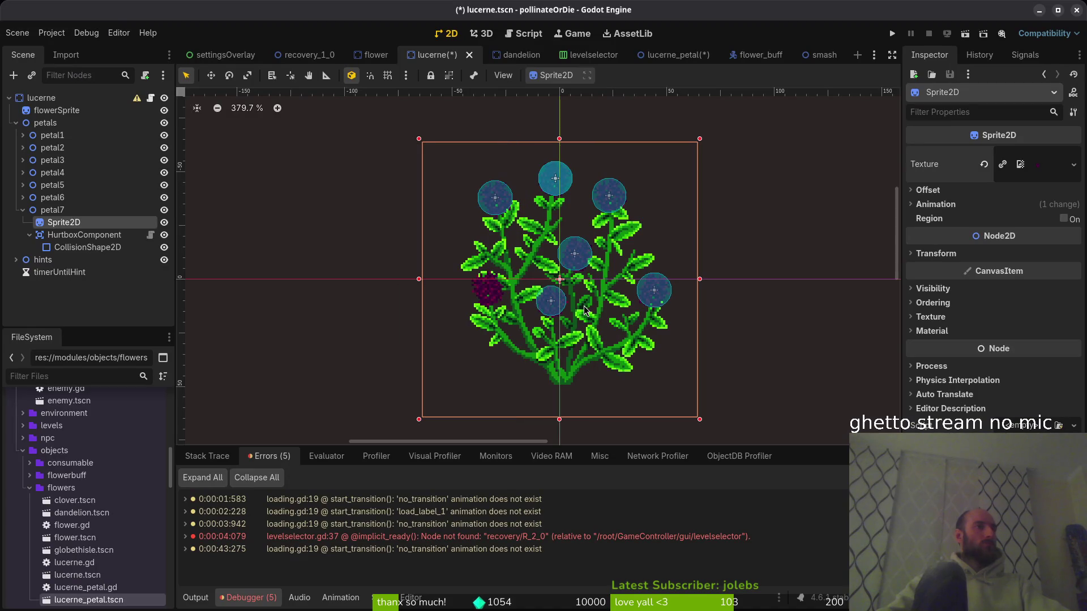
pyautogui.scroll(1, 520, 291)
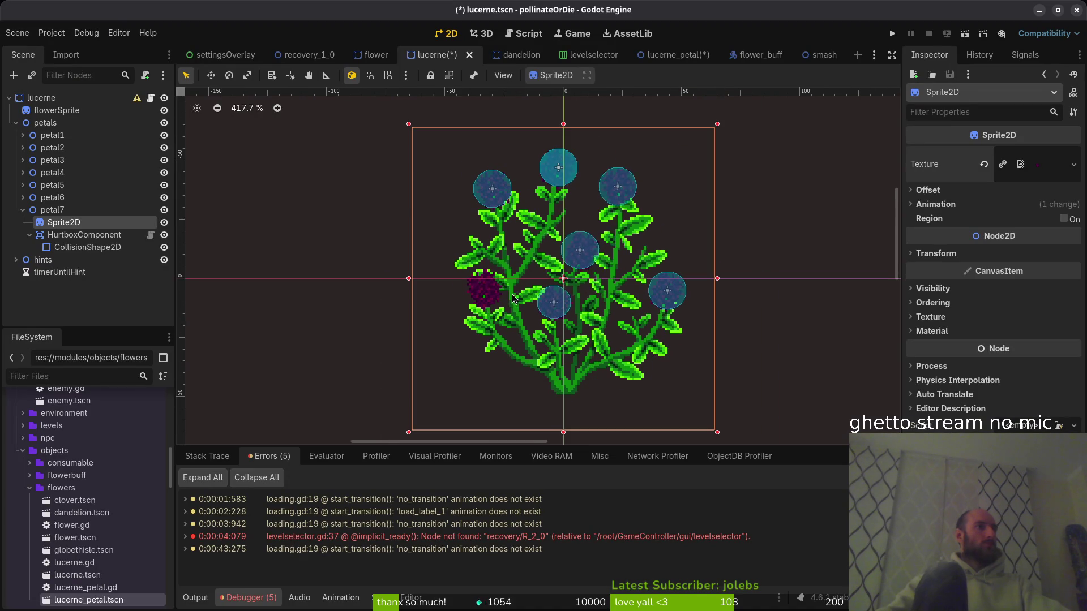
pyautogui.hotkey('ctrl', 's')
pyautogui.click(61, 249)
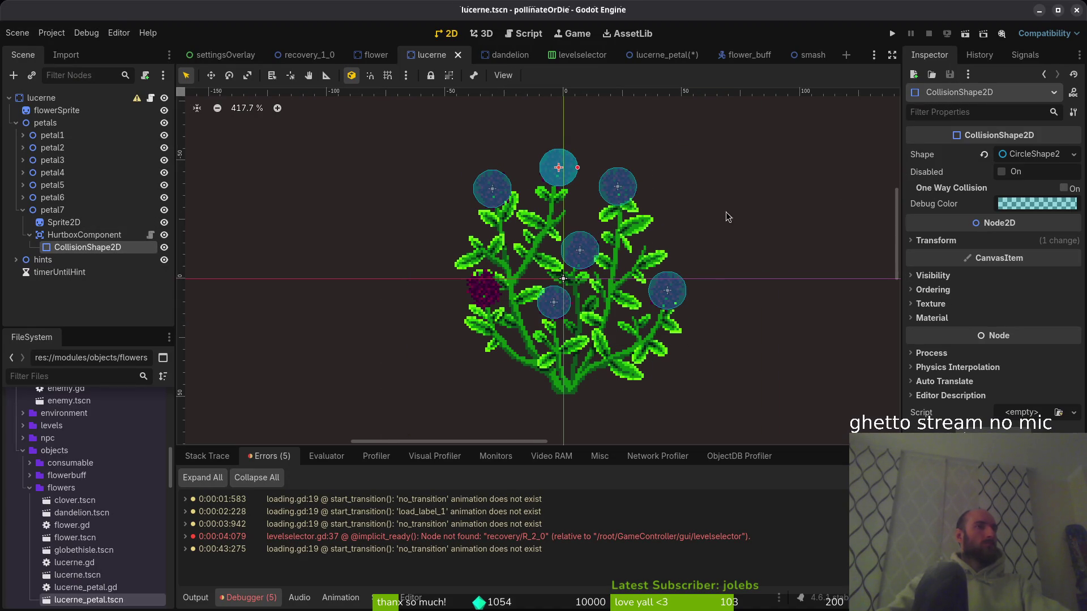
pyautogui.click(1036, 154)
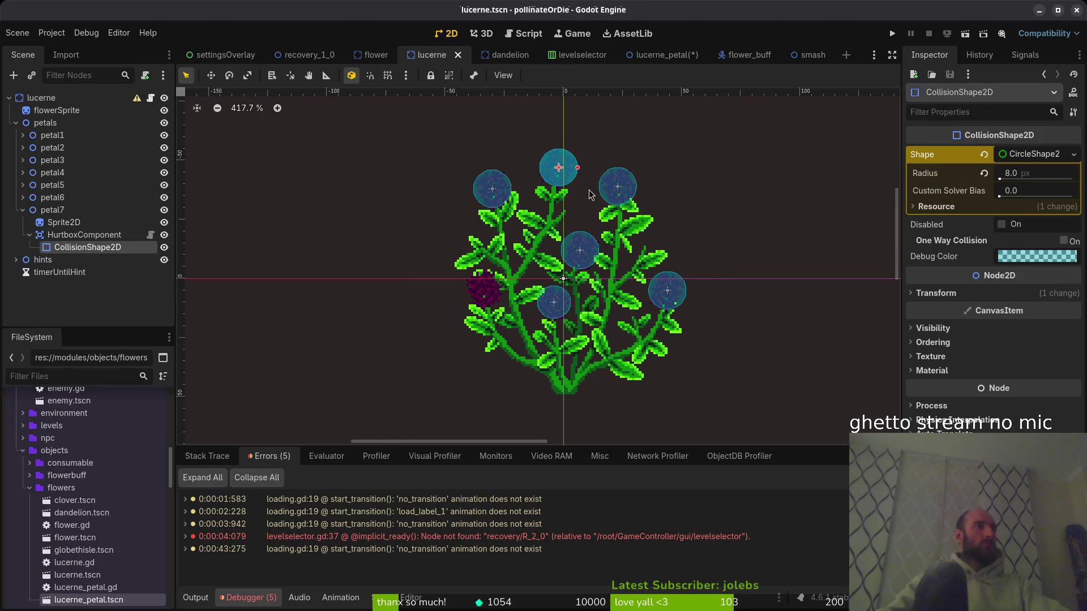
pyautogui.moveTo(556, 185)
pyautogui.mouseDown()
pyautogui.moveTo(476, 302)
pyautogui.moveTo(441, 294)
pyautogui.moveTo(417, 270)
pyautogui.mouseUp()
pyautogui.scroll(13, 470, 300)
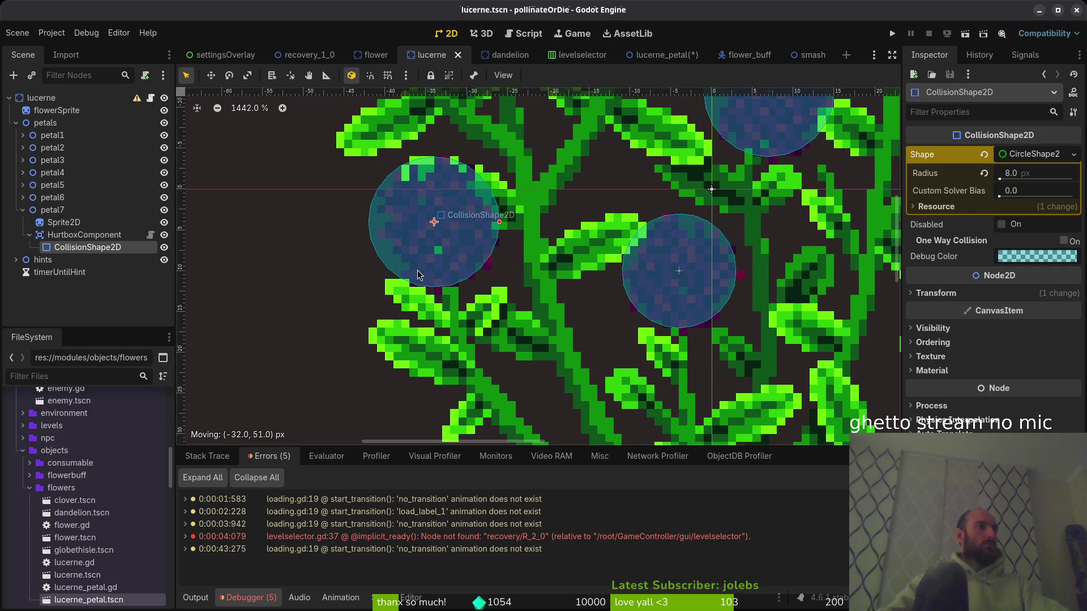
pyautogui.scroll(-17, 500, 252)
pyautogui.hotkey('ctrl', 's')
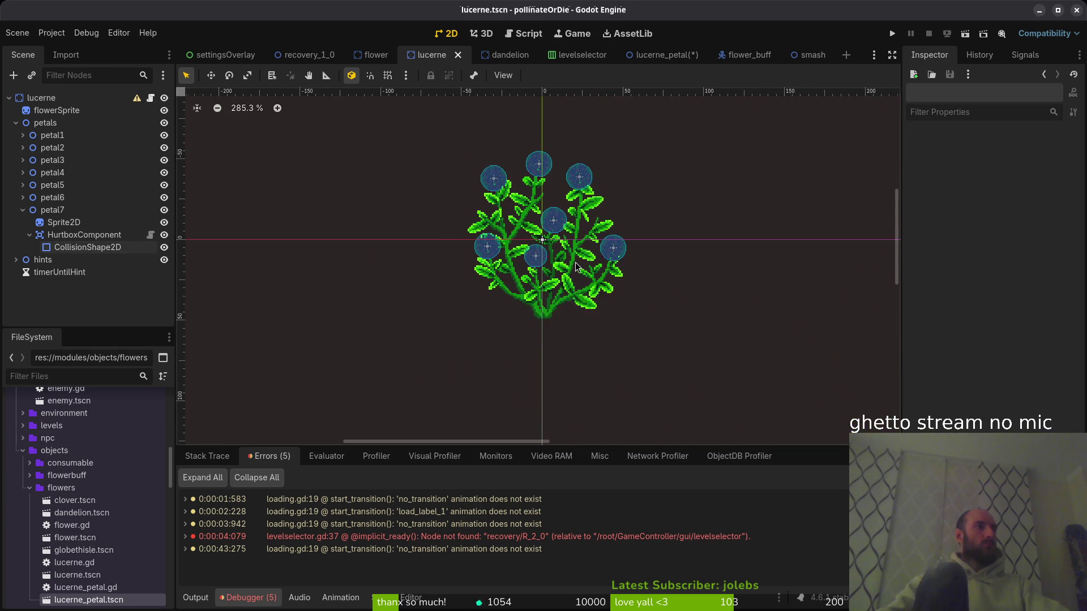
pyautogui.moveTo(575, 261); pyautogui.dragTo(624, 345)
# - Expand petal7 in the Scene dock to inspect its child nodes, then collapse it
pyautogui.click(23, 210)
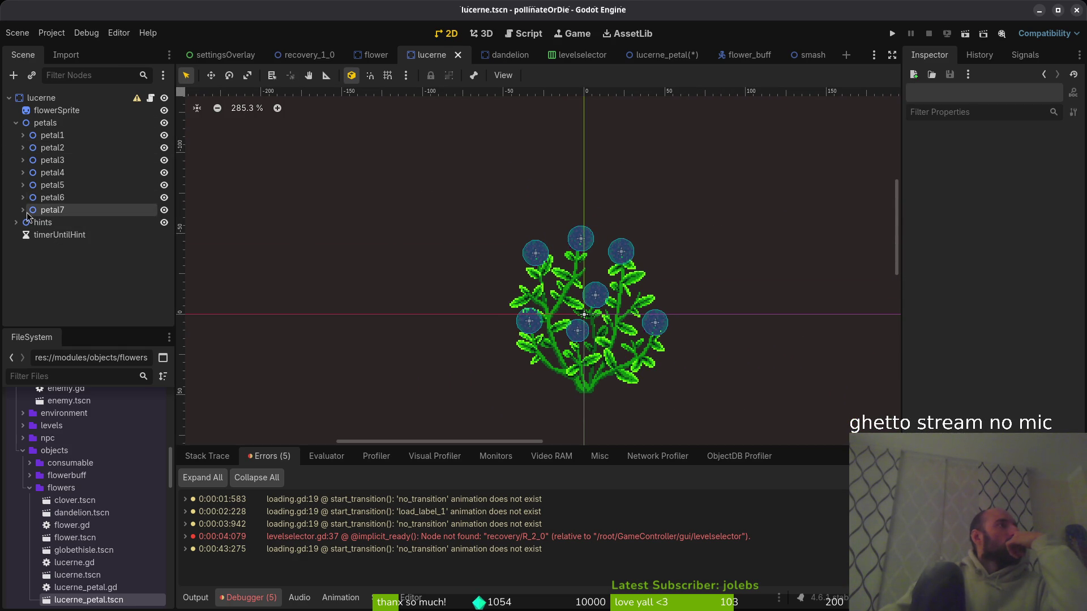
pyautogui.click(23, 210)
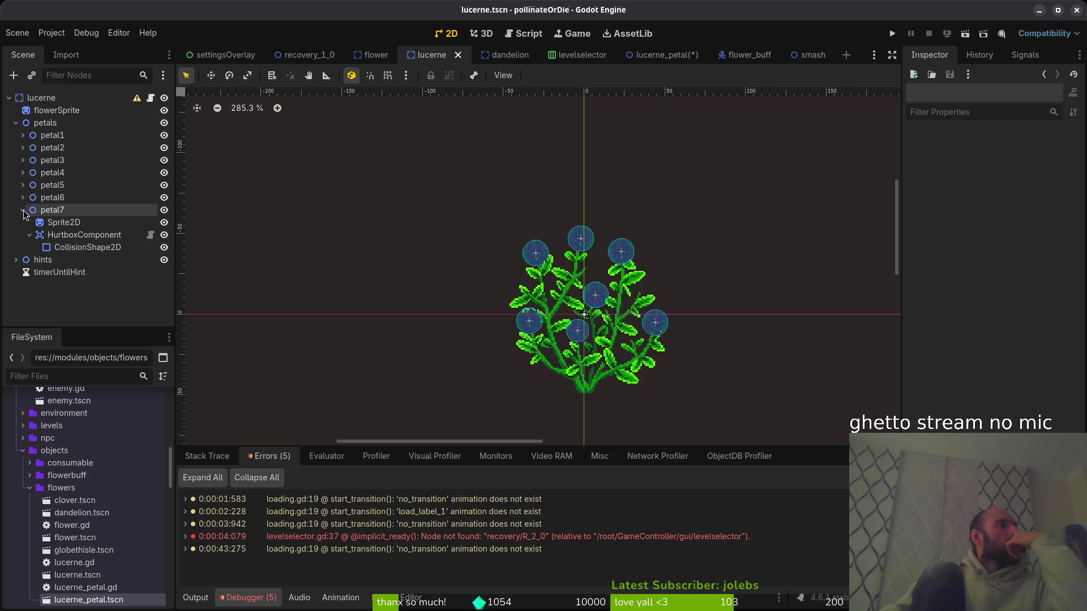
pyautogui.click(21, 209)
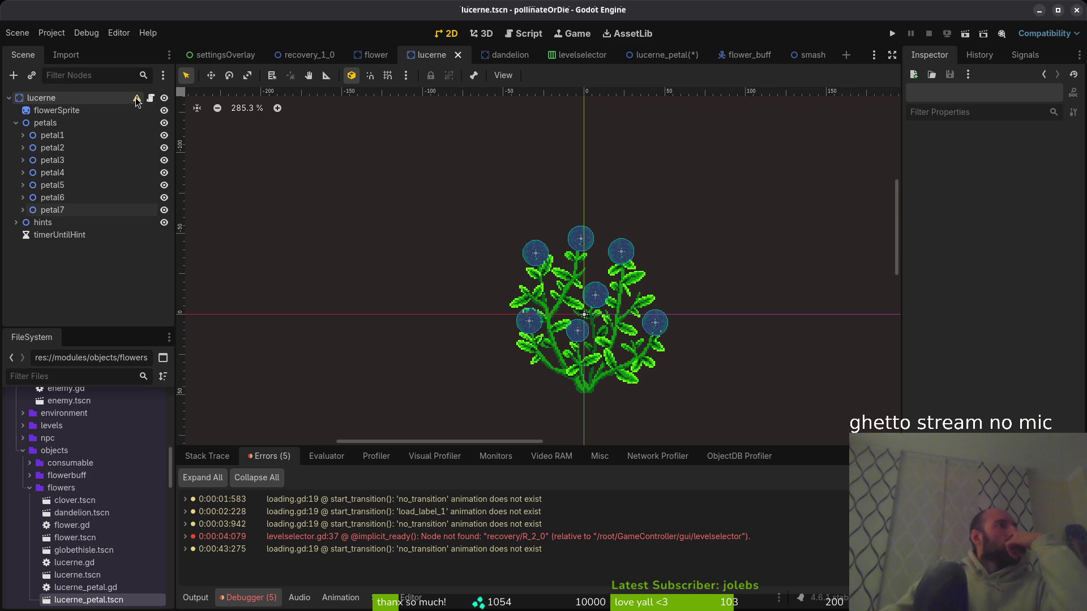
pyautogui.moveTo(136, 99)
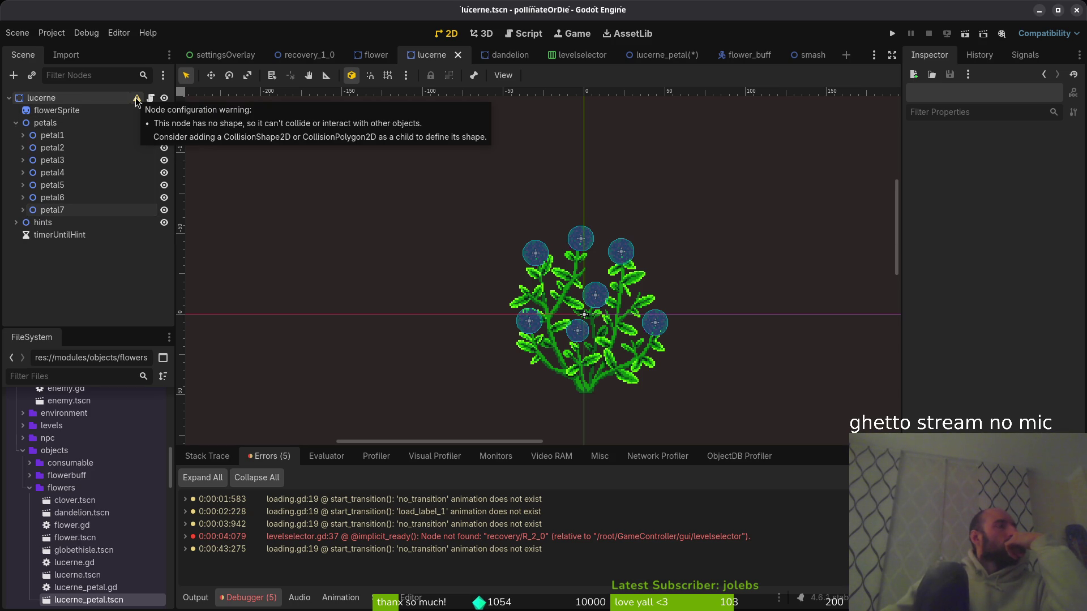
# - Compare the dandelion and lucerne_petal scene tabs
pyautogui.click(504, 54)
pyautogui.click(677, 55)
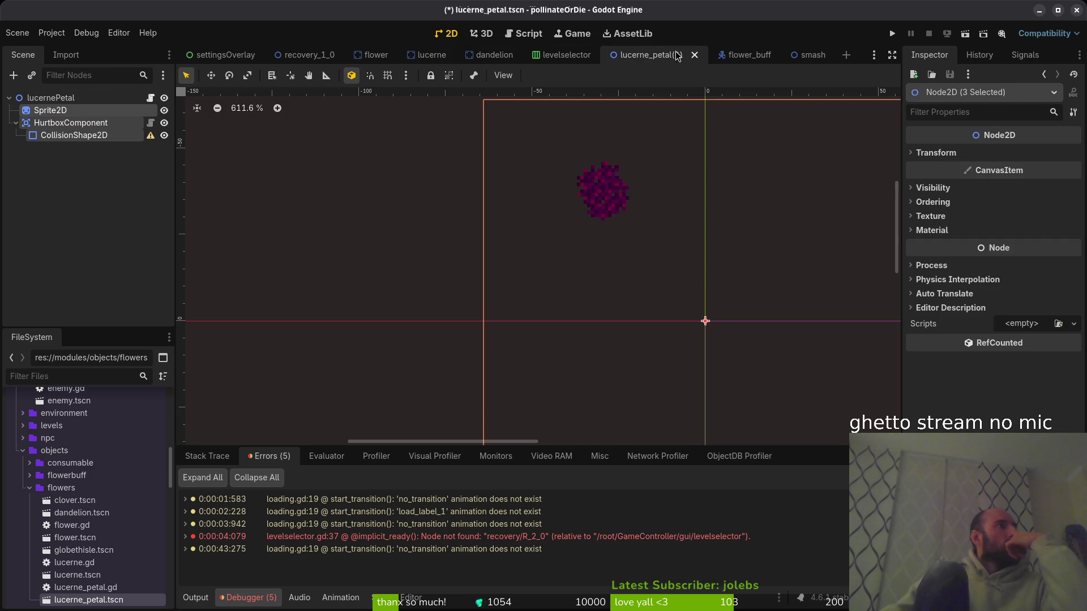
pyautogui.click(494, 55)
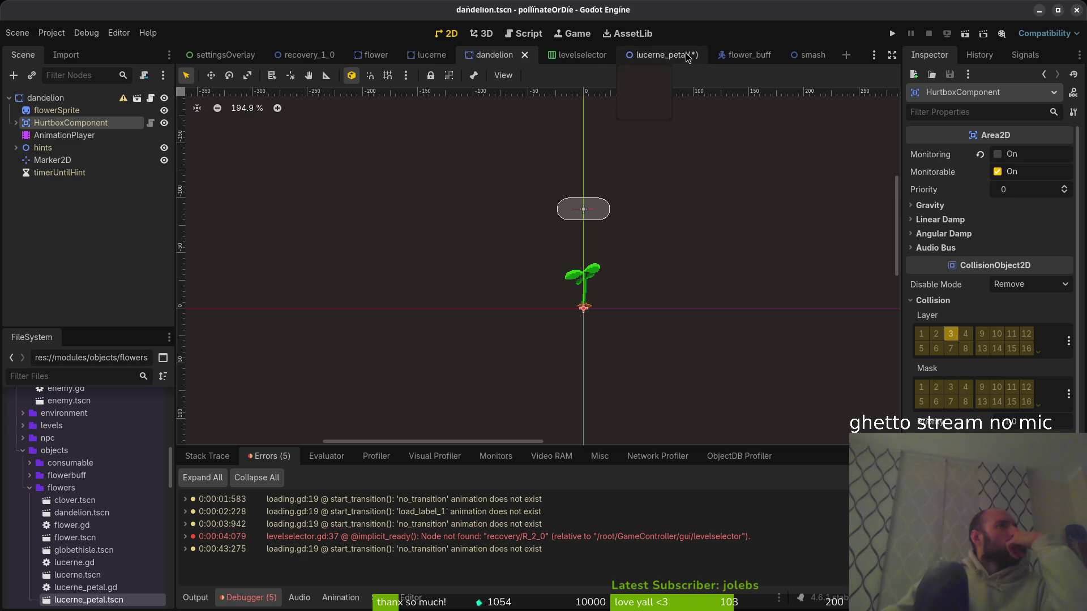
pyautogui.click(651, 55)
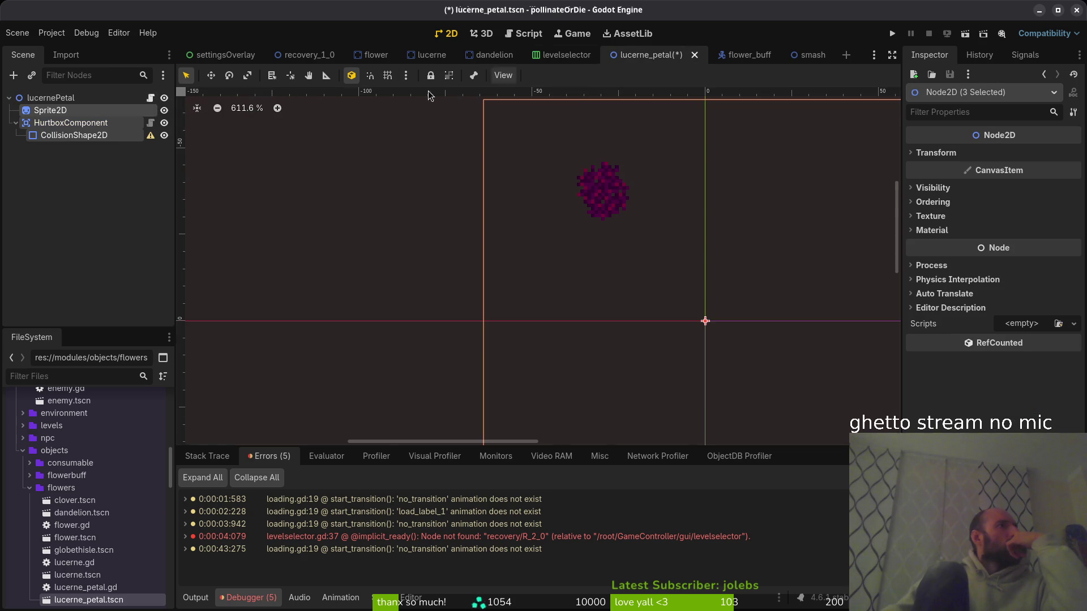
pyautogui.click(504, 55)
pyautogui.click(646, 55)
# - Close lucerne_petal, flower_buff, smash, levelselector, settingsOverlay and recovery_1_0 scene tabs
pyautogui.click(694, 56)
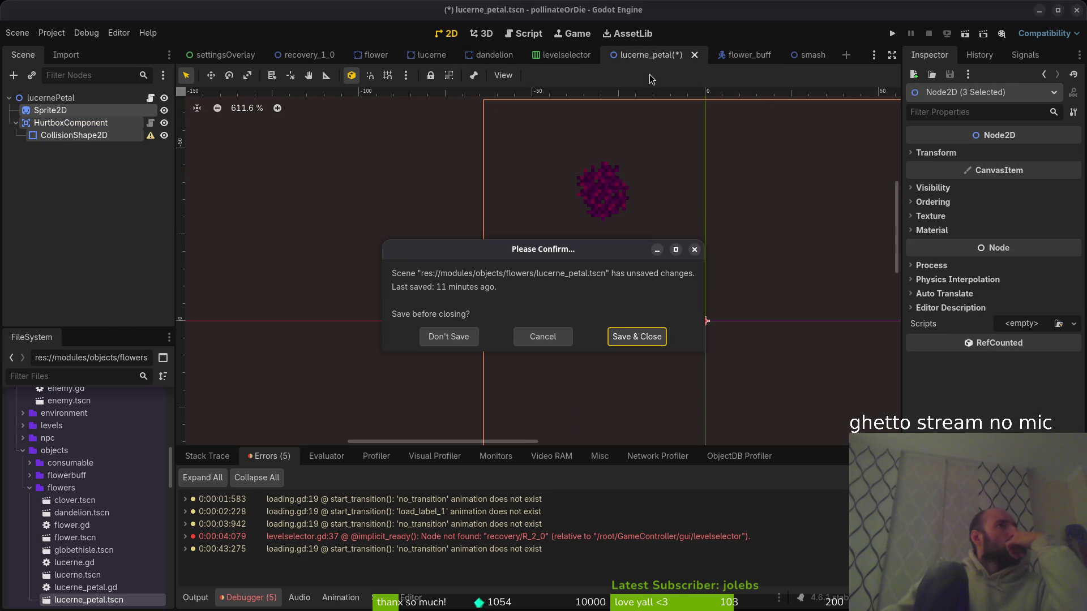
pyautogui.click(448, 336)
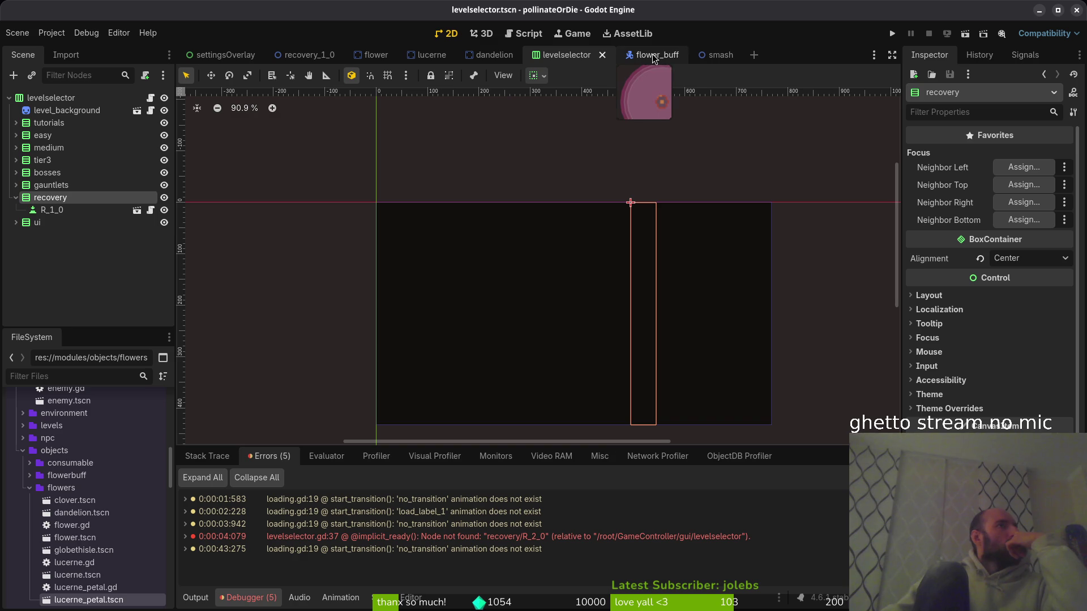
pyautogui.middleClick(654, 56)
pyautogui.middleClick(654, 56)
pyautogui.middleClick(583, 57)
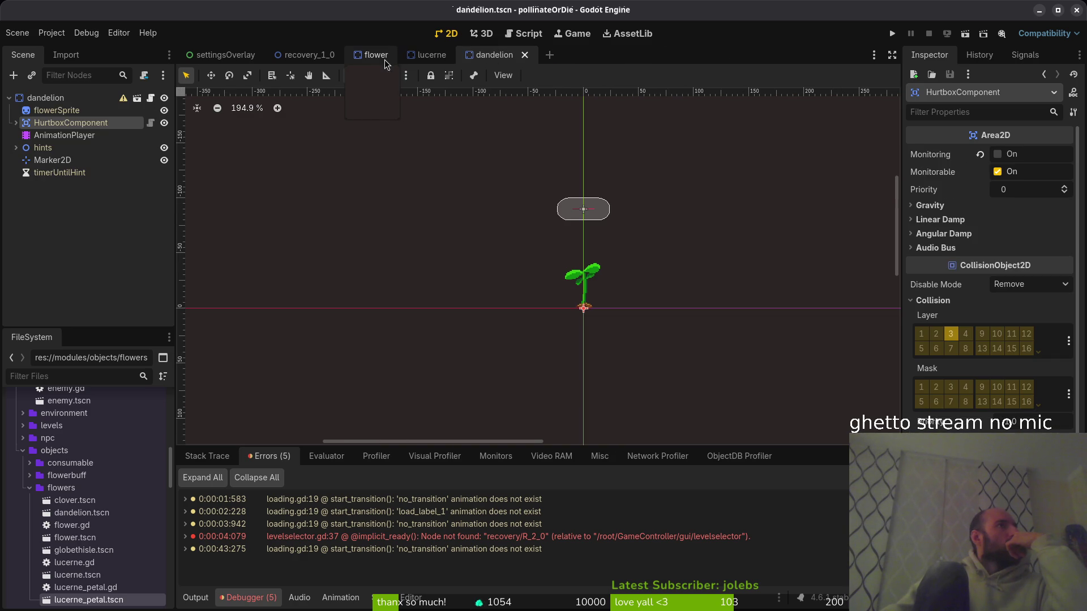
pyautogui.middleClick(218, 57)
pyautogui.middleClick(218, 57)
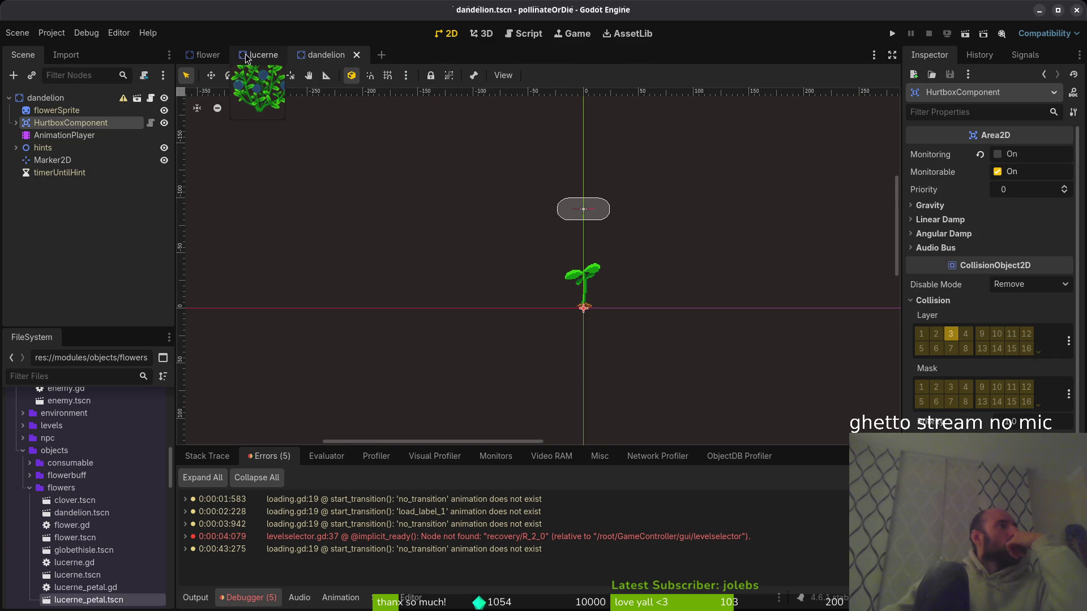
# - Return to the lucerne scene, collapse petal7, deselect the shape and save
pyautogui.click(265, 53)
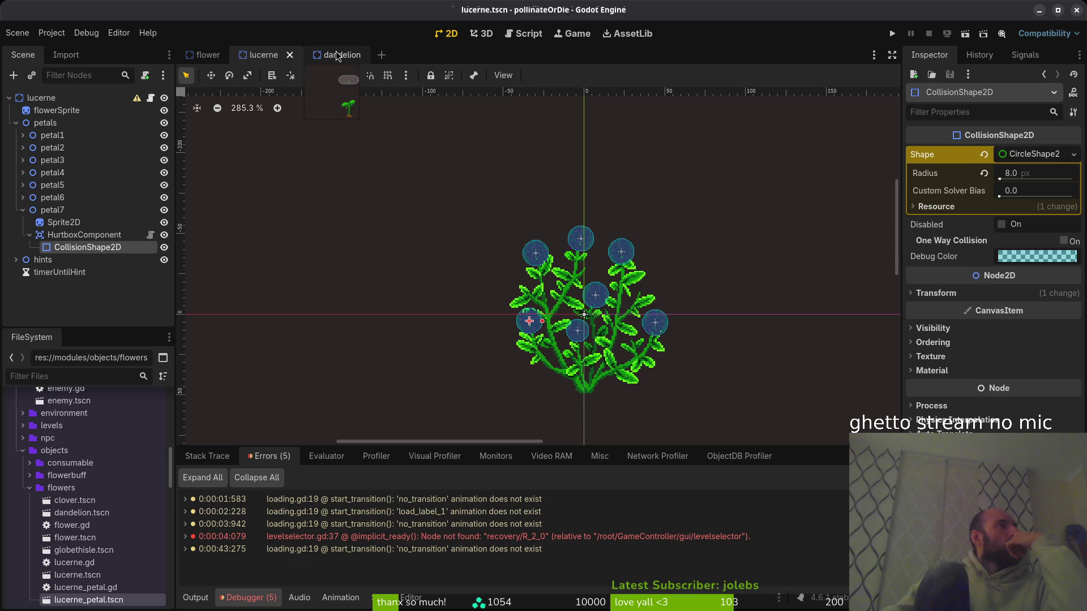
pyautogui.click(335, 51)
pyautogui.click(259, 56)
pyautogui.click(349, 54)
pyautogui.click(263, 55)
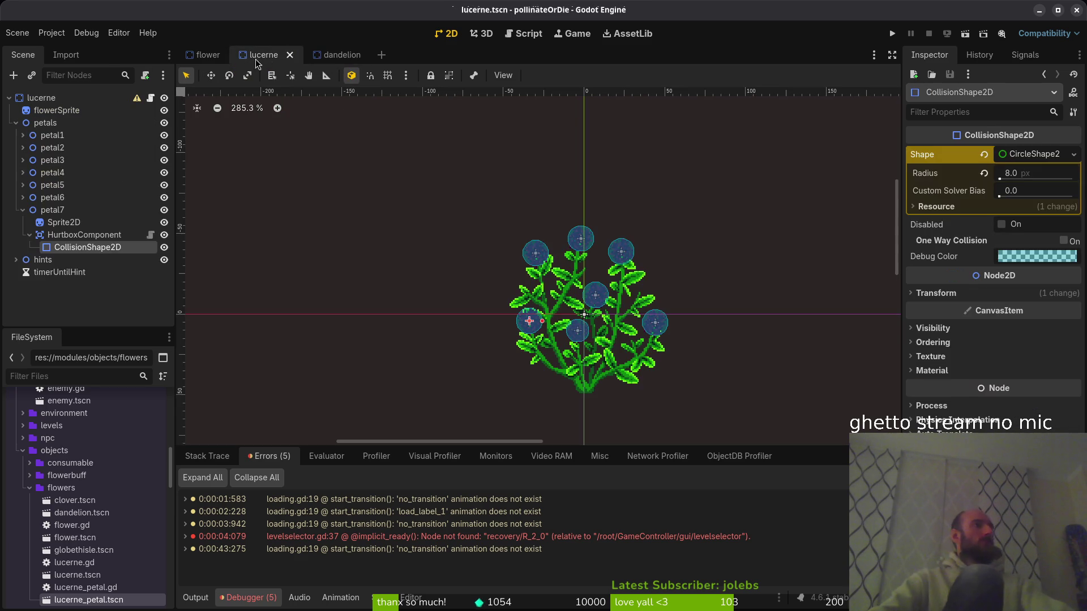
pyautogui.click(22, 211)
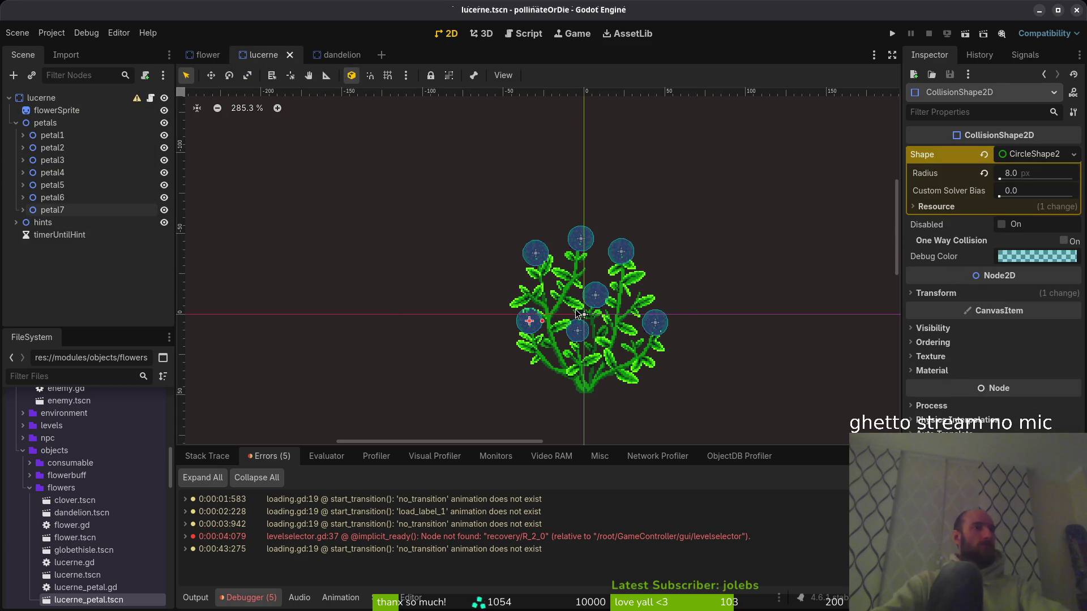
pyautogui.click(393, 300)
pyautogui.hotkey('ctrl', 's')
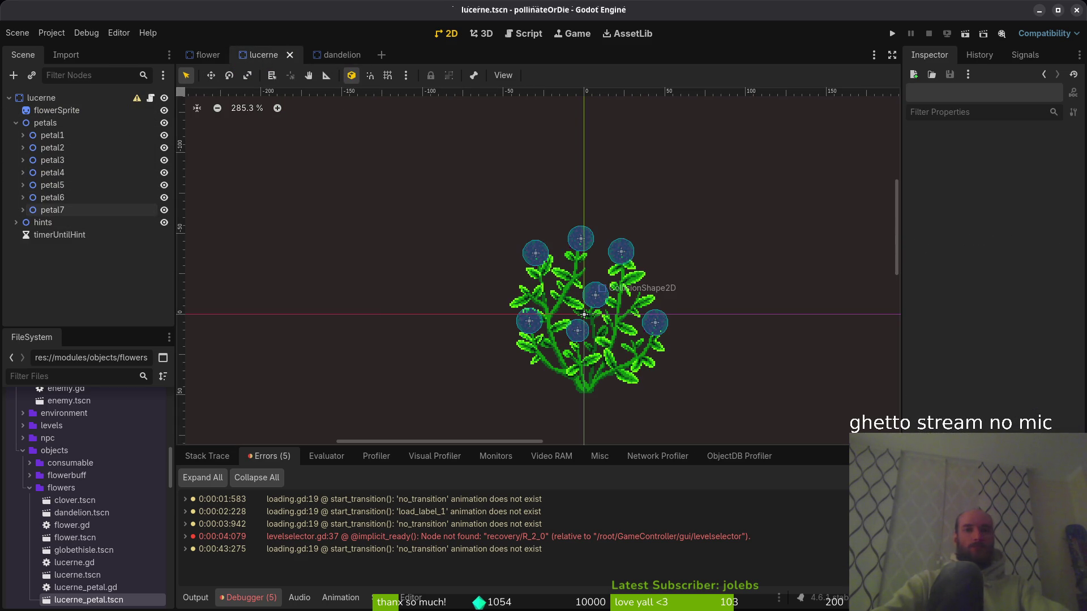
# - Glance at lucerne_petal.gd, then run the project with F5 and view the debugger errors
pyautogui.hotkey('alt', 'Tab')
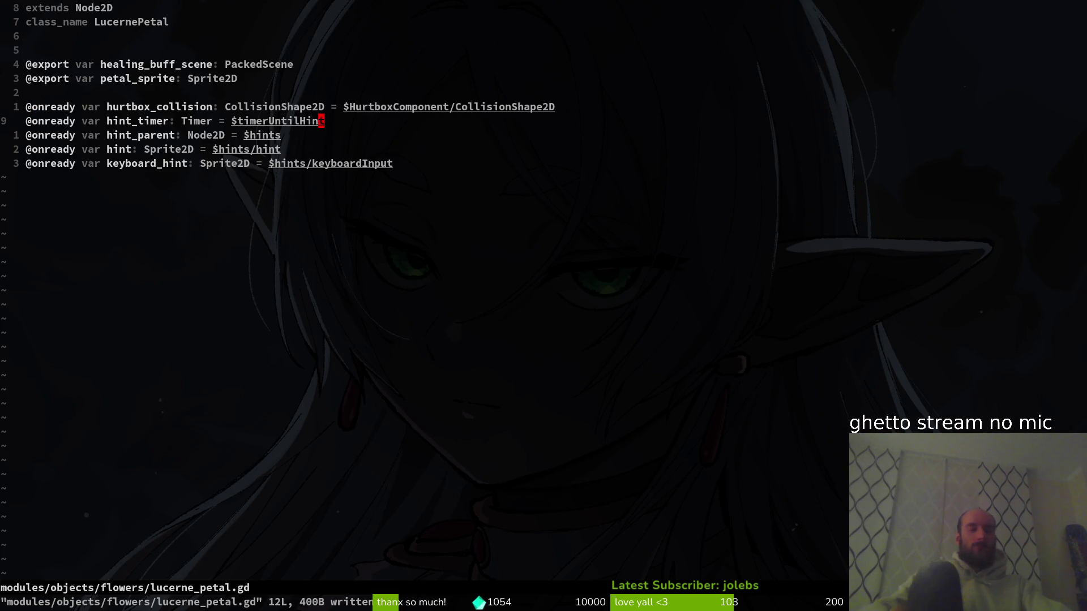
pyautogui.hotkey('alt', 'Tab')
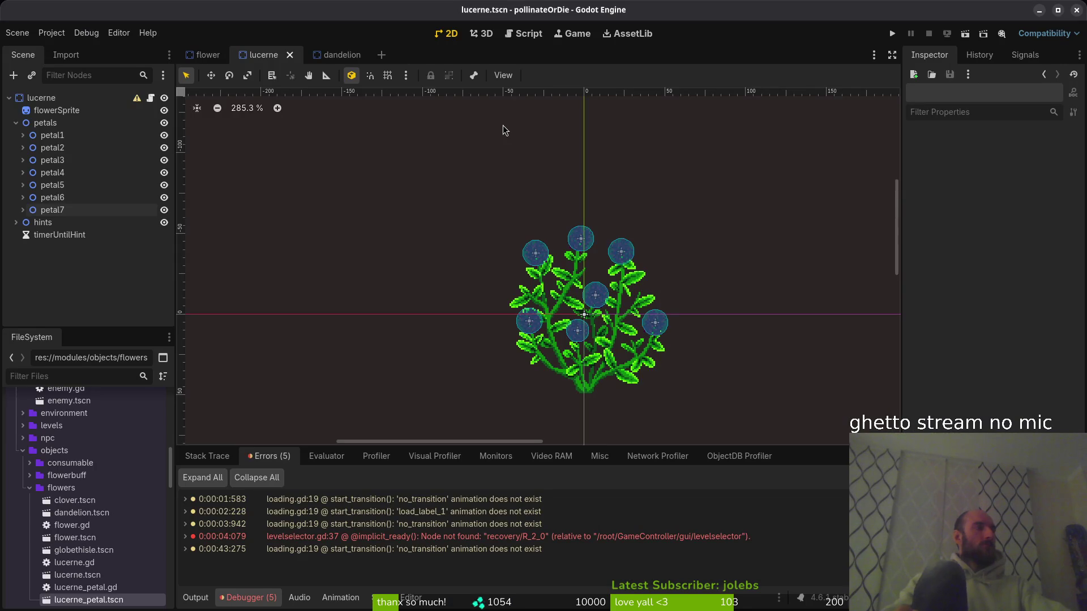
pyautogui.hotkey('alt', 'Tab')
pyautogui.hotkey('alt', 'Tab')
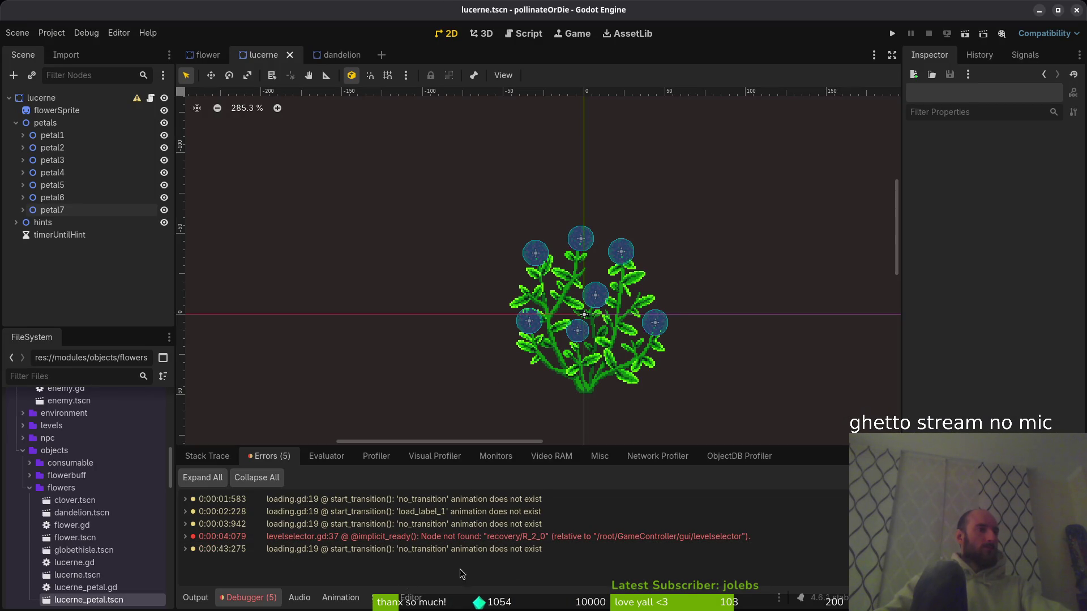
pyautogui.press('F5')
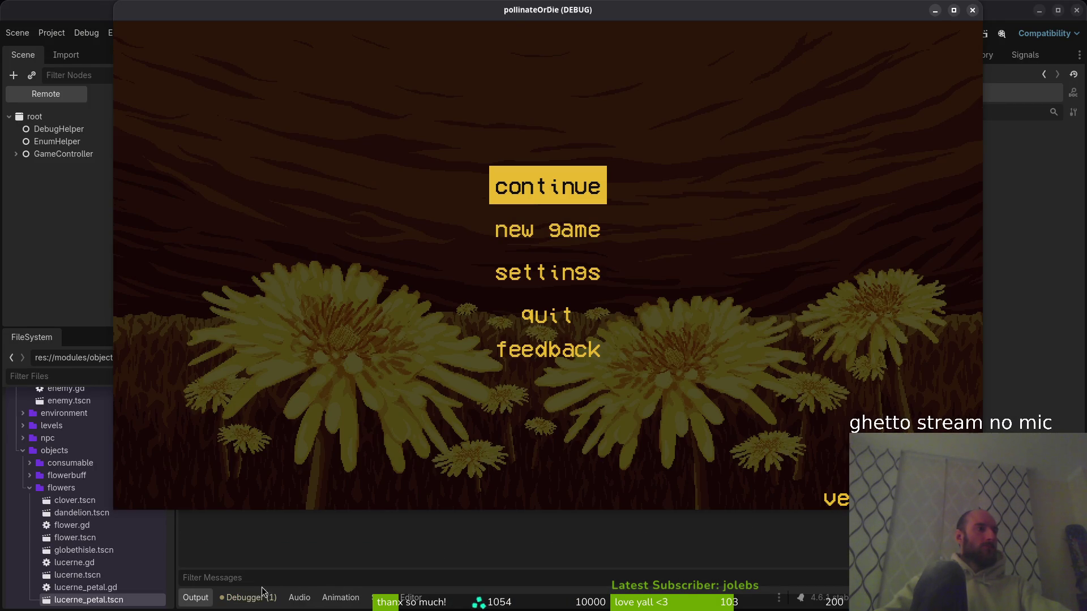
pyautogui.click(260, 598)
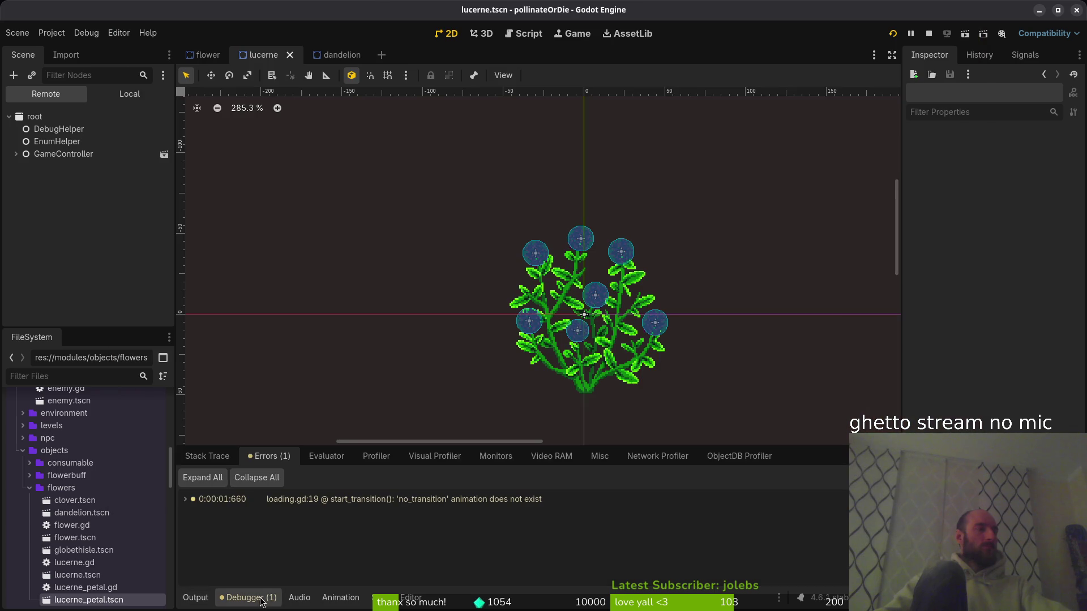
pyautogui.click(204, 602)
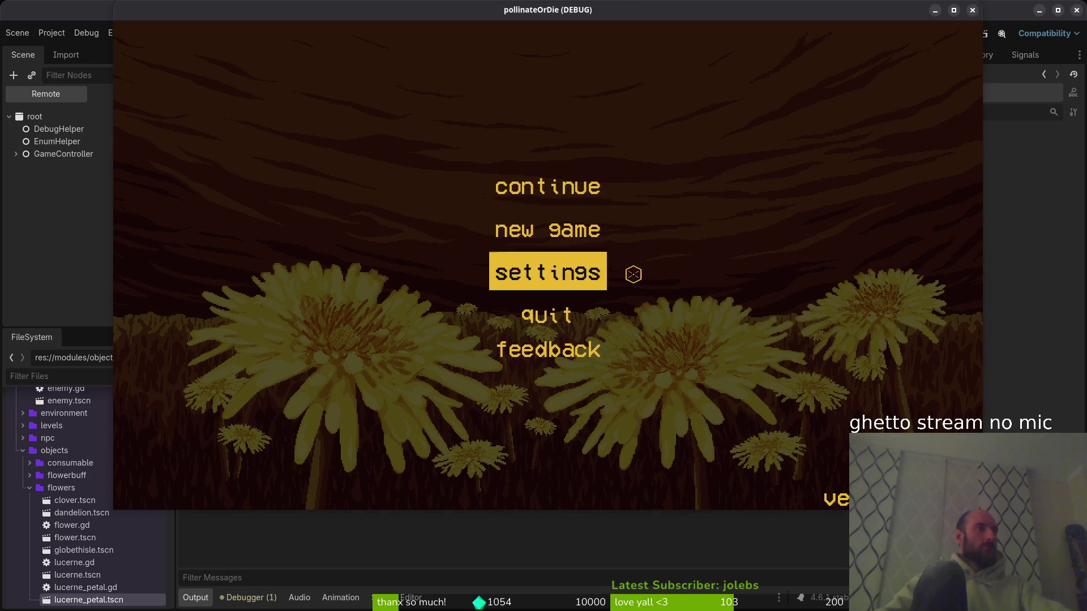
# - Continue into a level, quit back to the main menu, and clear the Output log
pyautogui.click(549, 189)
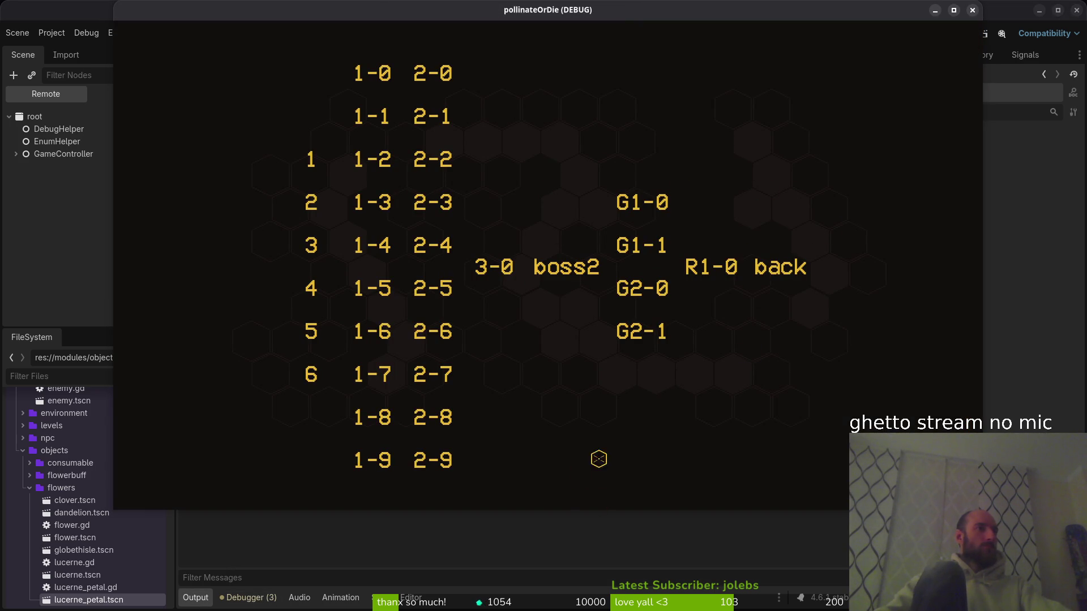
pyautogui.click(781, 266)
pyautogui.click(545, 304)
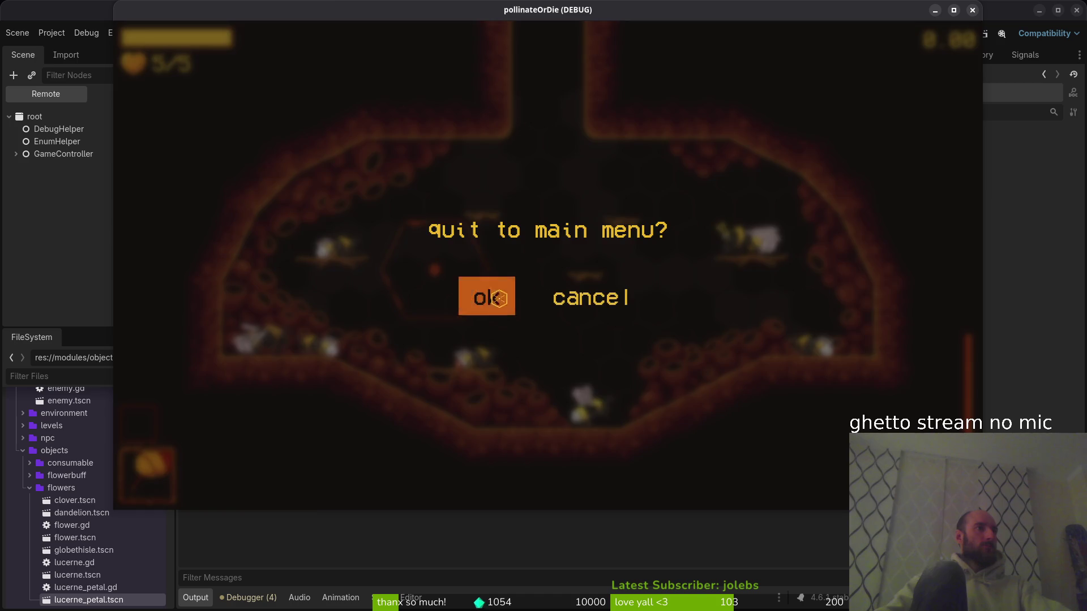
pyautogui.click(501, 299)
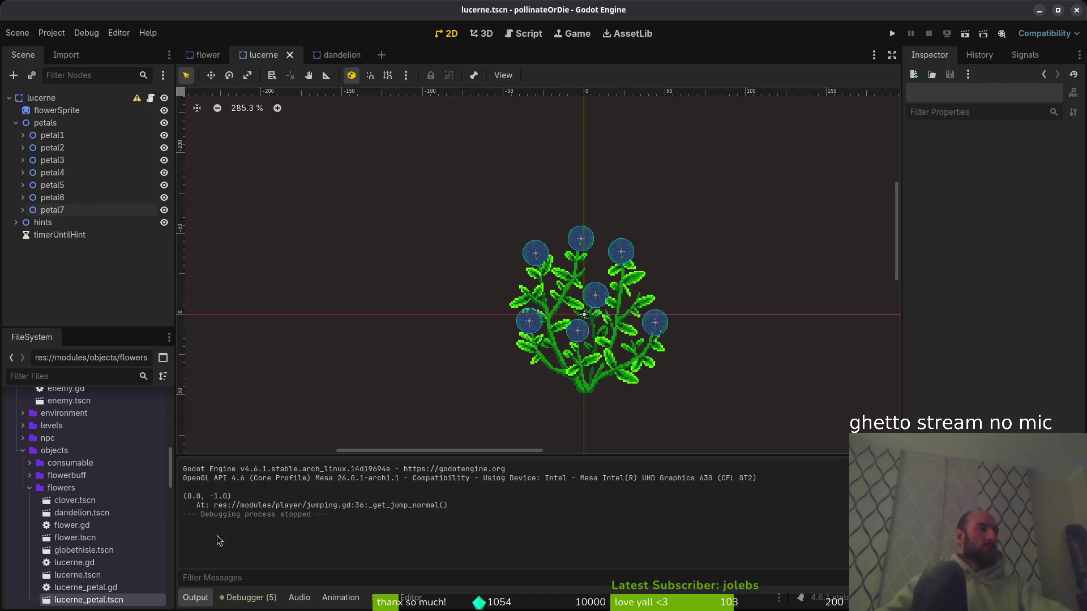
pyautogui.hotkey('ctrl', 'alt', 'k')
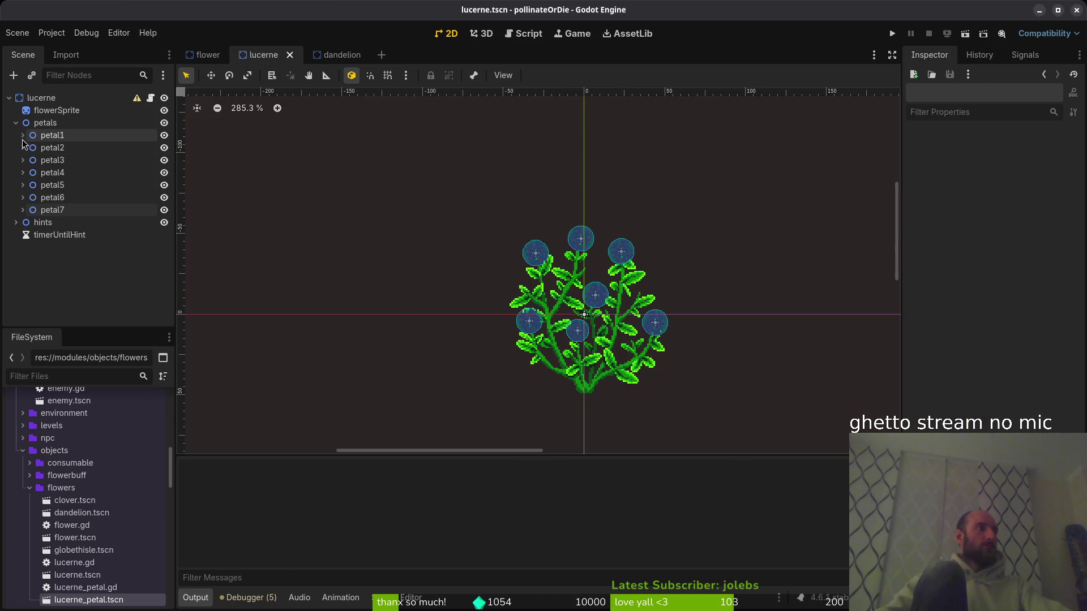
pyautogui.hotkey('alt', 'Tab')
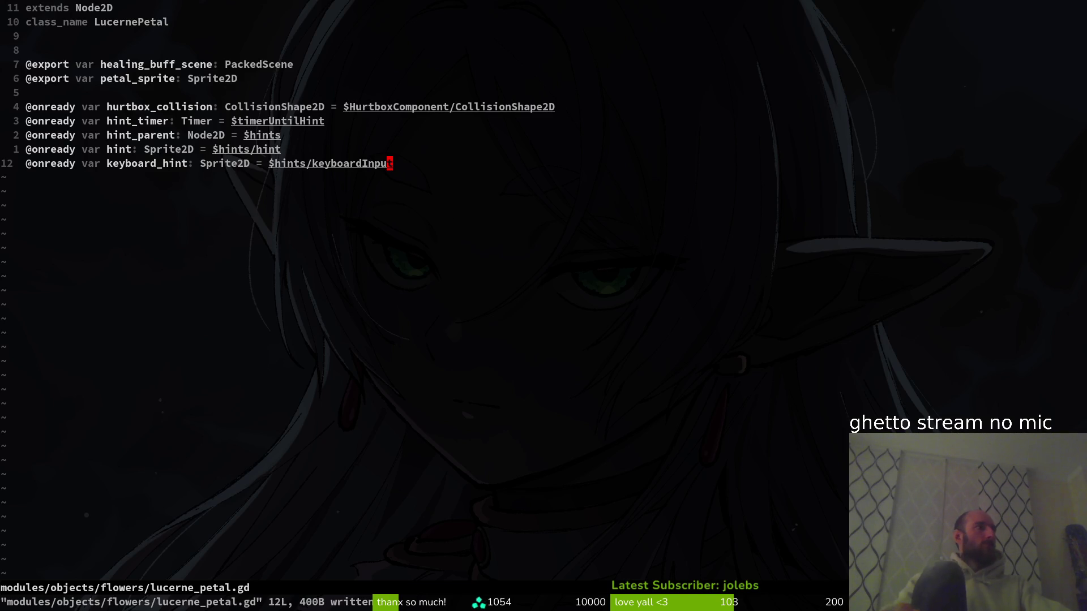
pyautogui.press('o')
pyautogui.press('Return')
pyautogui.press('Return')
pyautogui.press('BackSpace')
pyautogui.press('BackSpace')
pyautogui.write('@on')
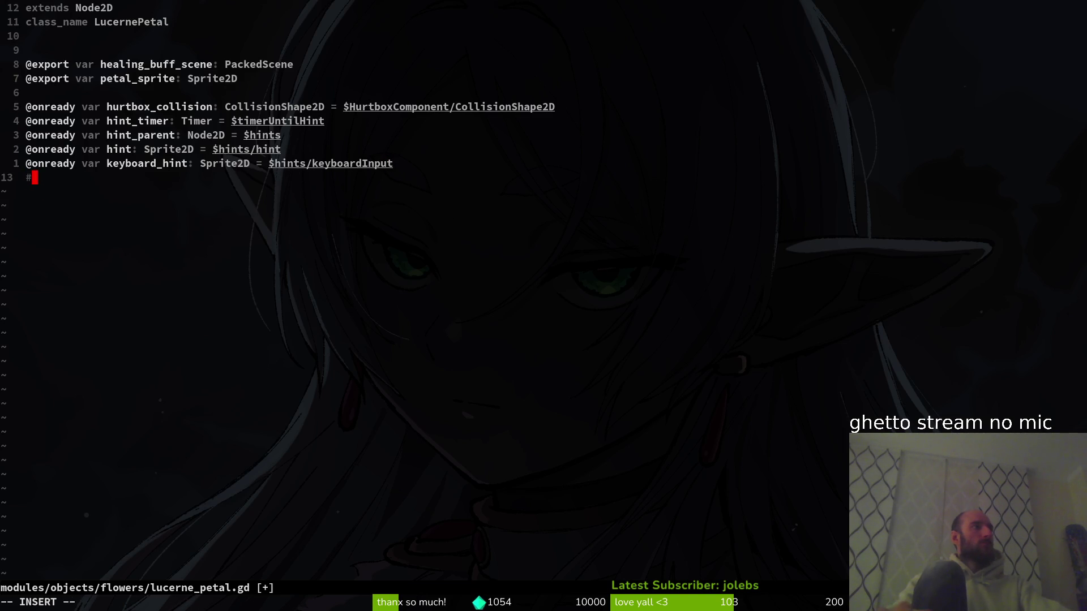
pyautogui.write('ready')
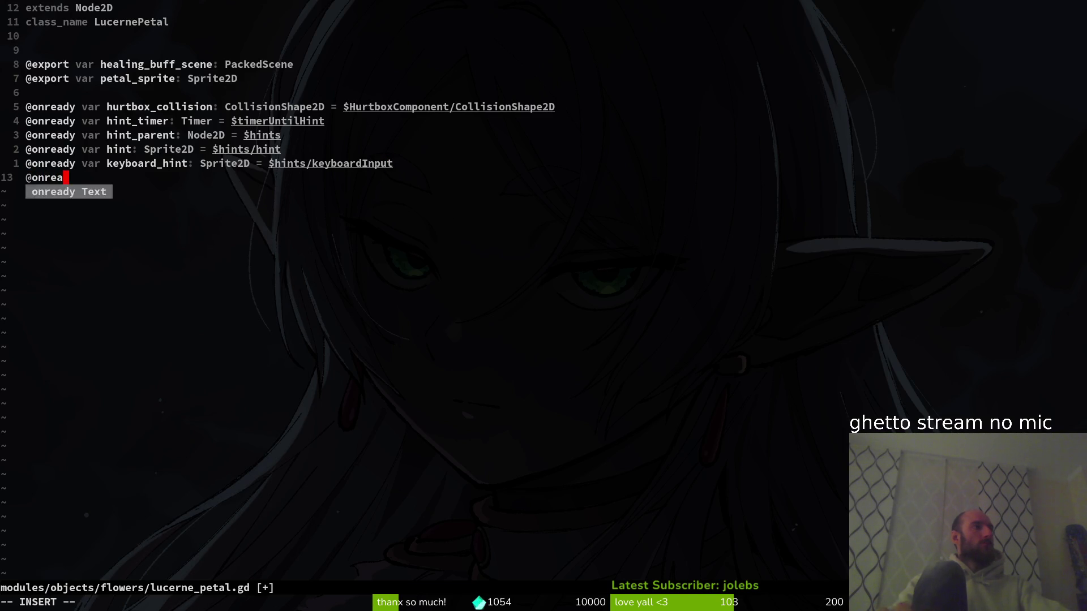
pyautogui.press('Escape')
pyautogui.press('k')
pyautogui.press('0')
pyautogui.press('k')
pyautogui.hotkey('shift', 'v')
pyautogui.press('Escape')
pyautogui.press('j')
pyautogui.hotkey('shift', 'v')
pyautogui.press('Escape')
pyautogui.press('j')
pyautogui.hotkey('shift', 'v')
pyautogui.press('d')
pyautogui.press('k')
pyautogui.press('y')
pyautogui.press('y')
pyautogui.press('p')
pyautogui.hotkey('shift', 'v')
pyautogui.press('d')
pyautogui.press('p')
pyautogui.press('w')
pyautogui.press('k')
# - Rename the copy to petals of type Node2D with path $petals, and save
pyautogui.write('jw')
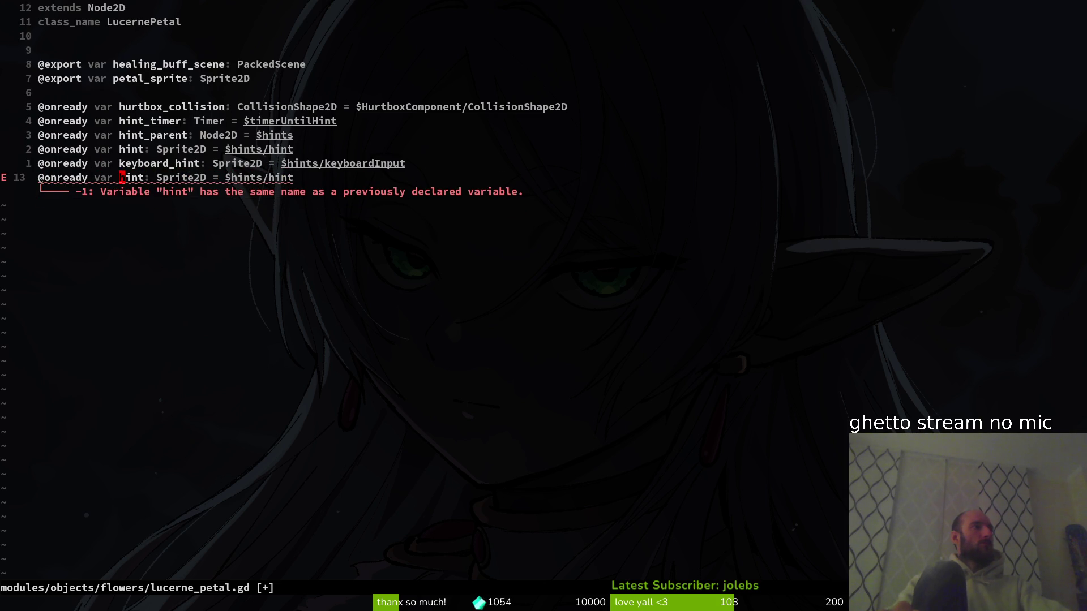
pyautogui.write('ciwpetals')
pyautogui.press('Escape')
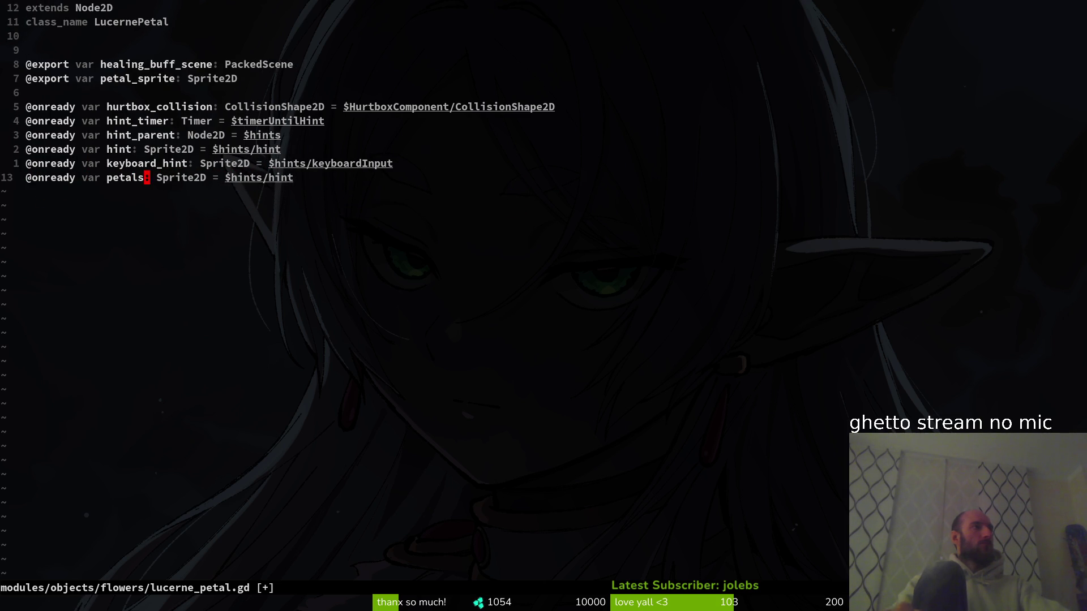
pyautogui.write('ciwNode2D')
pyautogui.press('Escape')
pyautogui.press('w')
pyautogui.press('w')
pyautogui.press('C')
pyautogui.hotkey('ctrl', 'w')
pyautogui.write('petals')
pyautogui.press('Escape')
pyautogui.write(':w')
pyautogui.press('Return')
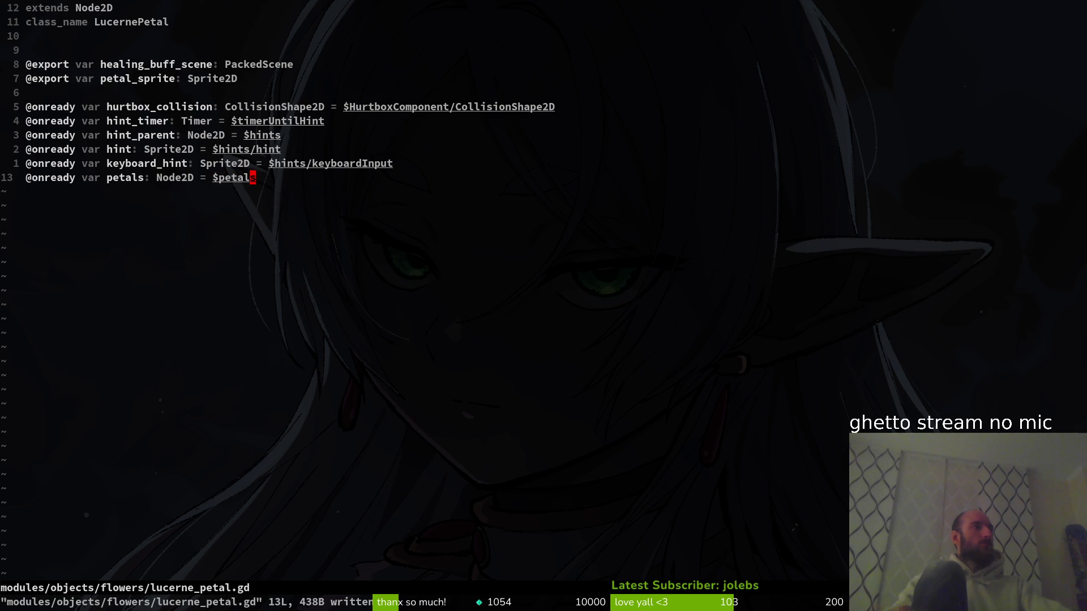
# - Add an empty func _ready() below the petals line and save lucerne_petal.gd
pyautogui.press('o')
pyautogui.press('Return')
pyautogui.press('Return')
pyautogui.press('Return')
pyautogui.write('func _')
pyautogui.press('Return')
pyautogui.press('Escape')
pyautogui.write(':w')
pyautogui.press('Return')
pyautogui.press('o')
pyautogui.press('Return')
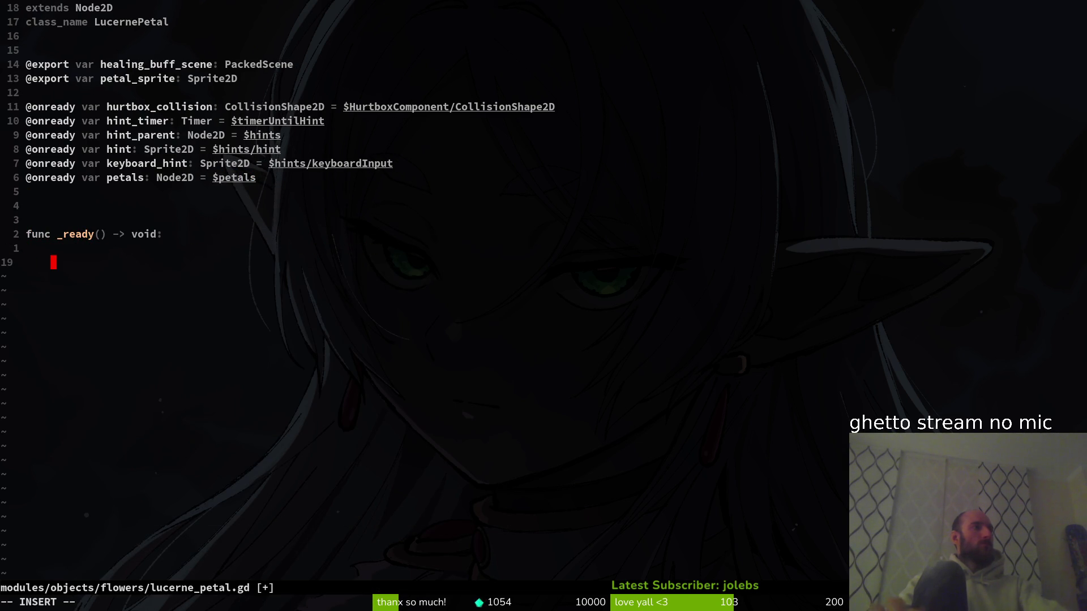
pyautogui.press('Escape')
pyautogui.write(':w')
pyautogui.press('Return')
# - Search the project files for 'flower', then close the finder without opening anything
pyautogui.press('space')
pyautogui.press('f')
pyautogui.press('f')
pyautogui.write('flower')
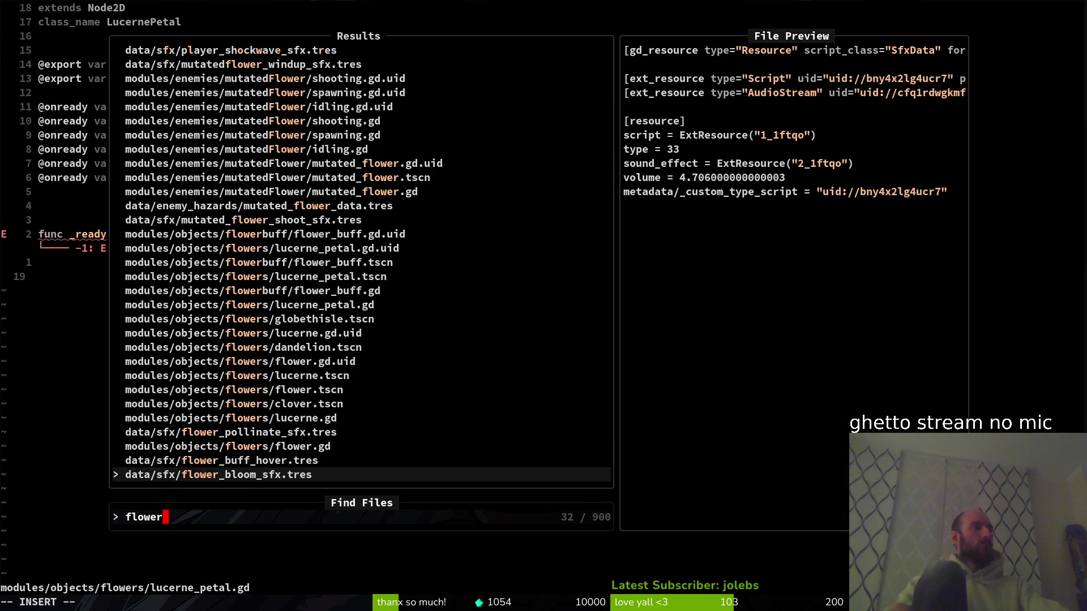
pyautogui.press('Escape')
pyautogui.press('Escape')
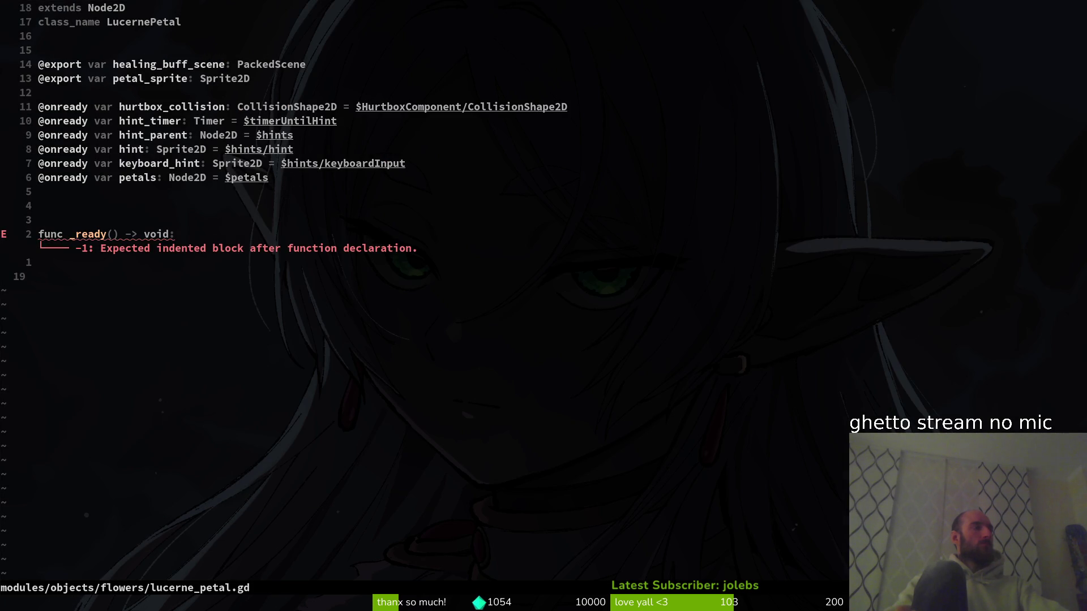
# - Cut everything from the petals declaration through the _ready block
pyautogui.press('k')
pyautogui.press('k')
pyautogui.press('k')
pyautogui.press('V')
pyautogui.press('G')
pyautogui.press('d')
pyautogui.press('space')
# - In lucerne.gd, paste the petals reference below xbox_hint, delete the duplicate _ready line, and save
pyautogui.press('f')
pyautogui.press('f')
pyautogui.write('luc')
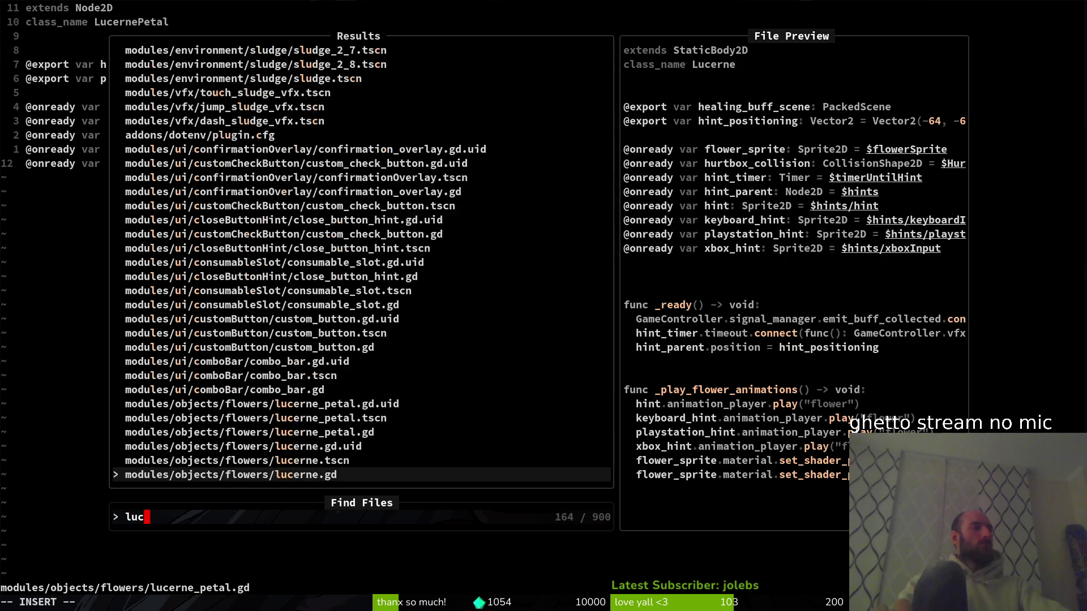
pyautogui.press('Return')
pyautogui.press('j')
pyautogui.press('j')
pyautogui.press('j')
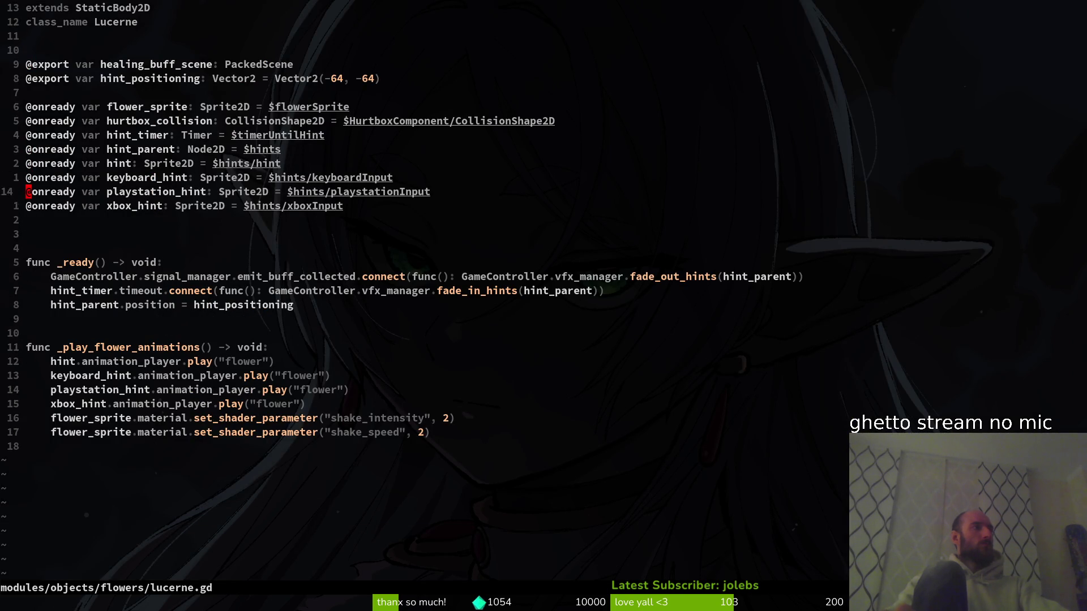
pyautogui.press('p')
pyautogui.press('O')
pyautogui.press('Escape')
pyautogui.press('j')
pyautogui.press('j')
pyautogui.press('j')
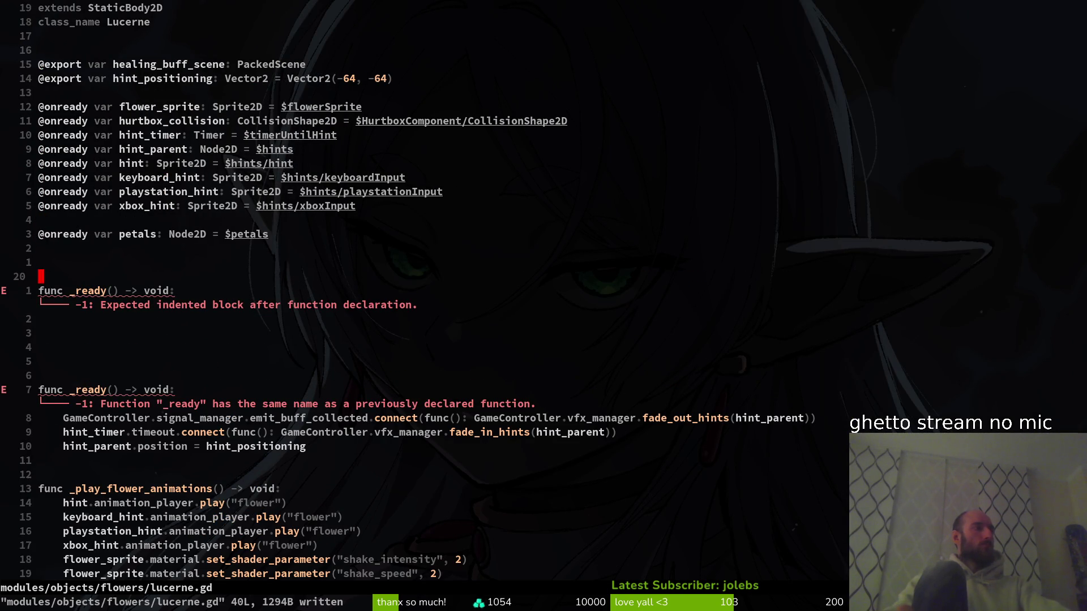
pyautogui.press('d')
pyautogui.press('j')
pyautogui.press('d')
pyautogui.press('d')
pyautogui.write(':w')
pyautogui.press('Return')
# - Open flower.gd and locate the _play_flower_animations code
pyautogui.press('space')
pyautogui.press('f')
pyautogui.press('f')
pyautogui.write('flower')
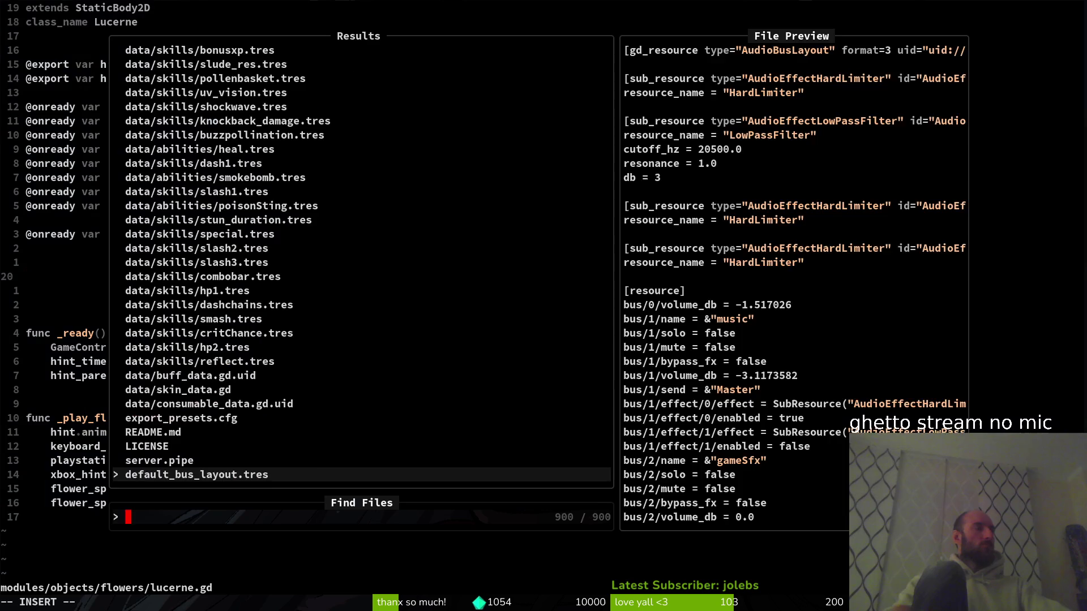
pyautogui.write('.')
pyautogui.press('Return')
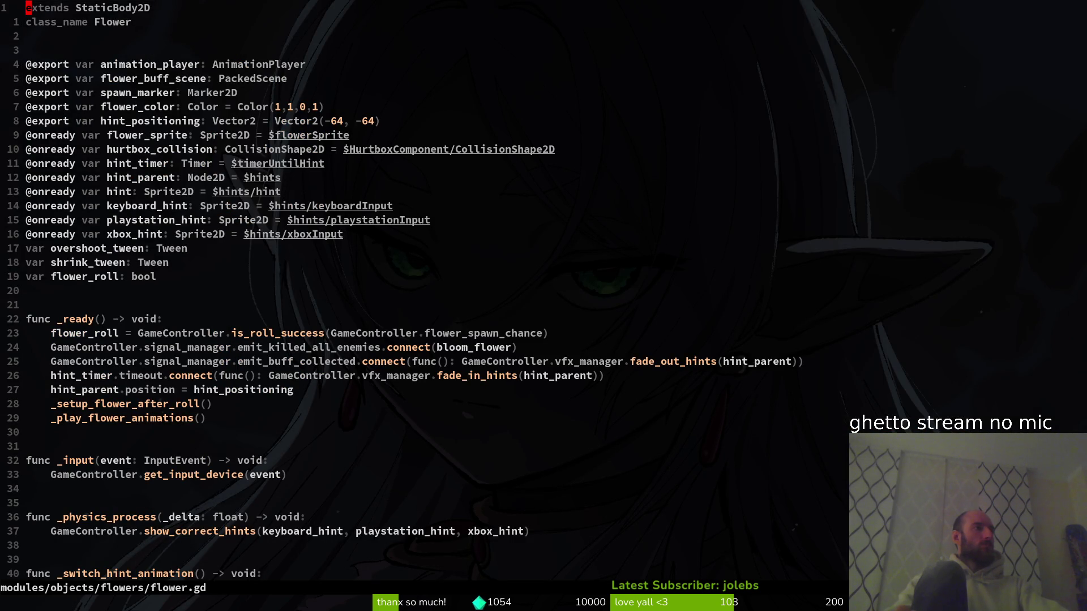
pyautogui.hotkey('ctrl', 'o')
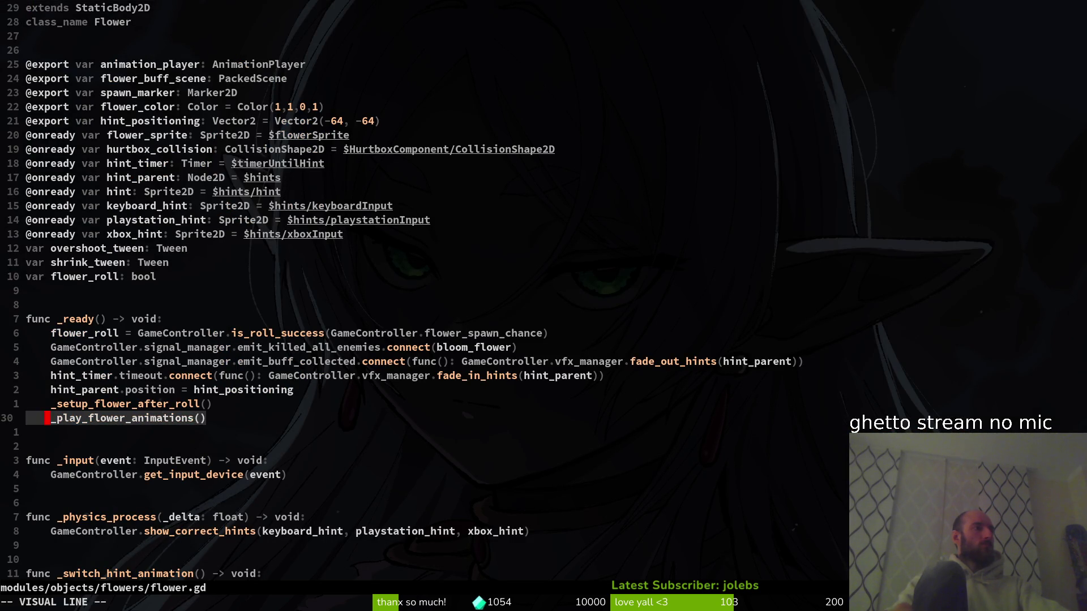
pyautogui.hotkey('ctrl', 'o')
pyautogui.press('j')
pyautogui.press('j')
pyautogui.press('j')
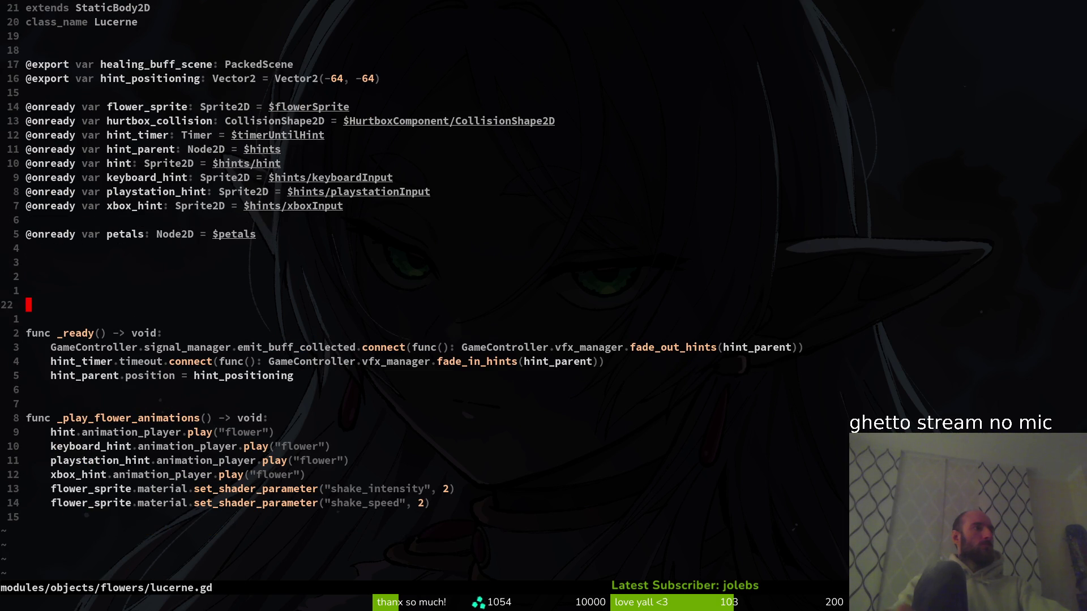
pyautogui.hotkey('ctrl', 'i')
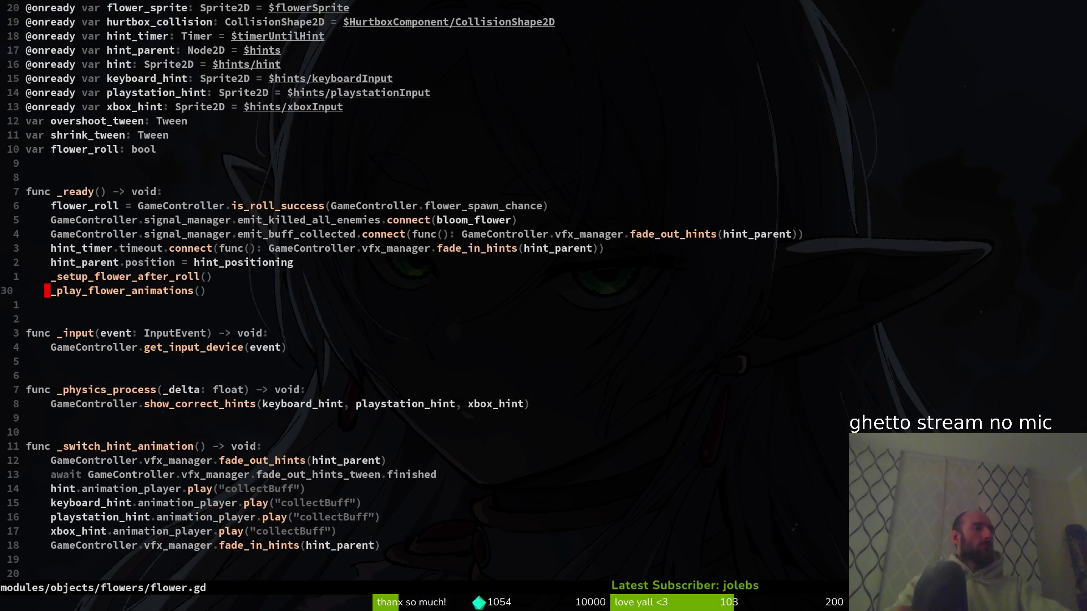
pyautogui.hotkey('ctrl', 'd')
pyautogui.hotkey('ctrl', 'd')
pyautogui.hotkey('ctrl', 'd')
pyautogui.hotkey('ctrl', 'd')
pyautogui.hotkey('ctrl', 'd')
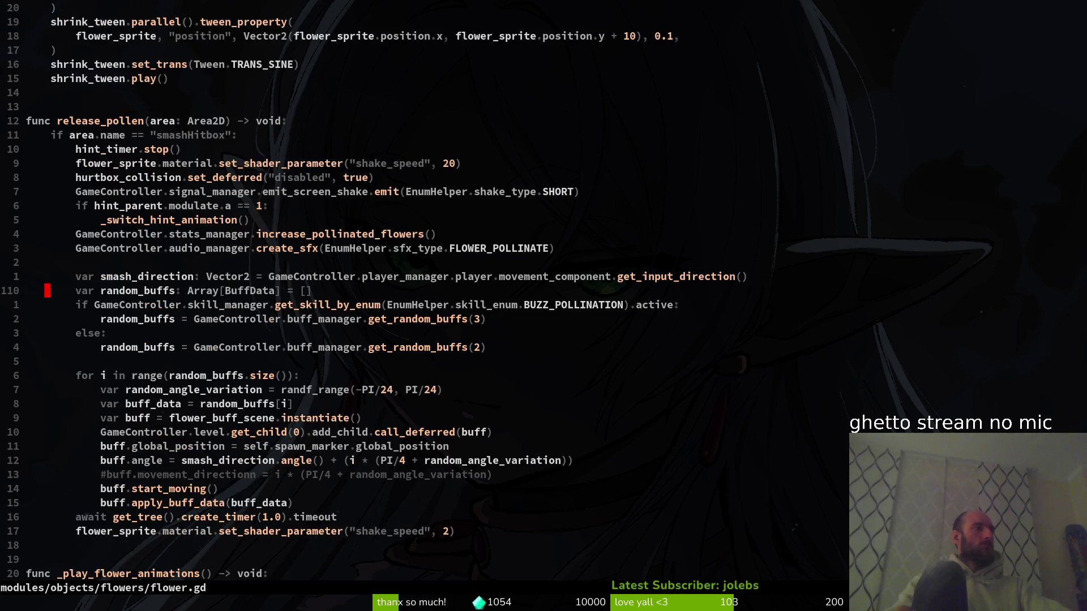
pyautogui.press('k')
pyautogui.press('j')
pyautogui.press('j')
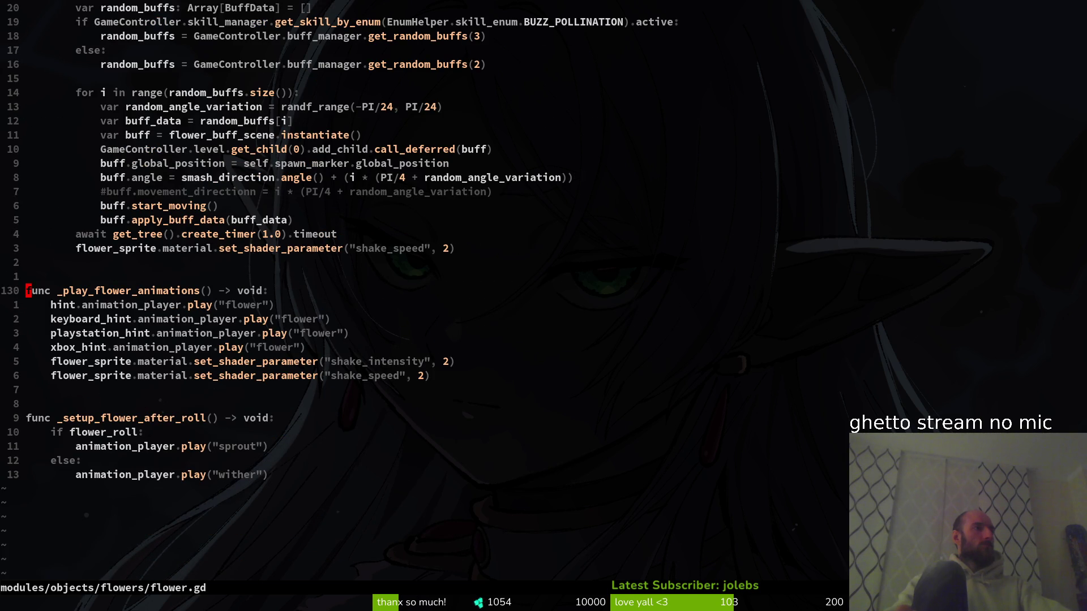
# - Copy the _play_flower_animations lines, including shake_speed, from flower.gd
pyautogui.hotkey('shift', 'v')
pyautogui.press('Escape')
pyautogui.press('k')
pyautogui.hotkey('shift', 'v')
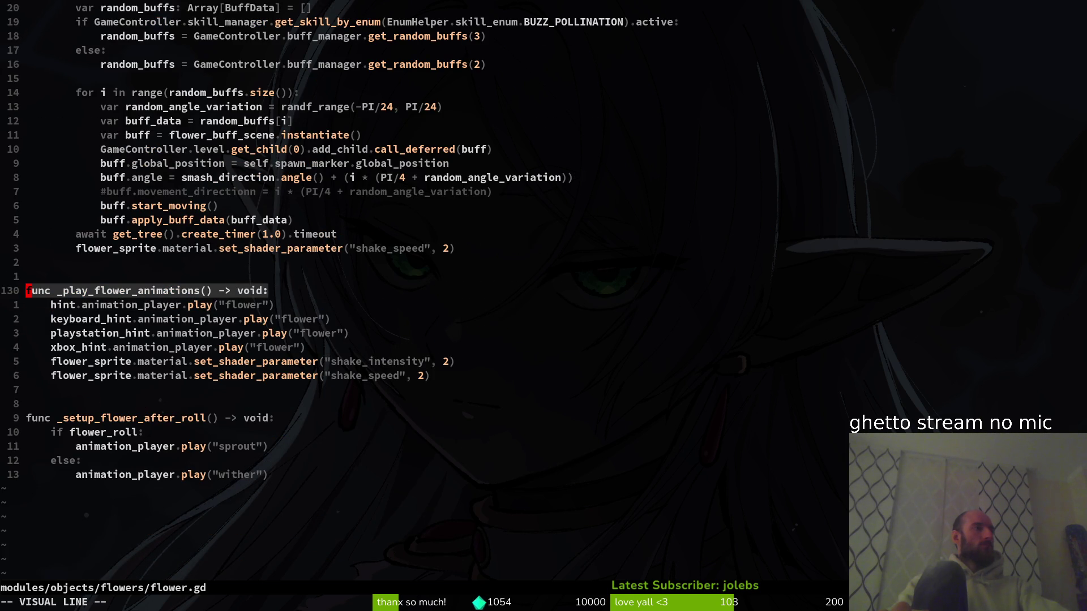
pyautogui.press('j')
pyautogui.press('j')
pyautogui.press('j')
pyautogui.press('y')
pyautogui.hotkey('ctrl', '6')
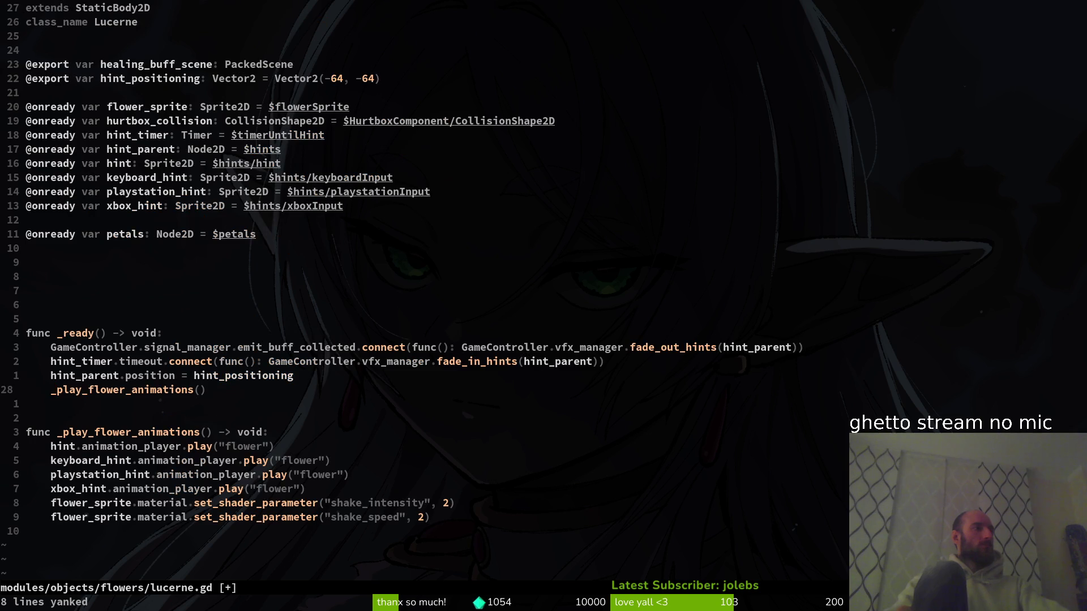
pyautogui.hotkey('ctrl', '6')
pyautogui.hotkey('ctrl', '6')
pyautogui.press('1')
pyautogui.press('0')
pyautogui.press('k')
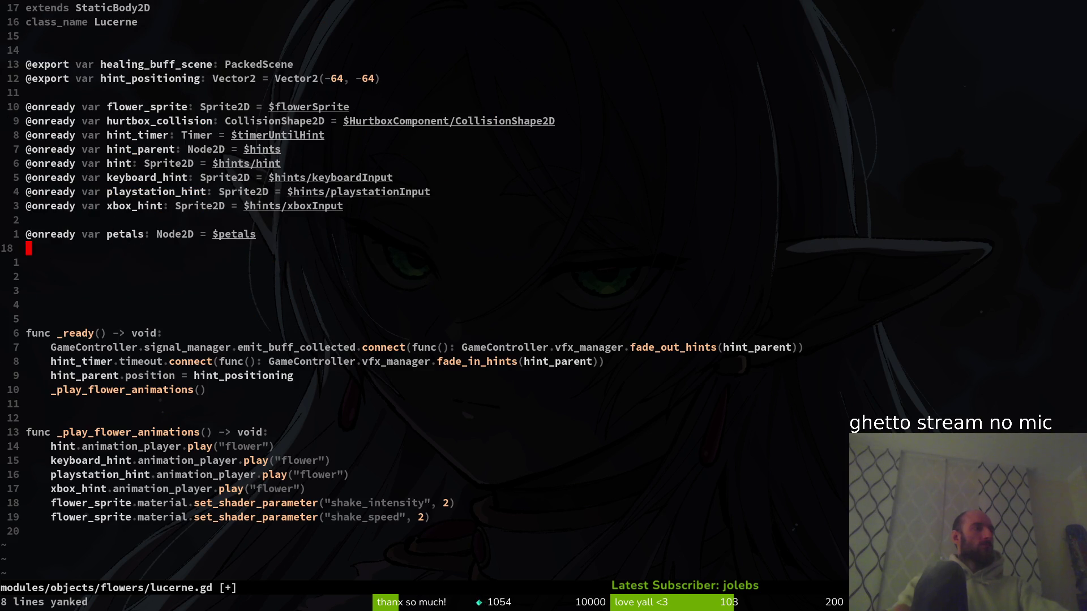
pyautogui.hotkey('ctrl', '6')
# - Copy the whole release_pollen function from flower.gd
pyautogui.press('j')
pyautogui.press('j')
pyautogui.press('j')
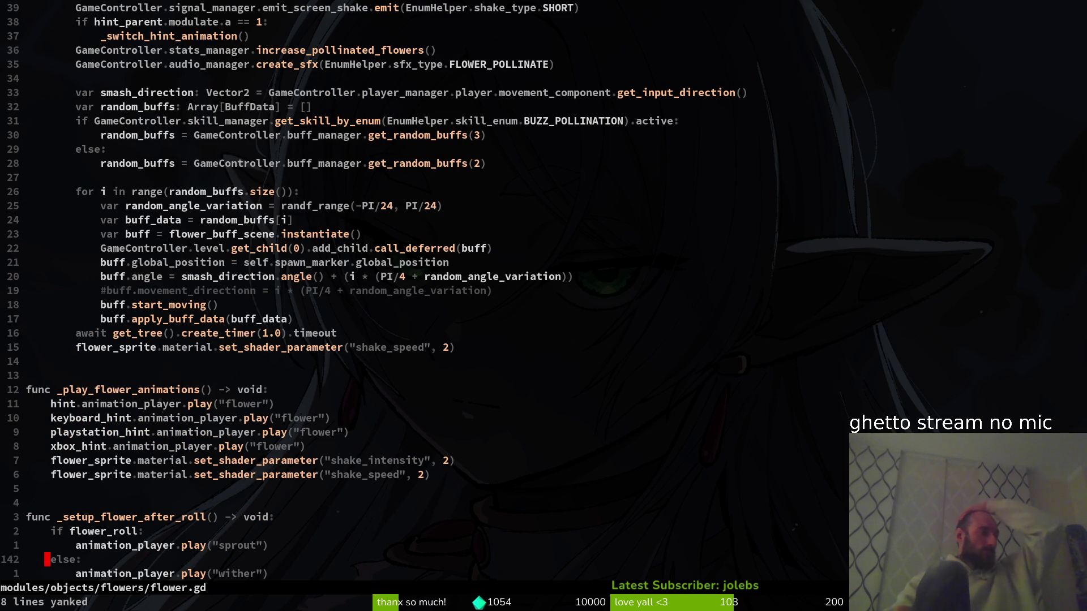
pyautogui.press('2')
pyautogui.press('7')
pyautogui.press('k')
pyautogui.press('z')
pyautogui.press('z')
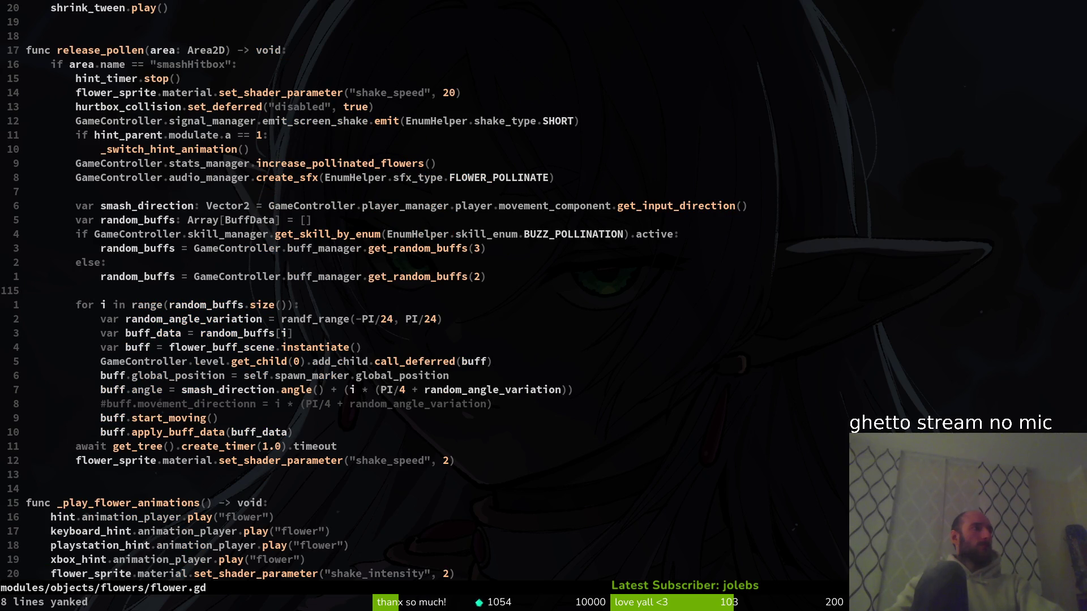
pyautogui.press('k')
pyautogui.press('k')
pyautogui.press('k')
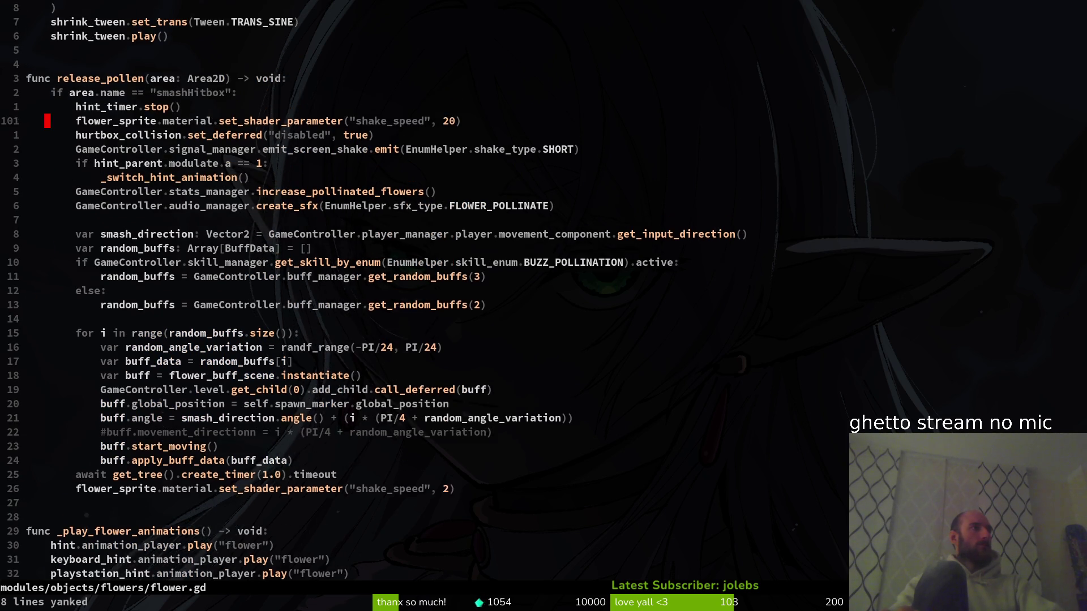
pyautogui.press('k')
pyautogui.press('V')
pyautogui.press('j')
pyautogui.press('j')
pyautogui.press('j')
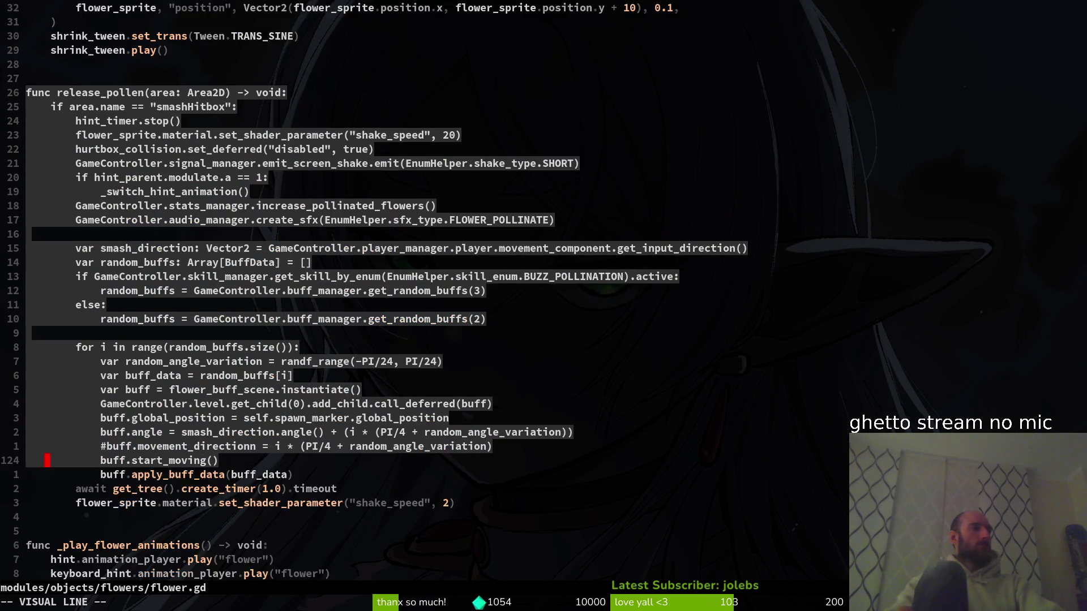
pyautogui.press('y')
# - Paste release_pollen at the end of lucerne.gd with spacing and save it
pyautogui.hotkey('ctrl', '6')
pyautogui.press('G')
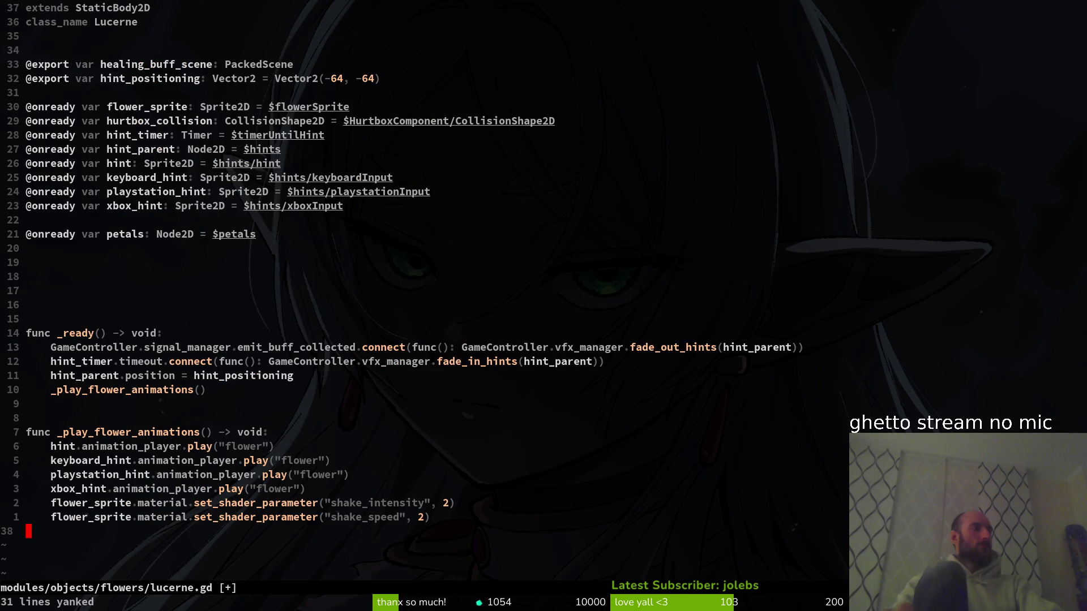
pyautogui.press('p')
pyautogui.press('O')
pyautogui.press('Escape')
pyautogui.write(':w')
pyautogui.press('Return')
pyautogui.press('k')
pyautogui.press('k')
pyautogui.press('k')
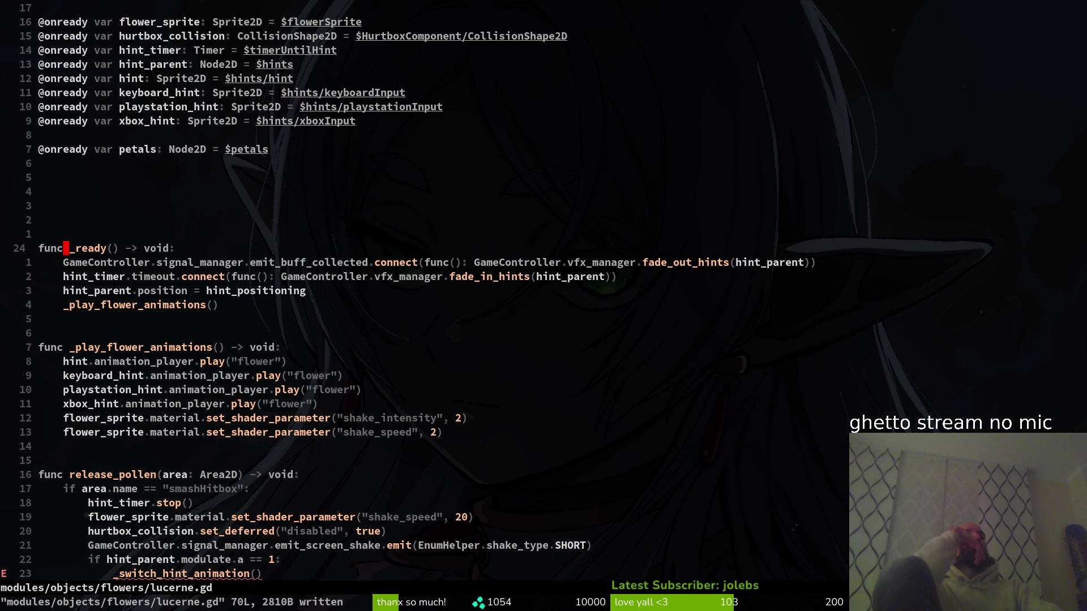
# - Add print_debug(petals.get_children()) after the _play_flower_animations() call in _ready and save
pyautogui.click(41, 206)
pyautogui.click(40, 163)
pyautogui.click(66, 149)
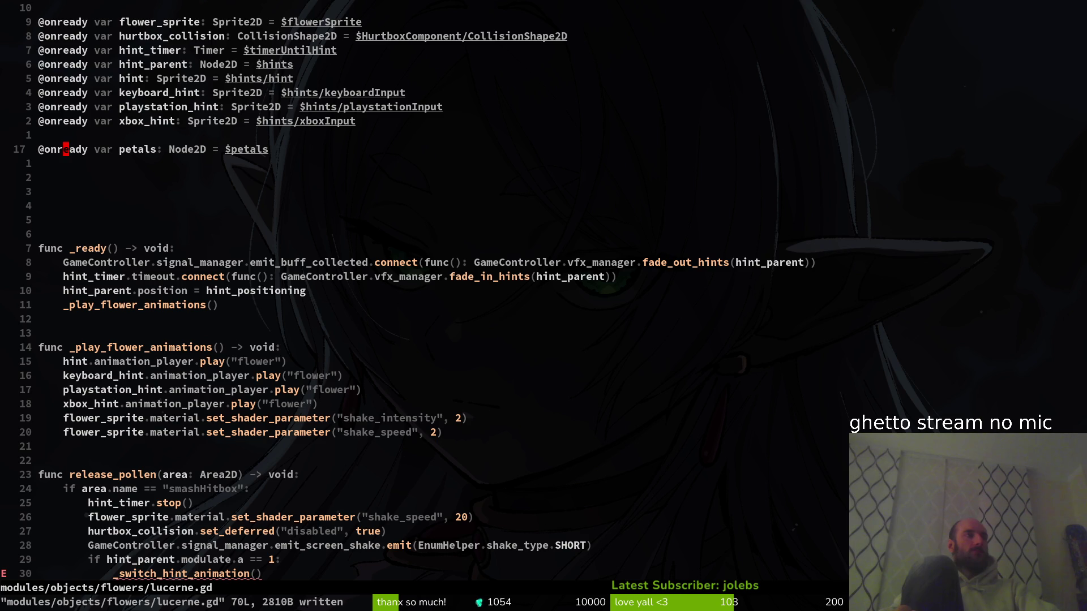
pyautogui.press('j')
pyautogui.press('j')
pyautogui.press('j')
pyautogui.press('o')
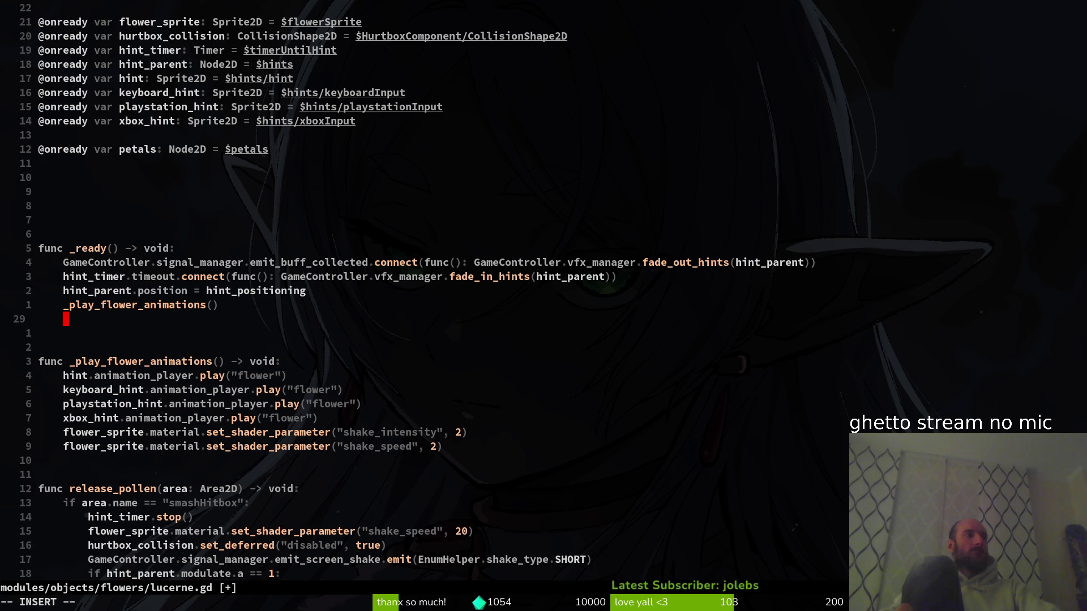
pyautogui.write('pri')
pyautogui.press('Return')
pyautogui.write('get')
pyautogui.press('BackSpace')
pyautogui.press('BackSpace')
pyautogui.press('BackSpace')
pyautogui.write('petals.')
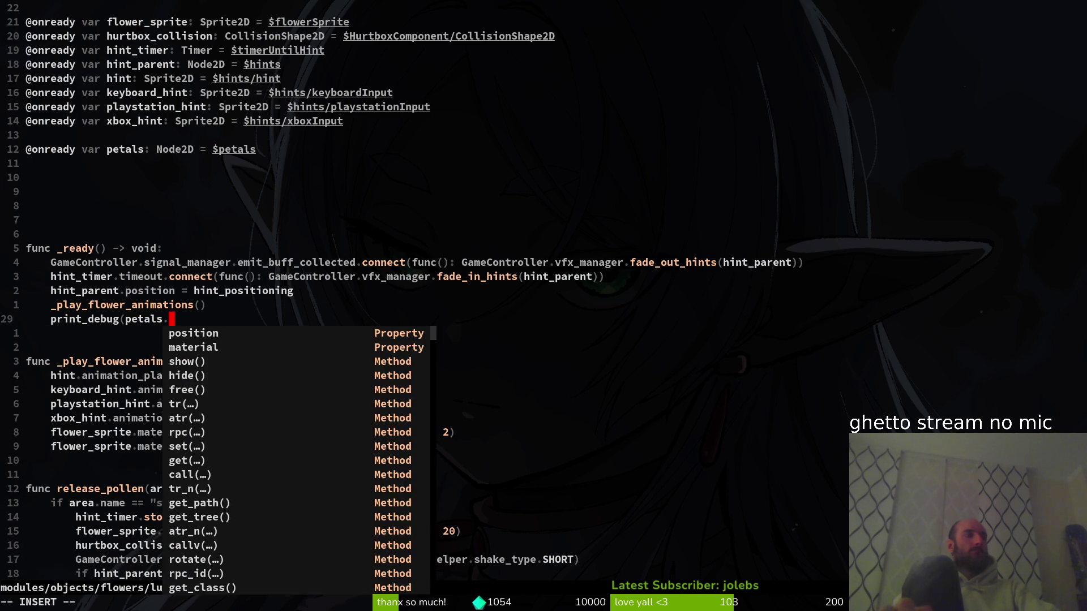
pyautogui.write('get_c')
pyautogui.press('Return')
pyautogui.write('))')
pyautogui.press('Escape')
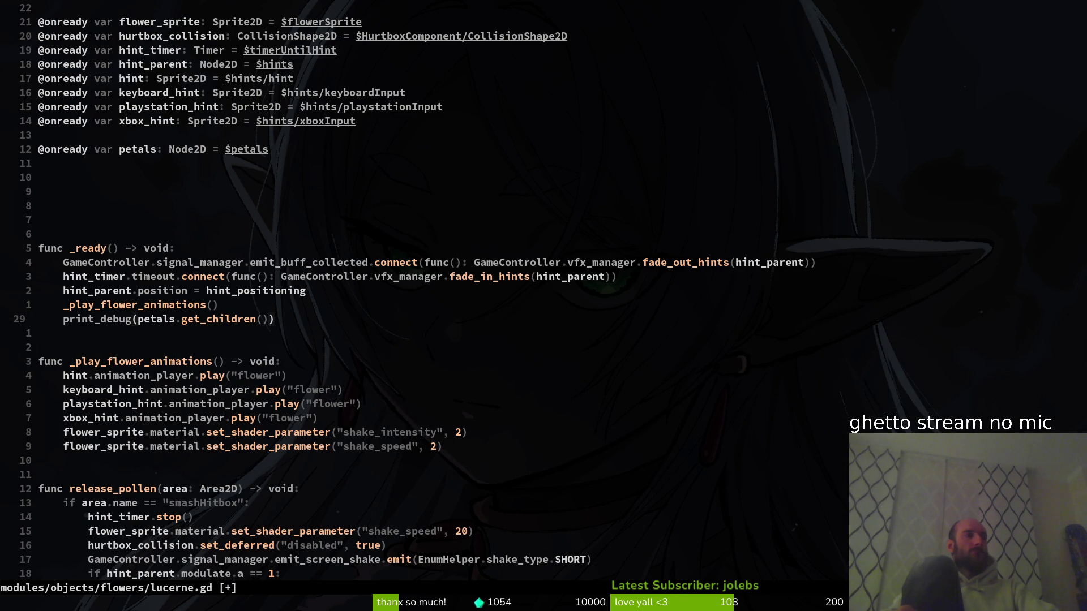
pyautogui.write(':w')
pyautogui.press('Return')
# - Scroll lucerne.gd to the _switch_hint_animation call, then return to flower.gd
pyautogui.hotkey('ctrl', 'd')
pyautogui.hotkey('ctrl', 'd')
pyautogui.hotkey('ctrl', 'u')
pyautogui.press('k')
pyautogui.press('k')
pyautogui.press('j')
pyautogui.hotkey('ctrl', '6')
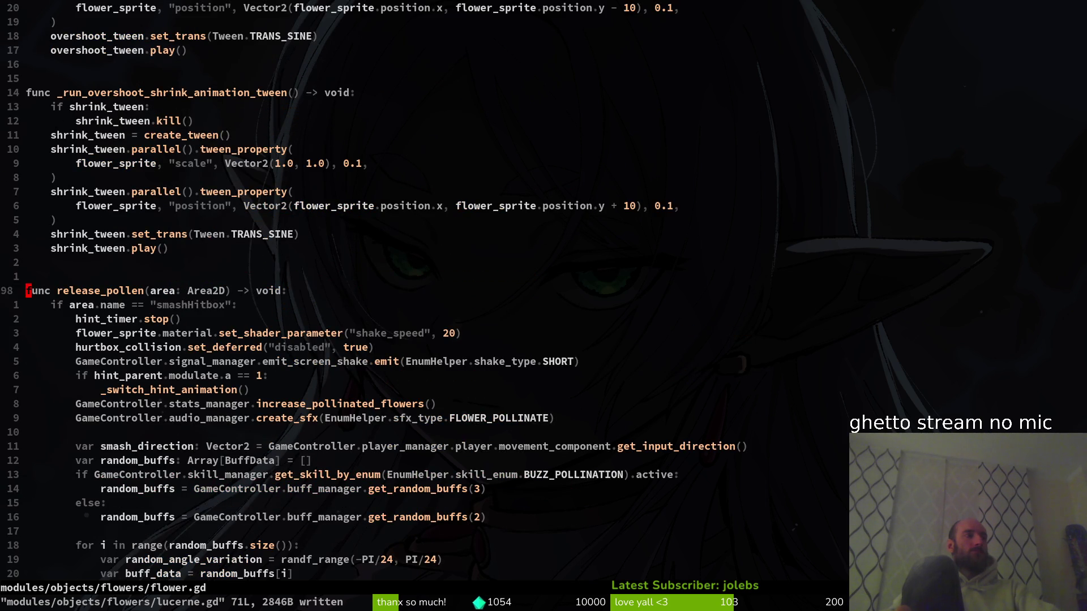
# - Copy the _switch_hint_animation function from flower.gd into lucerne.gd and save
pyautogui.hotkey('ctrl', 'u')
pyautogui.hotkey('ctrl', 'u')
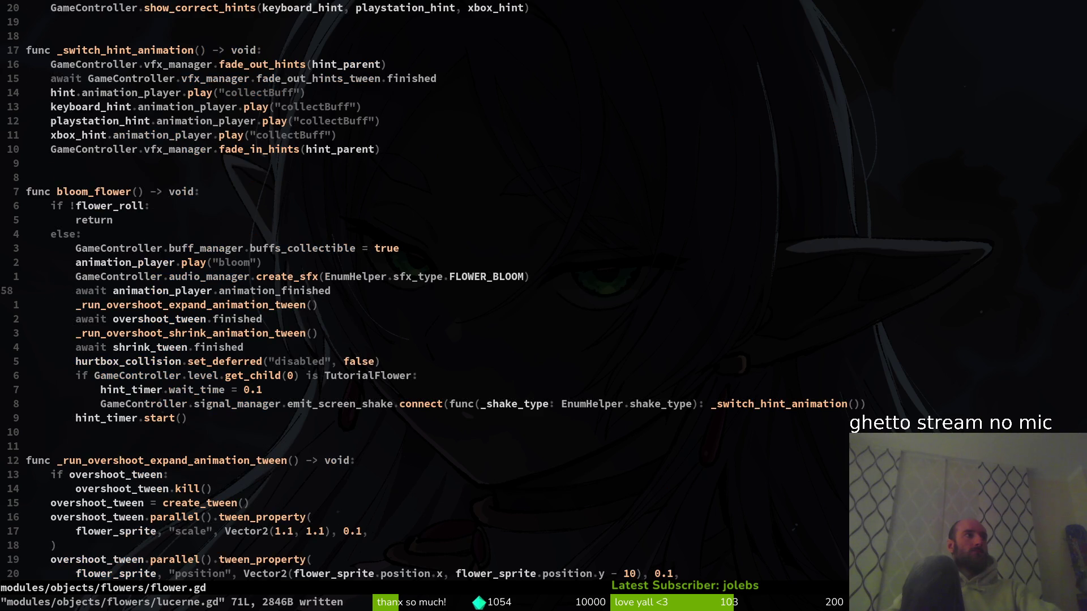
pyautogui.hotkey('ctrl', 'u')
pyautogui.press('j')
pyautogui.press('j')
pyautogui.press('V')
pyautogui.press('j')
pyautogui.press('j')
pyautogui.press('j')
pyautogui.press('j')
pyautogui.press('j')
pyautogui.press('j')
pyautogui.press('j')
pyautogui.press('j')
pyautogui.press('j')
pyautogui.press('y')
pyautogui.hotkey('ctrl', '6')
pyautogui.press('k')
pyautogui.press('k')
pyautogui.press('k')
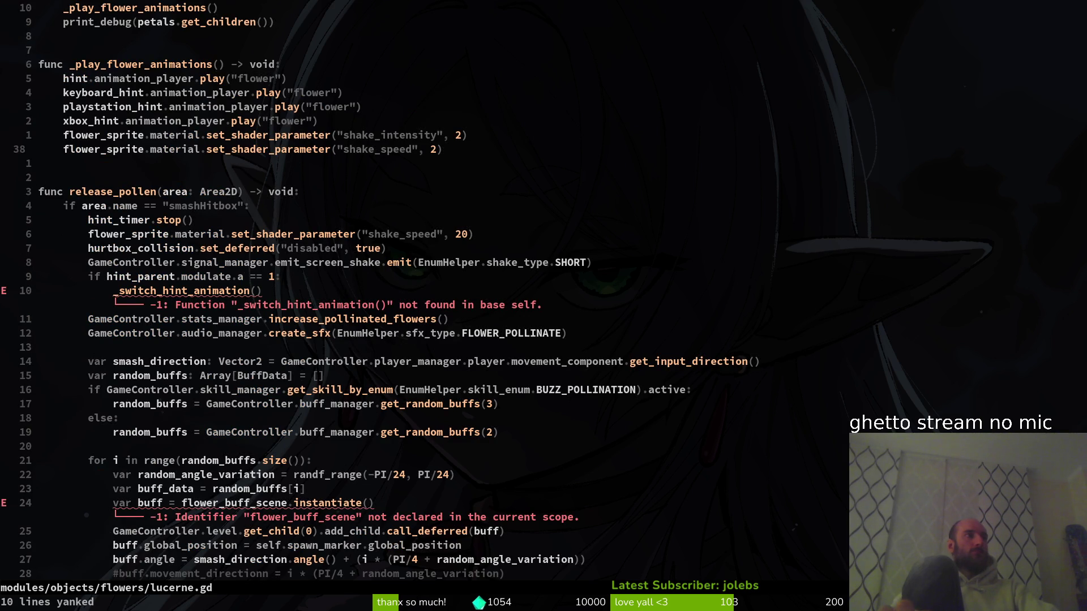
pyautogui.press('p')
pyautogui.press('o')
pyautogui.press('Escape')
pyautogui.write(':w')
pyautogui.press('Return')
# - Remove the extra blank line around the pasted function and save lucerne.gd
pyautogui.click(85, 418)
pyautogui.press('7')
pyautogui.press('k')
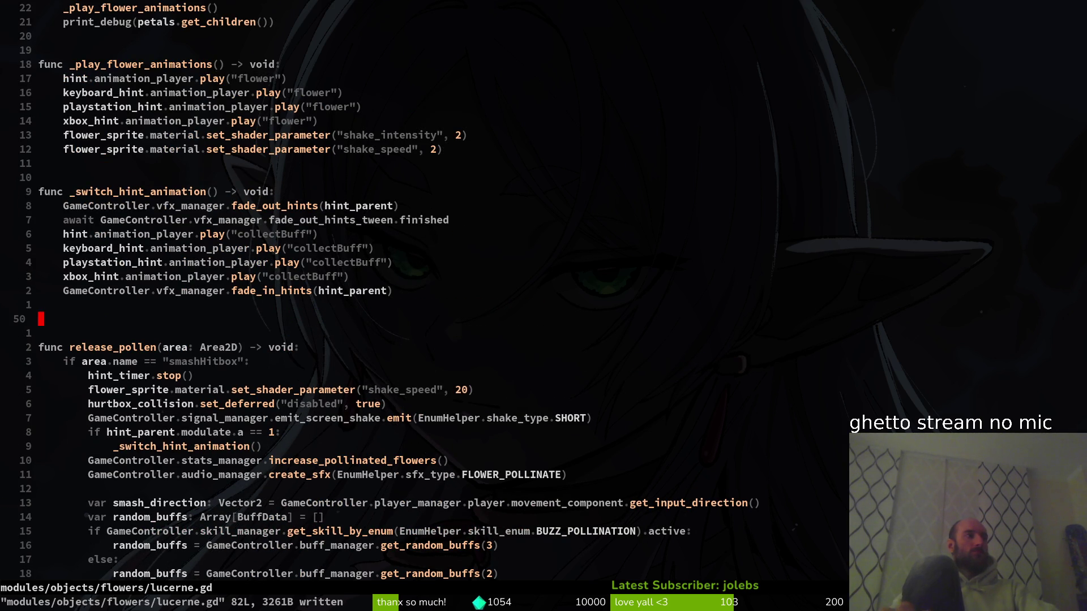
pyautogui.press('d')
pyautogui.press('d')
pyautogui.write(':w')
pyautogui.press('Return')
# - Move the var buff instantiate line in release_pollen above the for-loop
pyautogui.press('2')
pyautogui.press('0')
pyautogui.press('j')
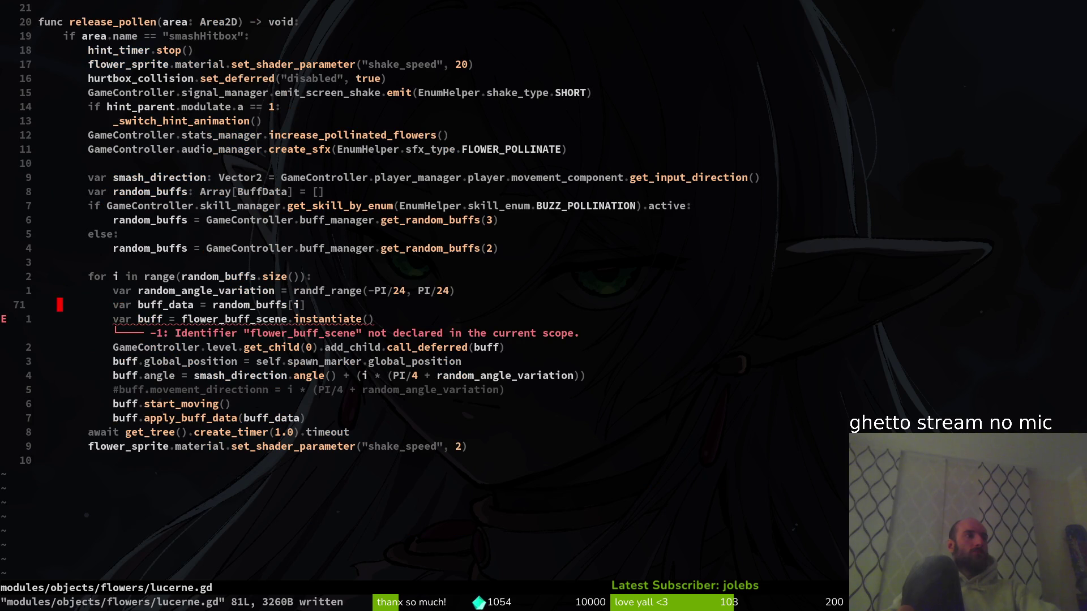
pyautogui.press('j')
pyautogui.press('j')
pyautogui.hotkey('shift', 'v')
pyautogui.press('=')
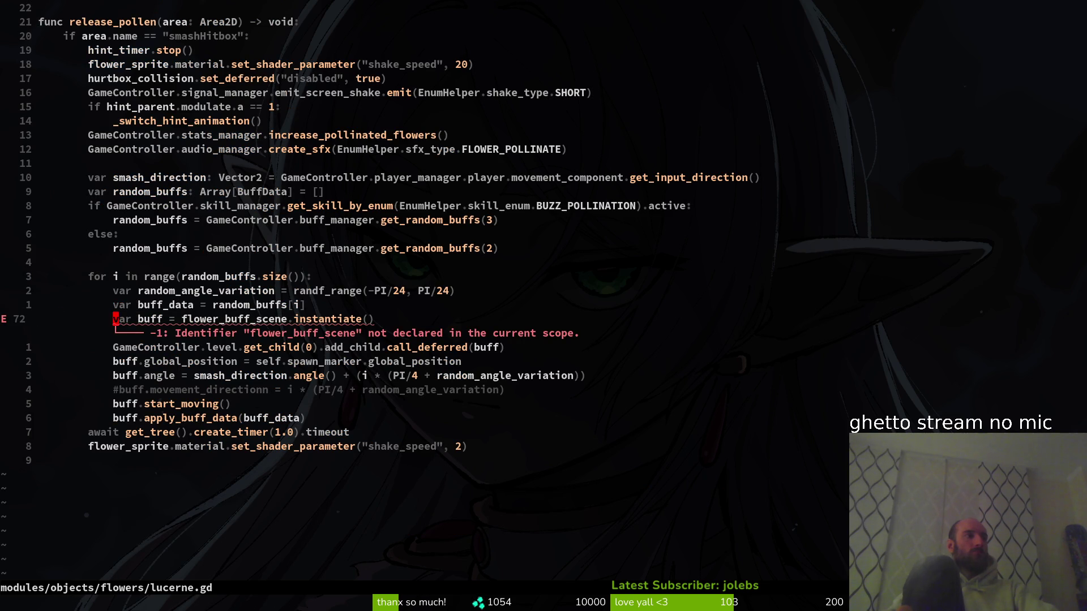
pyautogui.press('w')
pyautogui.press('k')
pyautogui.press('k')
pyautogui.press('k')
pyautogui.press('j')
pyautogui.press('j')
pyautogui.press('j')
pyautogui.hotkey('shift', 'v')
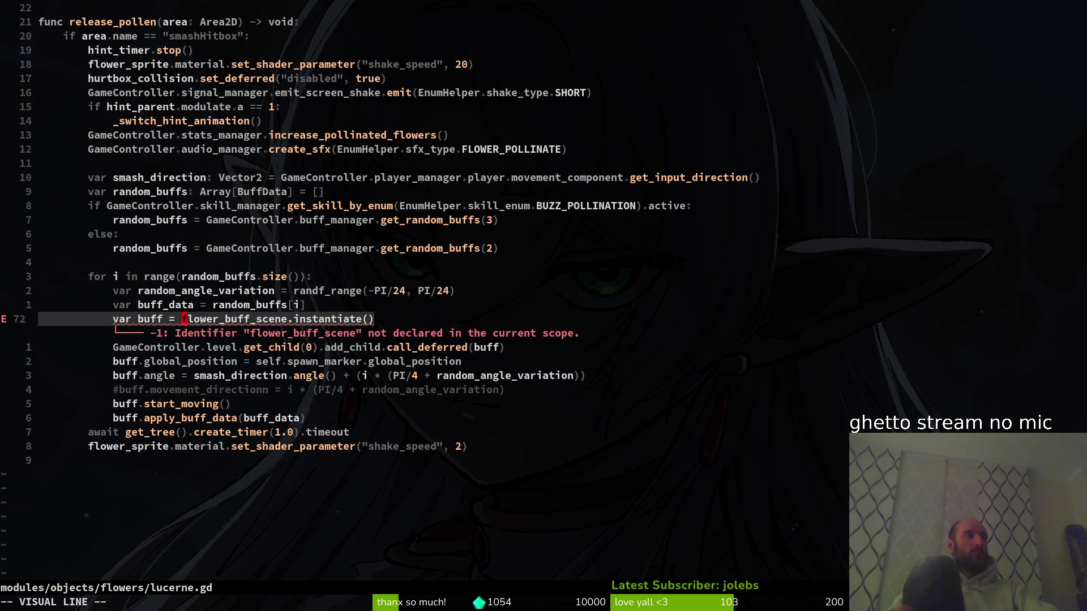
pyautogui.hotkey('shift', 'k')
pyautogui.hotkey('shift', 'k')
pyautogui.hotkey('shift', 'k')
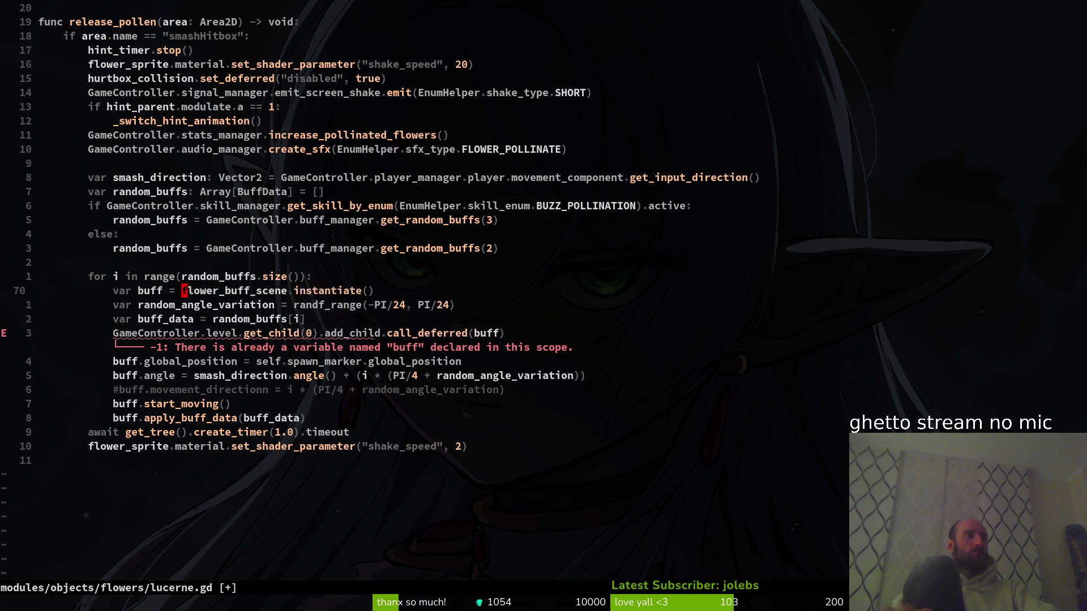
pyautogui.press('Escape')
# - Move the add_child line above the for-loop too
pyautogui.press('j')
pyautogui.press('j')
pyautogui.press('j')
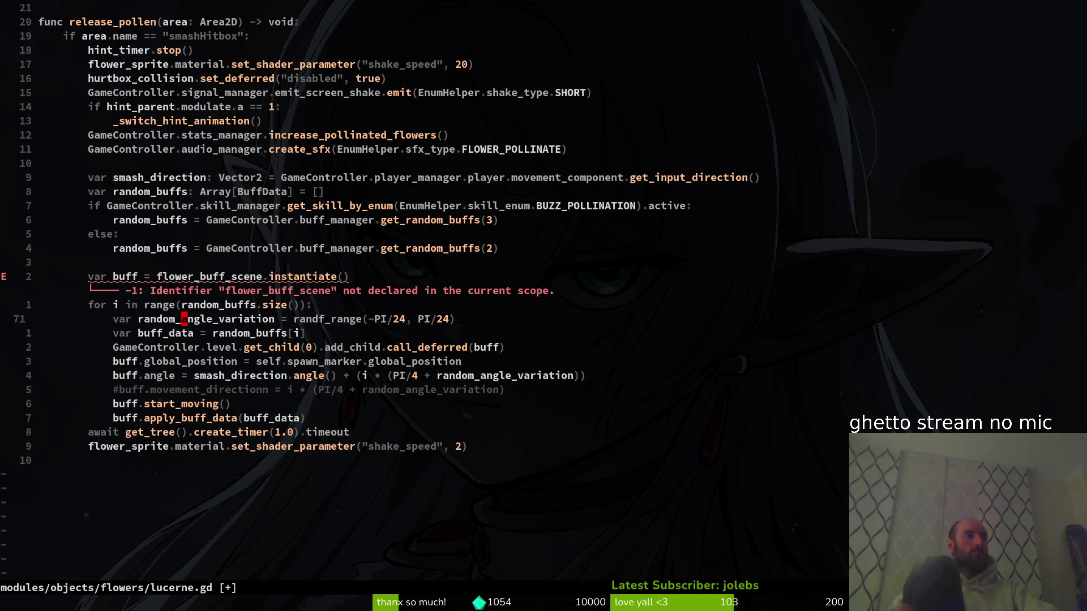
pyautogui.hotkey('shift', 'v')
pyautogui.hotkey('shift', 'k')
pyautogui.hotkey('shift', 'k')
pyautogui.hotkey('shift', 'k')
pyautogui.press('less')
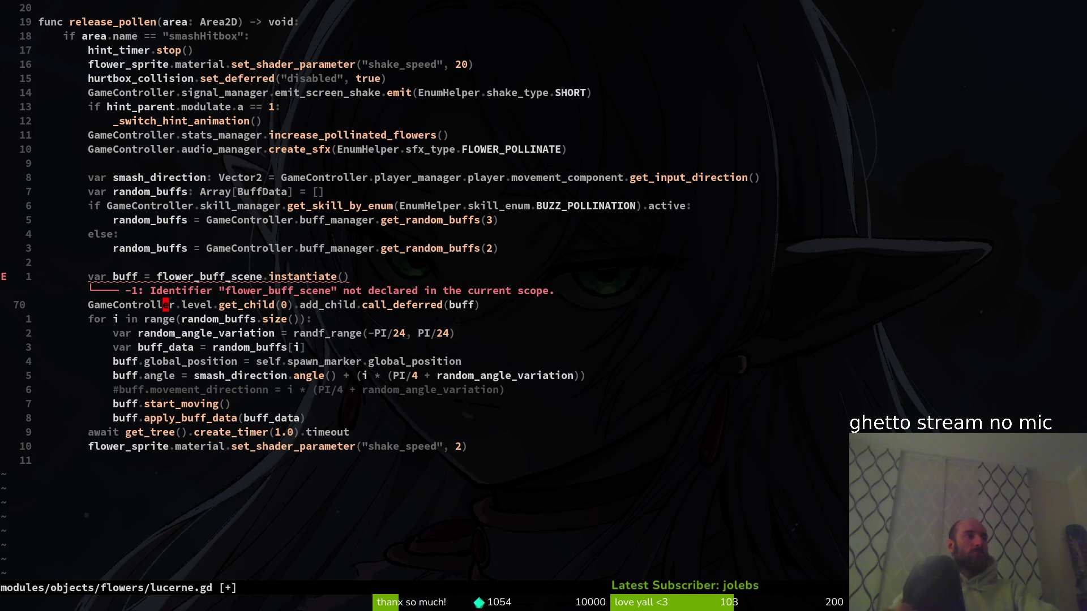
# - Rename the instantiated scene variable to heal_buff_scene and save
pyautogui.write('kciwheal_buff_scnee')
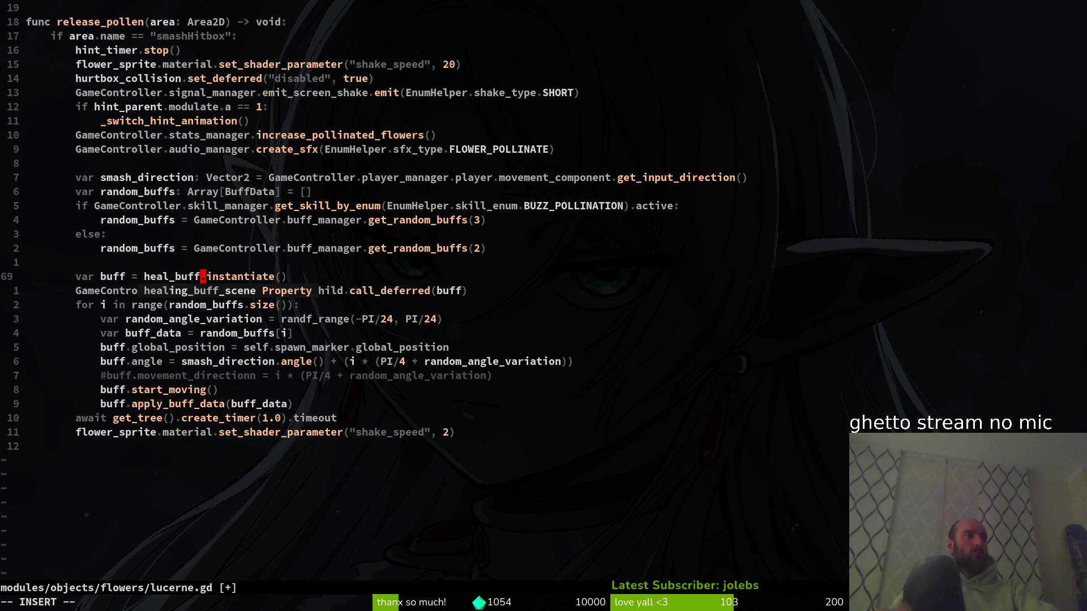
pyautogui.press('BackSpace')
pyautogui.press('BackSpace')
pyautogui.press('BackSpace')
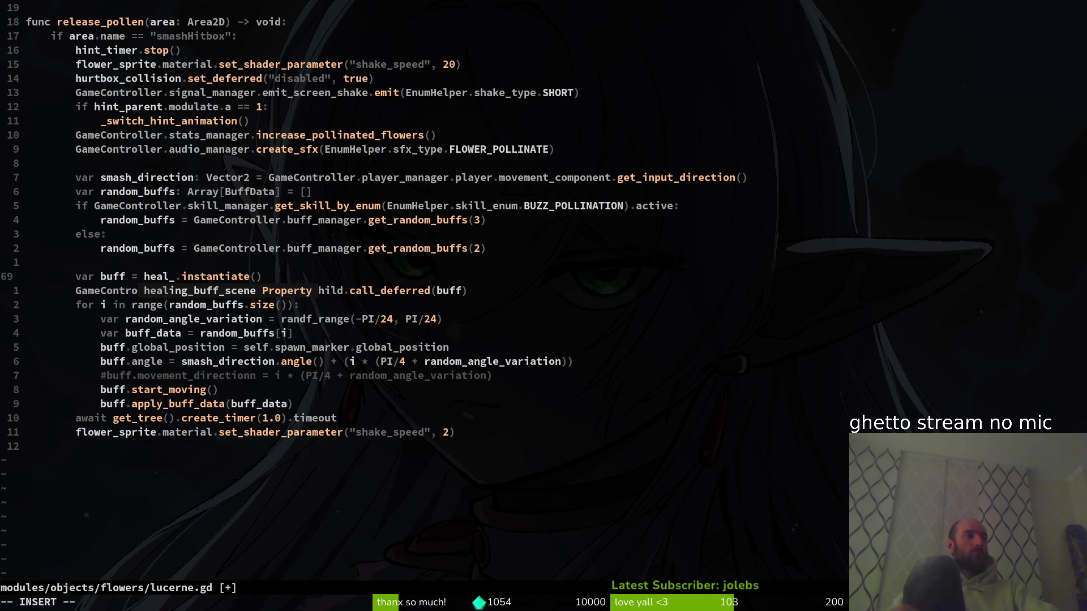
pyautogui.write('buff_scene')
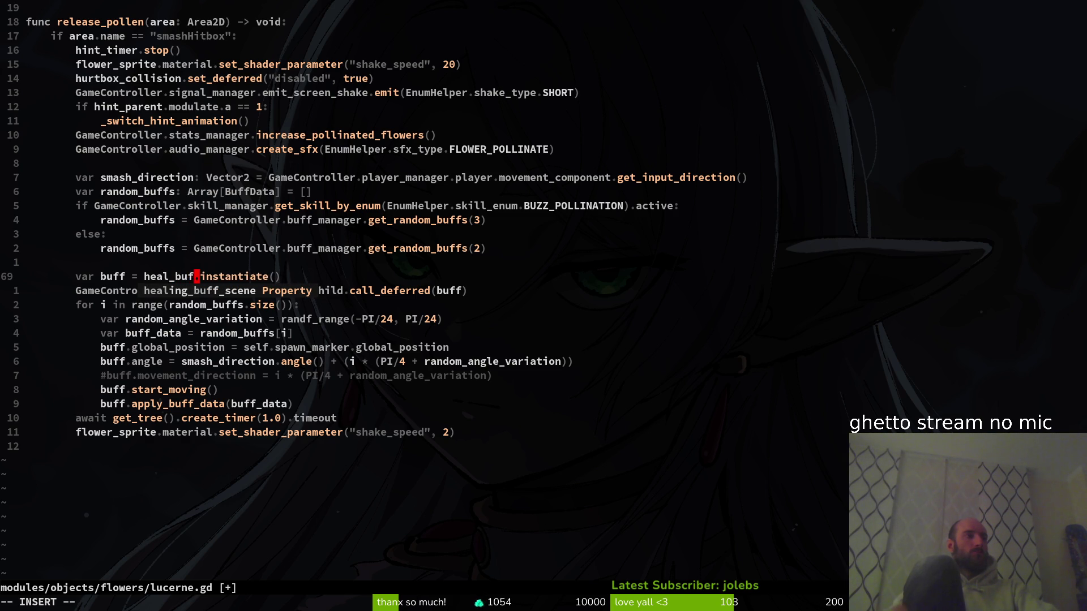
pyautogui.press('Escape')
pyautogui.write(':w')
pyautogui.press('Return')
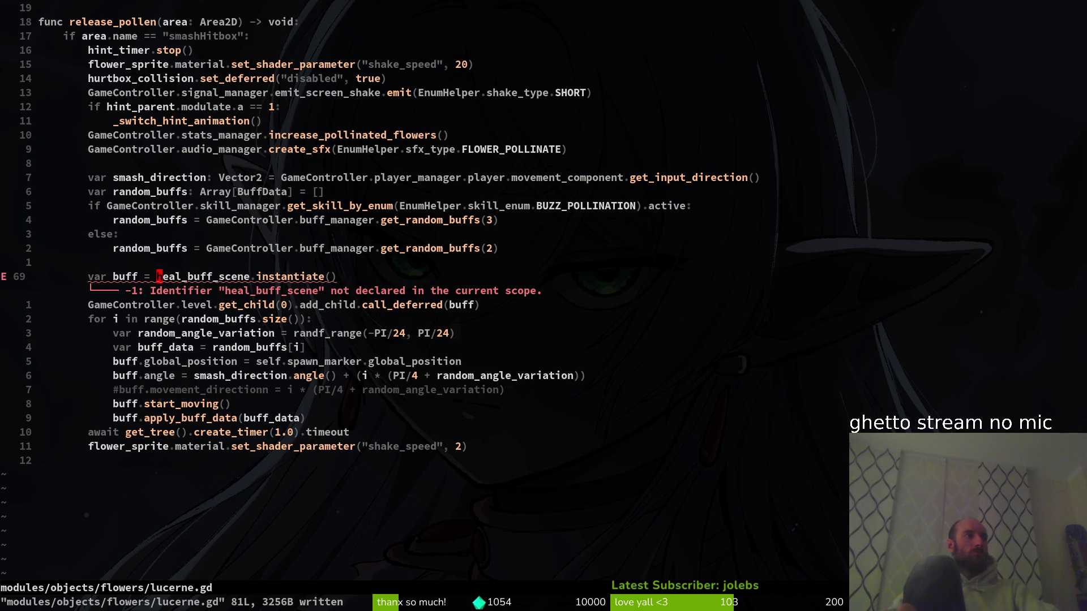
# - Rename the scene variable to recovery_buff_scene and save lucerne.gd
pyautogui.write('ciwrecovery_buf')
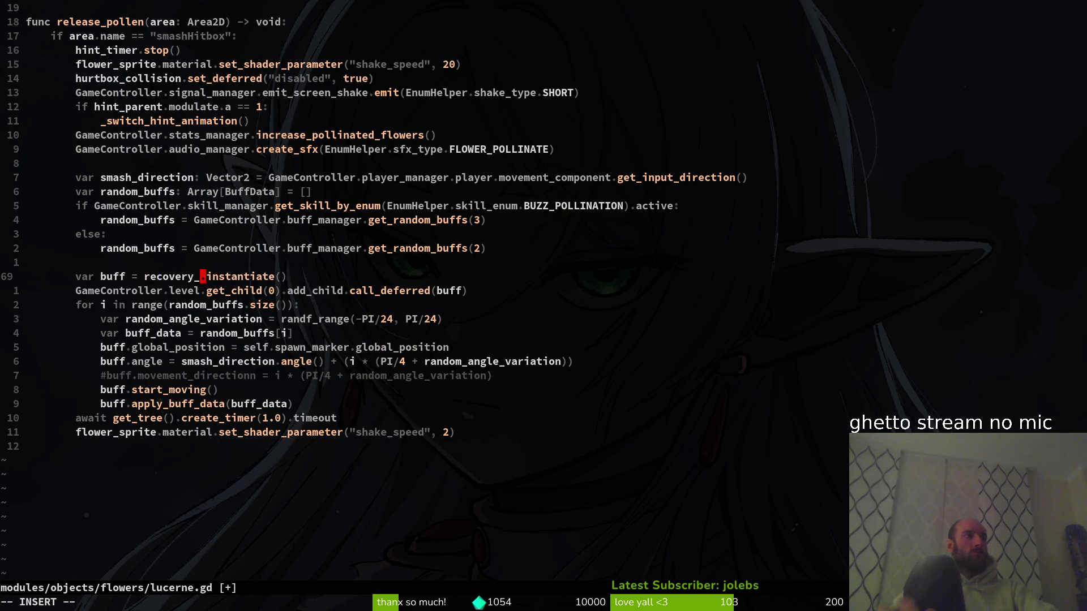
pyautogui.write('f_scene')
pyautogui.press('Escape')
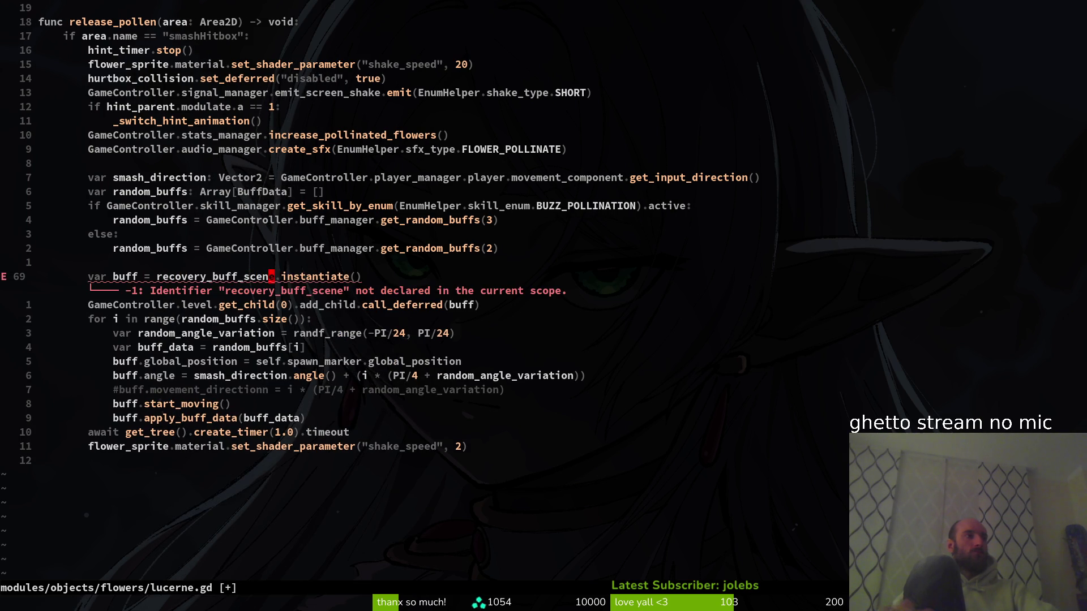
pyautogui.write(':w')
pyautogui.press('Return')
pyautogui.press('j')
pyautogui.press('k')
pyautogui.press('v')
pyautogui.press('i')
pyautogui.press('w')
pyautogui.press('y')
pyautogui.hotkey('shift', 'g')
pyautogui.press('g')
pyautogui.press('g')
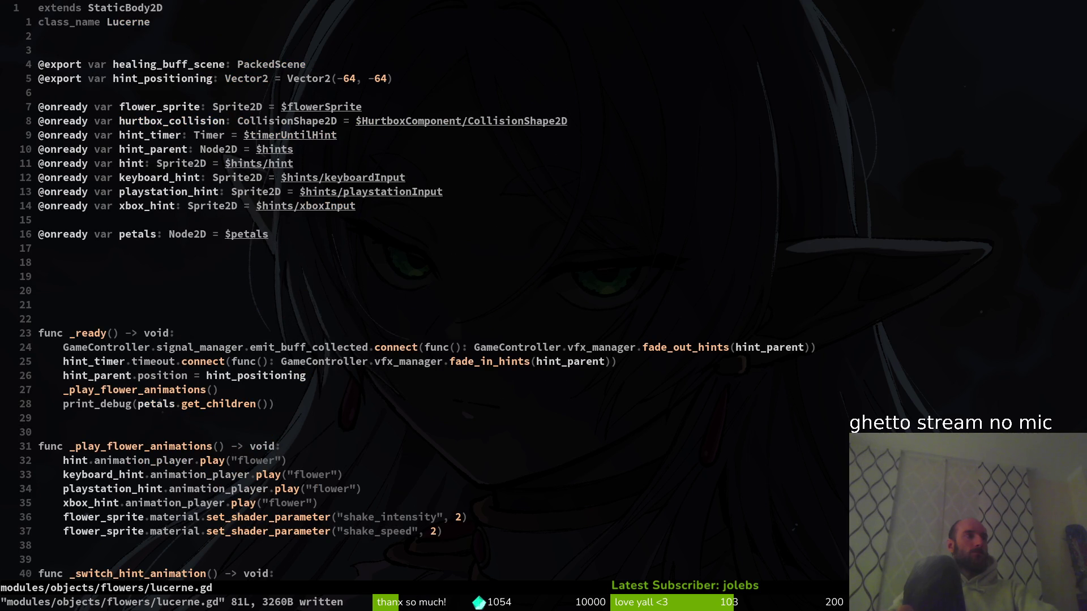
# - Check the exported scene variable at the top of flower.gd
pyautogui.hotkey('ctrl', '6')
pyautogui.hotkey('ctrl', 'u')
pyautogui.press('g')
pyautogui.press('g')
pyautogui.press('j')
pyautogui.press('j')
pyautogui.press('j')
pyautogui.press('j')
pyautogui.press('k')
pyautogui.press('k')
pyautogui.press('k')
pyautogui.hotkey('ctrl', '6')
pyautogui.press('j')
pyautogui.press('j')
pyautogui.press('j')
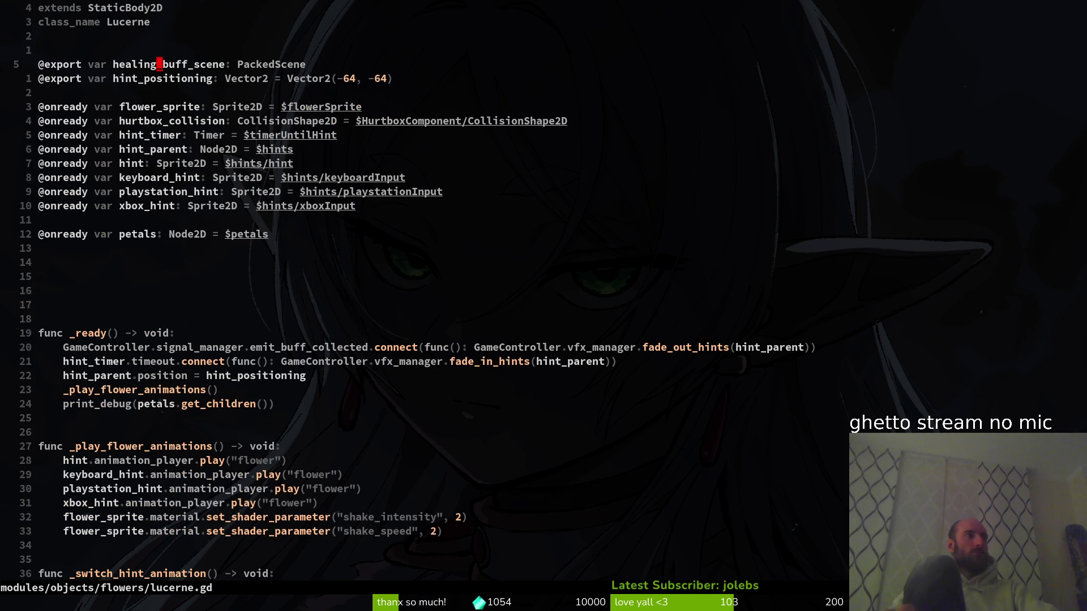
# - Change recovery_buff_scene to healing_buff_scene in release_pollen and save
pyautogui.press('}')
pyautogui.press('}')
pyautogui.press('}')
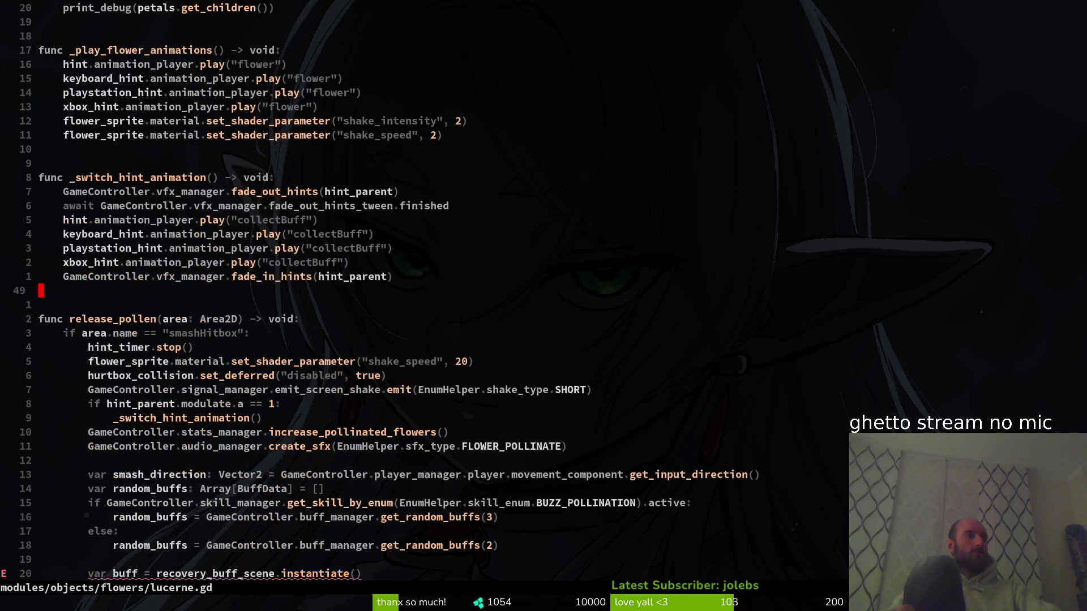
pyautogui.press(']')
pyautogui.press('d')
pyautogui.press('c')
pyautogui.press('t')
pyautogui.press('_')
pyautogui.write('healing')
pyautogui.press('Escape')
pyautogui.write(':w')
pyautogui.press('Return')
# - Insert a blank line above the for-loop in release_pollen and save
pyautogui.press('j')
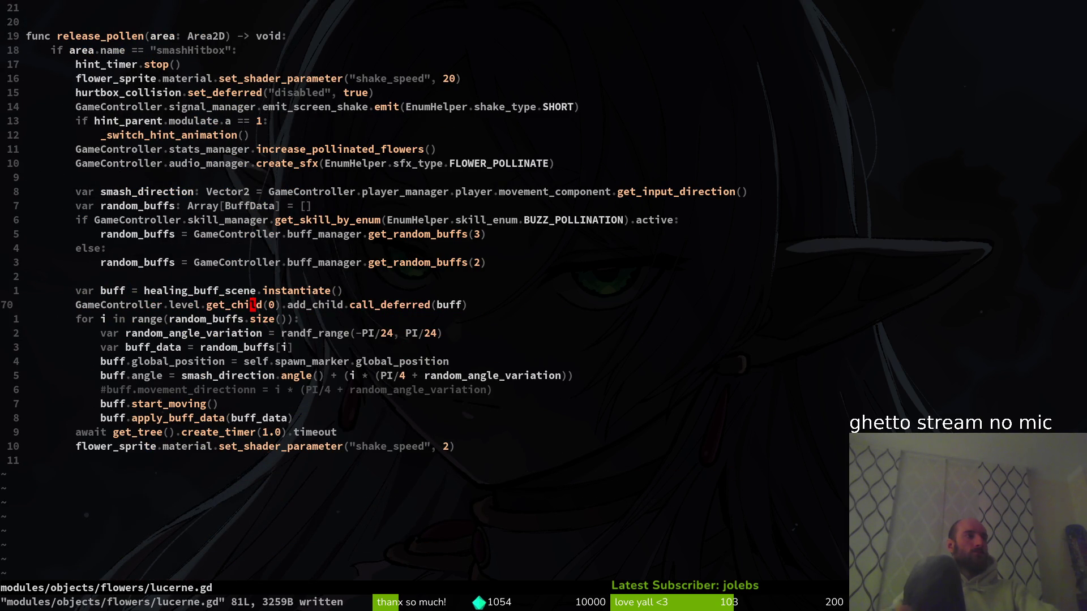
pyautogui.press('j')
pyautogui.hotkey('shift', 'o')
pyautogui.press('Escape')
pyautogui.write(':w')
pyautogui.press('Return')
# - Move the buff.global_position and buff.angle lines above the for-loop
pyautogui.press('j')
pyautogui.press('j')
pyautogui.press('j')
pyautogui.press('j')
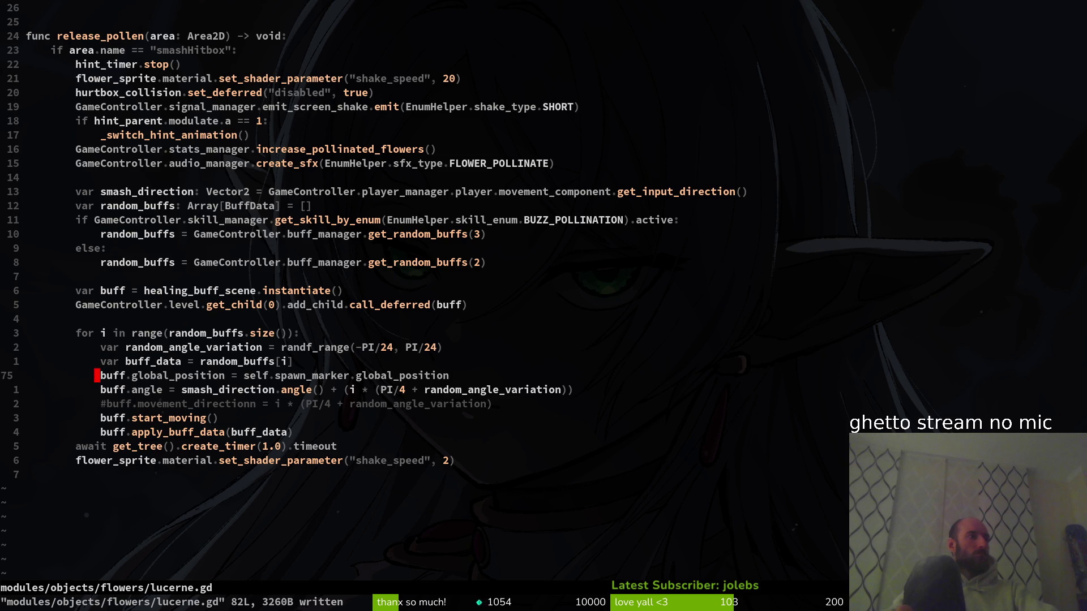
pyautogui.hotkey('shift', 'v')
pyautogui.press('j')
pyautogui.hotkey('shift', 'k')
pyautogui.hotkey('shift', 'k')
pyautogui.hotkey('shift', 'k')
pyautogui.press('Escape')
# - Move the start_moving and apply_buff_data lines below buff.angle and save
pyautogui.press('j')
pyautogui.press('j')
pyautogui.press('j')
pyautogui.press('j')
pyautogui.hotkey('shift', 'v')
pyautogui.press('j')
pyautogui.hotkey('shift', 'k')
pyautogui.hotkey('shift', 'k')
pyautogui.hotkey('shift', 'k')
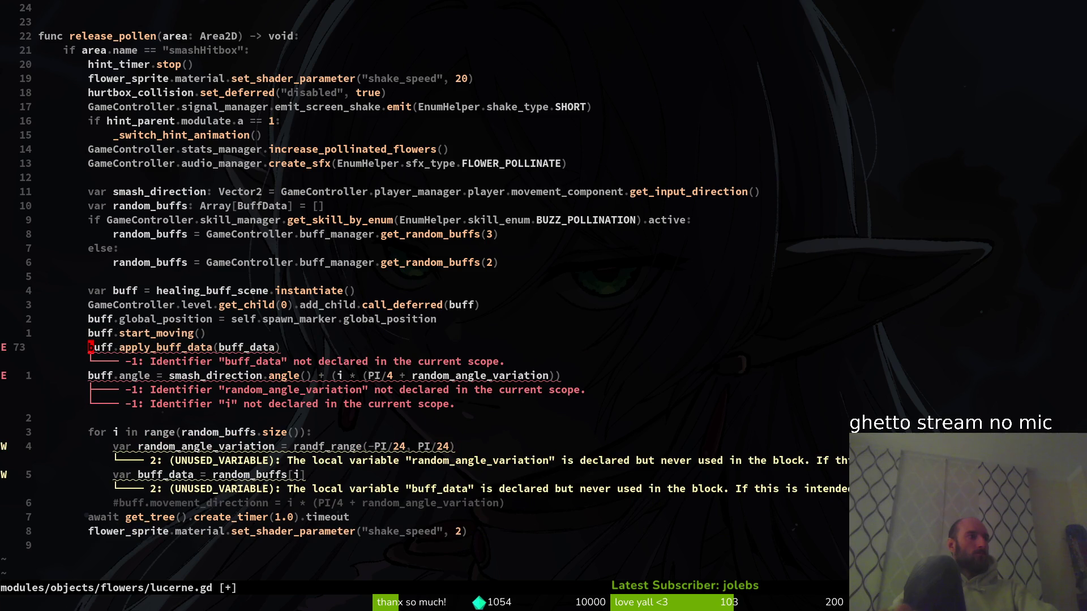
pyautogui.hotkey('shift', 'j')
pyautogui.press('Escape')
pyautogui.write(':w')
pyautogui.press('Return')
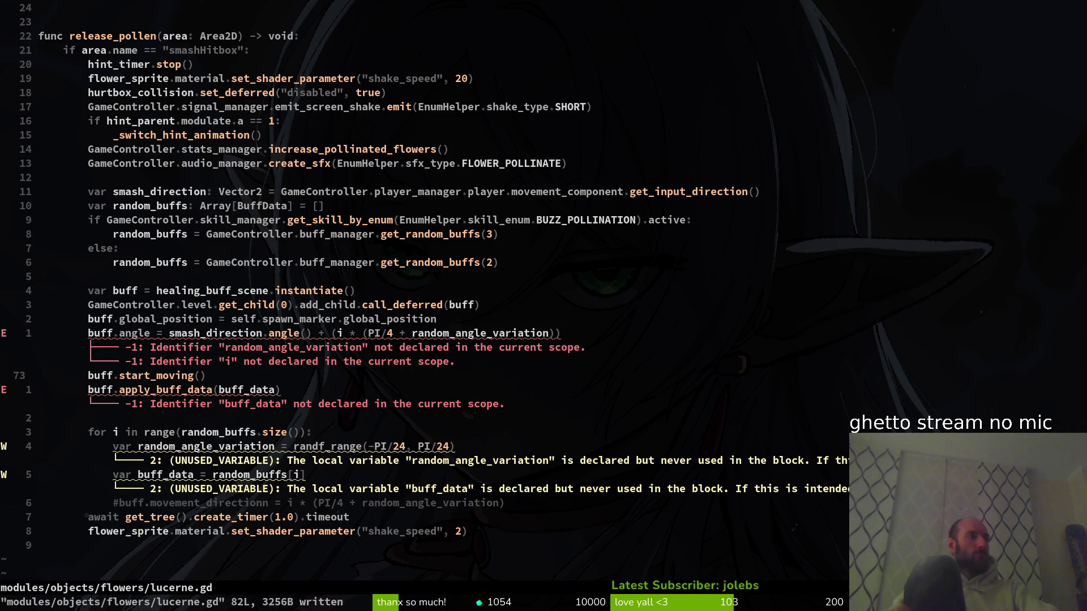
pyautogui.press('u')
pyautogui.hotkey('ctrl', 'r')
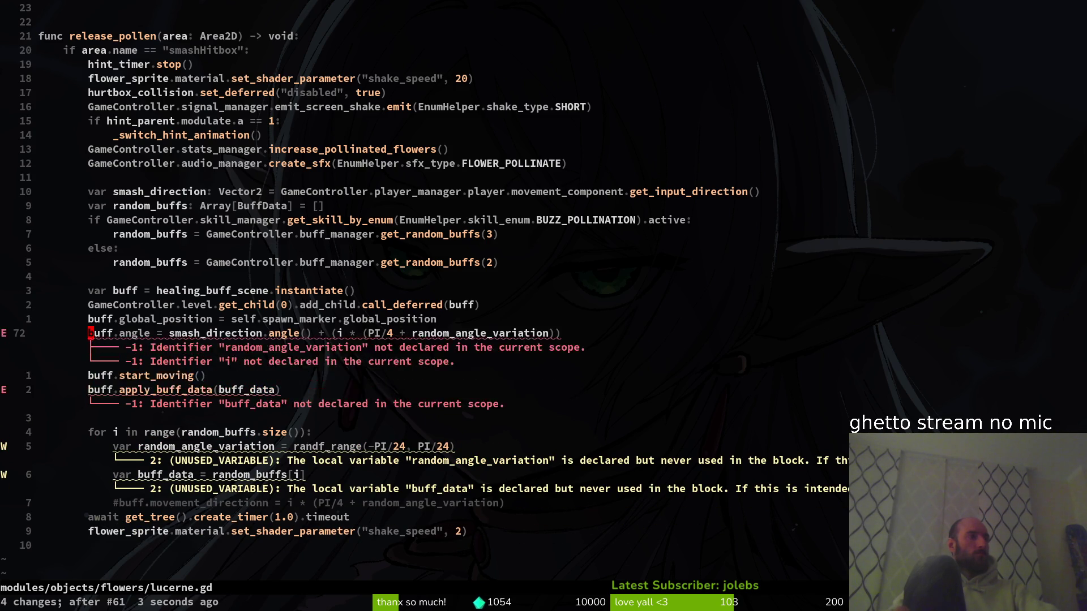
# - Trim the buff angle to just smash_direction.angle() and save
pyautogui.press('w')
pyautogui.press('w')
pyautogui.press('w')
pyautogui.press('w')
pyautogui.press('c')
pyautogui.press('t')
pyautogui.press(')')
pyautogui.press('BackSpace')
pyautogui.press('BackSpace')
pyautogui.press('BackSpace')
pyautogui.press('BackSpace')
pyautogui.press('BackSpace')
pyautogui.press('BackSpace')
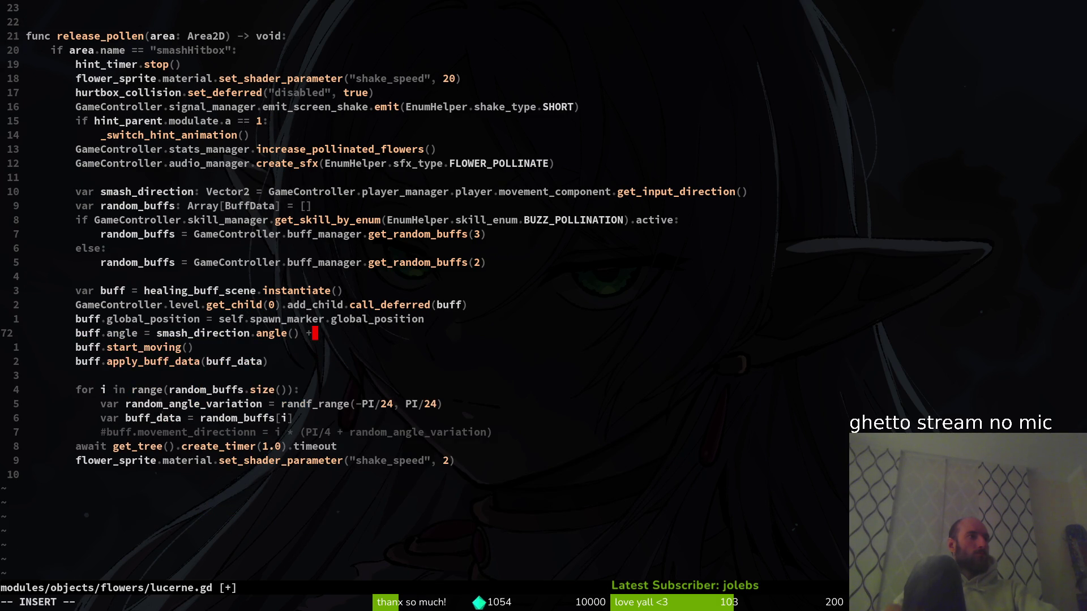
pyautogui.press('Escape')
pyautogui.write(':w')
pyautogui.press('Return')
# - Add a line below apply_buff_data, then undo it
pyautogui.press('j')
pyautogui.press('j')
pyautogui.press('h')
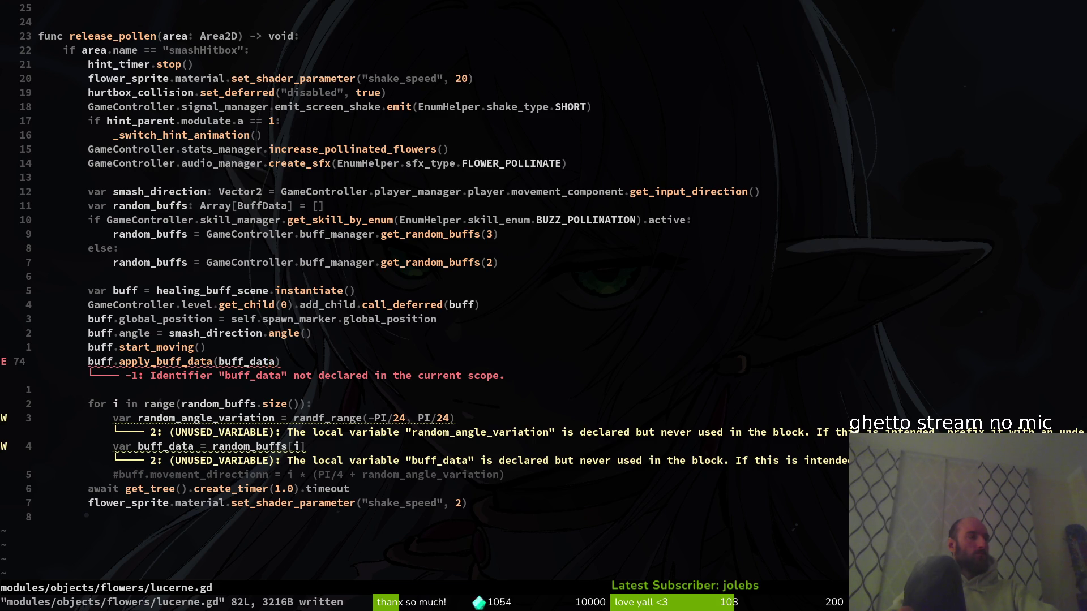
pyautogui.press('o')
pyautogui.press('Escape')
pyautogui.press('u')
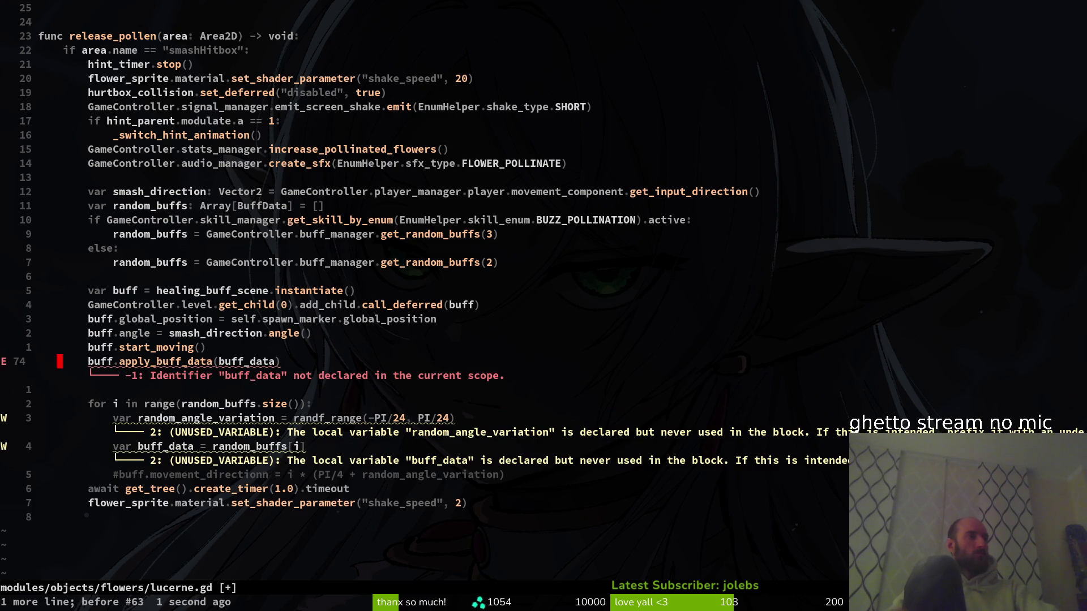
pyautogui.press('g')
pyautogui.press('g')
pyautogui.hotkey('ctrl', 'o')
# - Delete the random_buffs for-loop block, including its commented movement line
pyautogui.press('j')
pyautogui.press('j')
pyautogui.press('j')
pyautogui.press('k')
pyautogui.press('k')
pyautogui.press('k')
pyautogui.press('k')
pyautogui.hotkey('shift', 'v')
pyautogui.press('Escape')
pyautogui.press('k')
pyautogui.hotkey('shift', 'v')
pyautogui.press('j')
pyautogui.press('j')
pyautogui.press('j')
pyautogui.press('d')
pyautogui.press('u')
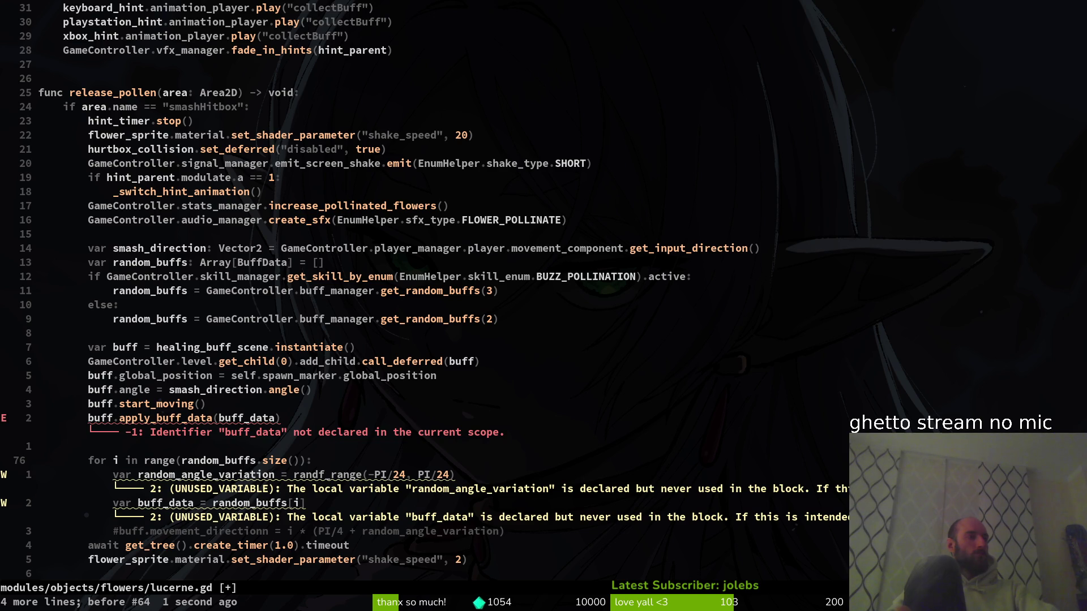
pyautogui.hotkey('ctrl', 'r')
pyautogui.press('j')
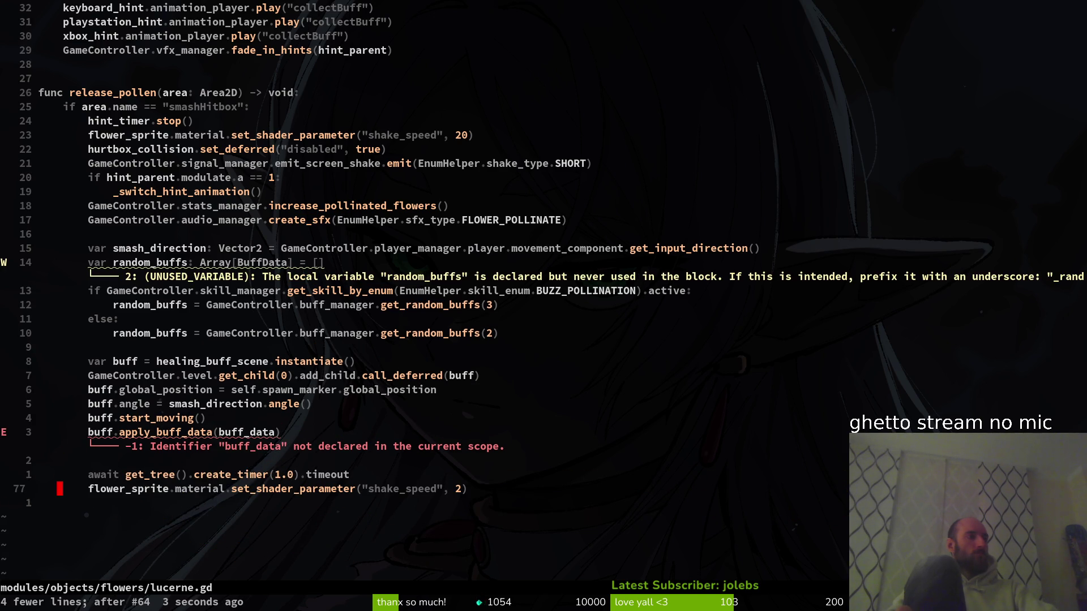
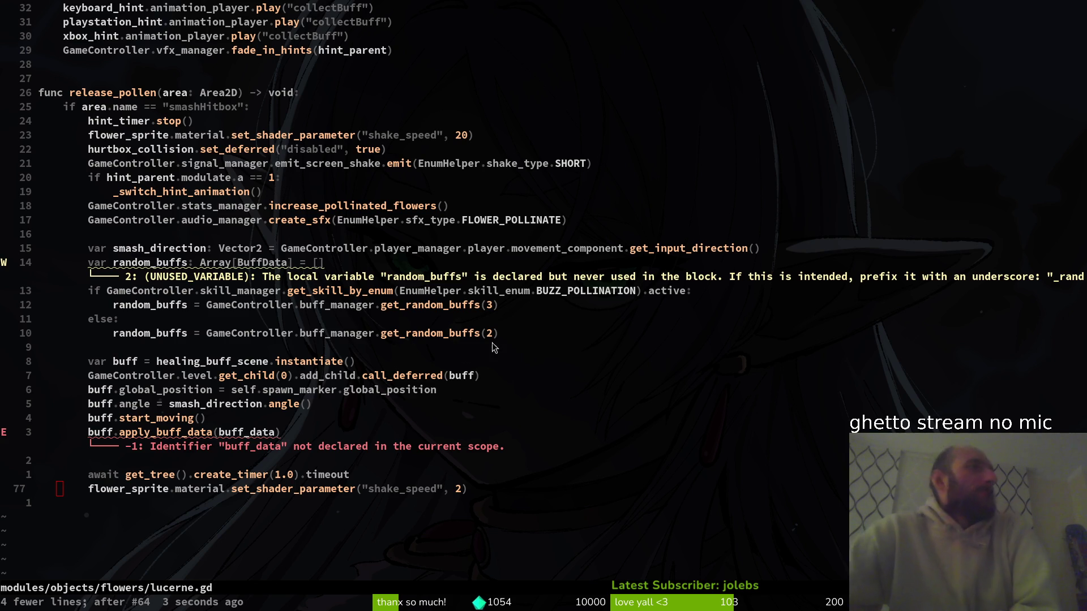
# - Save lucerne.gd and bring up flower.gd for reference
pyautogui.click(272, 432)
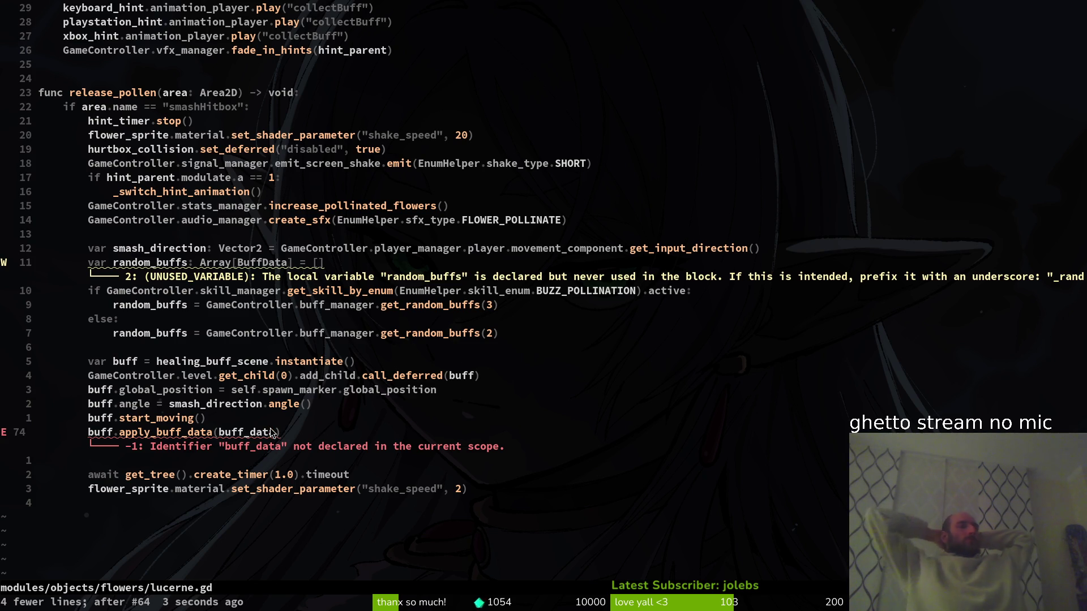
pyautogui.hotkey('ctrl', '6')
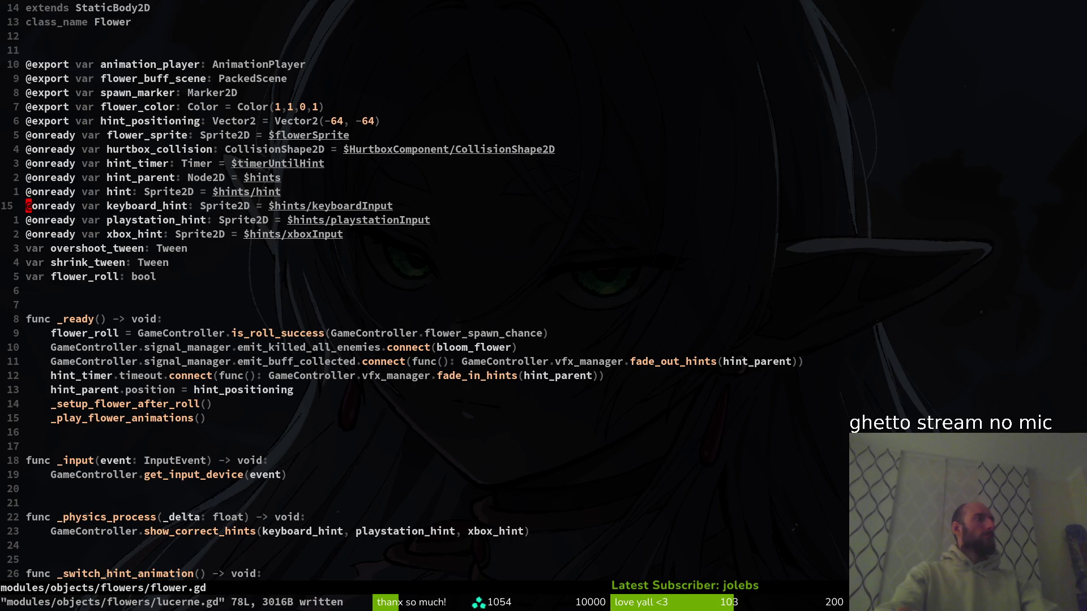
pyautogui.hotkey('ctrl', '6')
pyautogui.press('k')
pyautogui.press('k')
pyautogui.press('k')
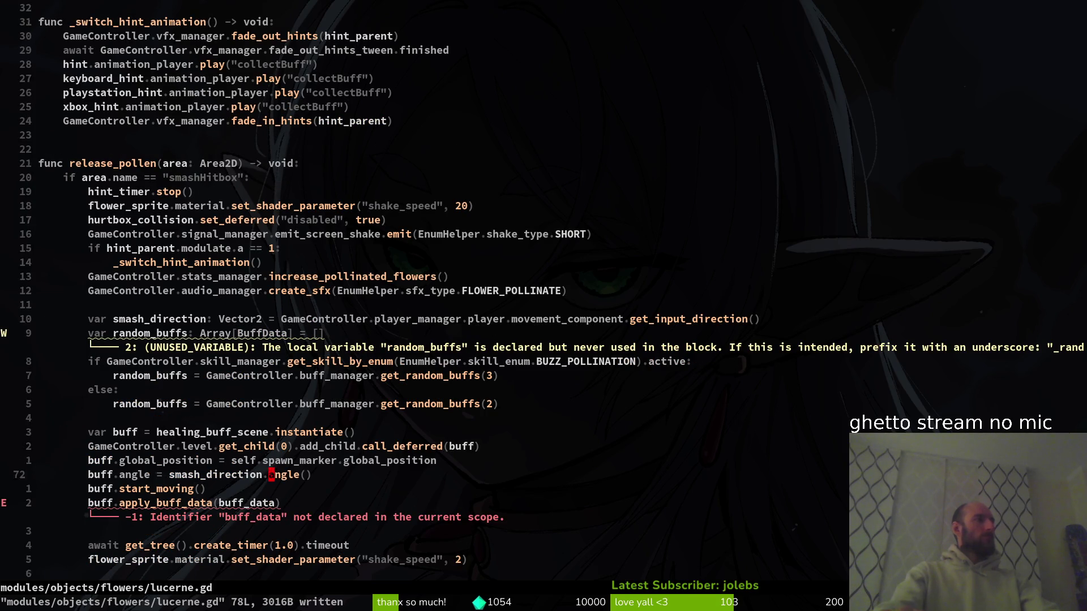
pyautogui.hotkey('ctrl', '6')
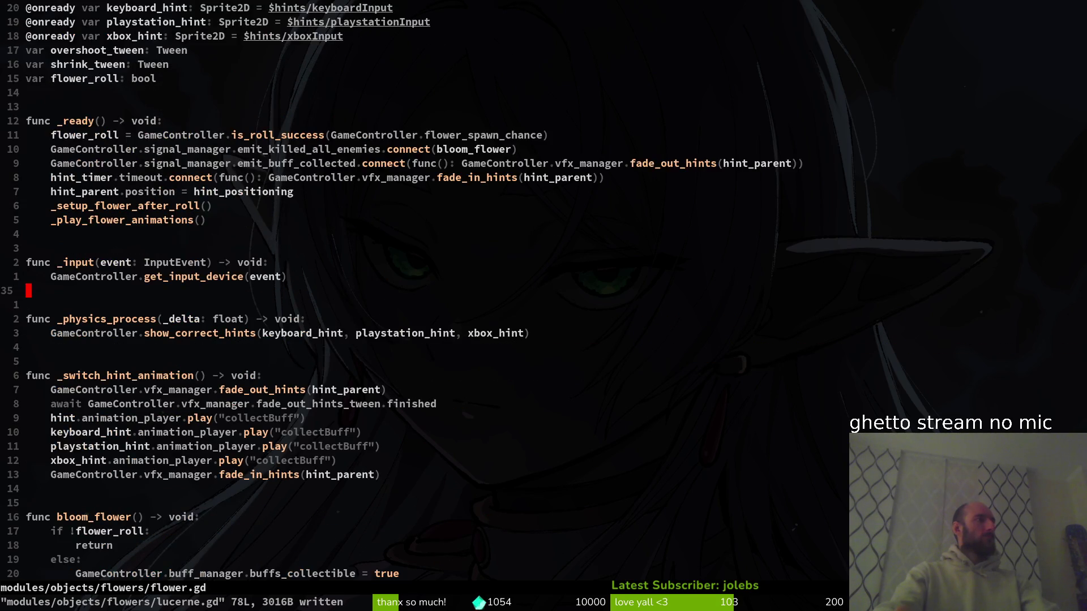
# - In flower.gd's release_pollen, mark and copy the buff_data lines, then go back to lucerne.gd
pyautogui.hotkey('ctrl', 'd')
pyautogui.hotkey('ctrl', 'd')
pyautogui.hotkey('ctrl', 'd')
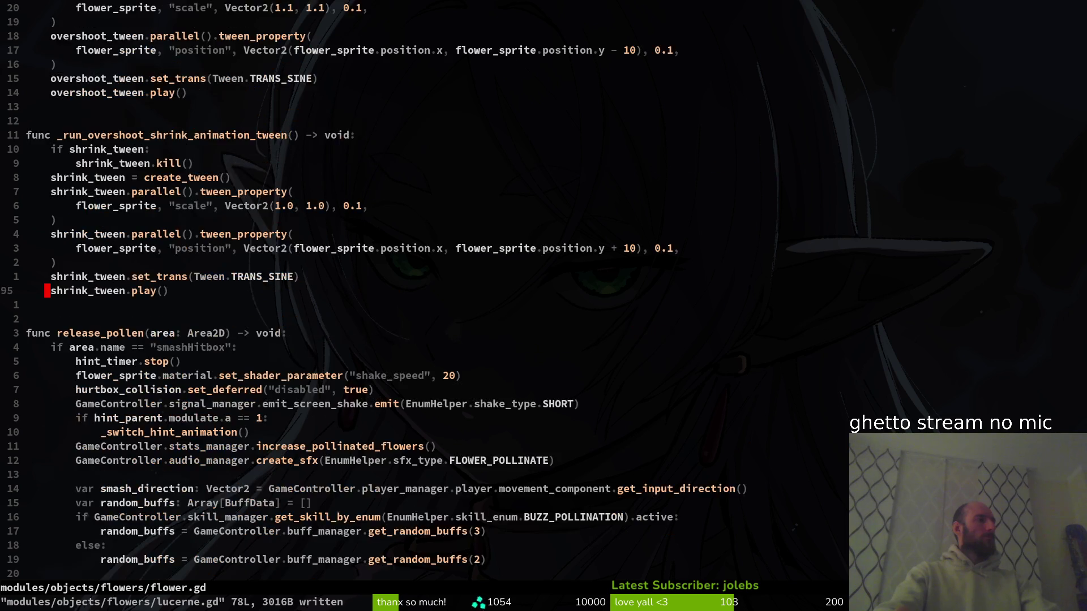
pyautogui.press('j')
pyautogui.press('j')
pyautogui.press('V')
pyautogui.press('j')
pyautogui.press('Escape')
pyautogui.press('V')
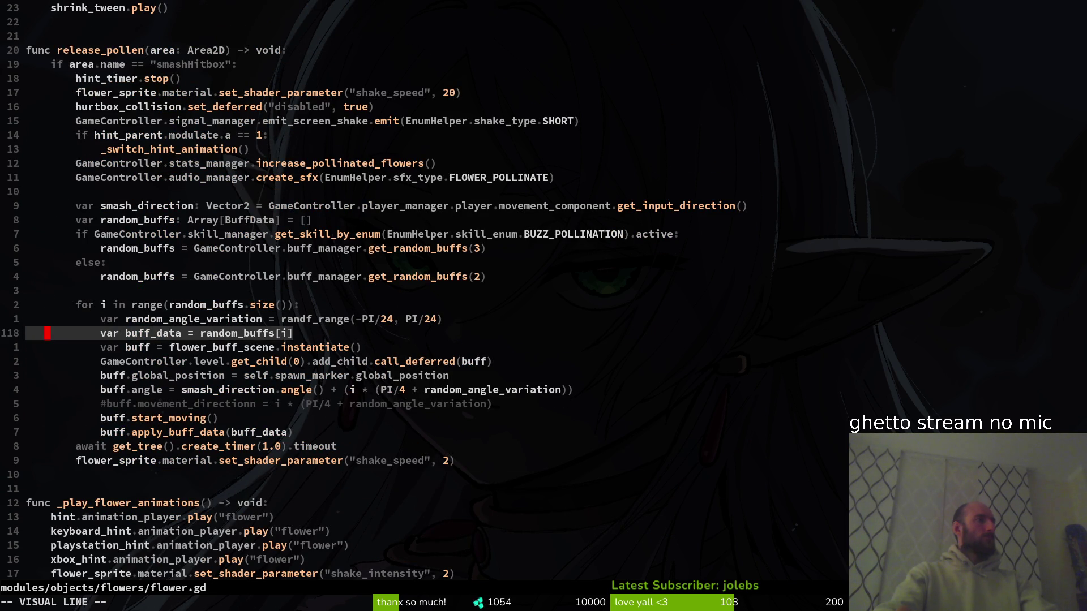
pyautogui.press('Escape')
pyautogui.press('k')
pyautogui.press('k')
pyautogui.press('k')
pyautogui.press('V')
pyautogui.press('y')
pyautogui.hotkey('ctrl', '6')
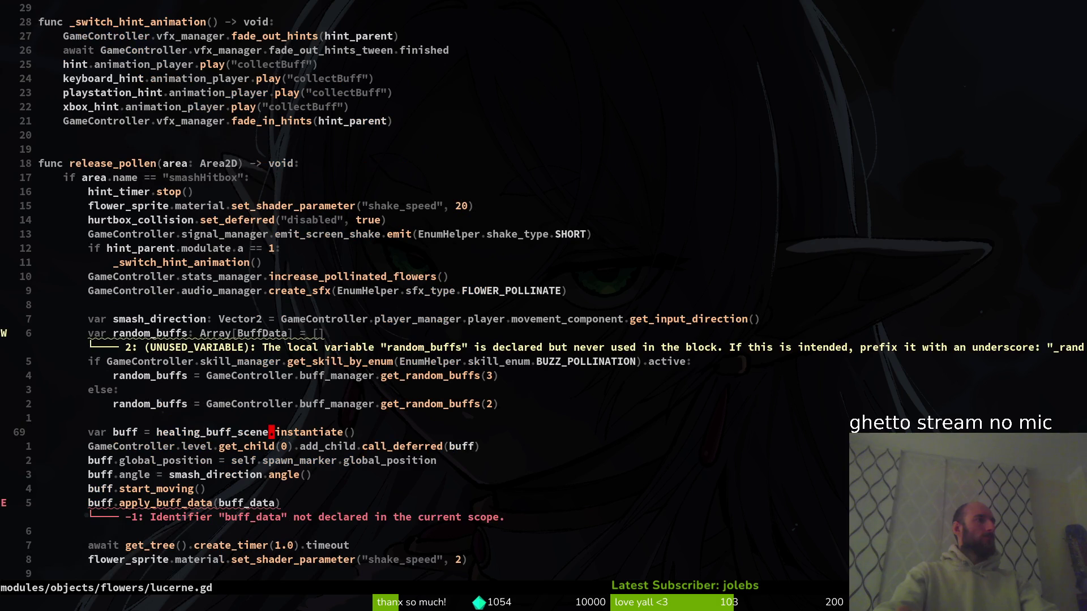
# - Line-select the random_buffs declaration and if/else block in lucerne.gd's release_pollen
pyautogui.press('k')
pyautogui.press('k')
pyautogui.press('k')
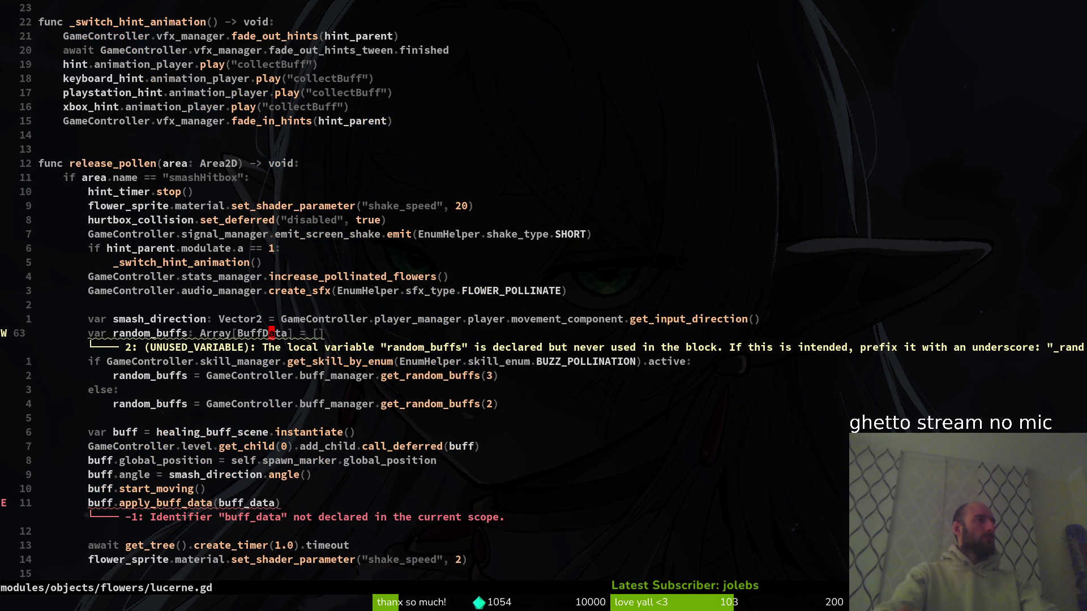
pyautogui.press('V')
pyautogui.press('Escape')
pyautogui.press('j')
pyautogui.press('V')
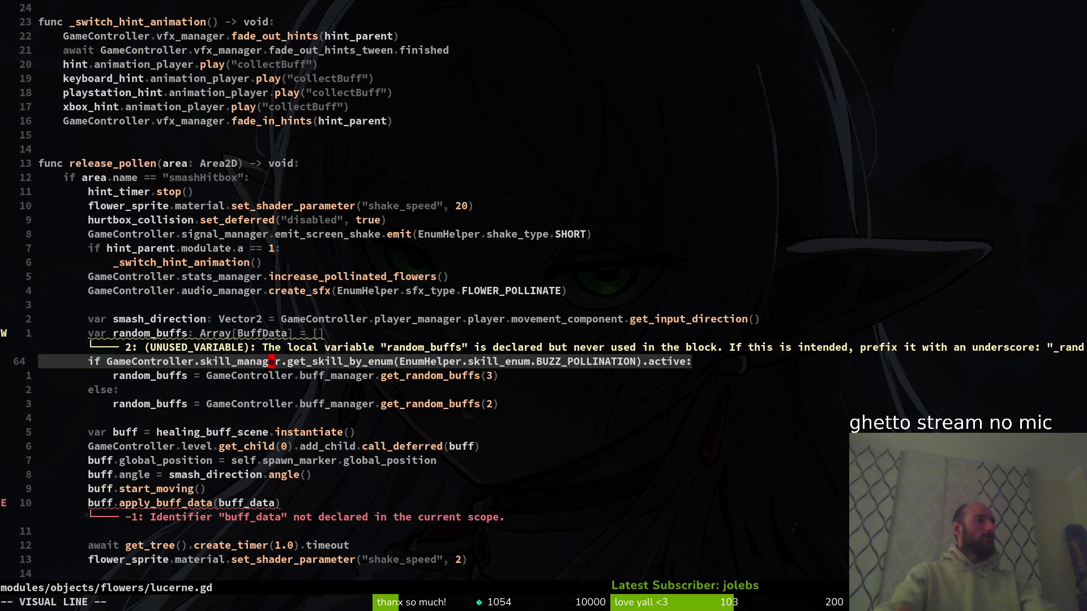
pyautogui.press('Escape')
pyautogui.press('j')
pyautogui.press('V')
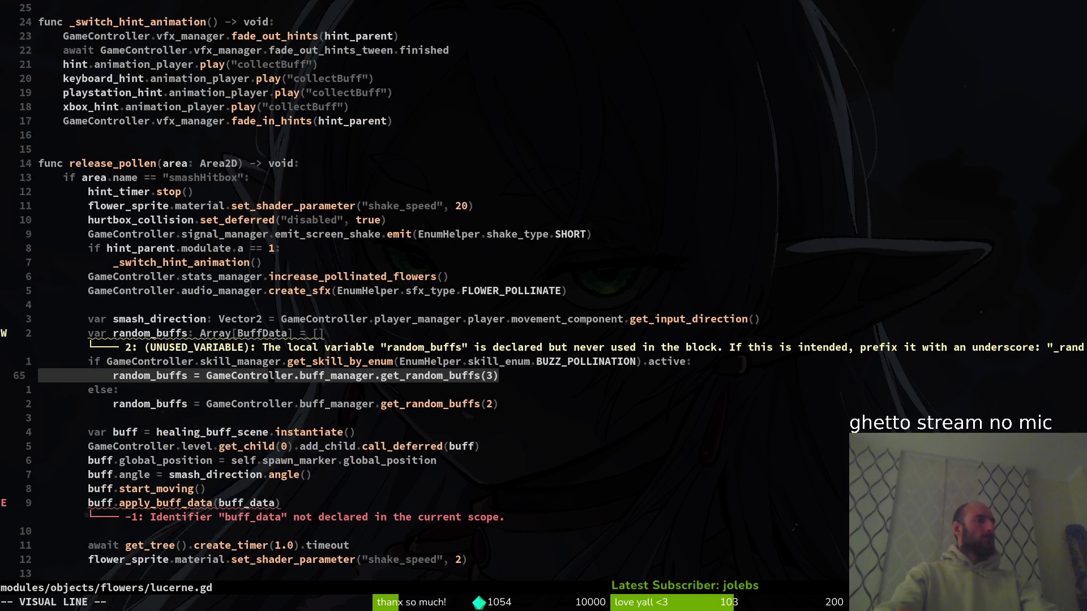
pyautogui.press('j')
pyautogui.press('j')
pyautogui.press('j')
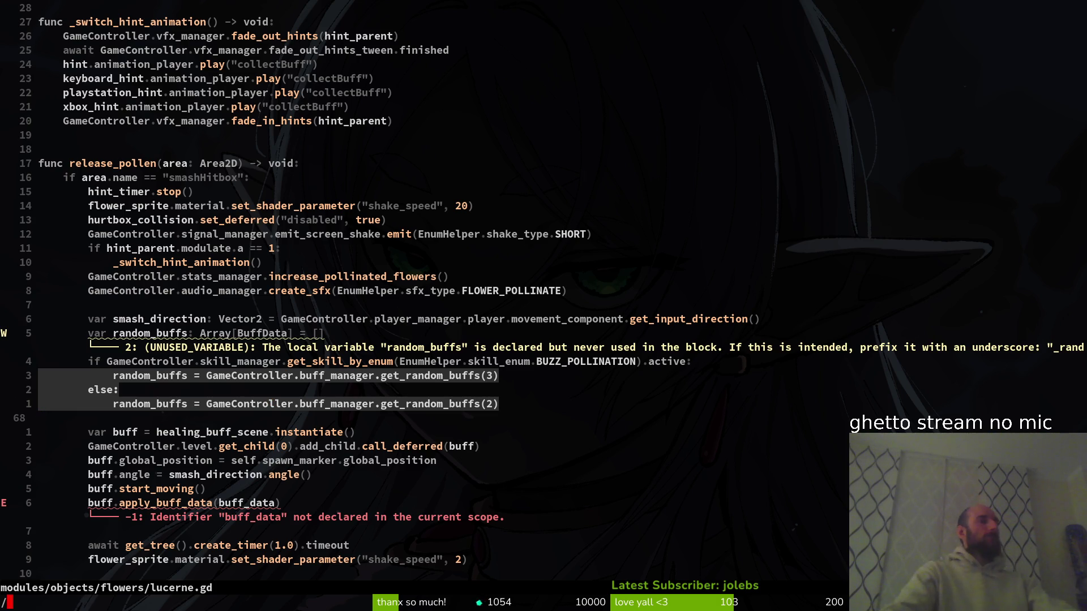
pyautogui.press('k')
pyautogui.press('k')
pyautogui.press('k')
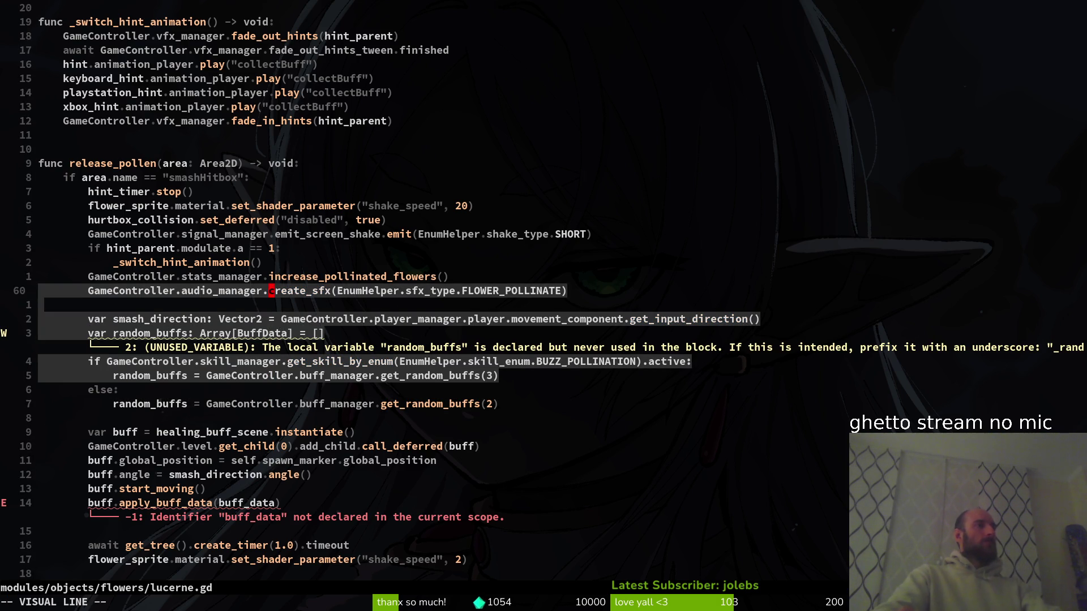
pyautogui.press('Escape')
# - Delete the unused 'var random_buffs' declaration line
pyautogui.press('k')
pyautogui.press('k')
pyautogui.press('k')
pyautogui.press('k')
pyautogui.press('k')
pyautogui.press('k')
pyautogui.press('j')
pyautogui.press('k')
pyautogui.press('j')
pyautogui.press('k')
pyautogui.press('j')
pyautogui.press('j')
pyautogui.press('j')
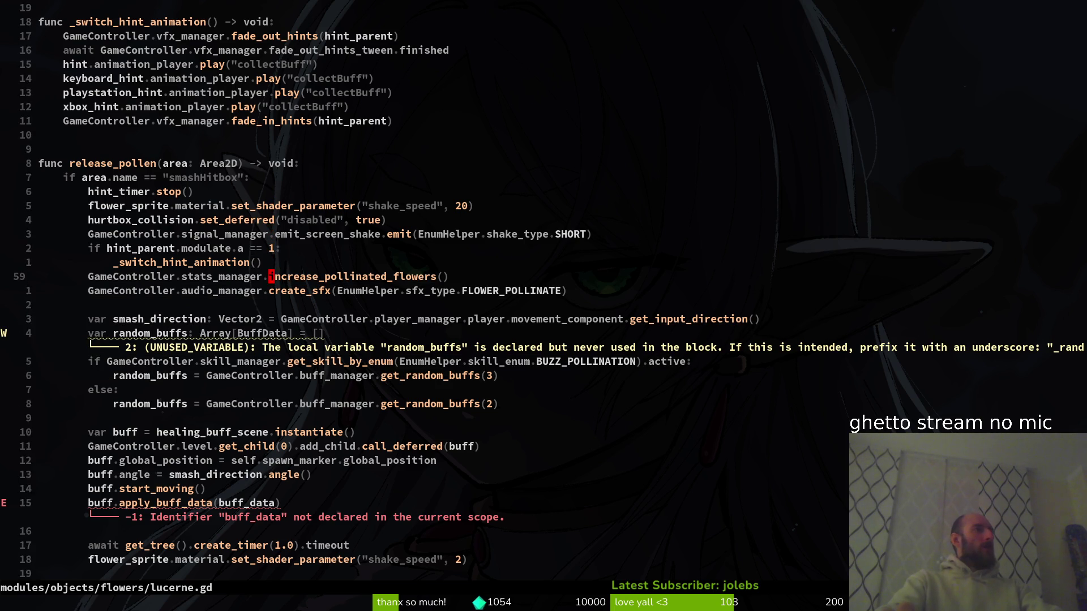
pyautogui.press('j')
pyautogui.press('j')
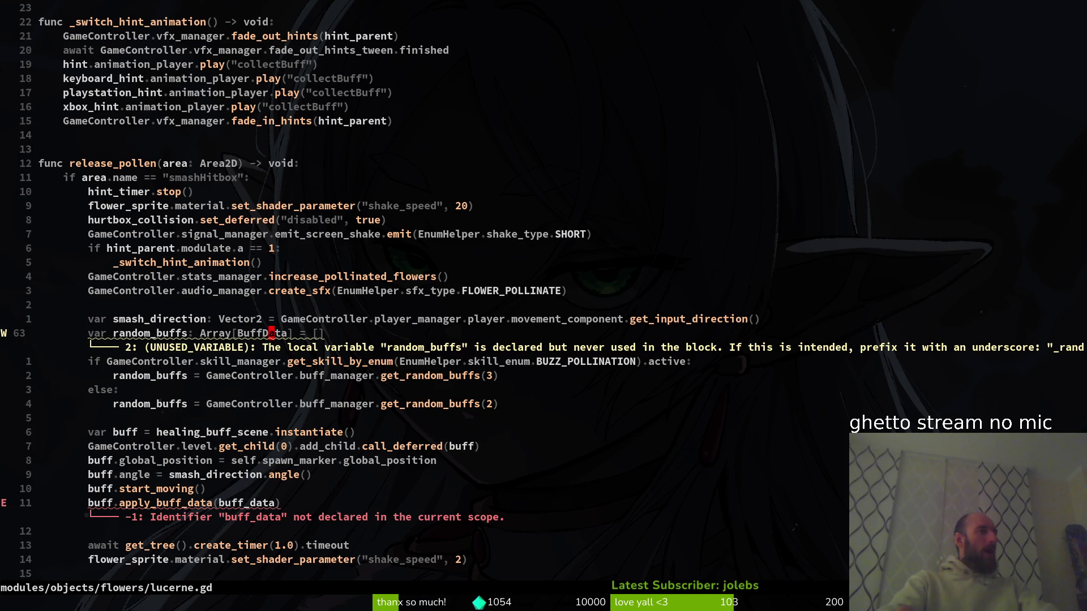
pyautogui.press('V')
pyautogui.press('d')
pyautogui.press('V')
pyautogui.press('j')
pyautogui.press('j')
pyautogui.press('j')
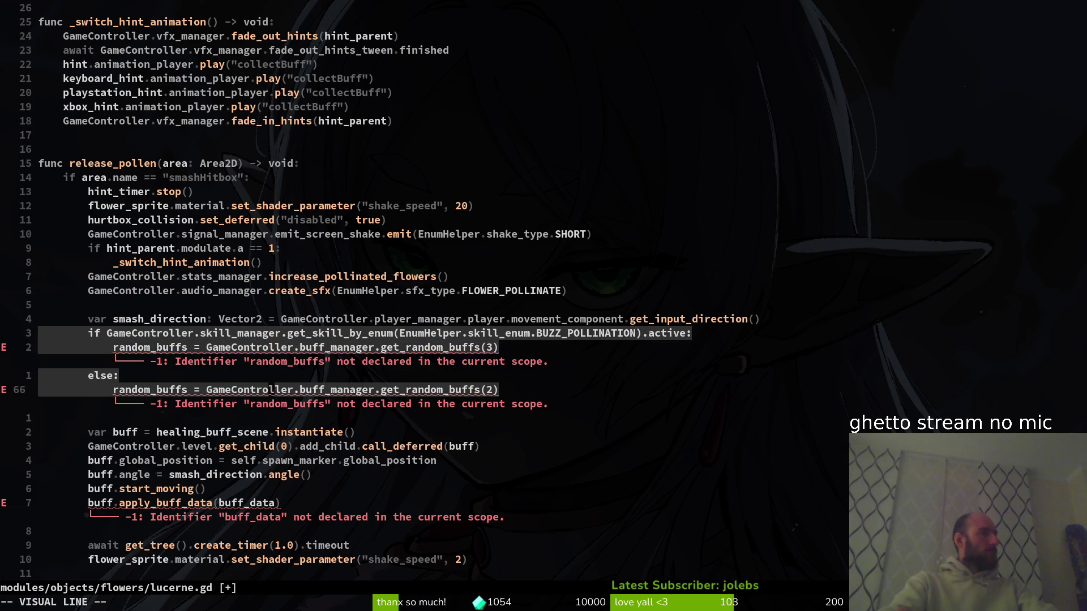
# - Copy flower.gd's var buff_data line into lucerne.gd above var buff and dedent it
pyautogui.press('y')
pyautogui.hotkey('ctrl', '6')
pyautogui.press('j')
pyautogui.press('j')
pyautogui.press('j')
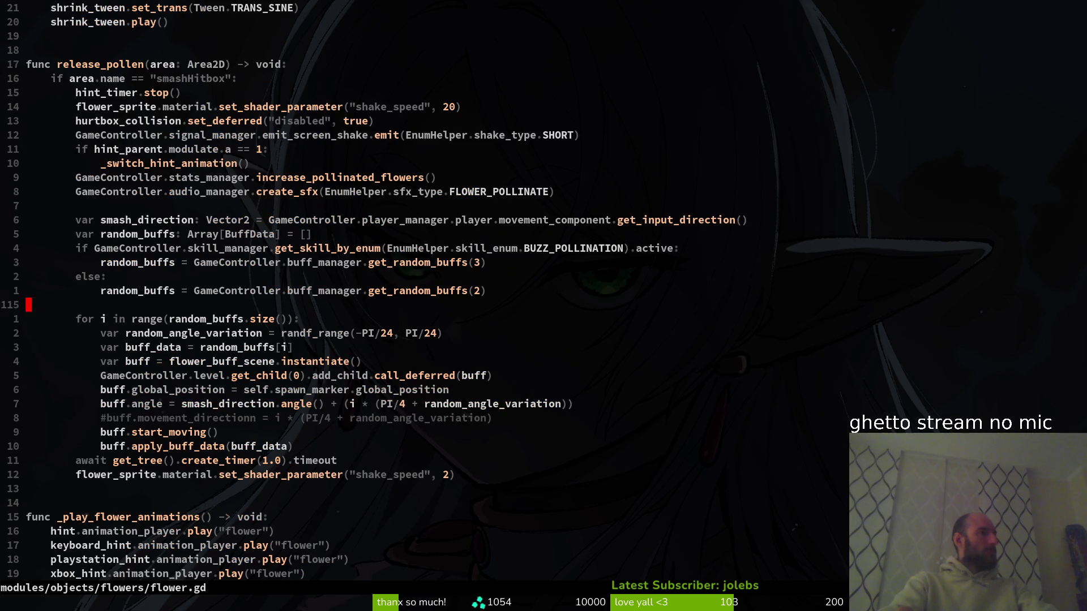
pyautogui.press('V')
pyautogui.press('y')
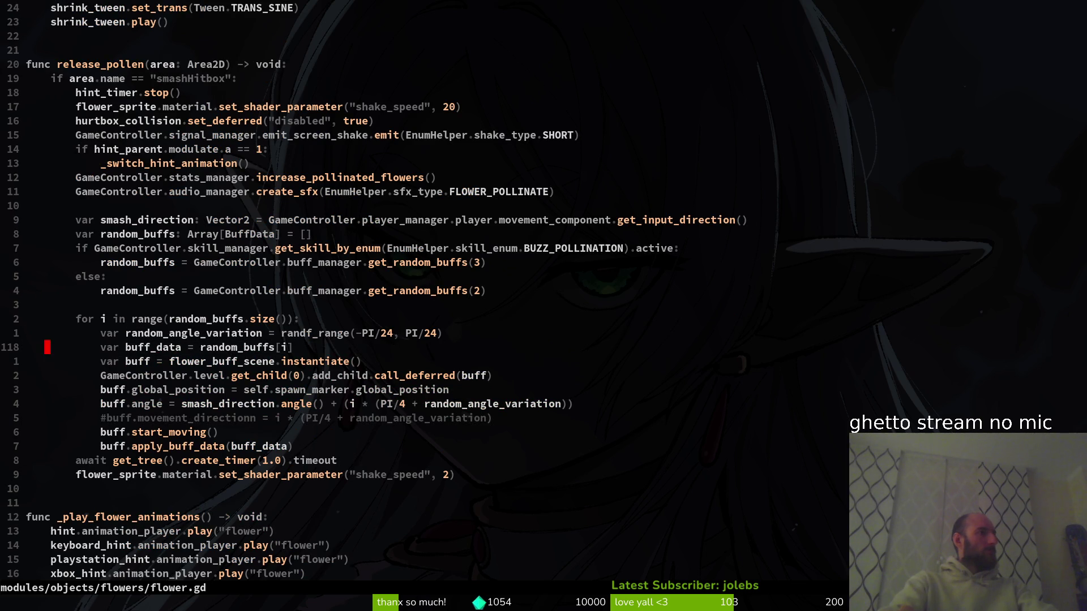
pyautogui.hotkey('ctrl', '6')
pyautogui.press('j')
pyautogui.press('j')
pyautogui.press('p')
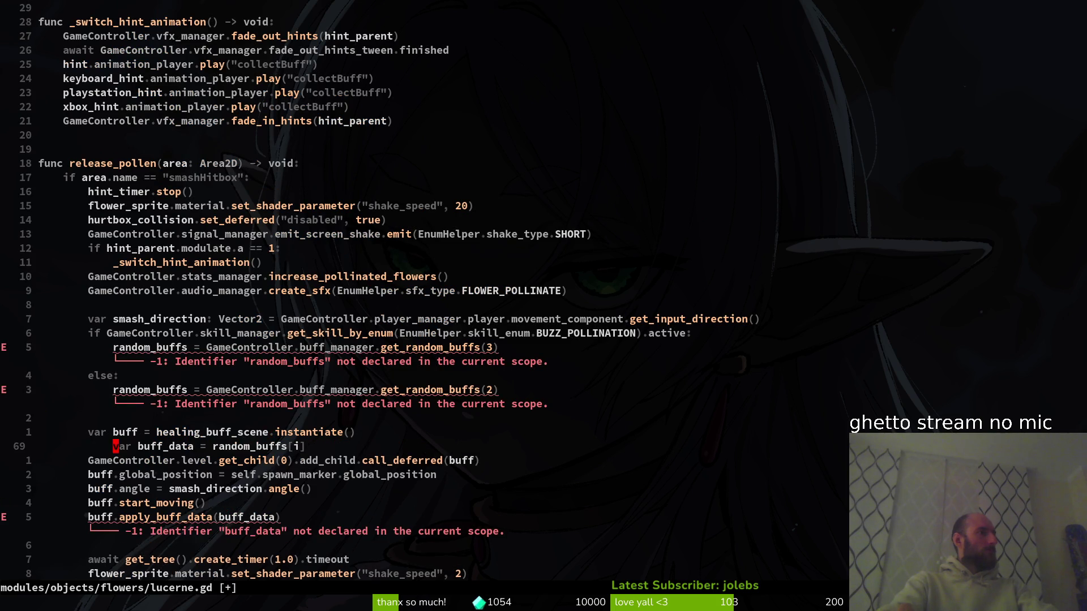
pyautogui.press('V')
pyautogui.press('K')
pyautogui.press('Escape')
pyautogui.press('less')
pyautogui.press('less')
pyautogui.press('w')
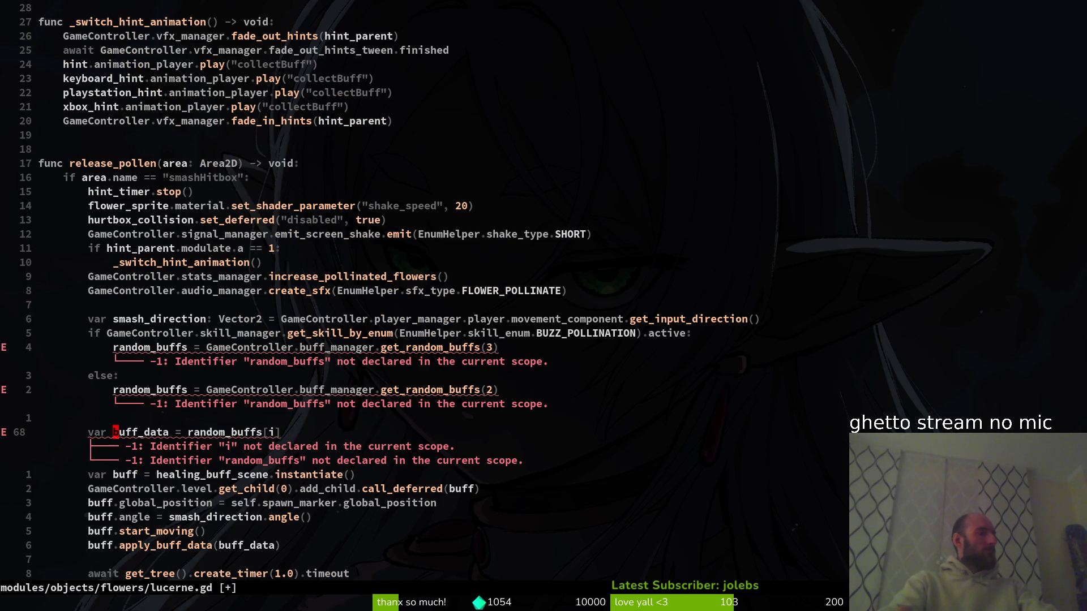
# - Compare with flower.gd, delete the random_buffs if/else and buff_data lines, and save
pyautogui.hotkey('ctrl', 'e')
pyautogui.hotkey('ctrl', 'e')
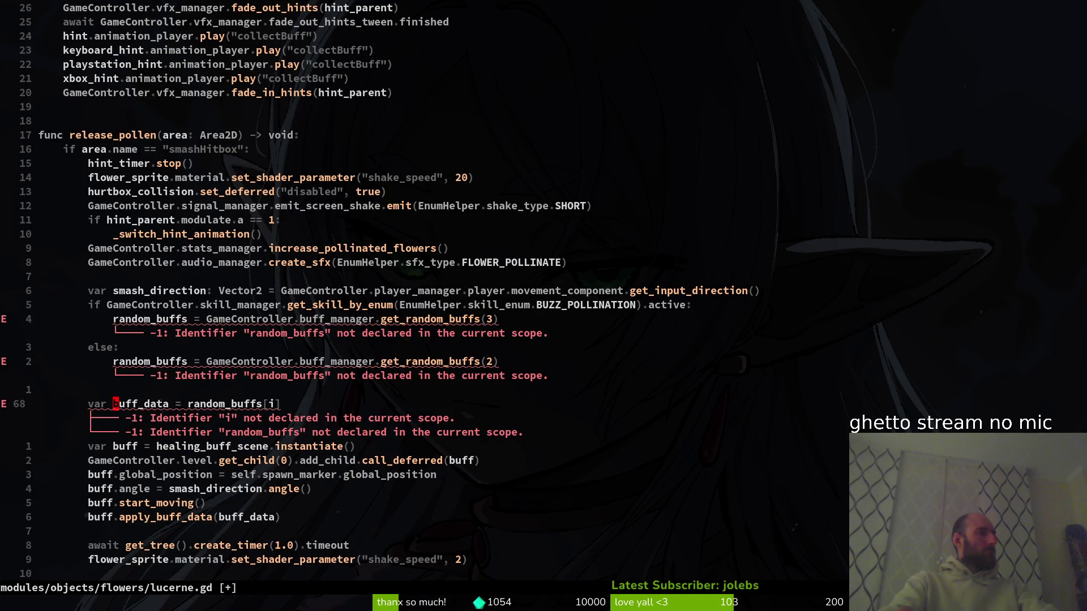
pyautogui.press('w')
pyautogui.press('w')
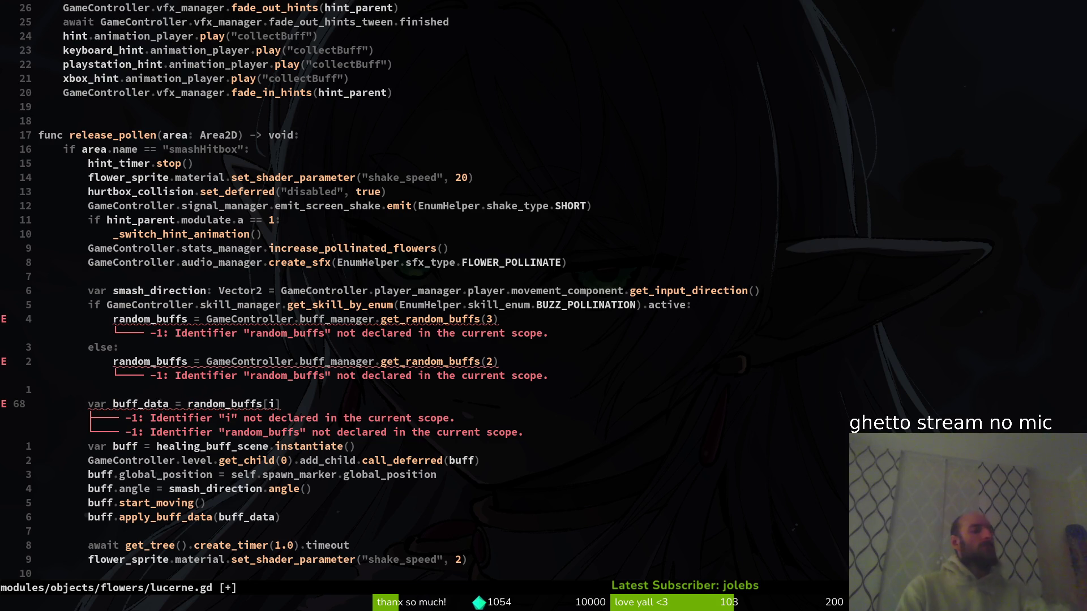
pyautogui.hotkey('ctrl', '6')
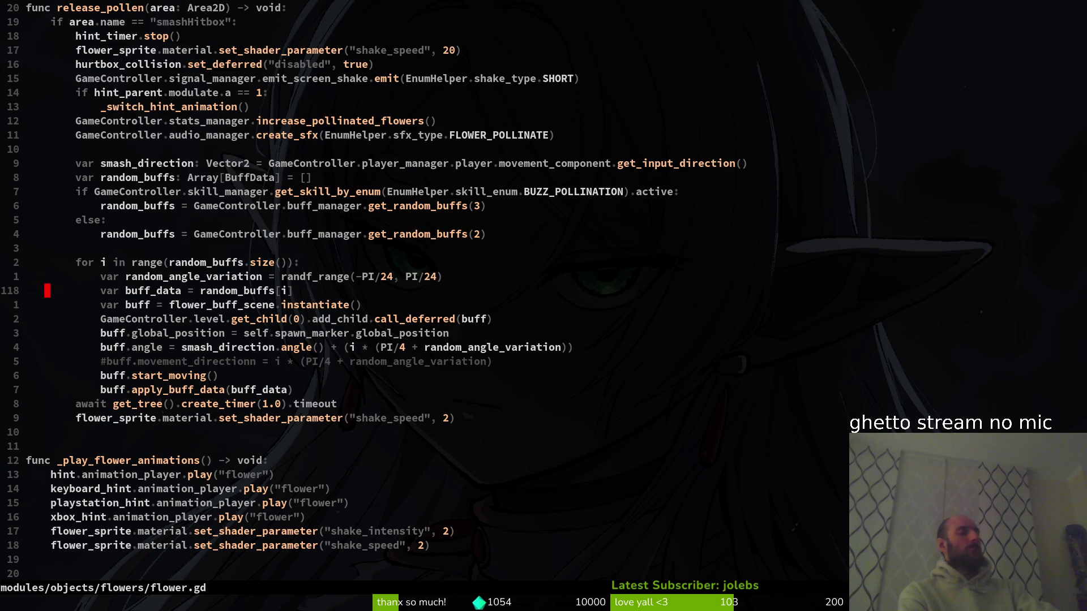
pyautogui.hotkey('ctrl', '6')
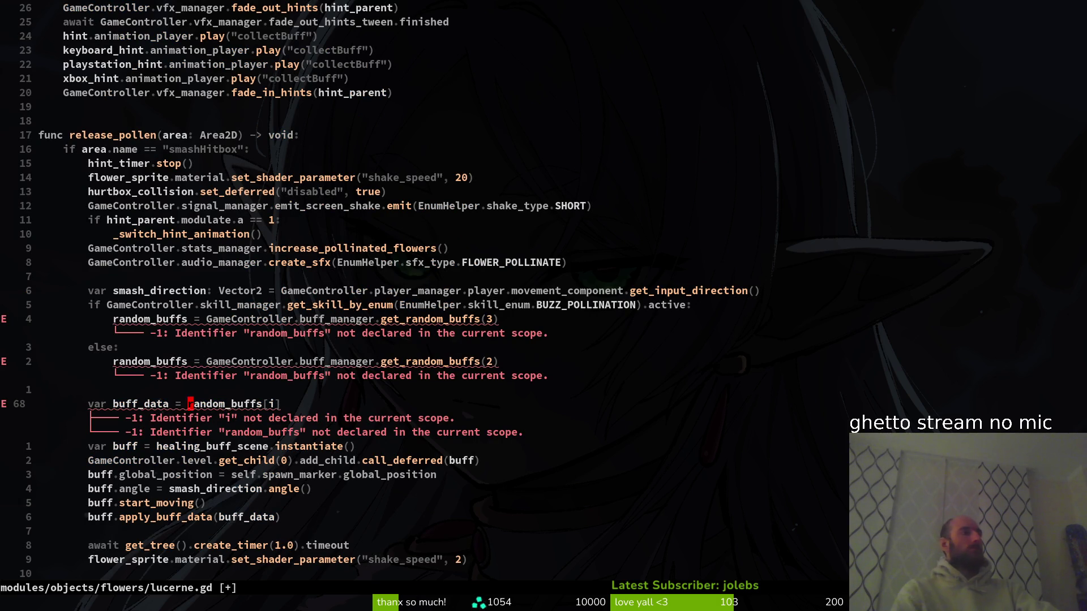
pyautogui.hotkey('shift', 'v')
pyautogui.press('k')
pyautogui.press('k')
pyautogui.press('k')
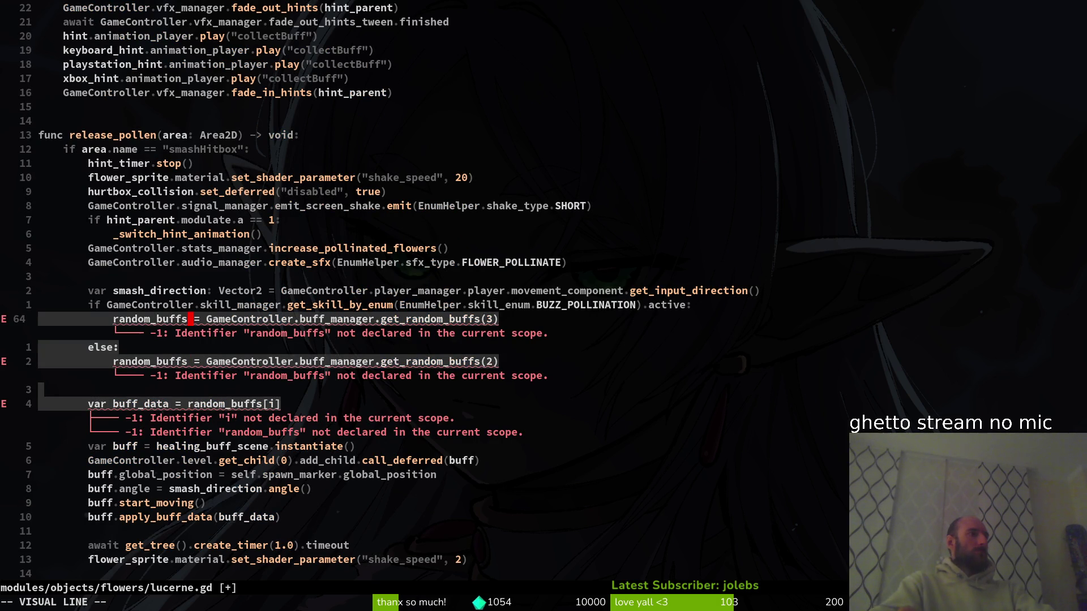
pyautogui.write('kd:write')
pyautogui.press('Return')
# - Change the apply_buff_data argument to buff.buff_data
pyautogui.press('j')
pyautogui.press('j')
pyautogui.press('j')
pyautogui.press('b')
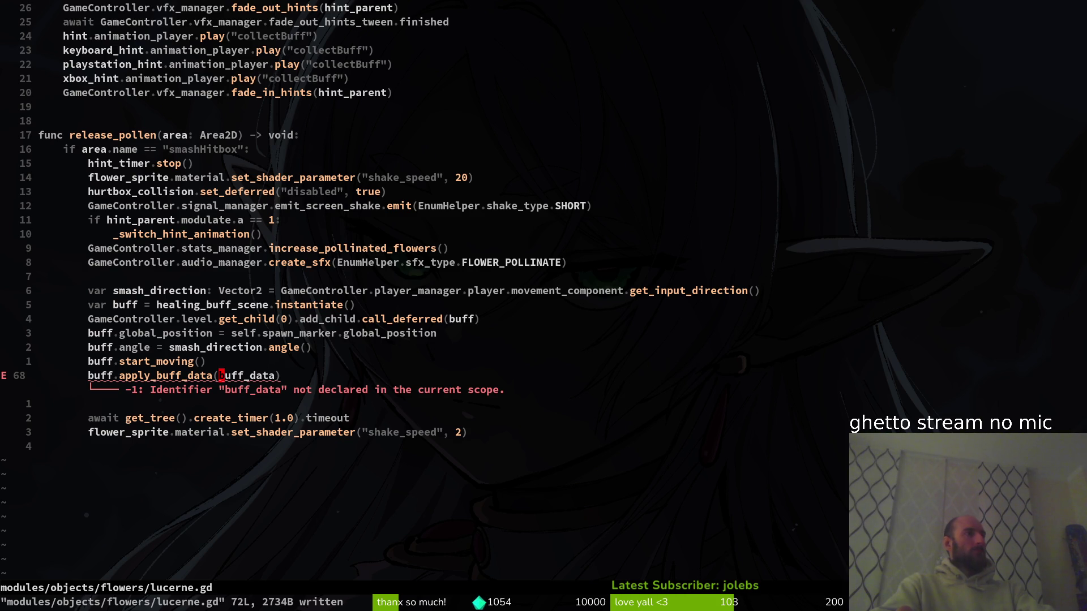
pyautogui.write('ciwbuff.buff_data')
# - Save, then type-hint the buff variable as HealingBuff and save again
pyautogui.press('Escape')
pyautogui.write(':w')
pyautogui.press('Return')
pyautogui.press('k')
pyautogui.press('k')
pyautogui.press('k')
pyautogui.press('b')
pyautogui.press('b')
pyautogui.press('b')
pyautogui.write('ea:')
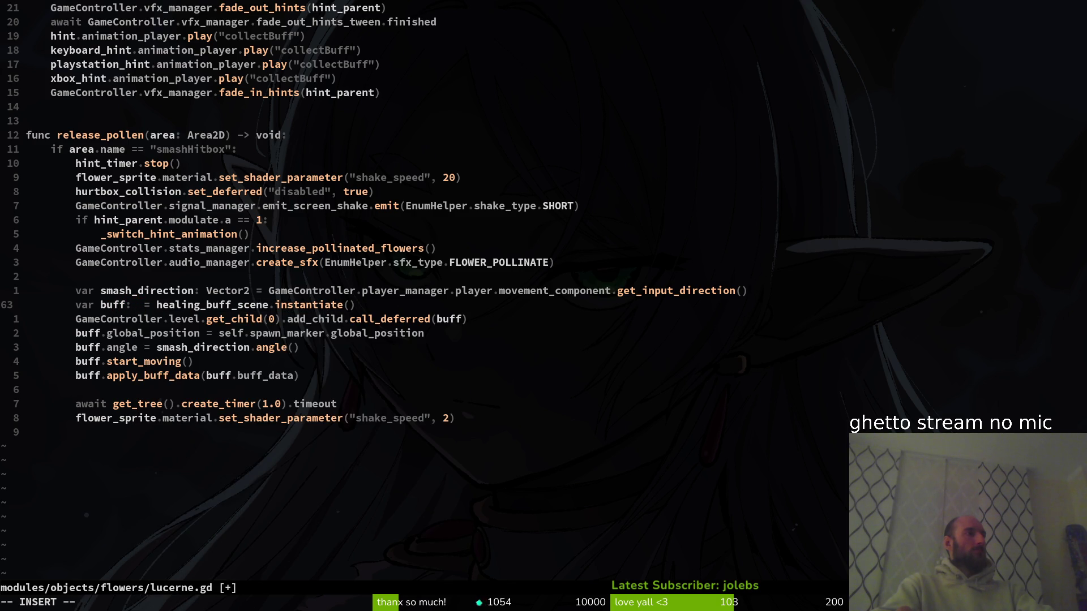
pyautogui.write('Healing')
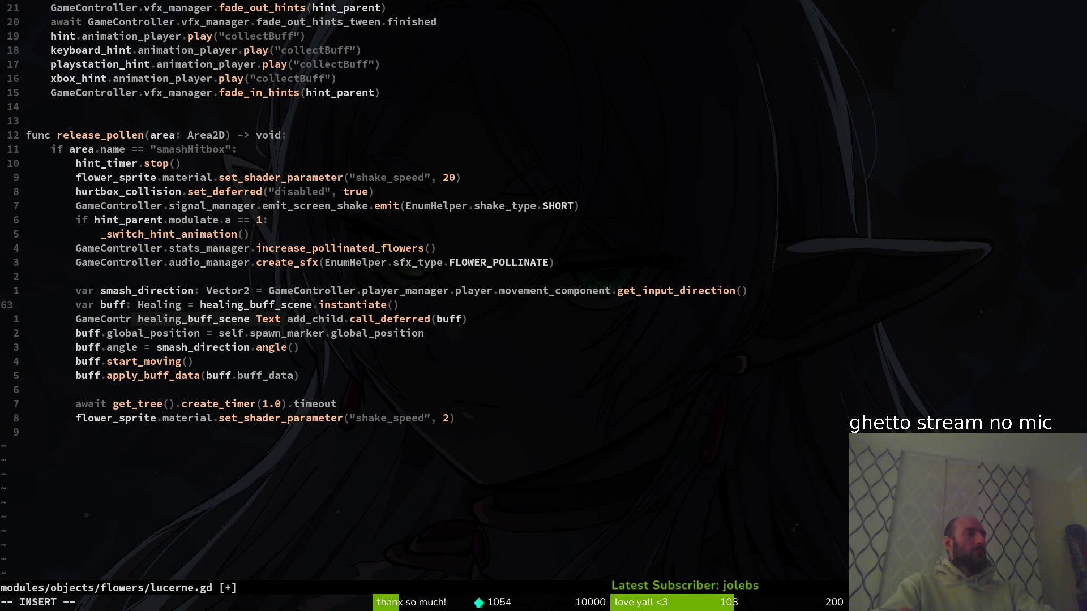
pyautogui.write('Buff')
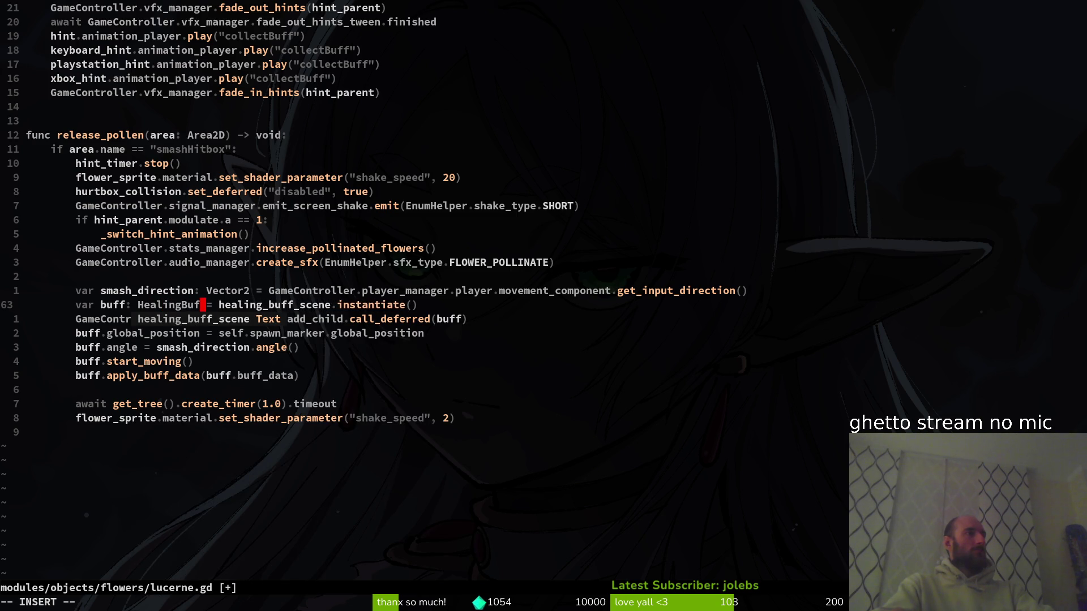
pyautogui.press('Escape')
pyautogui.write(':w')
pyautogui.press('Return')
# - Change the declaration's type name to recoveryHeal and save
pyautogui.press('h')
pyautogui.press('h')
pyautogui.press('h')
pyautogui.press('b')
pyautogui.press('i')
pyautogui.press('BackSpace')
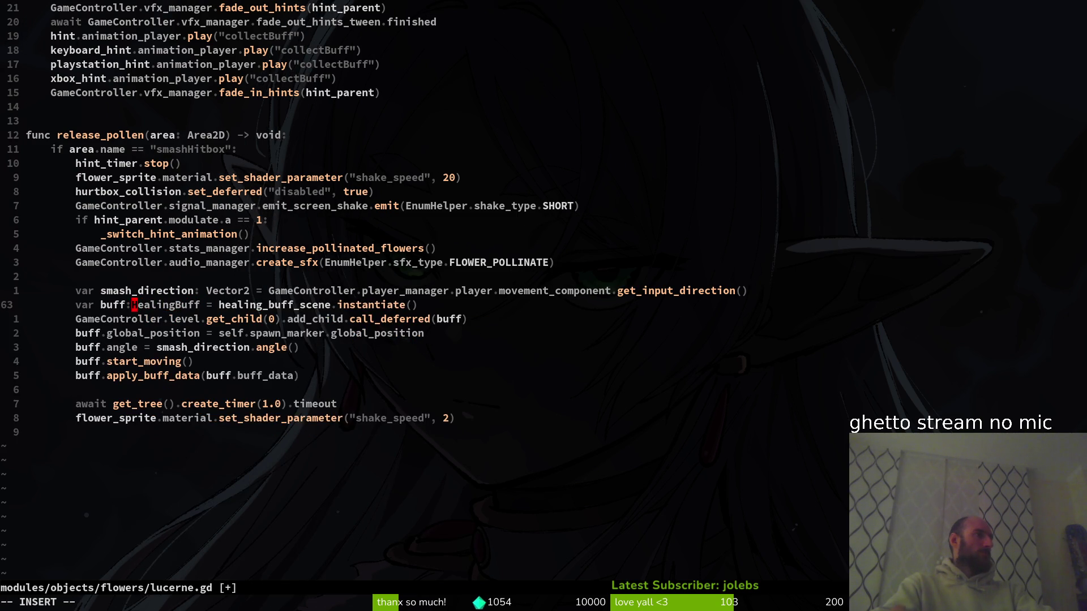
pyautogui.press('Escape')
pyautogui.press('i')
pyautogui.press('Escape')
pyautogui.write(':w')
pyautogui.press('Return')
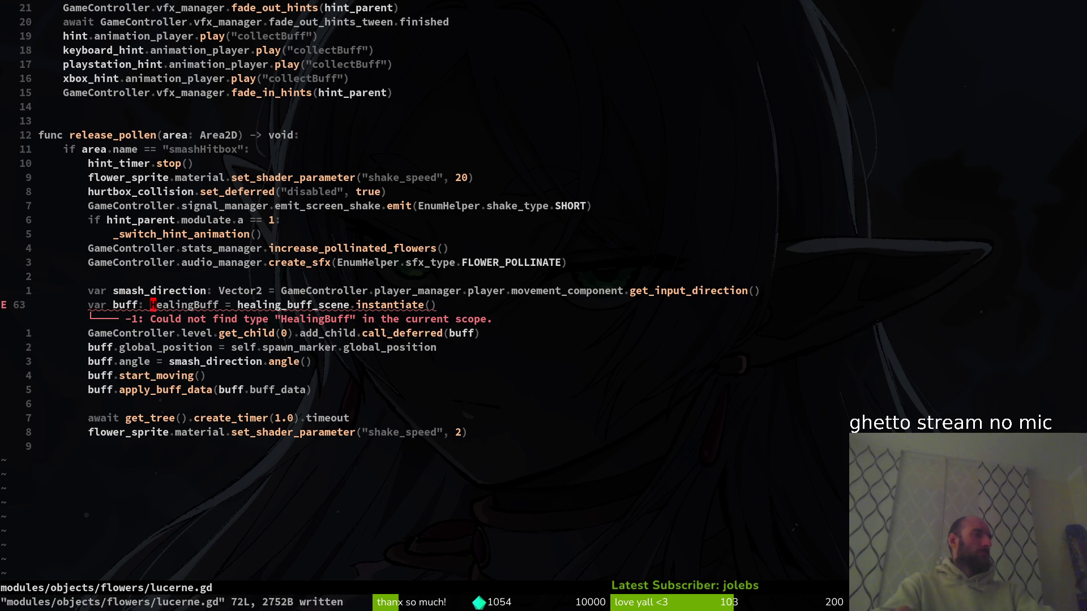
pyautogui.write('cwrecoveryHeal')
pyautogui.press('Escape')
pyautogui.write(':w')
pyautogui.press('Return')
# - Rename the variable buff to recovery_heal and save
pyautogui.write('v:')
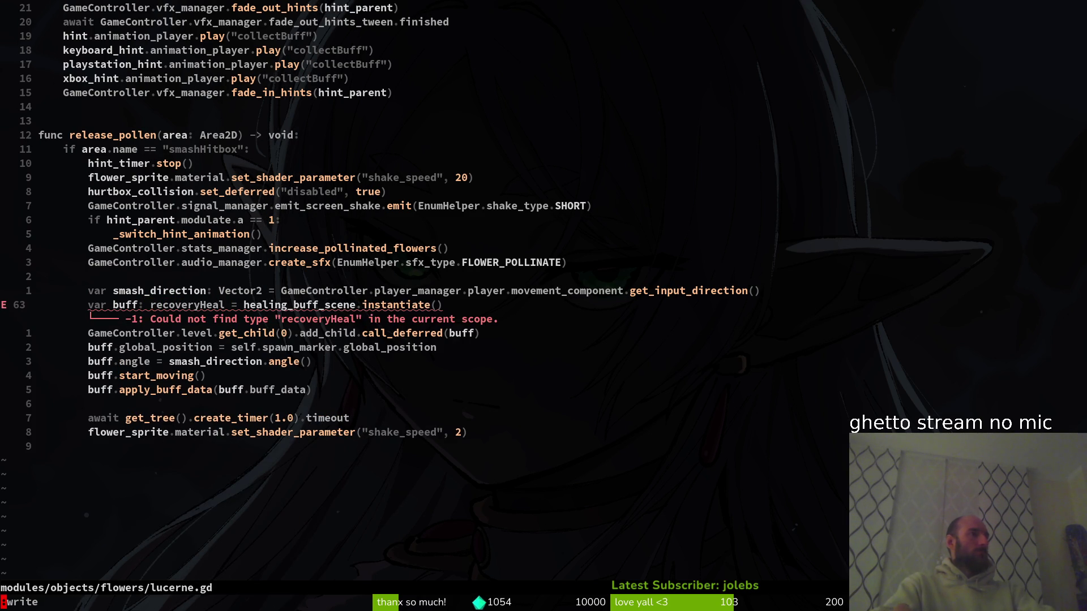
pyautogui.press('Return')
pyautogui.write('cwrecovery')
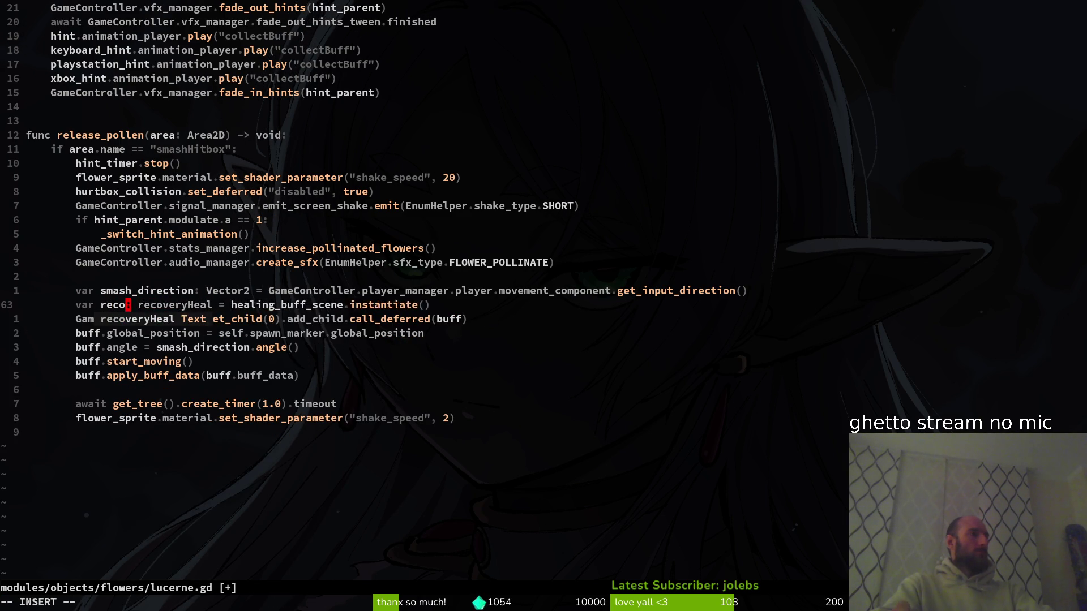
pyautogui.write('_hea')
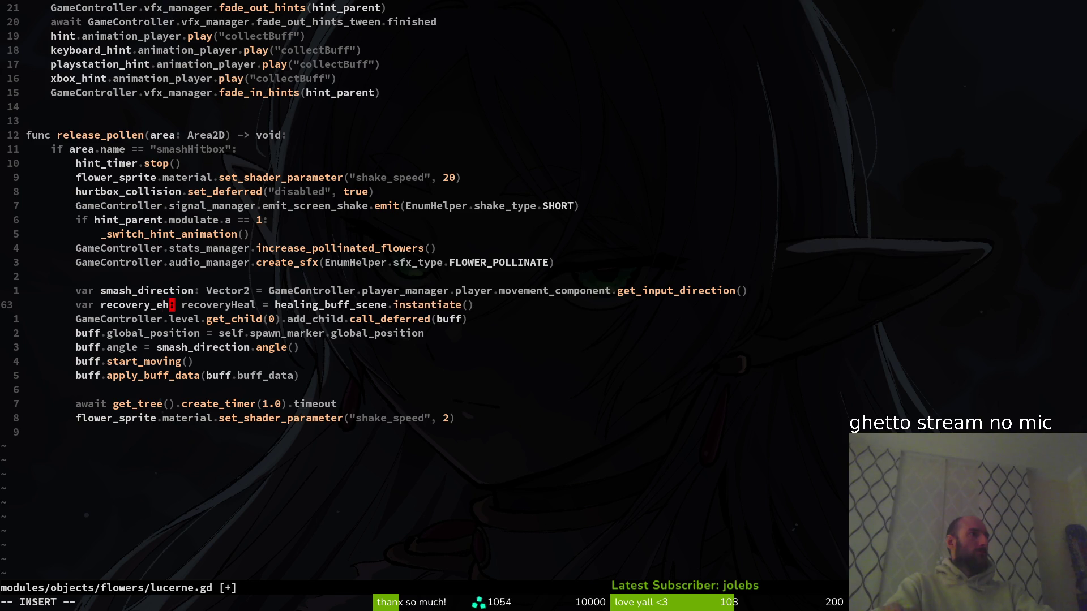
pyautogui.write('l')
pyautogui.press('Escape')
pyautogui.write('b:w')
pyautogui.press('Return')
pyautogui.press('v')
pyautogui.press('e')
pyautogui.press('Escape')
pyautogui.write(':')
pyautogui.press('Up')
pyautogui.press('Return')
pyautogui.press('j')
pyautogui.press('j')
pyautogui.press('j')
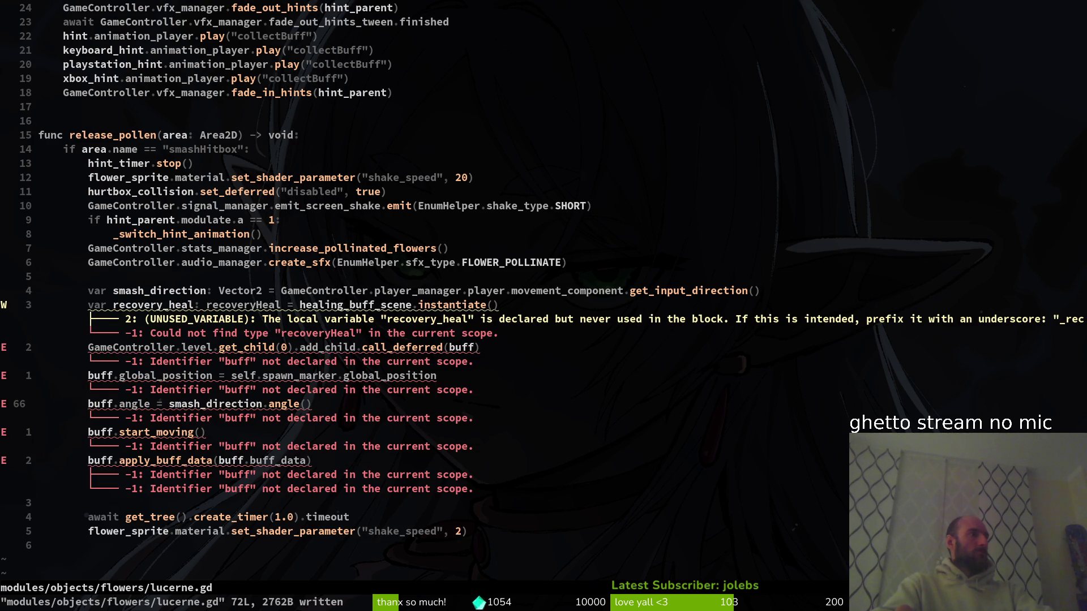
pyautogui.press('k')
pyautogui.press('k')
pyautogui.press('k')
pyautogui.write('jcwrecovery')
# - Make the declaration 'recovery: Recovery' and save
pyautogui.press('Escape')
pyautogui.press('w')
pyautogui.press('w')
pyautogui.write('cw')
pyautogui.write('Recovery')
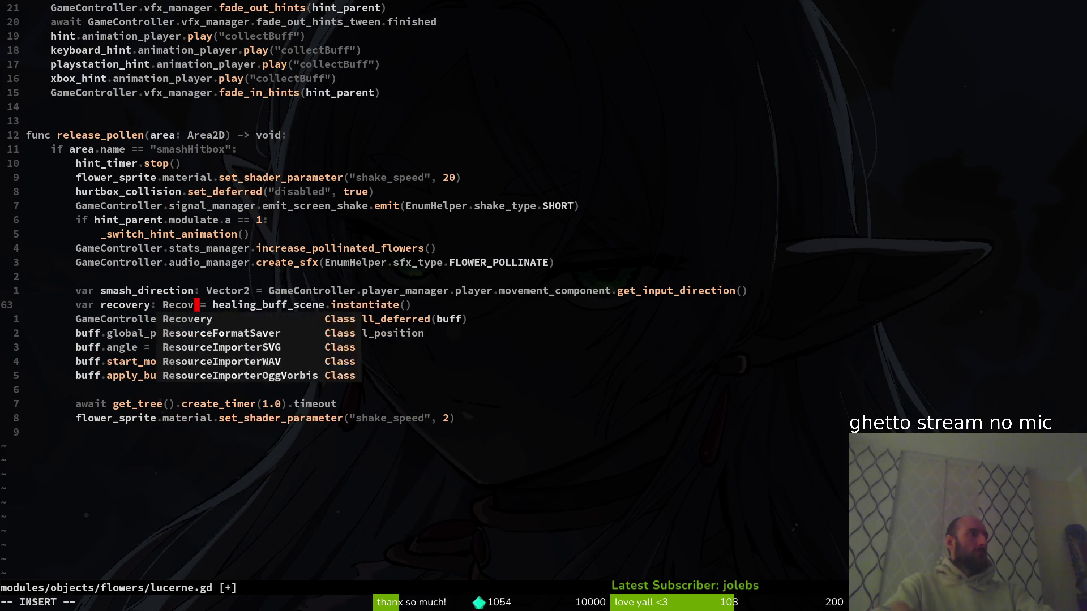
pyautogui.press('Escape')
pyautogui.write(':w')
pyautogui.press('Return')
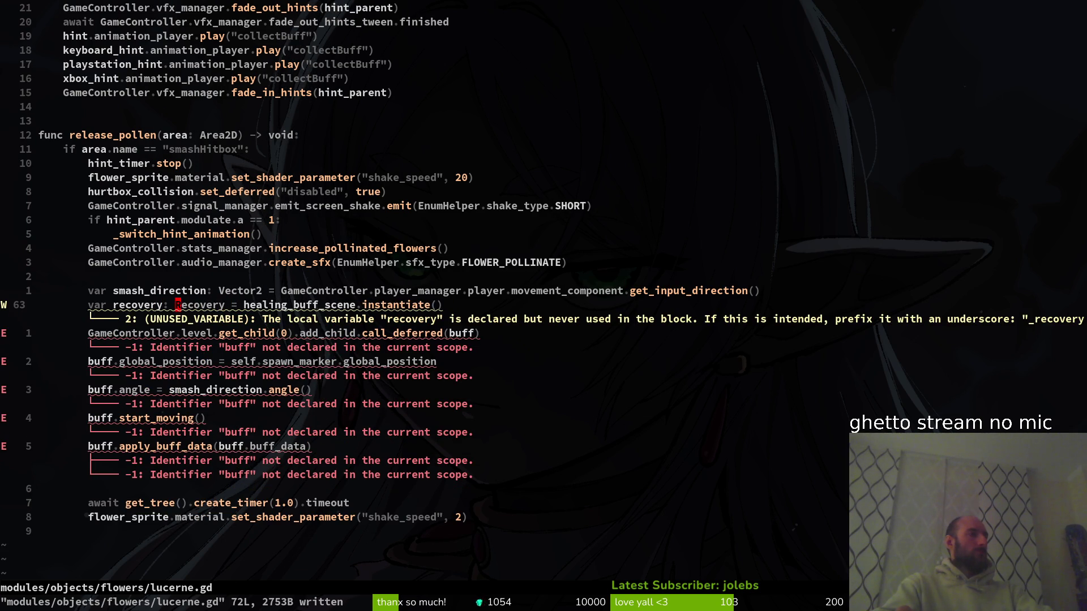
pyautogui.press('Return')
# - Replace buff with recovery on the global_position, angle and start_moving lines
pyautogui.press('j')
pyautogui.press('j')
pyautogui.press('j')
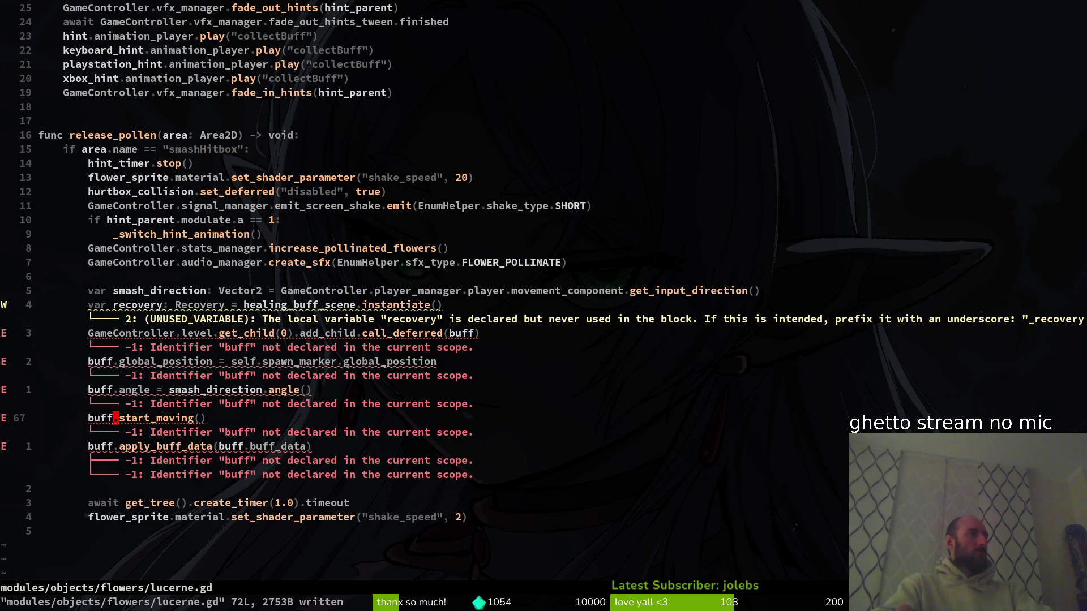
pyautogui.write('cwrecovery')
pyautogui.press('Escape')
pyautogui.press('j')
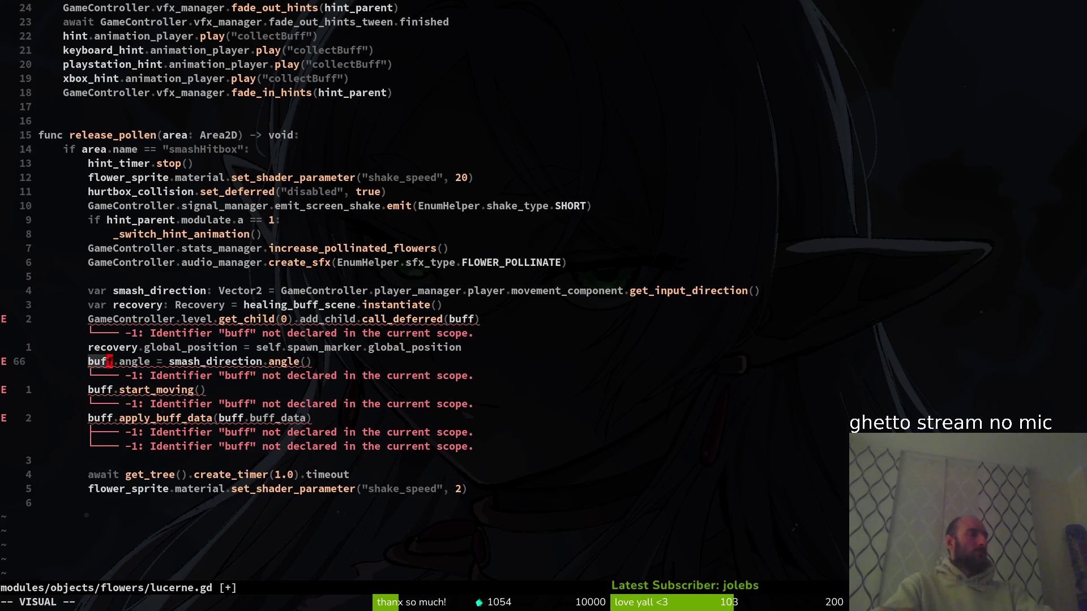
pyautogui.press('p')
pyautogui.press('j')
pyautogui.press('e')
pyautogui.press('p')
pyautogui.press('j')
pyautogui.press('b')
pyautogui.press('b')
pyautogui.write('ep:')
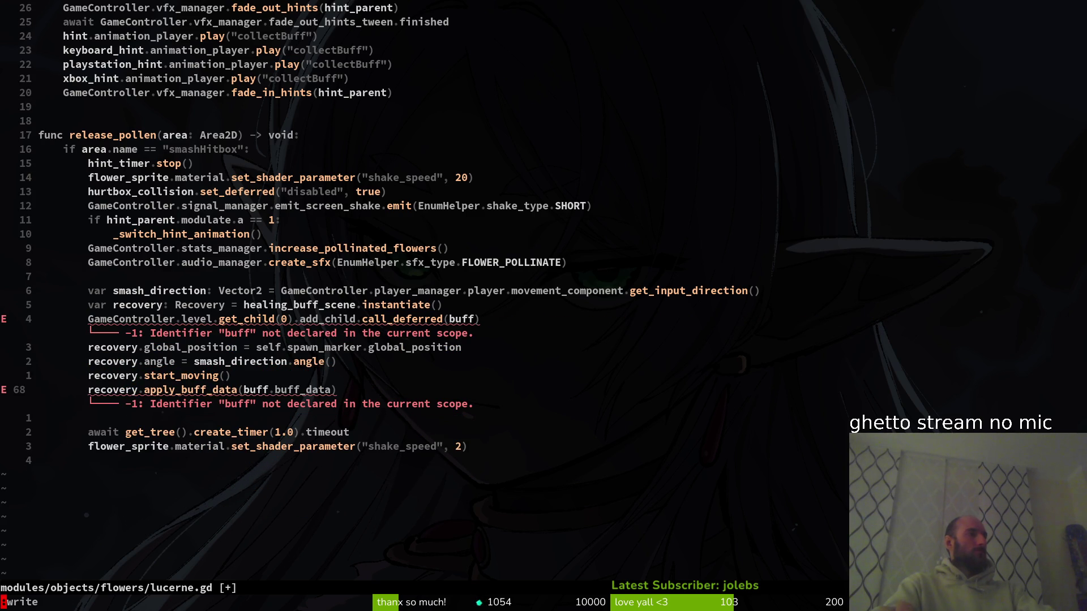
pyautogui.press('Return')
# - Change the call_deferred argument from buff to recovery and save
pyautogui.press('k')
pyautogui.press('k')
pyautogui.press('k')
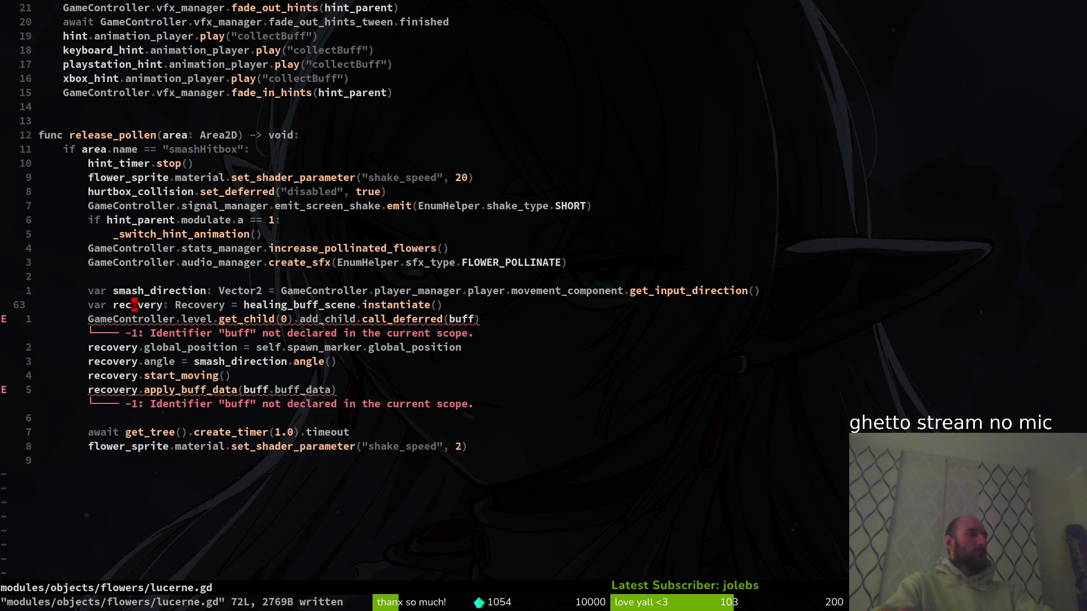
pyautogui.press('c')
pyautogui.press('i')
pyautogui.press('(')
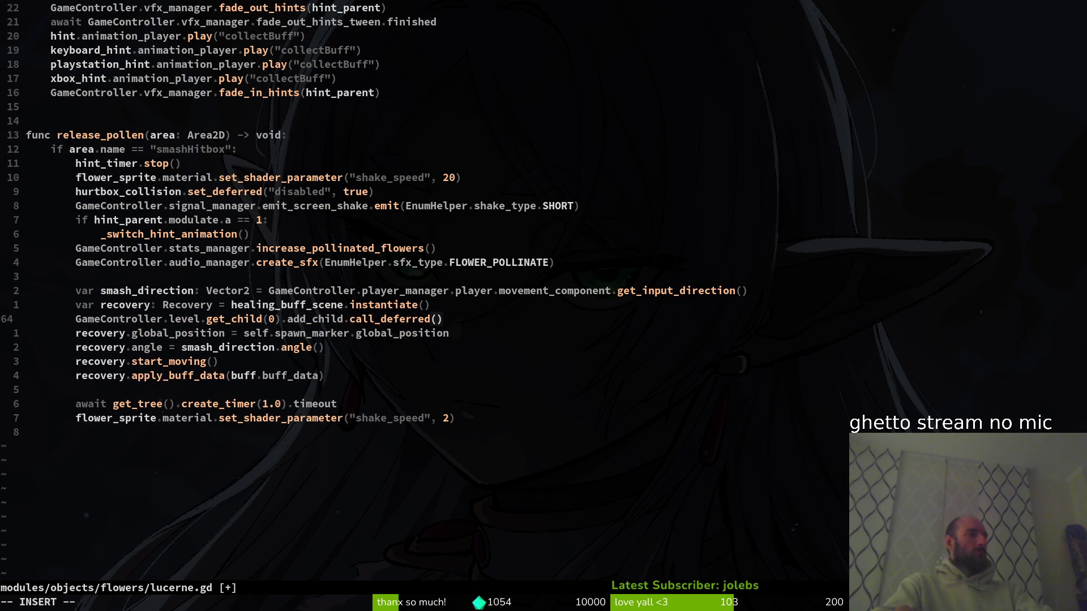
pyautogui.write('very')
pyautogui.press('Escape')
pyautogui.write(':w')
pyautogui.press('Return')
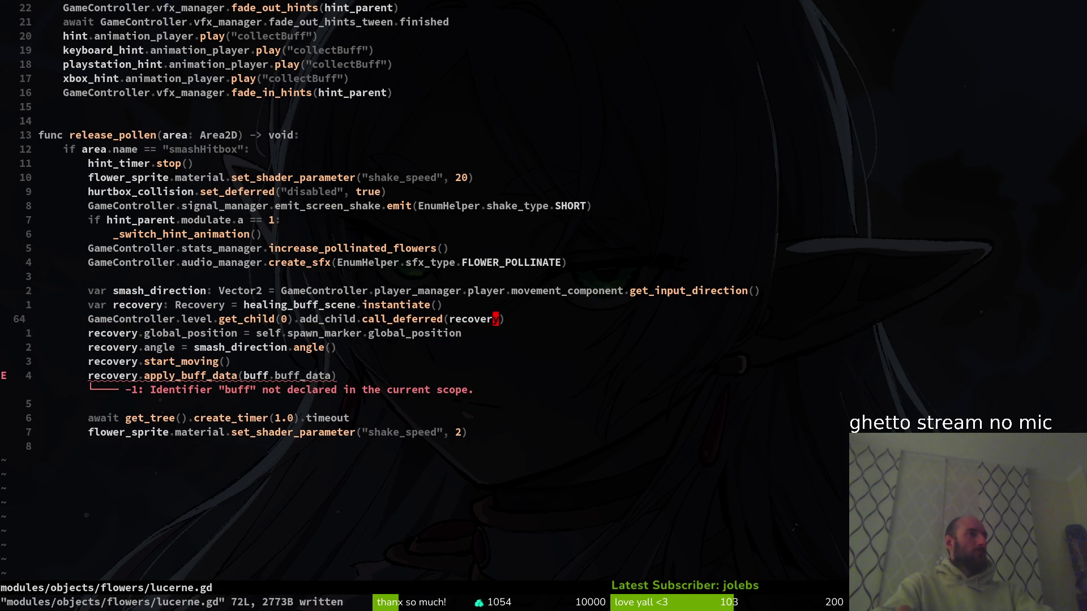
# - Rename buff to recovery on the apply_buff_data line, save, and return to Godot
pyautogui.press('j')
pyautogui.press('j')
pyautogui.press('j')
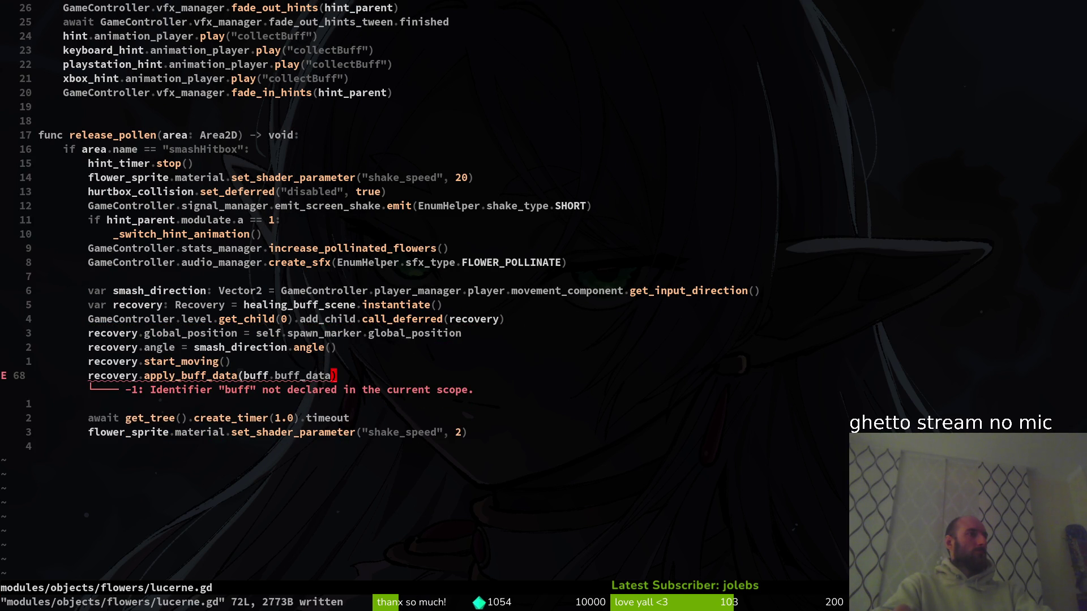
pyautogui.write('ciwreoc')
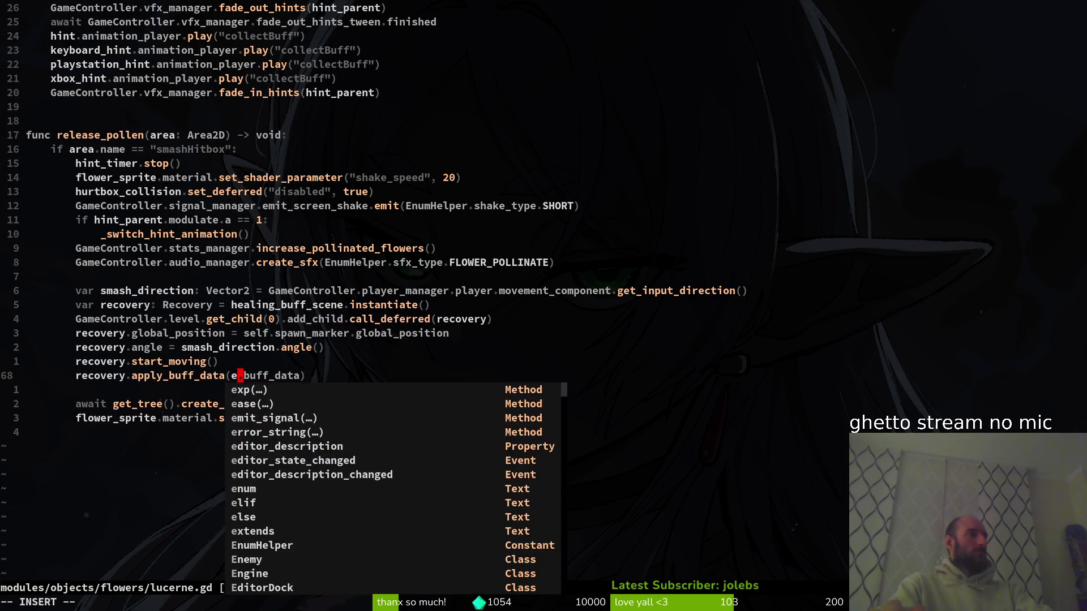
pyautogui.press('BackSpace')
pyautogui.press('BackSpace')
pyautogui.write('covery')
pyautogui.press('Escape')
pyautogui.write(':w')
pyautogui.press('Return')
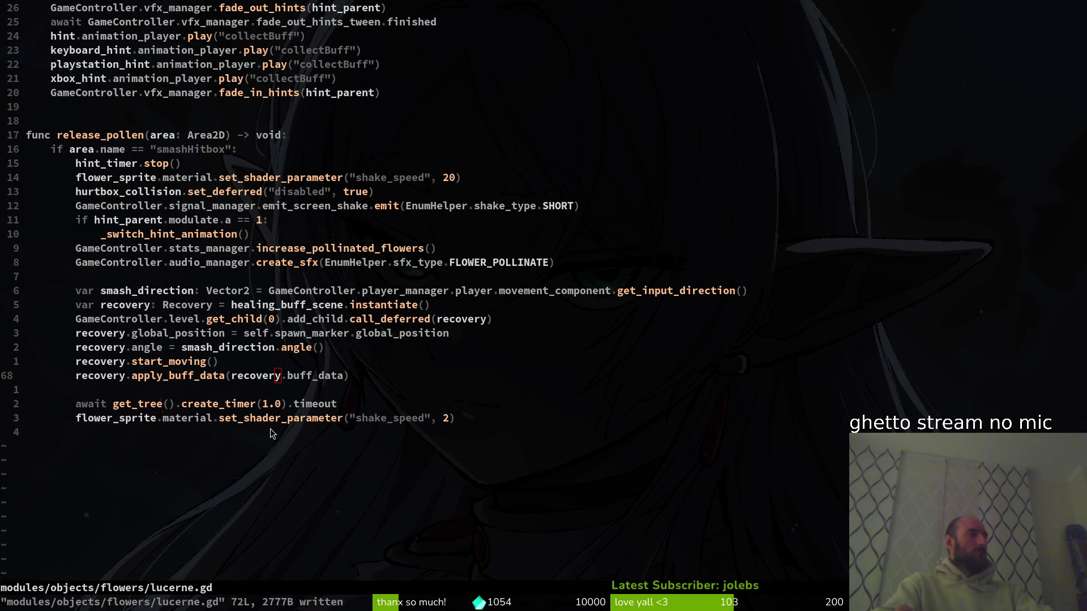
pyautogui.hotkey('alt', 'Tab')
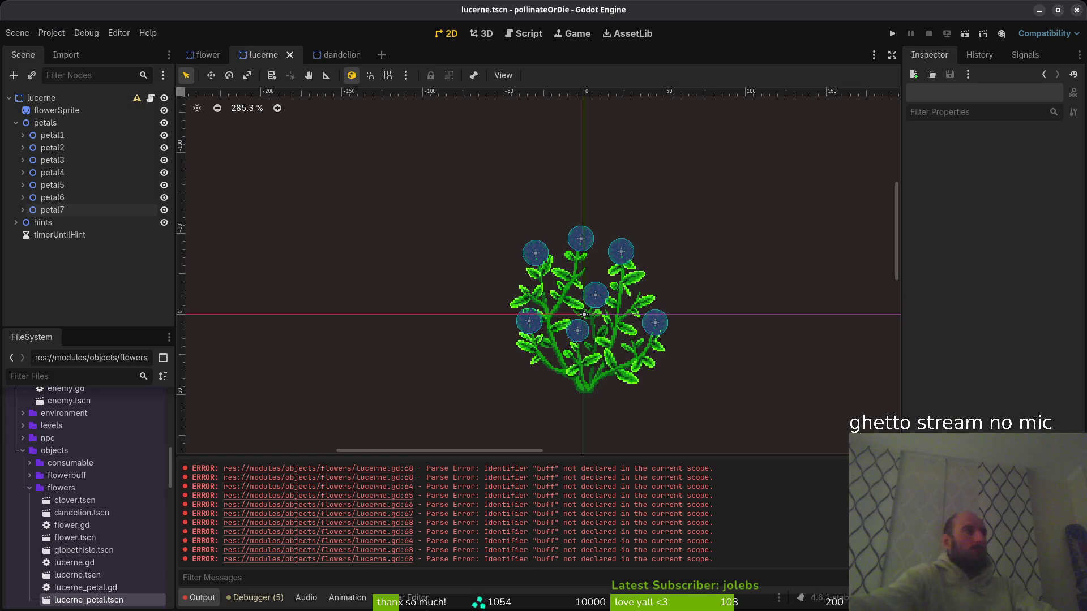
# - Create a new 2D scene and rename its root node to recoveryBuff
pyautogui.click(18, 33)
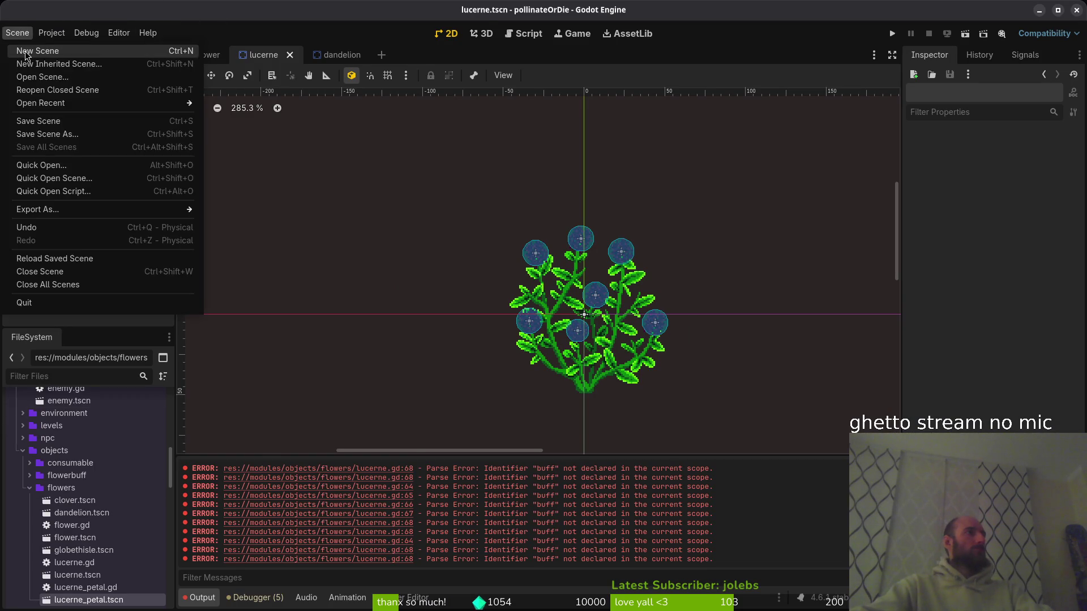
pyautogui.click(29, 53)
pyautogui.click(89, 115)
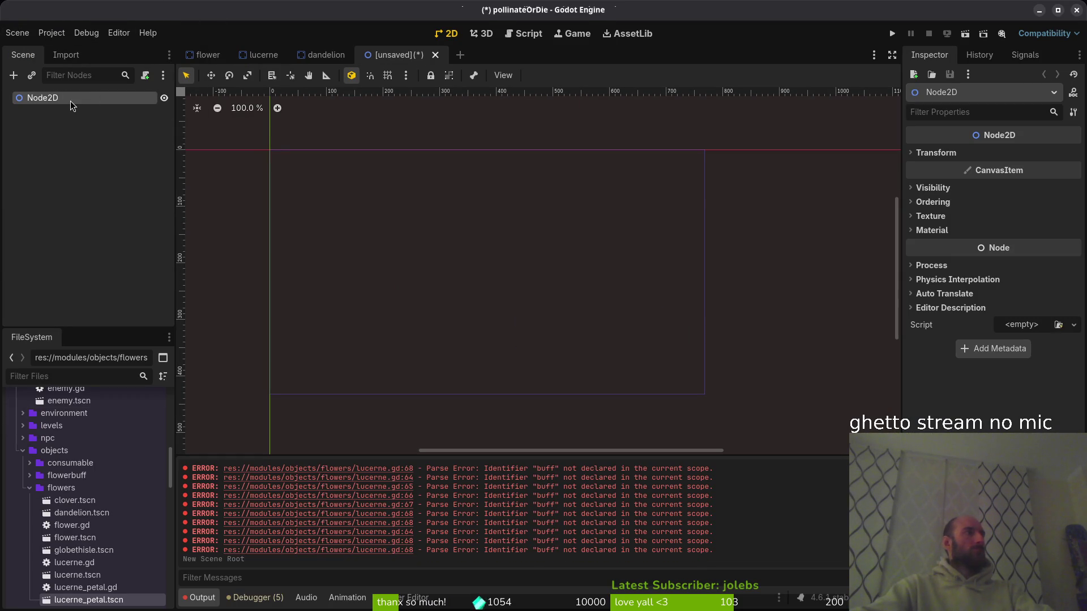
pyautogui.doubleClick(66, 98)
pyautogui.write('recoveryBuff')
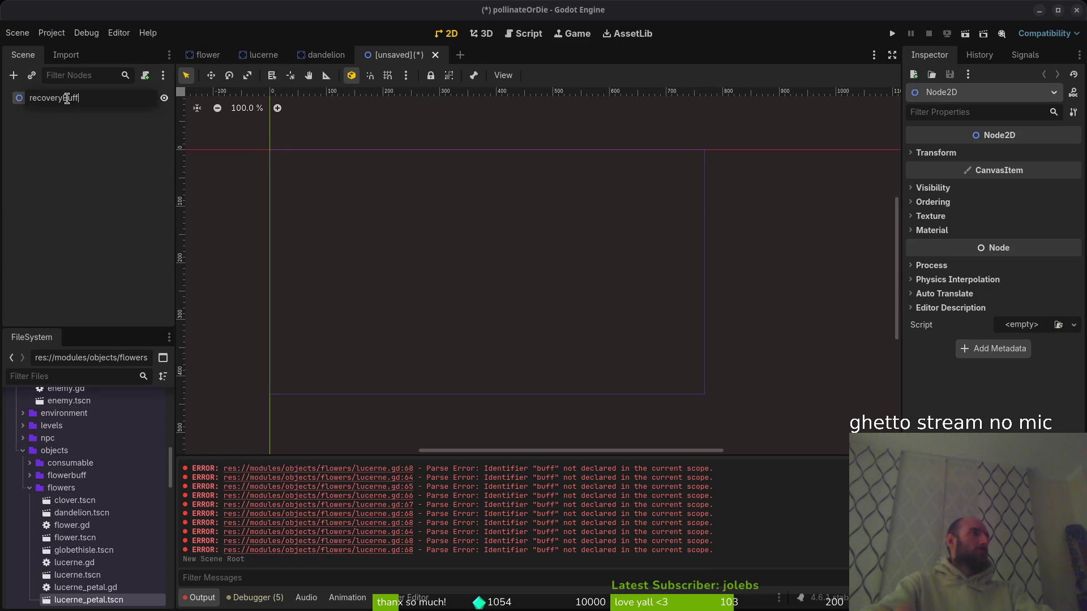
pyautogui.press('Return')
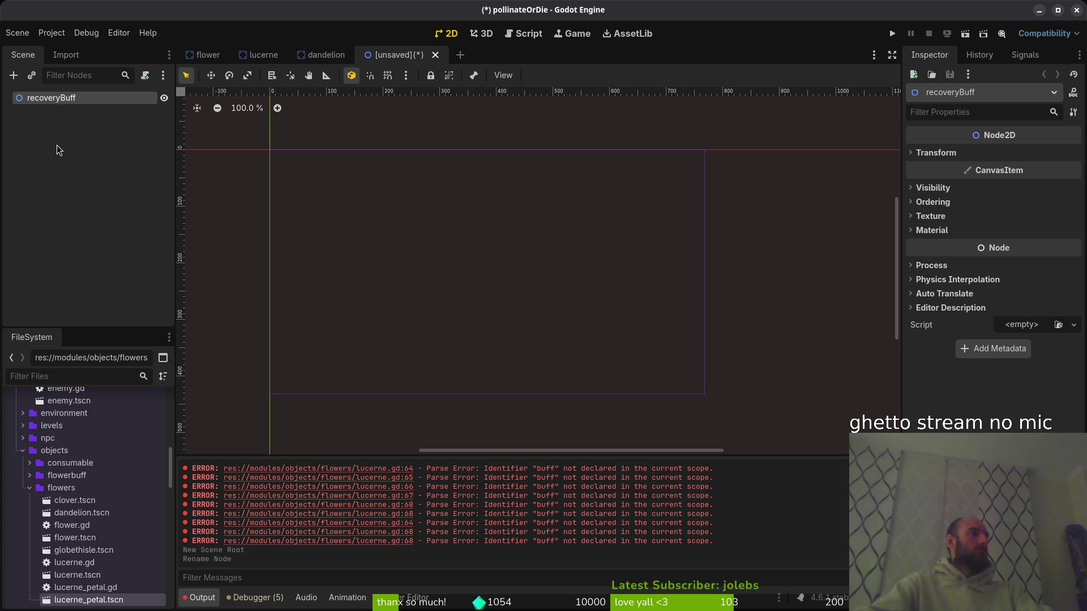
pyautogui.click(133, 143)
# - Save the scene as recovery_buff.tscn in the objects/flowerbuff folder
pyautogui.hotkey('ctrl', 's')
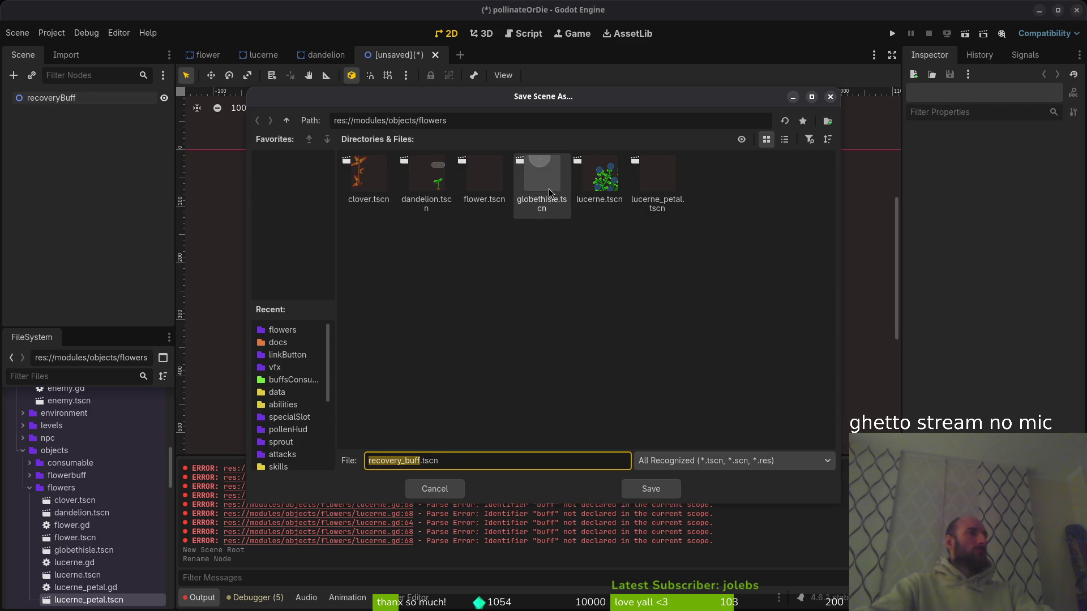
pyautogui.click(284, 121)
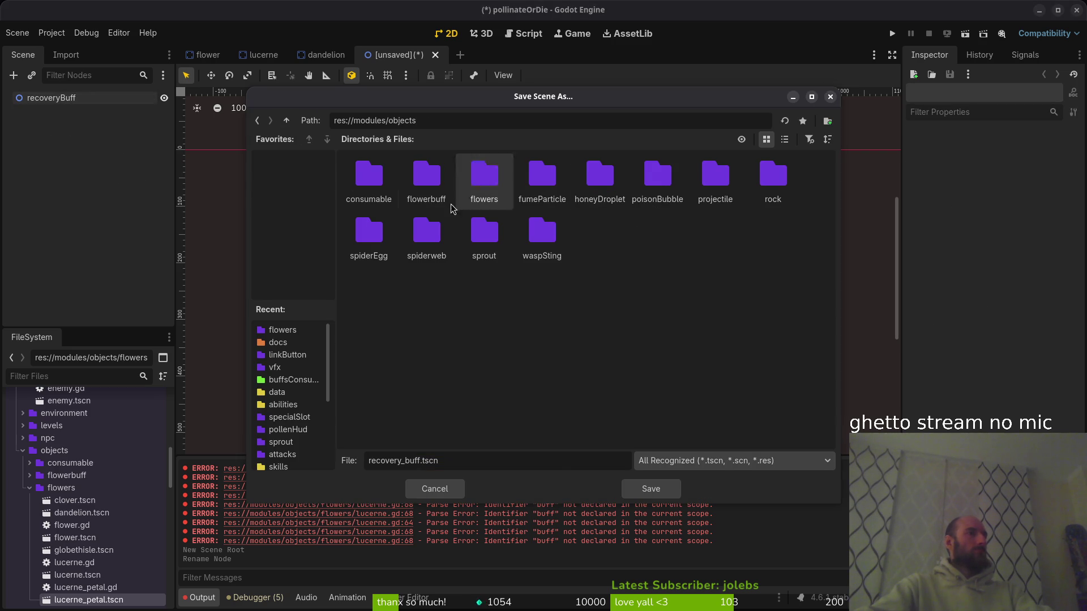
pyautogui.doubleClick(439, 188)
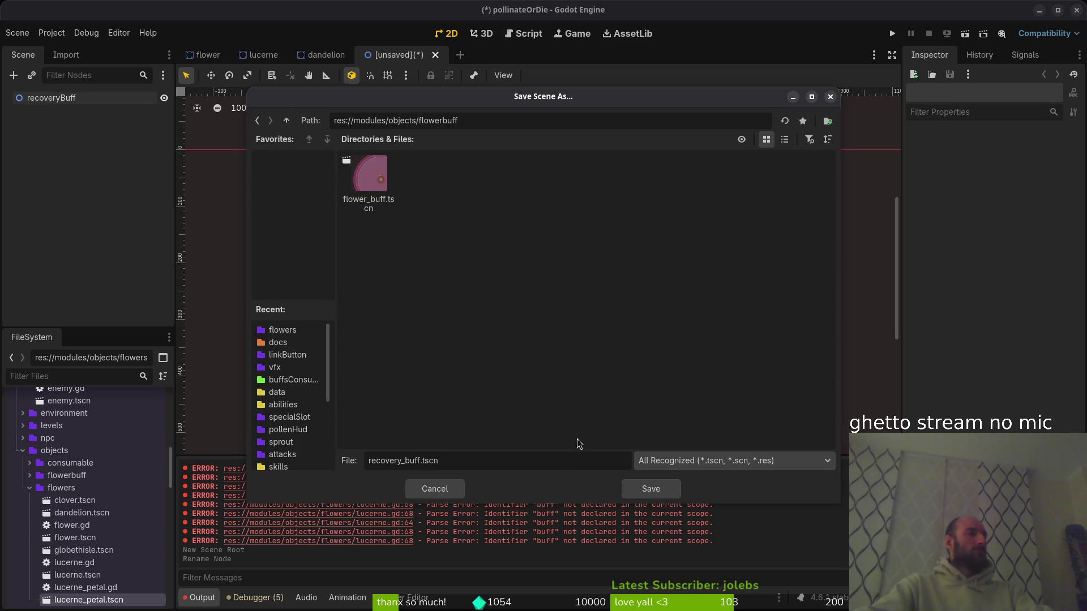
pyautogui.click(644, 491)
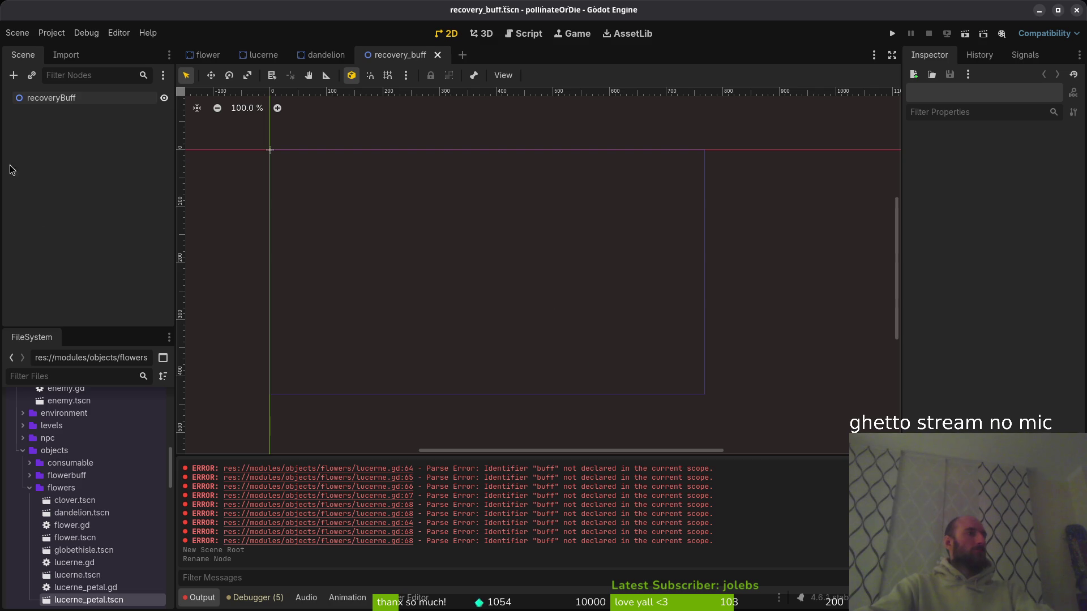
# - Begin attaching a script to the recoveryBuff node, then cancel the script setup
pyautogui.click(102, 98)
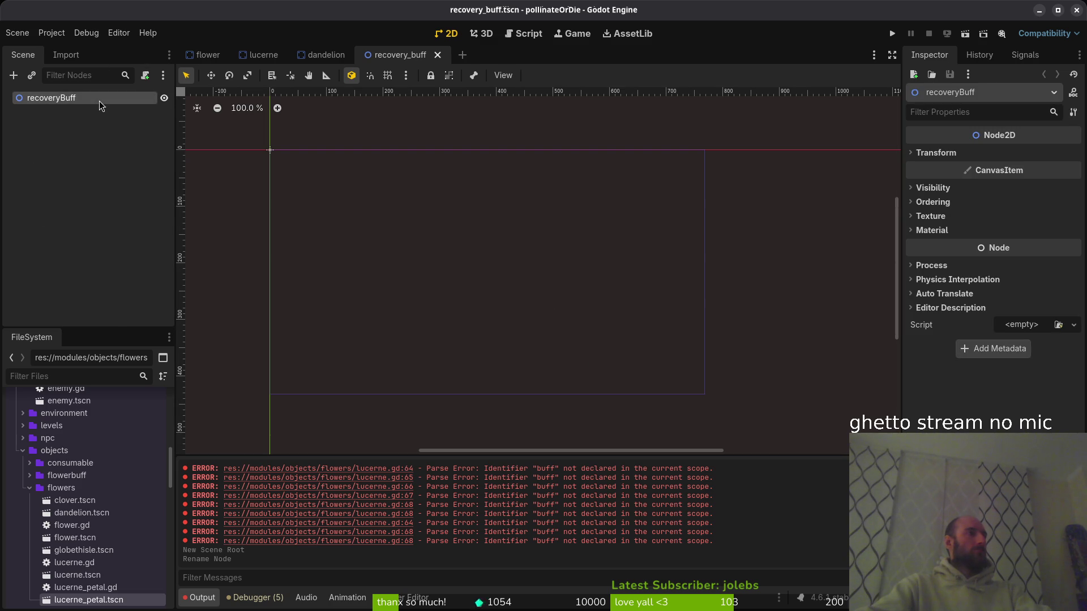
pyautogui.rightClick(101, 99)
pyautogui.click(146, 81)
pyautogui.click(147, 81)
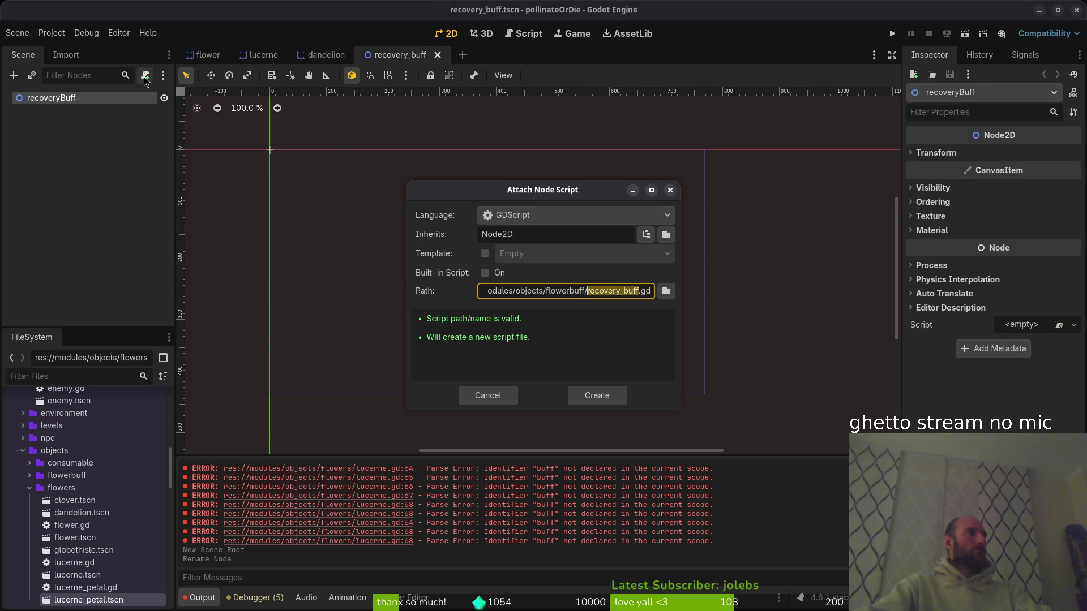
pyautogui.press('Escape')
pyautogui.click(109, 192)
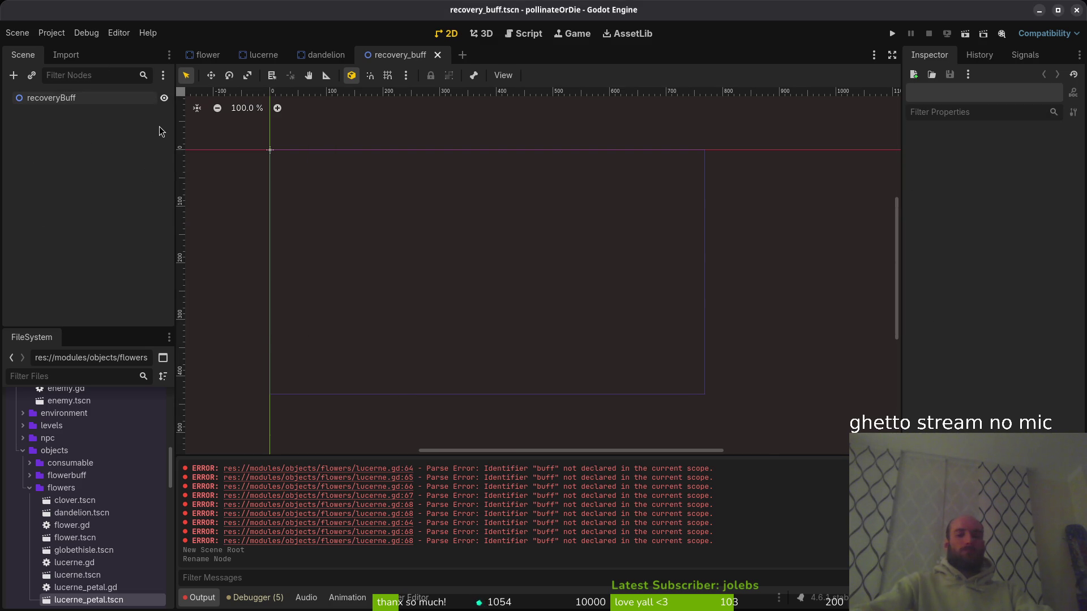
# - Open the flower_buff scene through the quick resource search
pyautogui.hotkey('alt', 'shift', 'o')
pyautogui.write('flowerbuff')
pyautogui.press('Down')
pyautogui.press('Return')
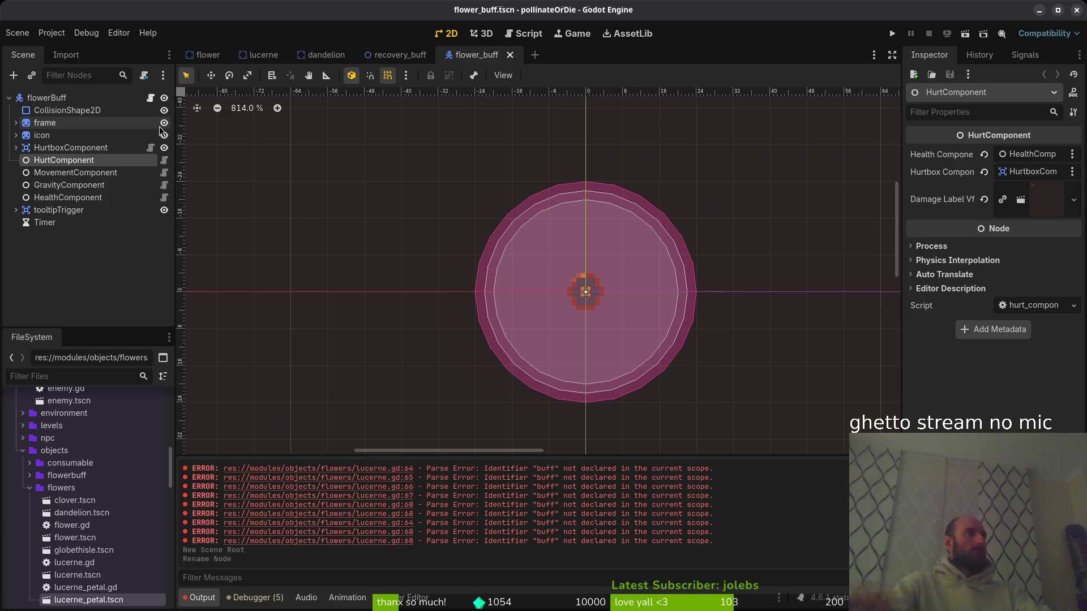
# - Copy all ten child nodes of flowerBuff and paste them under recoveryBuff
pyautogui.click(62, 110)
pyautogui.keyDown('shift'); pyautogui.click(46, 223); pyautogui.keyUp('shift')
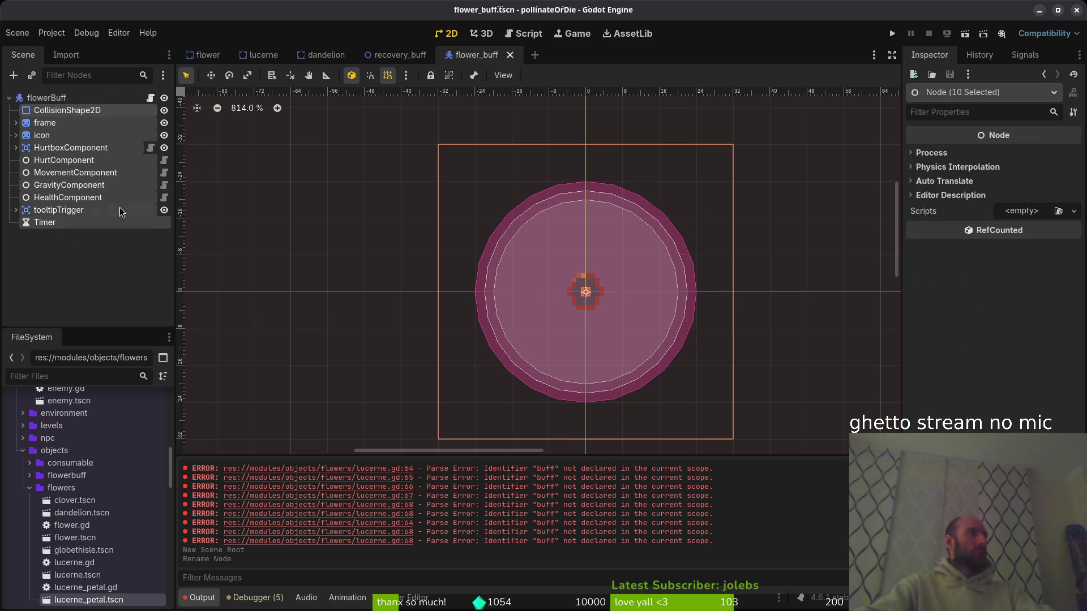
pyautogui.hotkey('ctrl', 'c')
pyautogui.click(401, 54)
pyautogui.hotkey('ctrl', 'v')
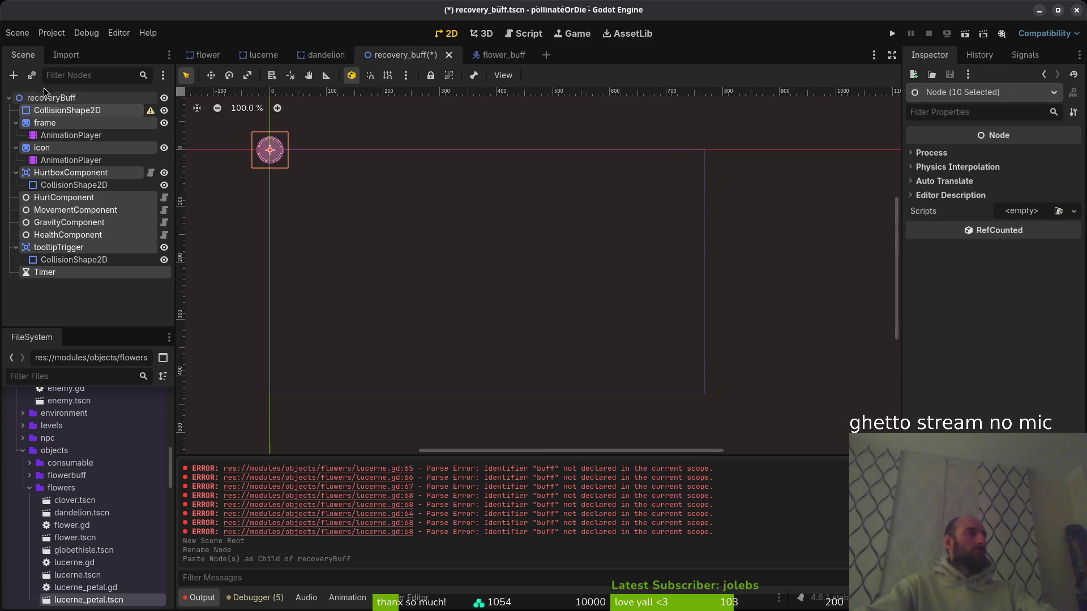
# - Inspect the pasted CollisionShape2D, frame, HurtboxComponent, HurtComponent and MovementComponent nodes
pyautogui.click(55, 111)
pyautogui.hotkey('shift', 'f')
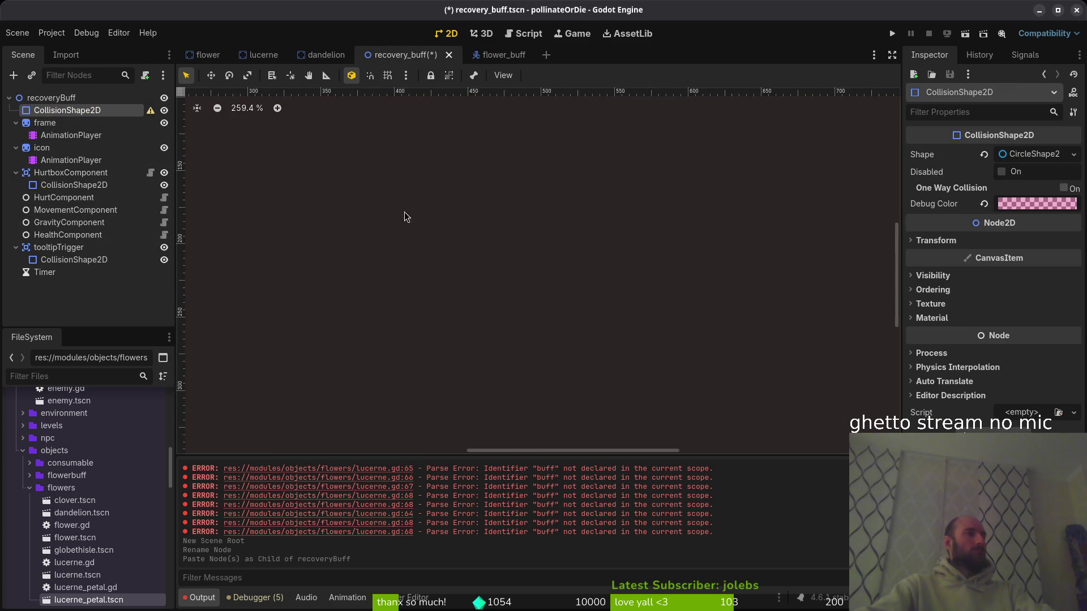
pyautogui.scroll(4, 566, 255)
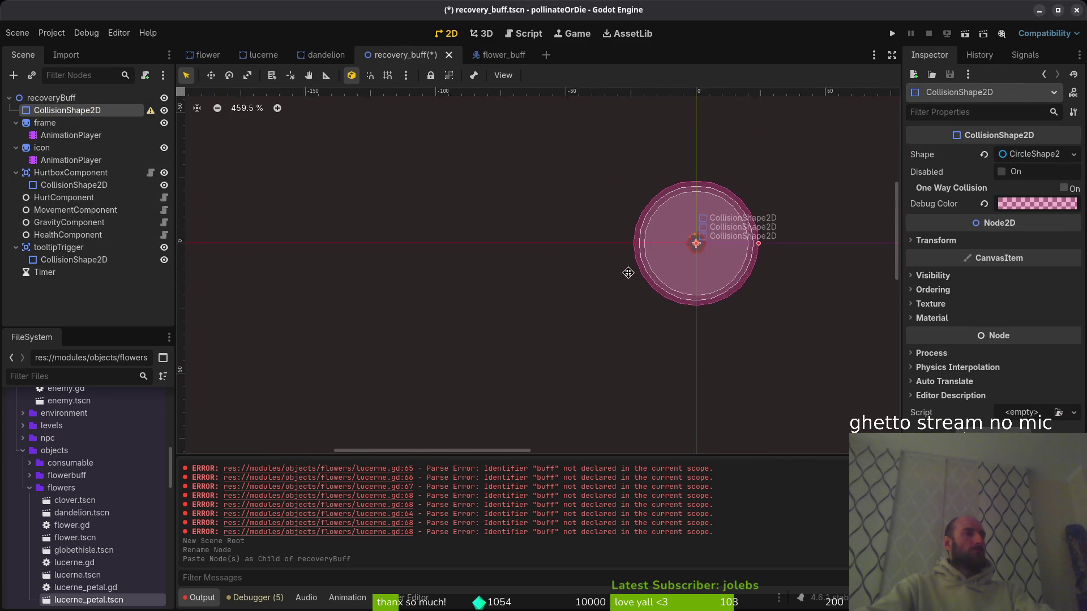
pyautogui.click(45, 123)
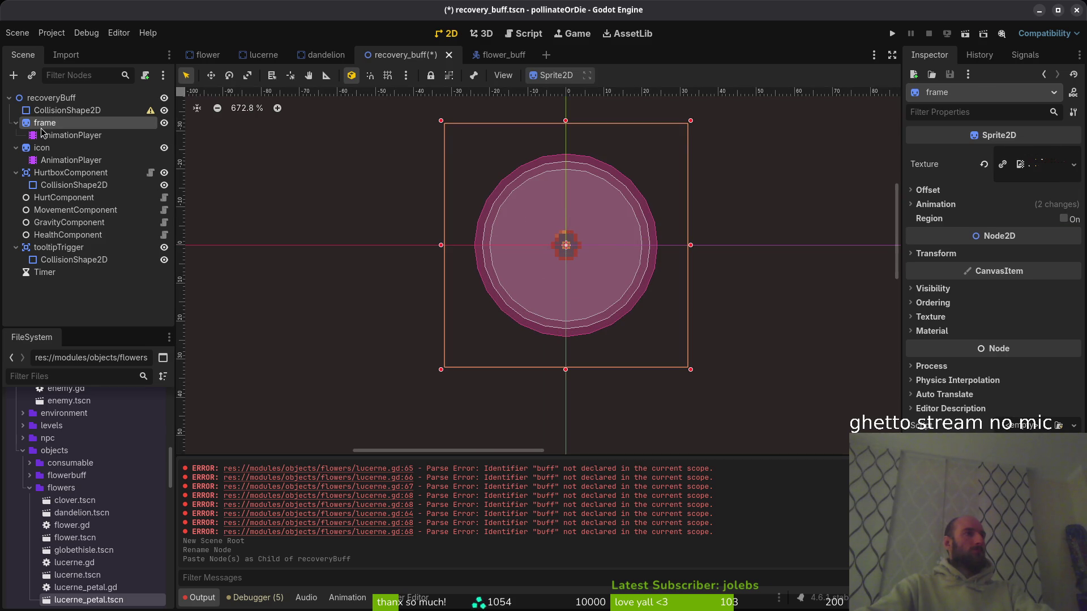
pyautogui.click(66, 174)
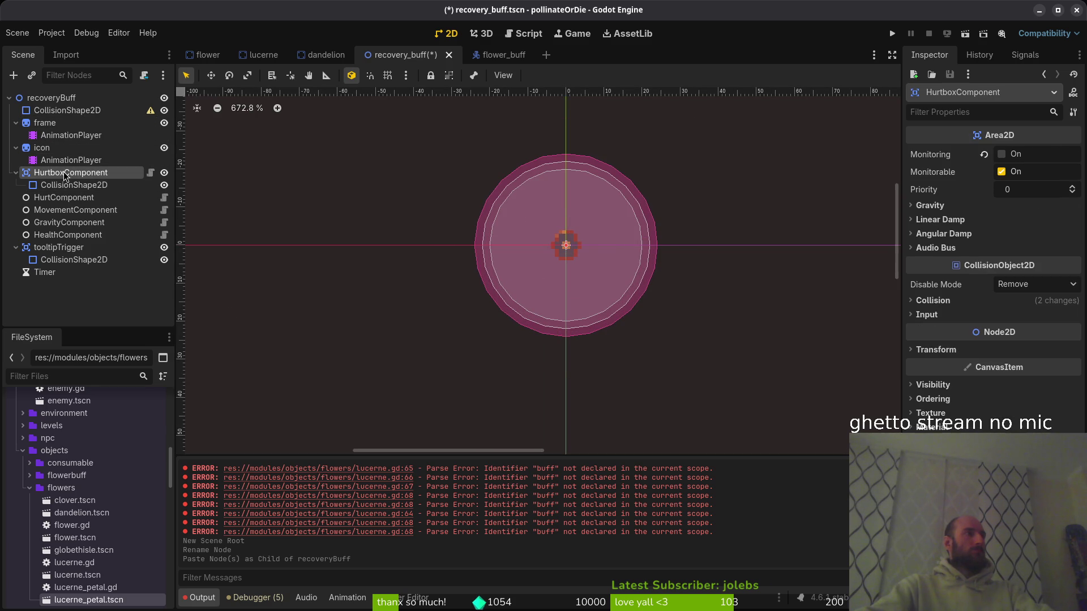
pyautogui.click(69, 186)
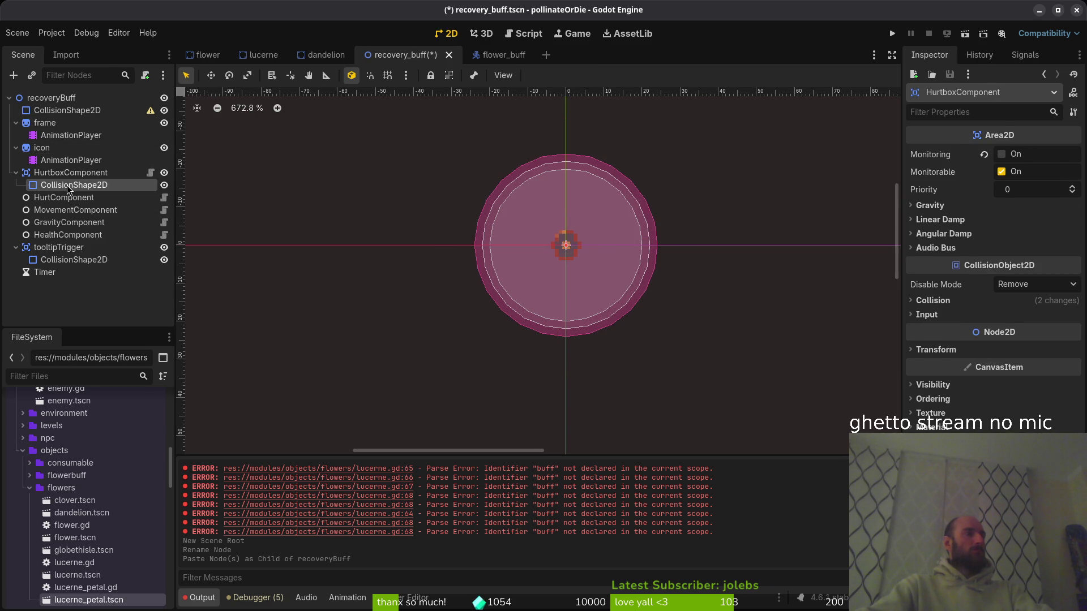
pyautogui.click(65, 199)
pyautogui.click(67, 211)
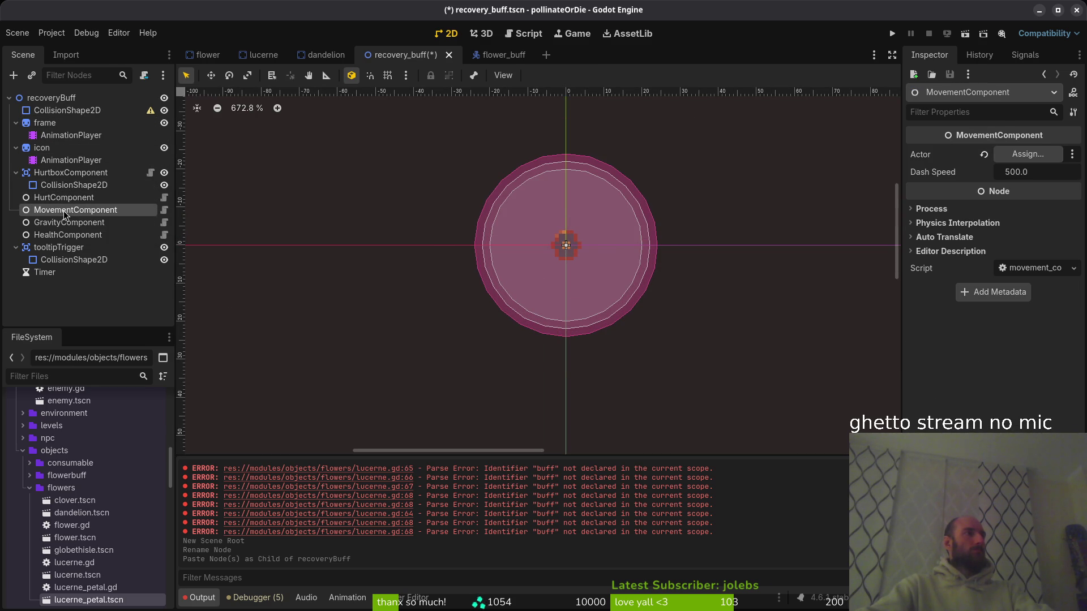
# - Delete the tooltipTrigger node with its children and the Timer node
pyautogui.click(16, 249)
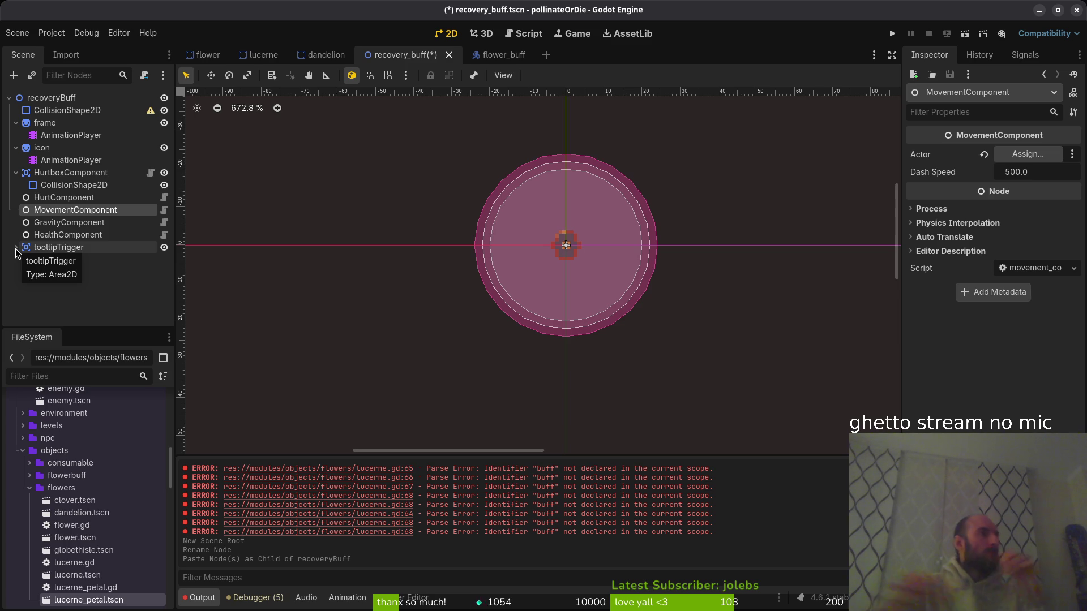
pyautogui.click(65, 252)
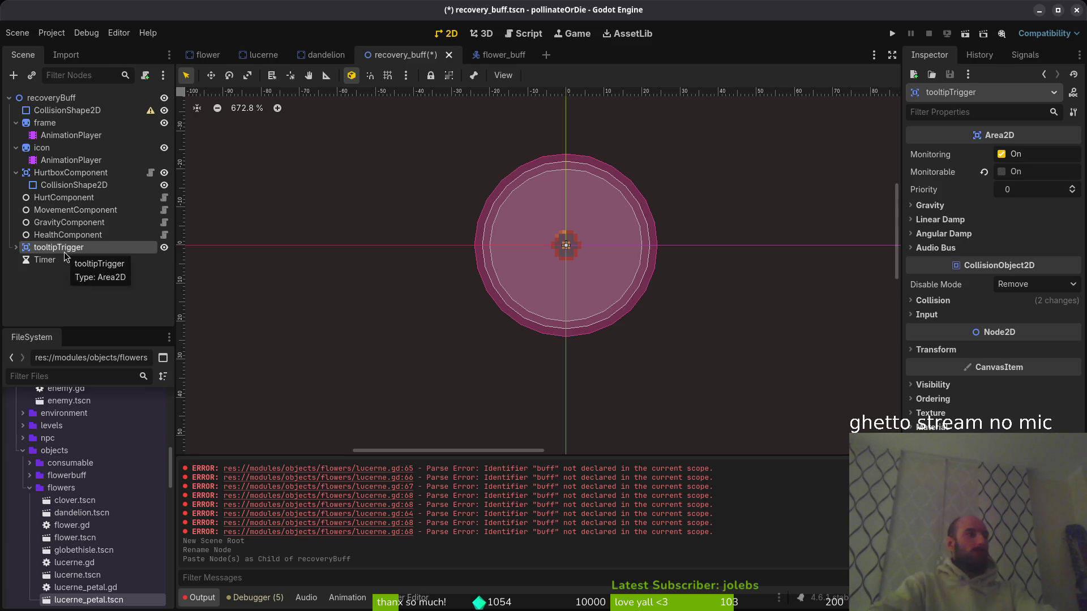
pyautogui.press('Delete')
pyautogui.click(595, 320)
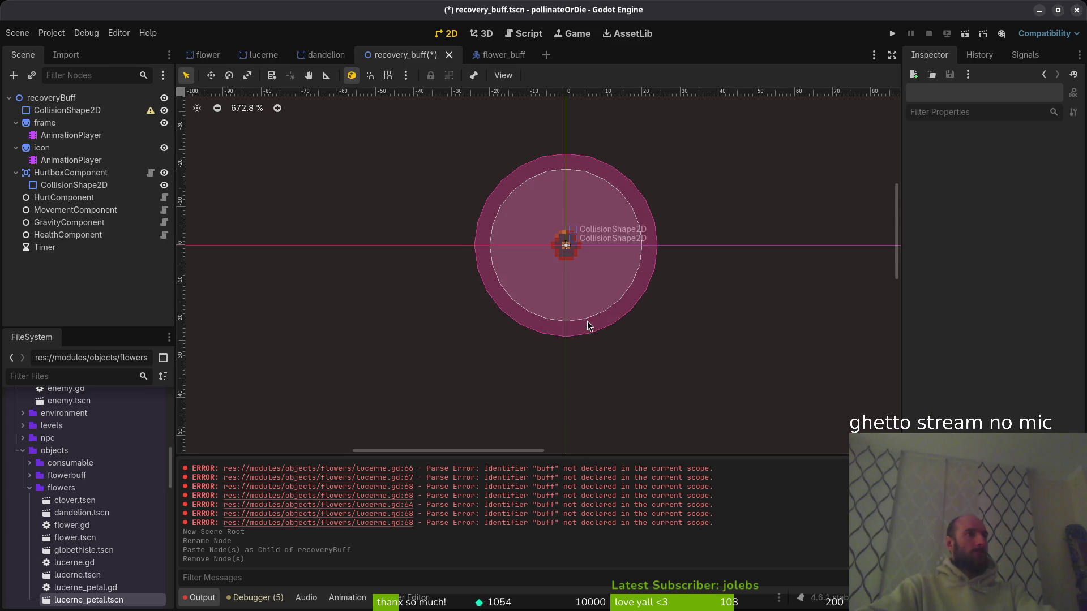
pyautogui.click(53, 249)
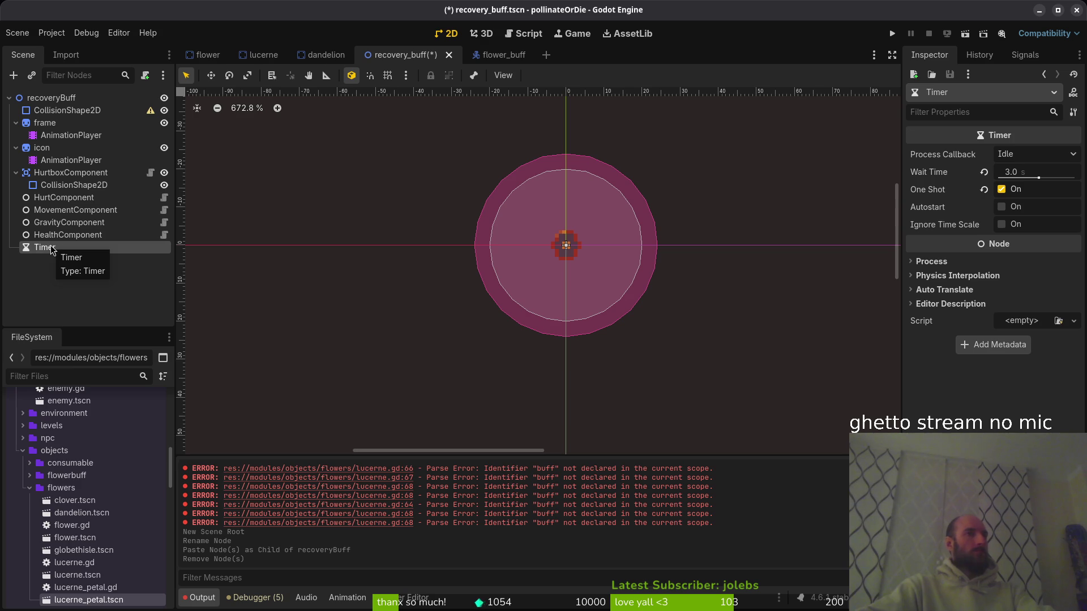
pyautogui.press('Delete')
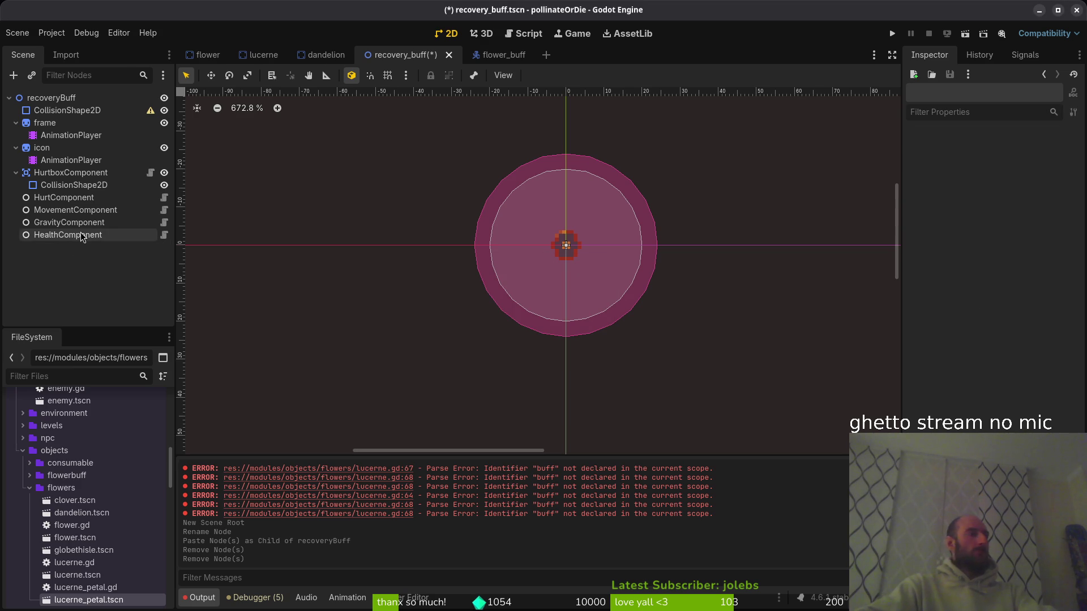
# - Collapse the HurtboxComponent, icon and frame branches and save recovery_buff
pyautogui.click(16, 176)
pyautogui.click(16, 173)
pyautogui.click(31, 185)
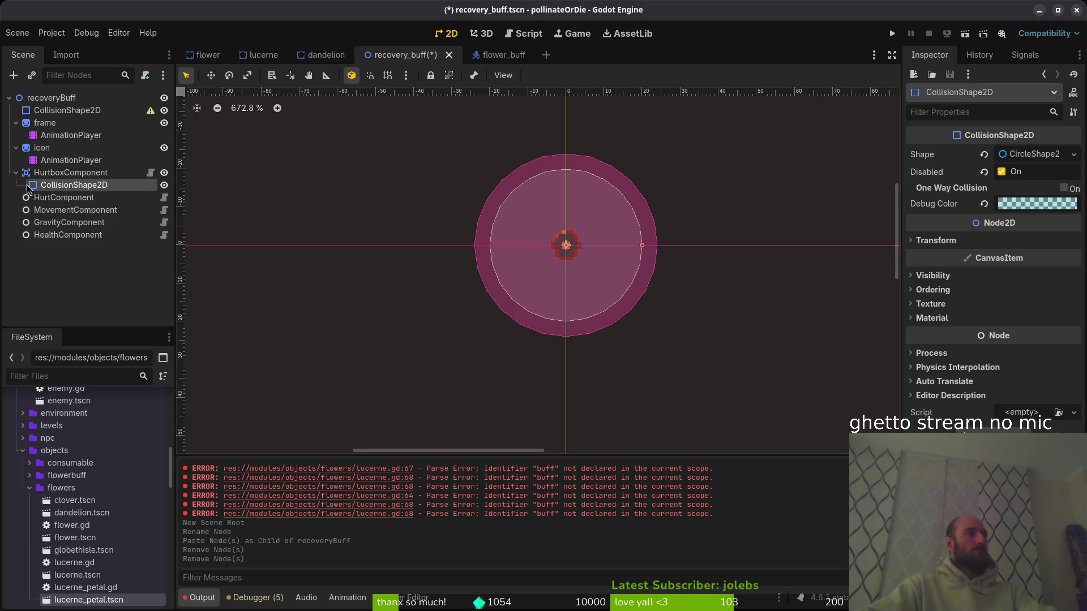
pyautogui.click(16, 173)
pyautogui.click(16, 148)
pyautogui.click(16, 123)
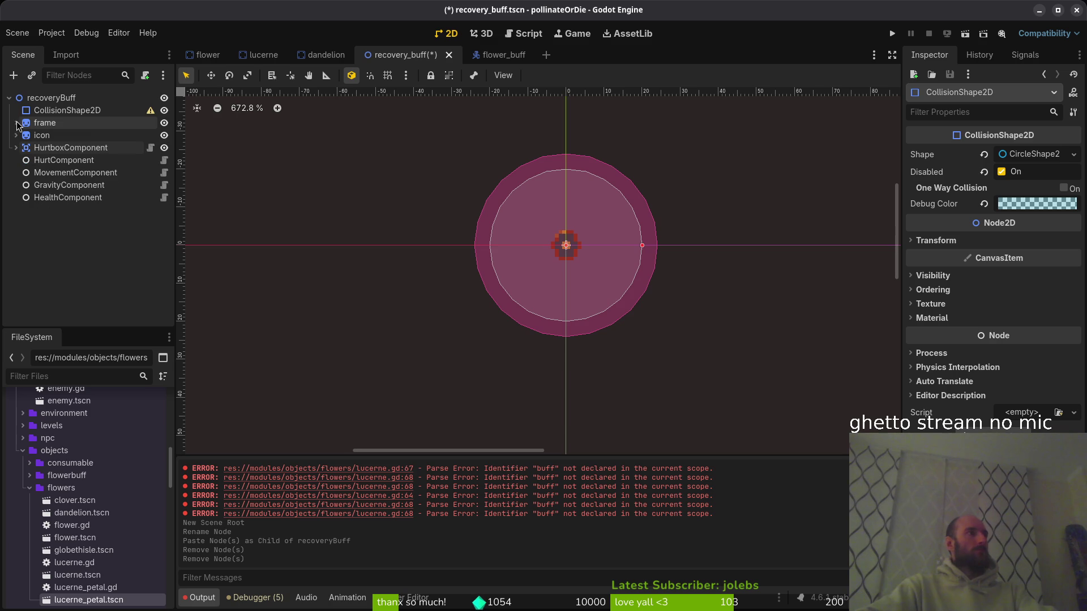
pyautogui.hotkey('ctrl', 's')
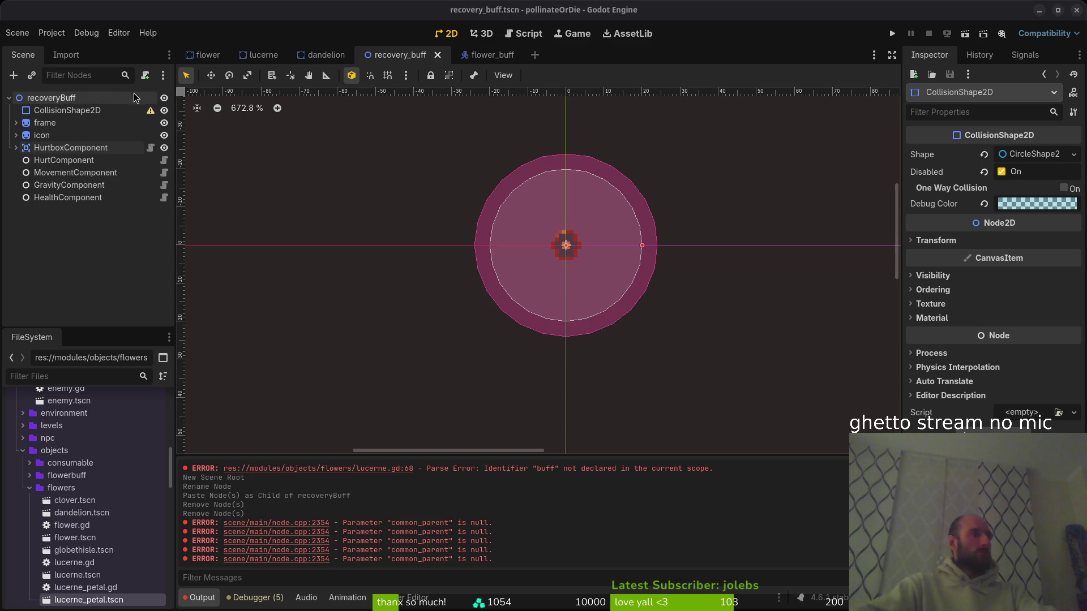
# - Point HurtComponent's health reference to HealthComponent and its hurtbox reference to HurtboxComponent
pyautogui.click(71, 99)
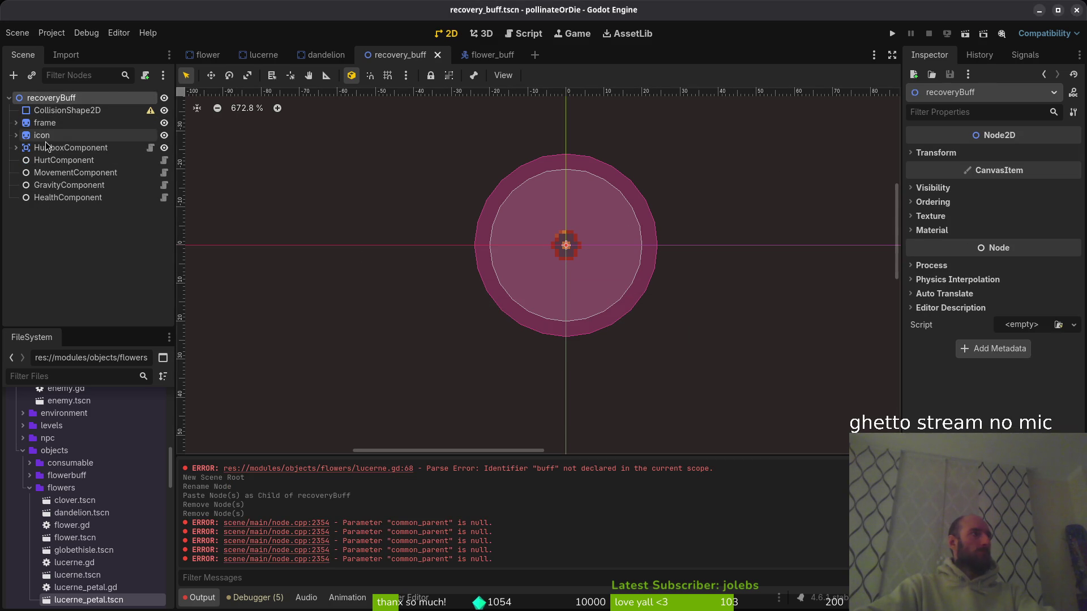
pyautogui.click(62, 148)
pyautogui.click(51, 161)
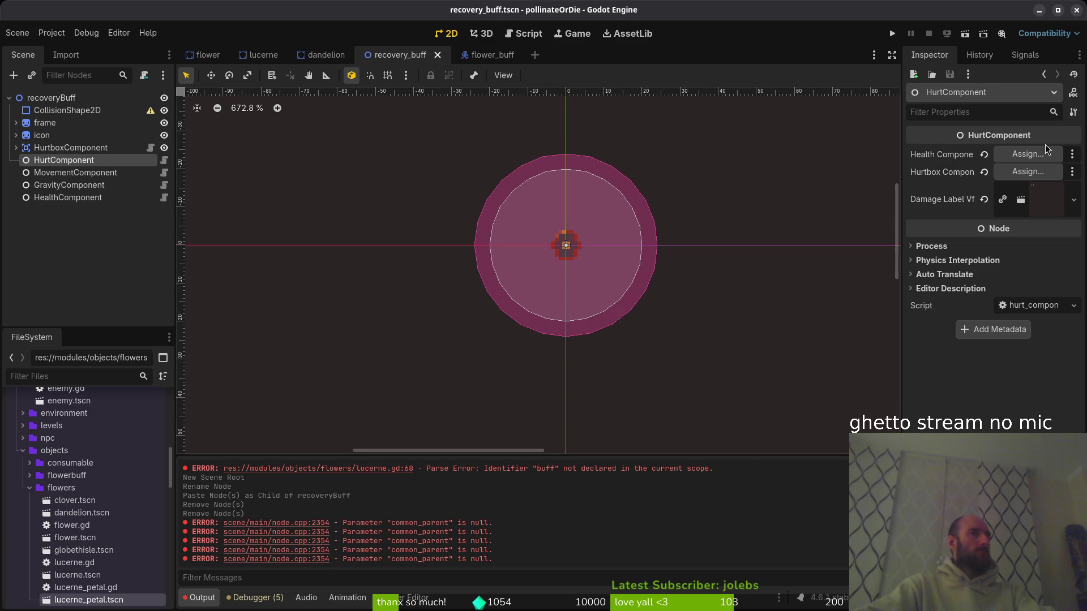
pyautogui.click(1028, 154)
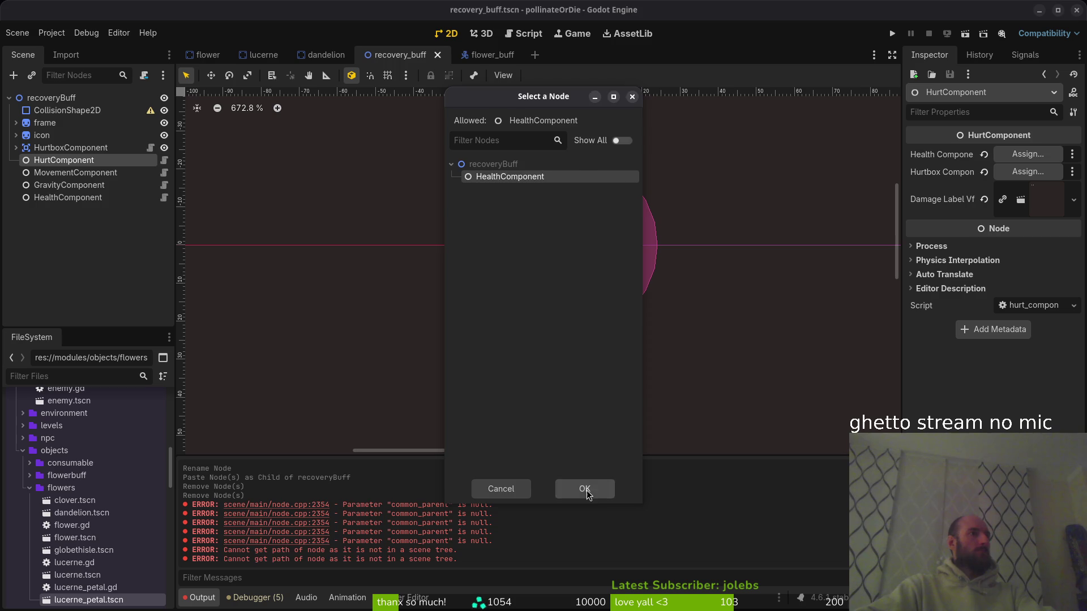
pyautogui.click(585, 489)
pyautogui.click(1029, 172)
pyautogui.click(479, 176)
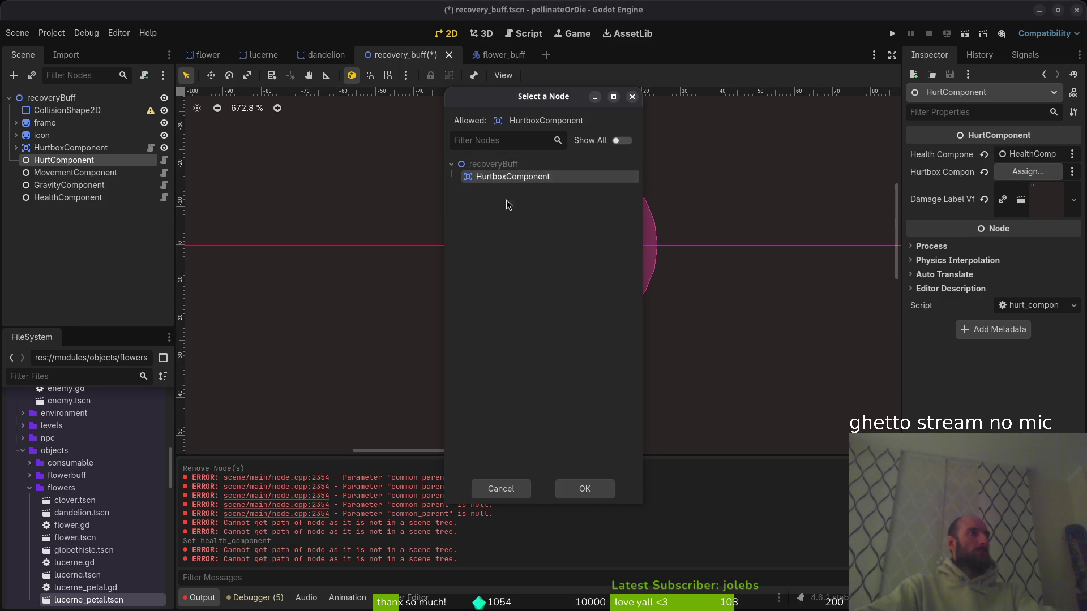
pyautogui.click(584, 490)
# - Set MovementComponent's actor to recoveryBuff, comparing against the flower_buff scene
pyautogui.click(59, 173)
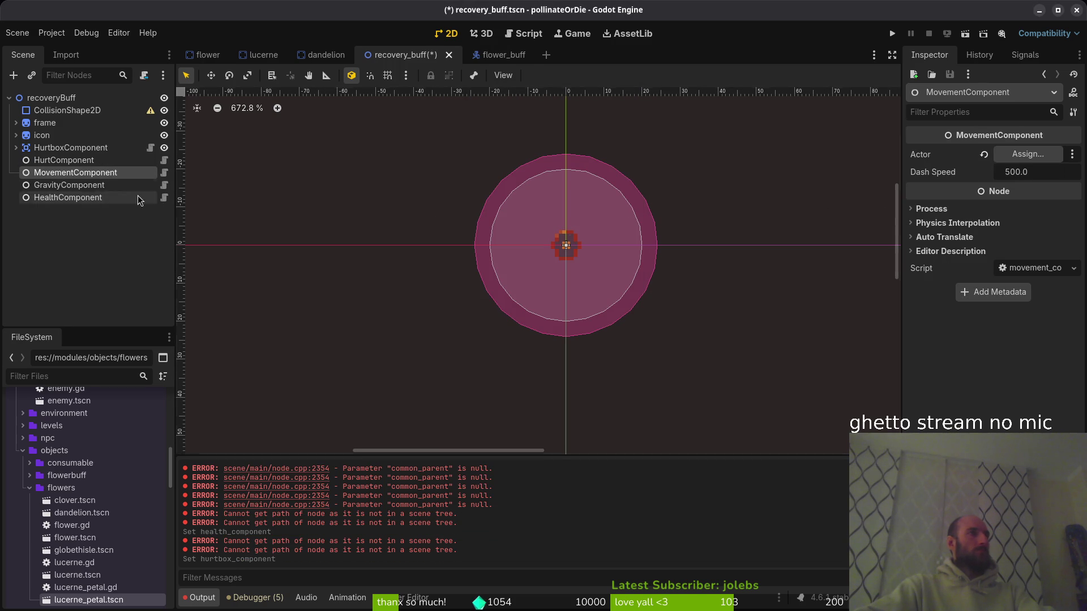
pyautogui.click(1028, 154)
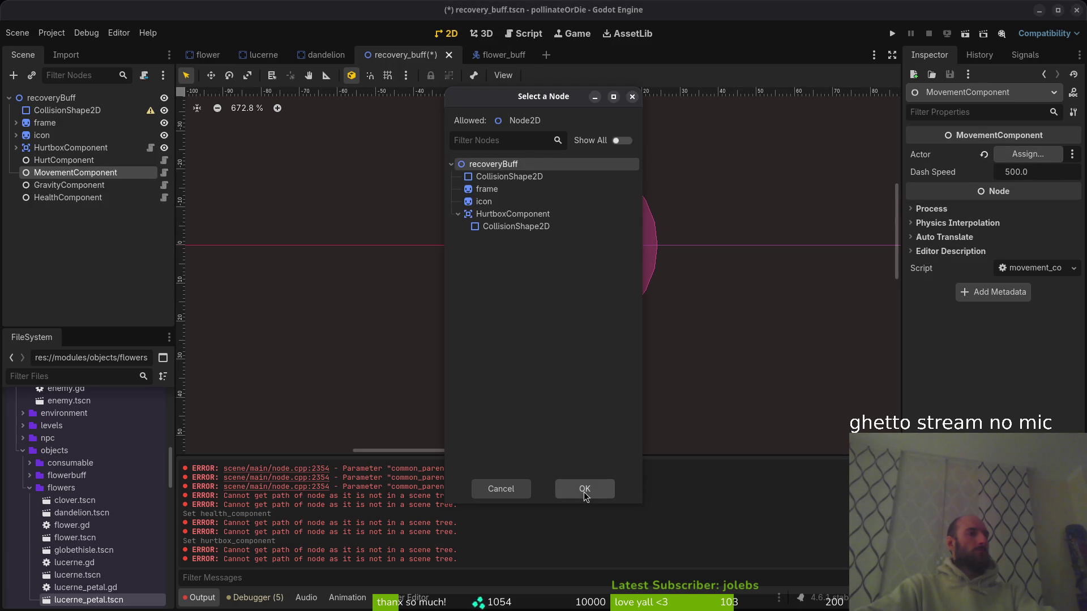
pyautogui.click(584, 489)
pyautogui.click(485, 54)
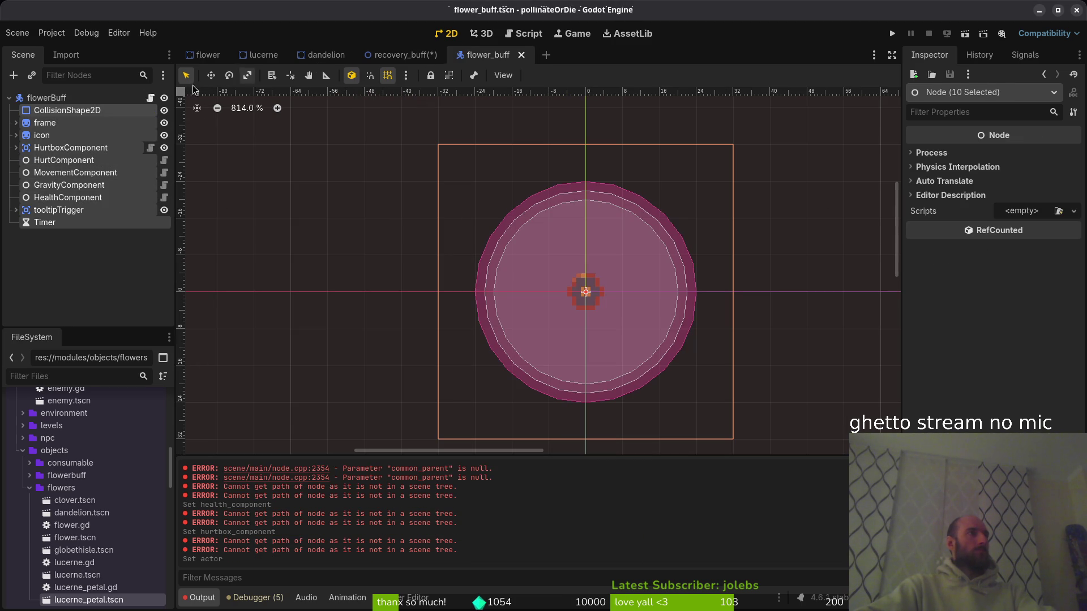
pyautogui.click(366, 59)
# - Change the recoveryBuff root node's type to CharacterBody2D
pyautogui.click(36, 102)
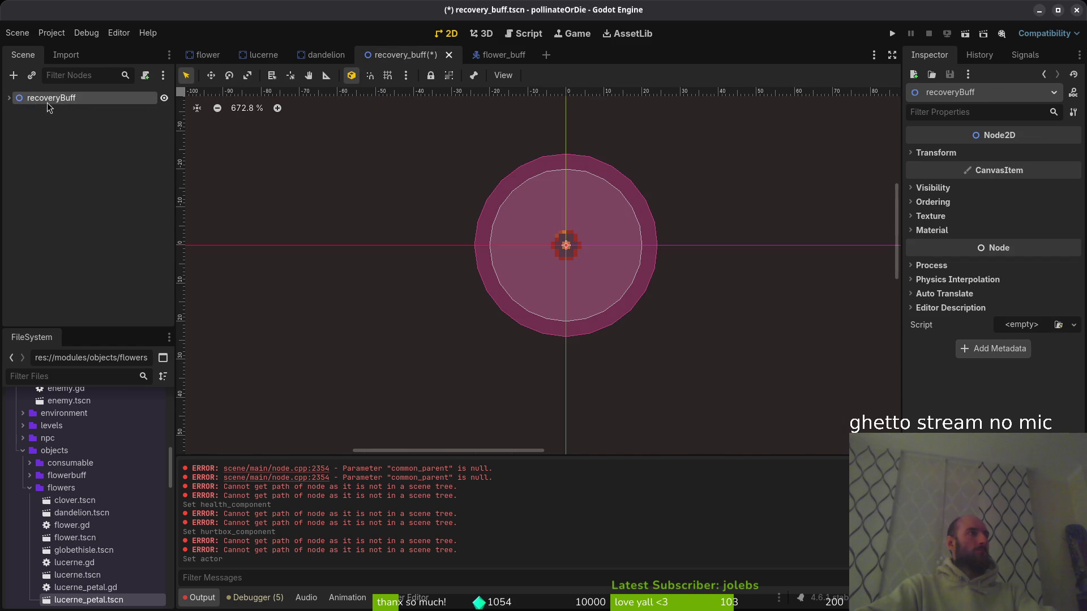
pyautogui.click(9, 98)
pyautogui.rightClick(32, 101)
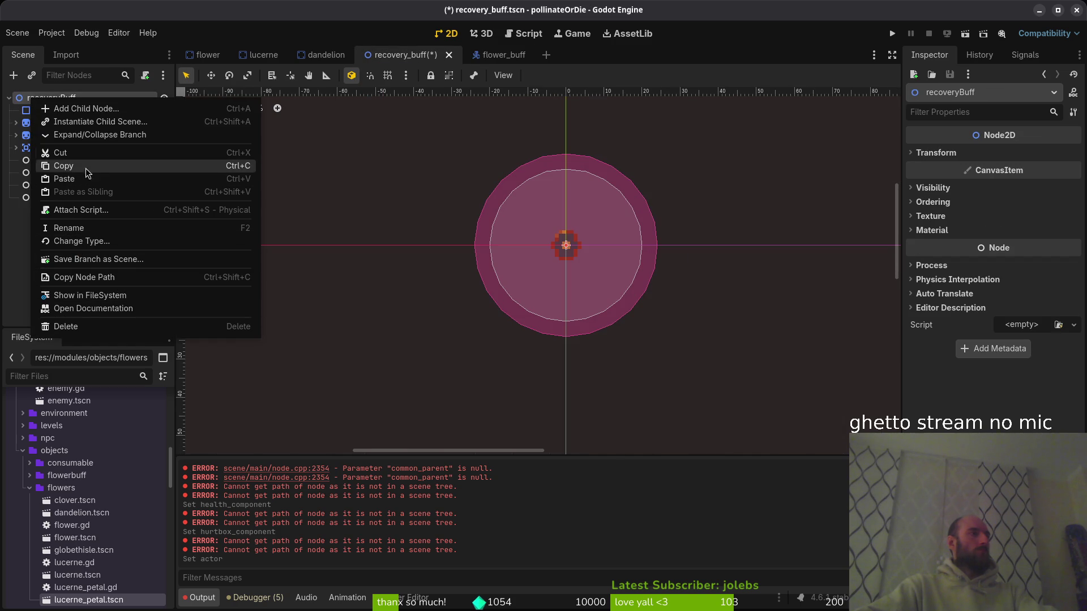
pyautogui.click(83, 240)
pyautogui.write('chara')
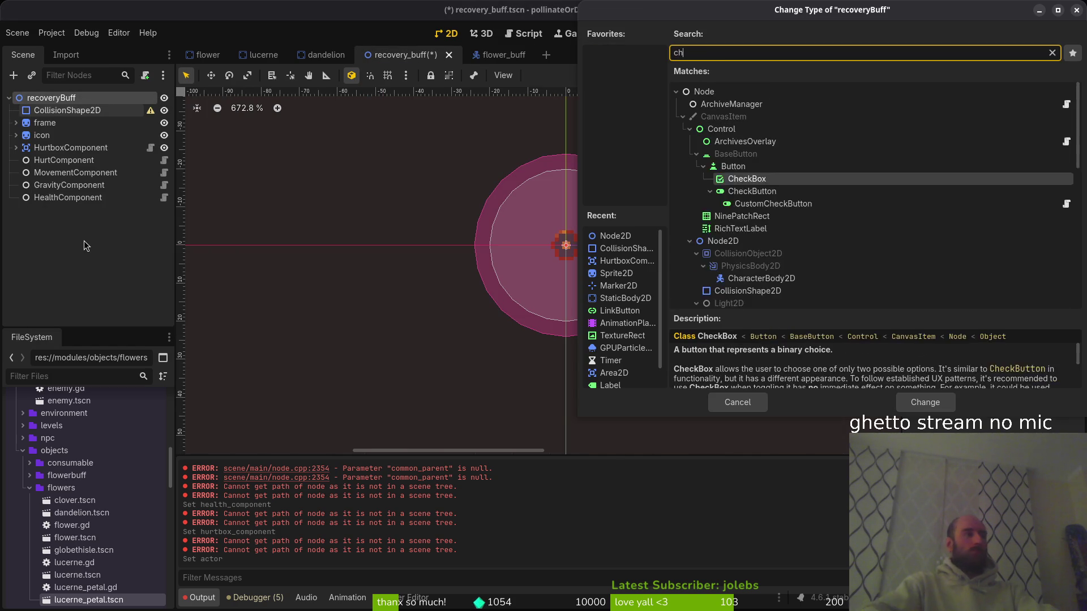
pyautogui.press('Return')
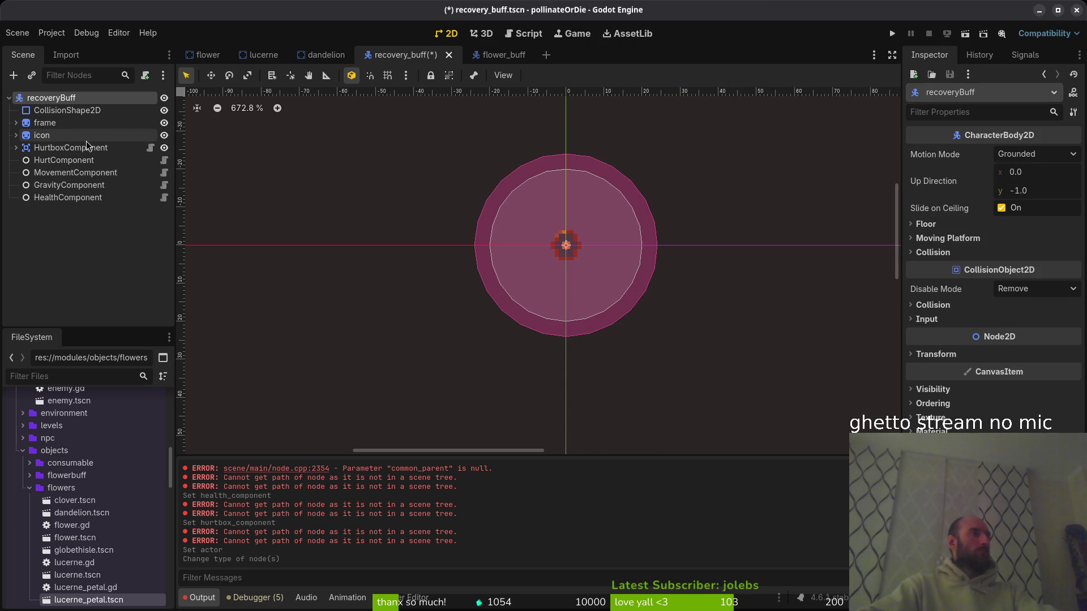
# - Assign recoveryBuff as the GravityComponent's actor and save the scene
pyautogui.click(51, 198)
pyautogui.click(59, 185)
pyautogui.click(63, 197)
pyautogui.click(1026, 154)
pyautogui.click(507, 165)
pyautogui.click(601, 496)
pyautogui.hotkey('ctrl', 's')
pyautogui.click(68, 186)
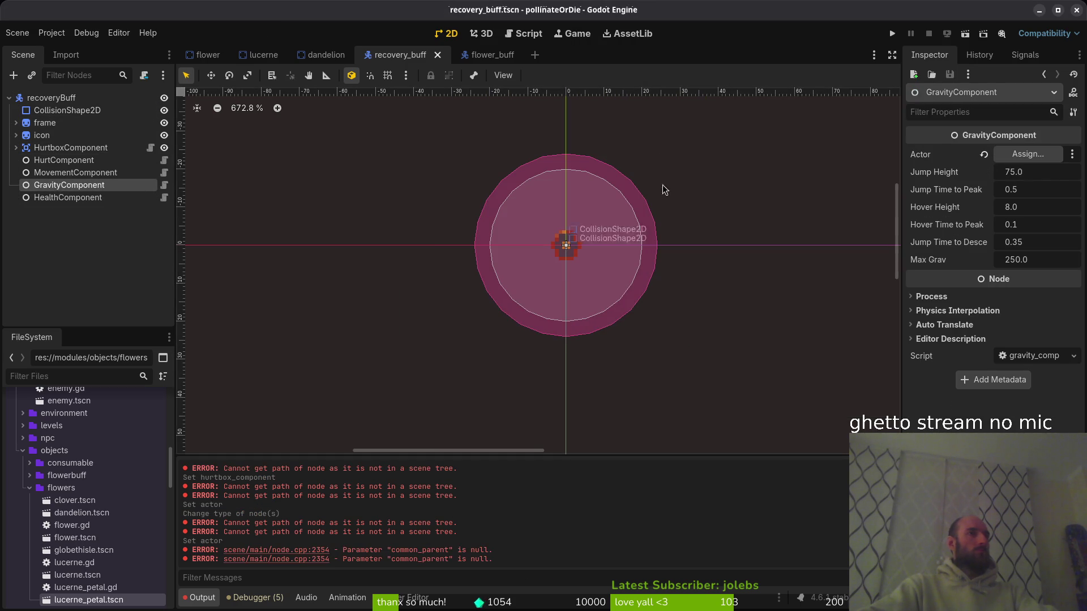
pyautogui.click(1028, 154)
pyautogui.click(493, 164)
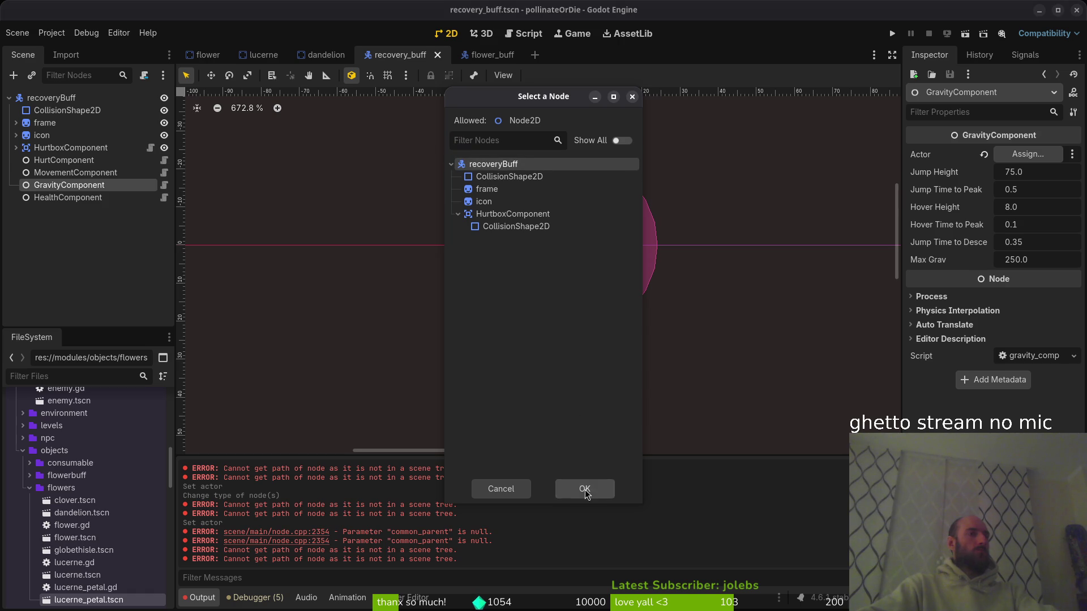
pyautogui.click(585, 488)
pyautogui.hotkey('ctrl', 's')
# - Reassign recoveryBuff as the gravity actor, check the hurt components, and save
pyautogui.click(156, 173)
pyautogui.click(1026, 154)
pyautogui.click(490, 165)
pyautogui.click(585, 489)
pyautogui.click(61, 162)
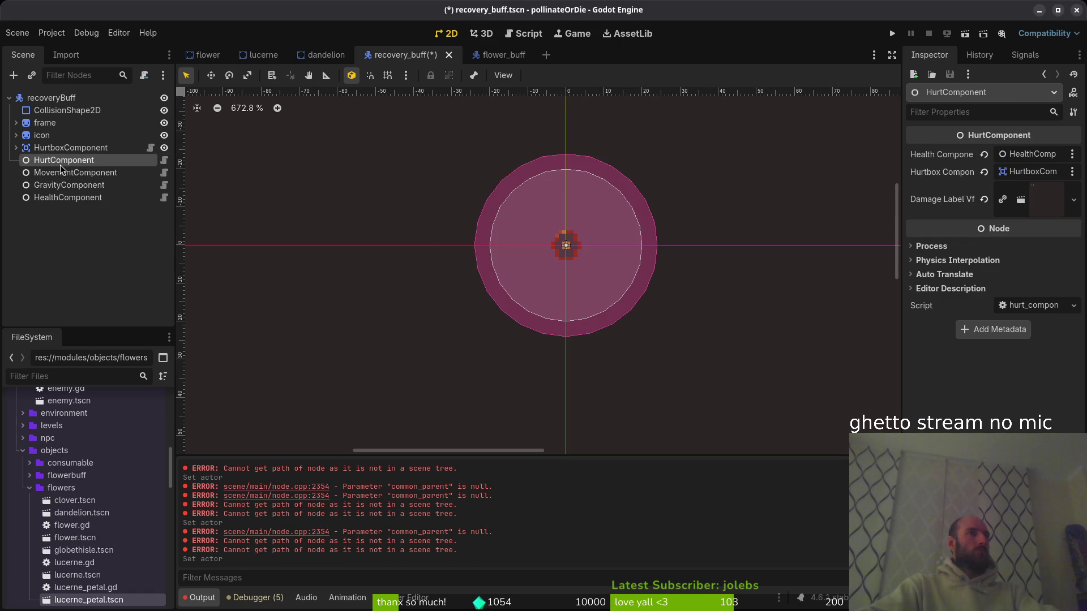
pyautogui.click(62, 148)
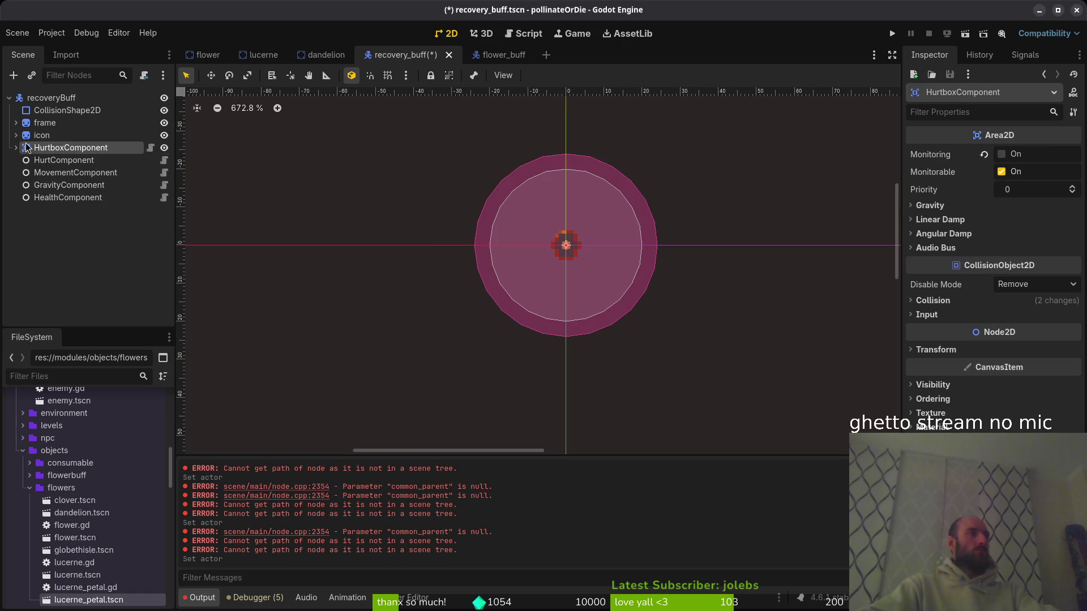
pyautogui.click(51, 98)
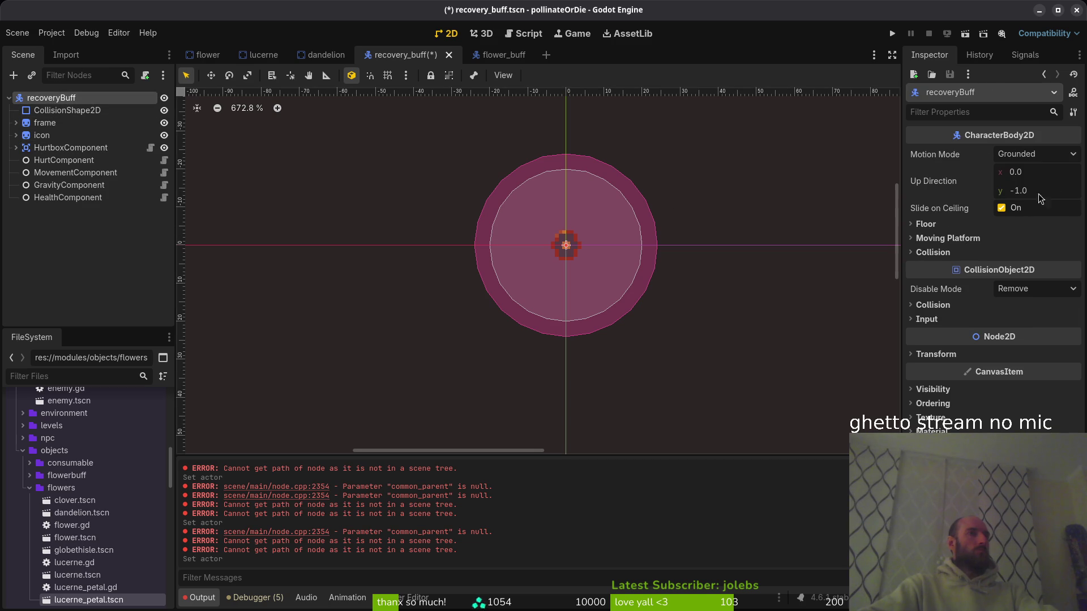
pyautogui.hotkey('ctrl', 's')
# - Attach a new recovery_buff.gd script to the recoveryBuff root node
pyautogui.click(163, 76)
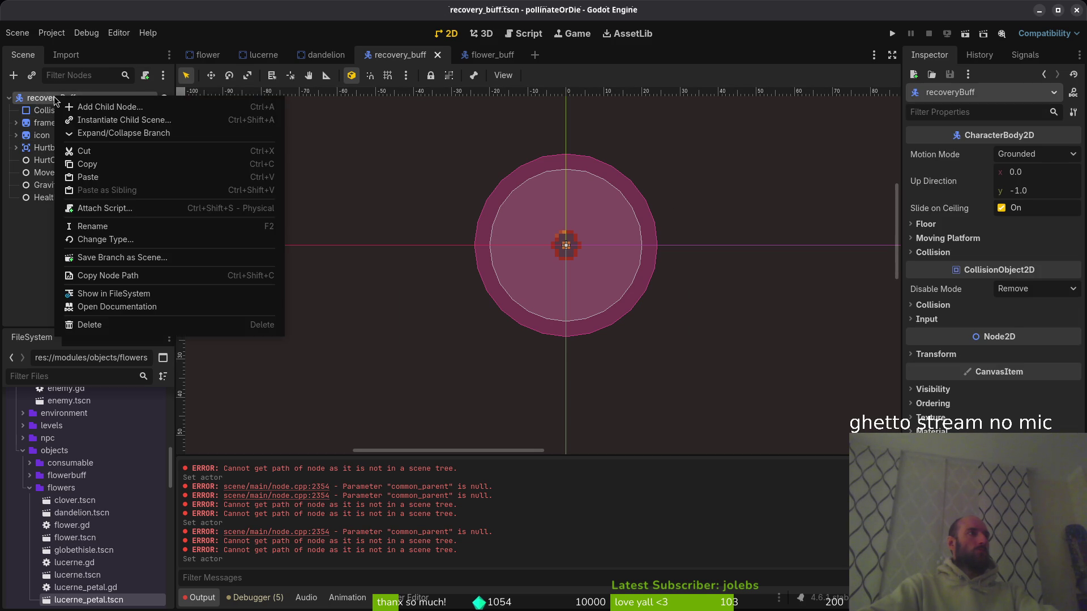
pyautogui.click(105, 208)
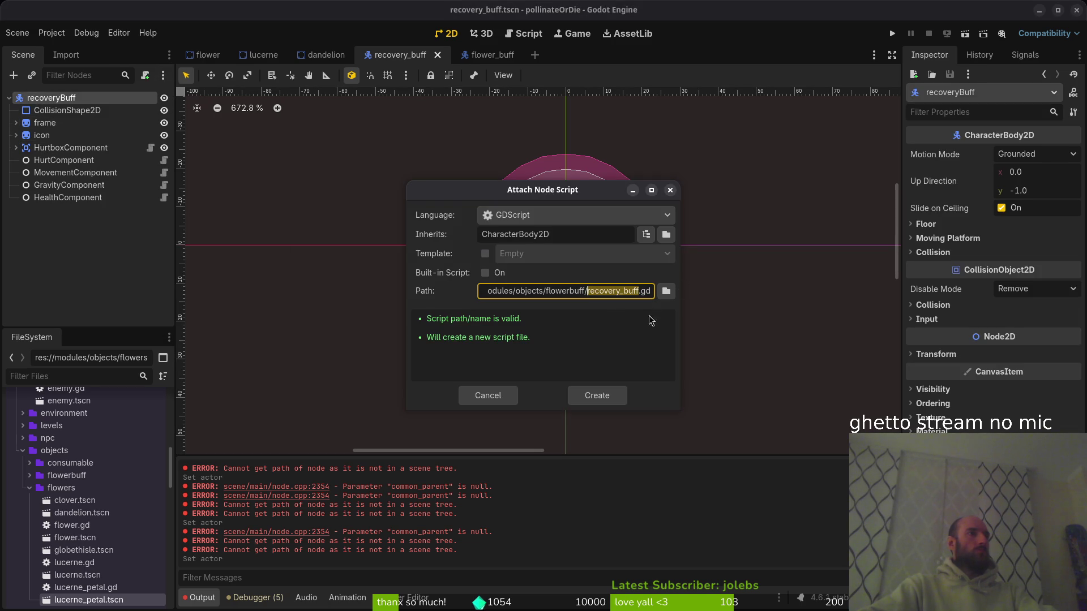
pyautogui.click(595, 394)
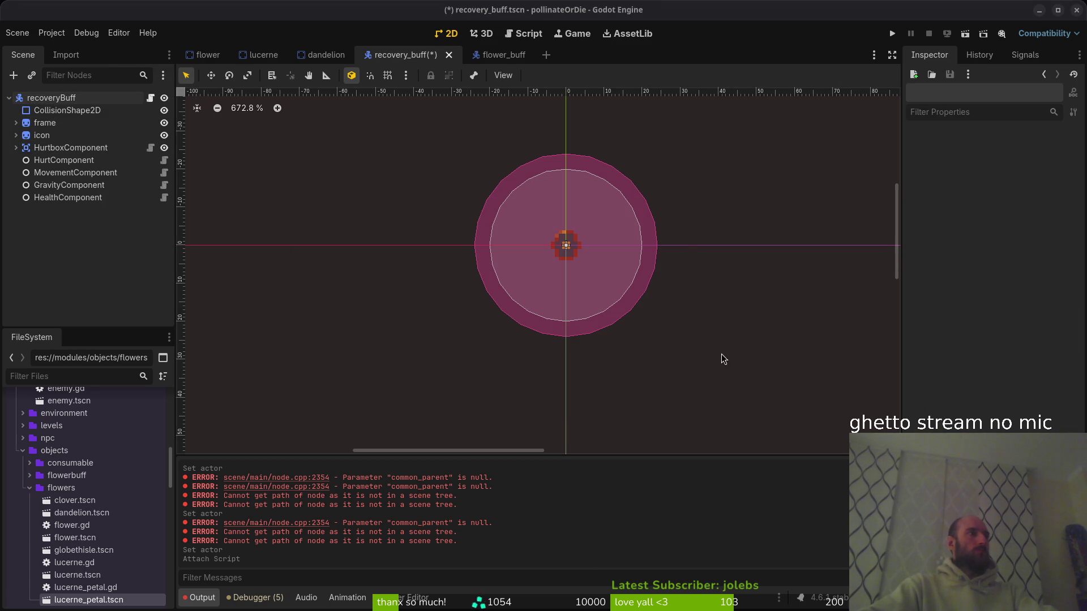
pyautogui.hotkey('alt', 'Tab')
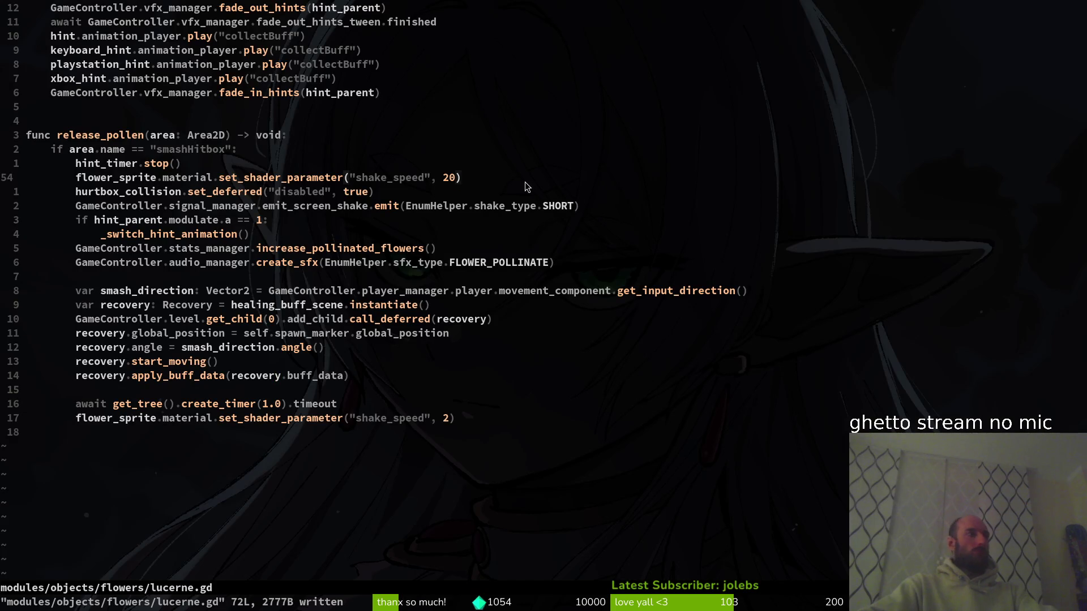
# - Open recovery_buff.gd with the Telescope file finder
pyautogui.press('j')
pyautogui.press('space')
pyautogui.press('f')
pyautogui.press('f')
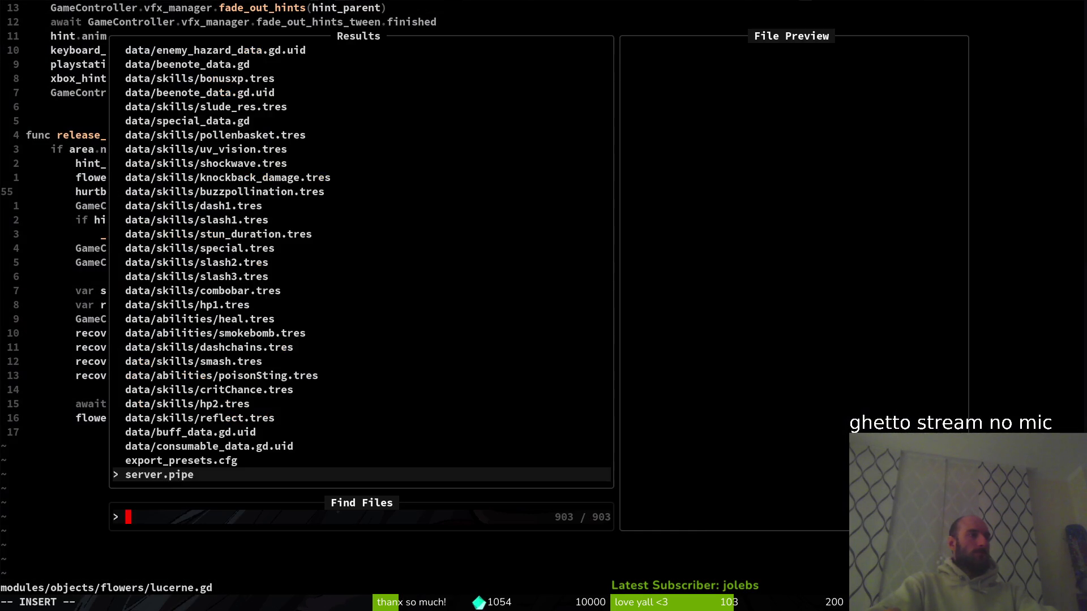
pyautogui.write('reo')
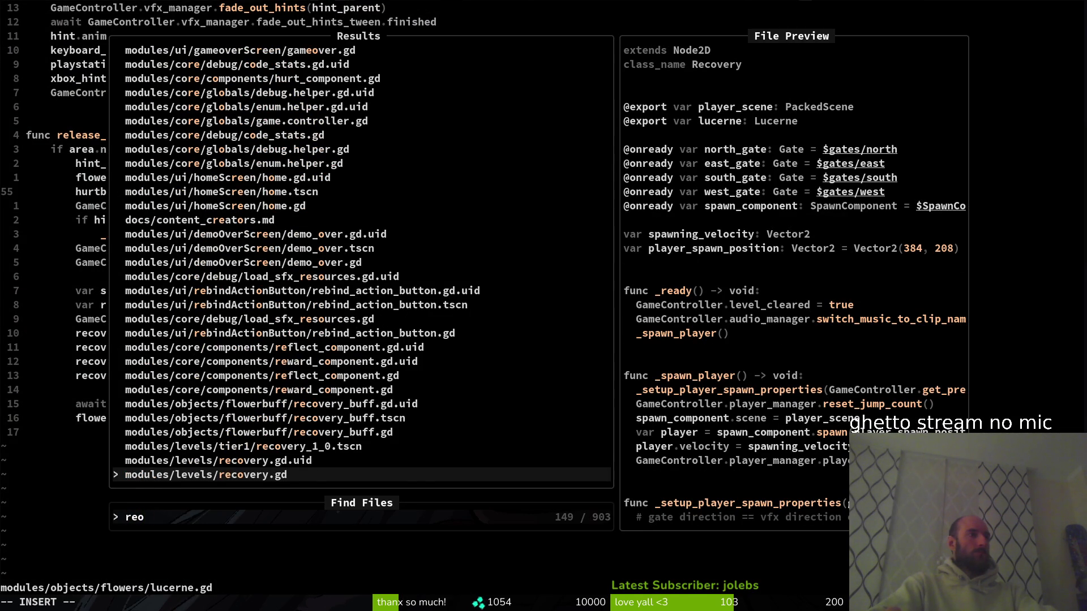
pyautogui.press('Up')
pyautogui.press('Up')
pyautogui.press('Up')
pyautogui.press('Down')
pyautogui.press('Down')
pyautogui.press('Down')
pyautogui.press('Up')
pyautogui.press('Up')
pyautogui.press('Up')
pyautogui.press('Return')
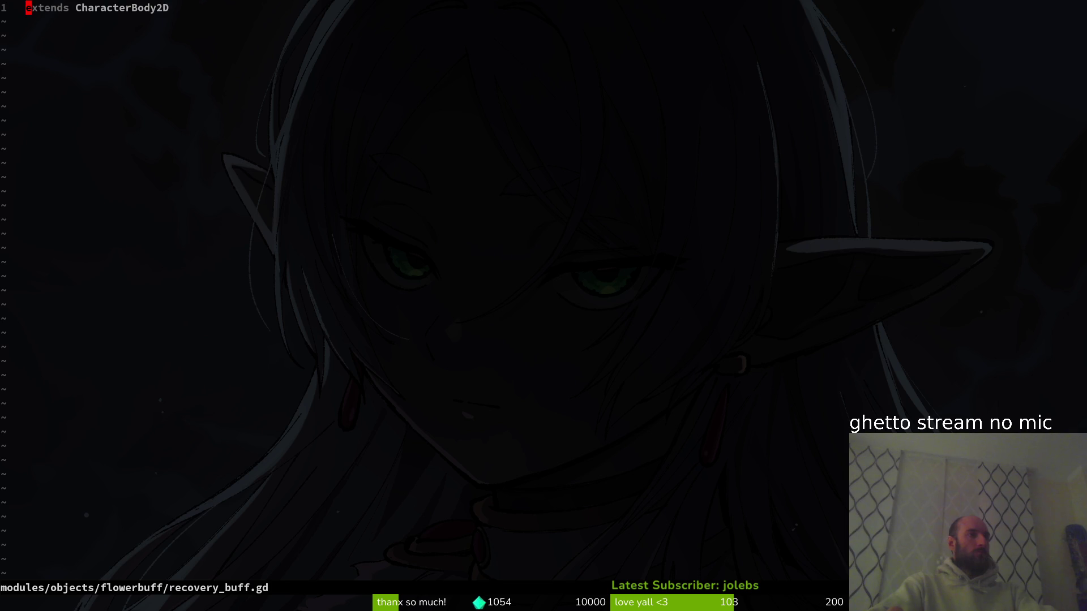
# - Look up gauntlet_2_0.gd in the file finder without opening it
pyautogui.press('space')
pyautogui.press('f')
pyautogui.press('f')
pyautogui.write('gaunt')
pyautogui.press('Up')
pyautogui.press('Up')
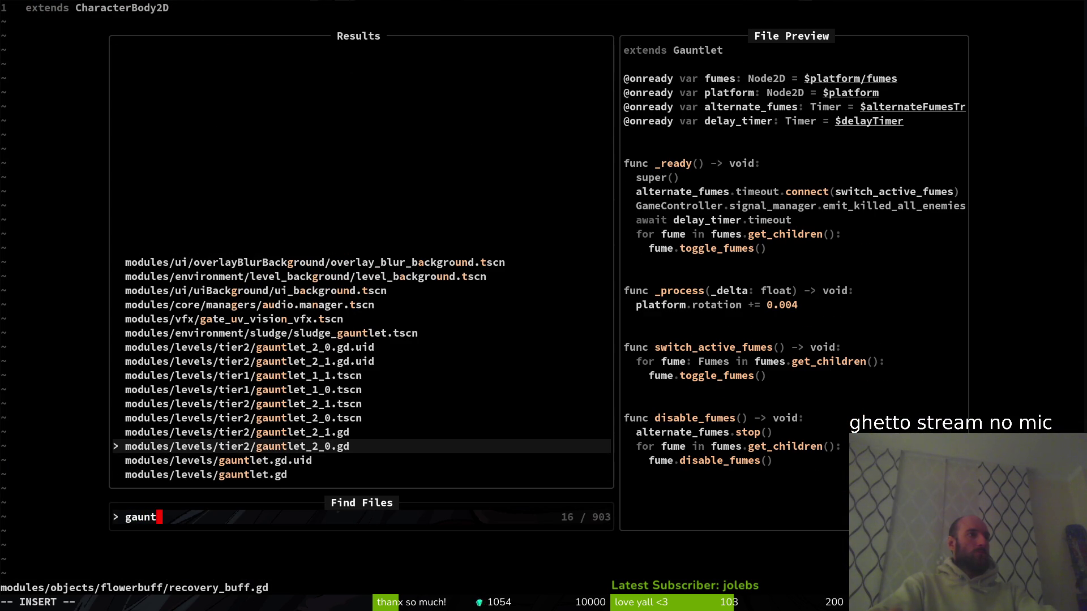
pyautogui.press('Escape')
pyautogui.press('Escape')
# - Add the line 'class_name RecoveryBuff' and save with :w
pyautogui.write('class_name RecoveryBu')
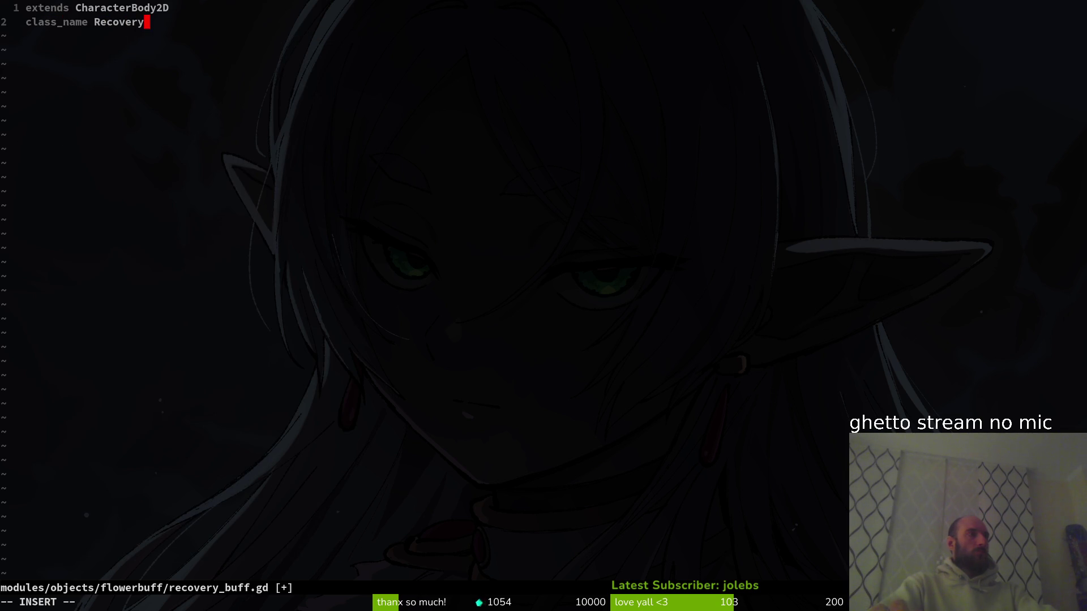
pyautogui.write('f')
pyautogui.press('Escape')
pyautogui.write(':w')
pyautogui.press('Return')
# - Open flower_buff.gd through the file finder
pyautogui.hotkey('ctrl', '6')
pyautogui.hotkey('ctrl', '6')
pyautogui.press('space')
pyautogui.press('f')
pyautogui.press('f')
pyautogui.write('flowerbuff')
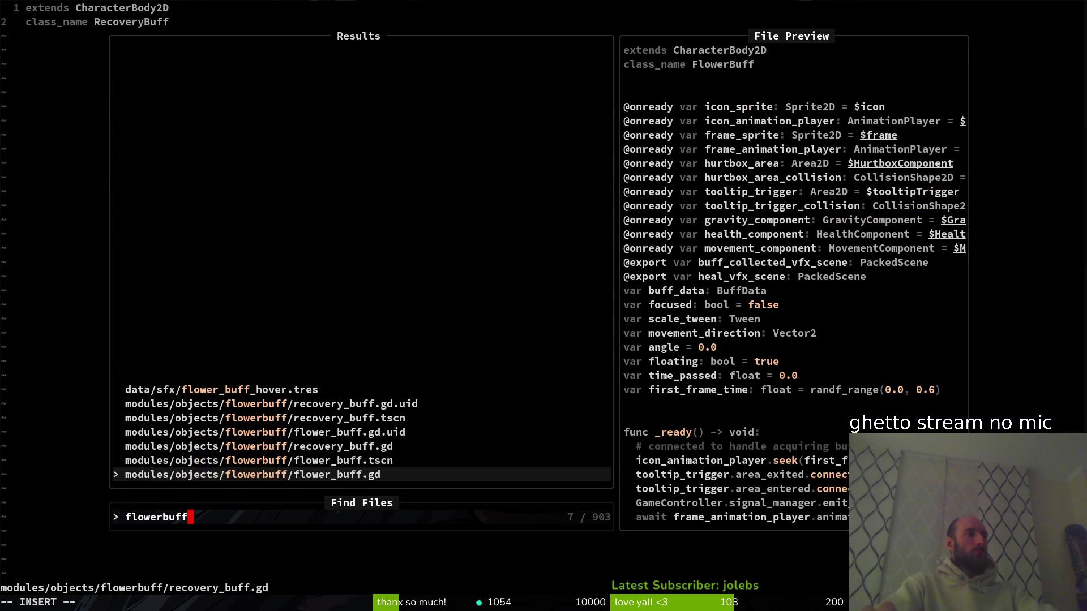
pyautogui.press('Return')
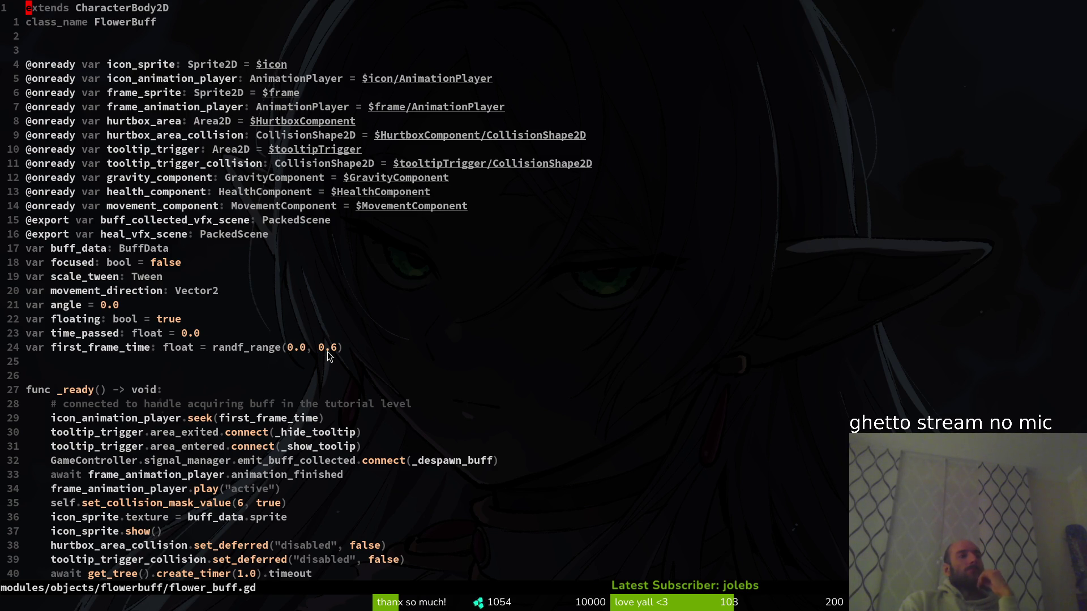
# - Look over flower_buff.gd's variable declarations around buff_collected_vfx_scene
pyautogui.scroll(-4, 419, 430)
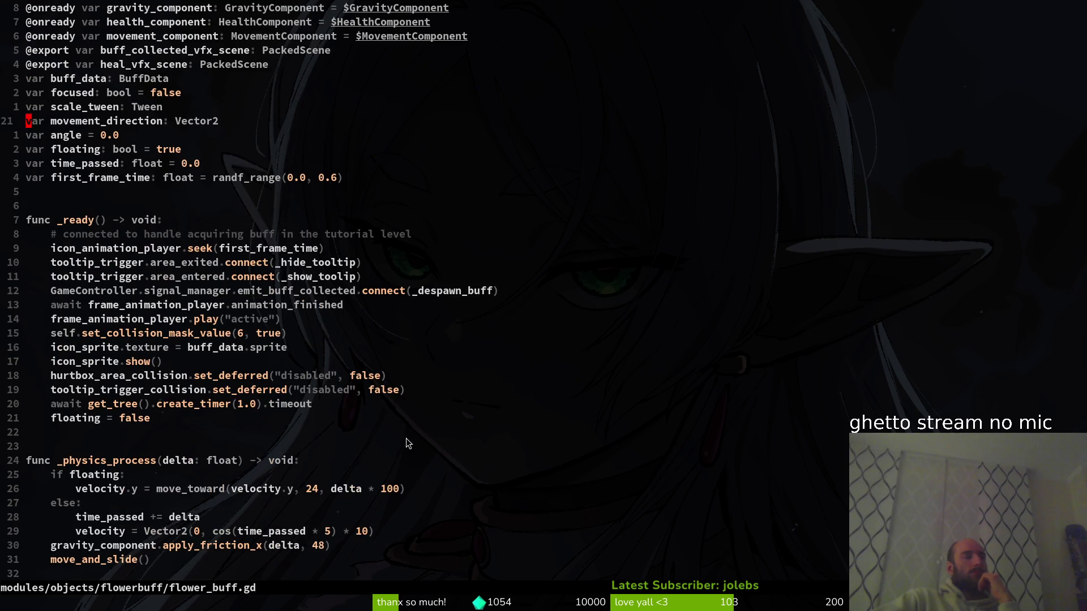
pyautogui.scroll(4, 247, 343)
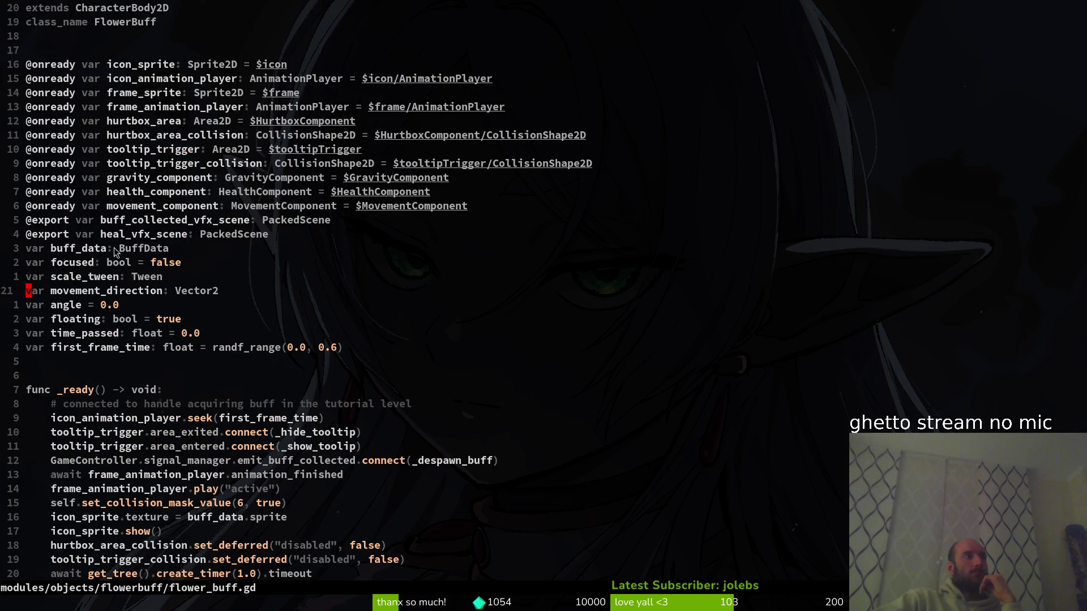
pyautogui.moveTo(183, 252); pyautogui.dragTo(28, 249)
pyautogui.click(144, 248)
pyautogui.moveTo(145, 221); pyautogui.dragTo(146, 225)
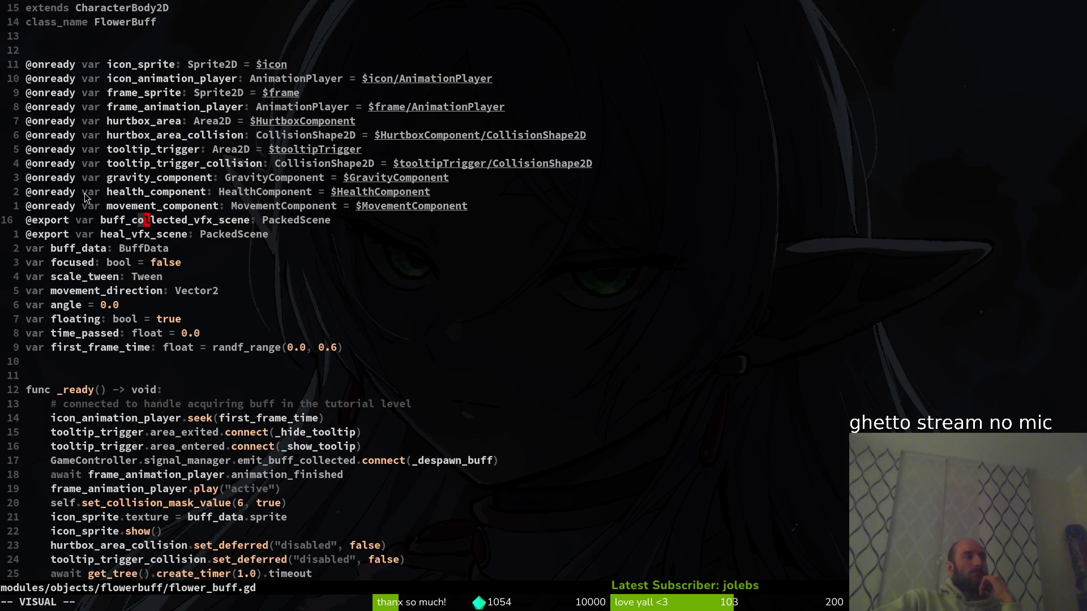
pyautogui.click(242, 220)
# - Paste all of flower_buff.gd into recovery_buff.gd, drop duplicate extends/class_name lines, save
pyautogui.press('g')
pyautogui.press('g')
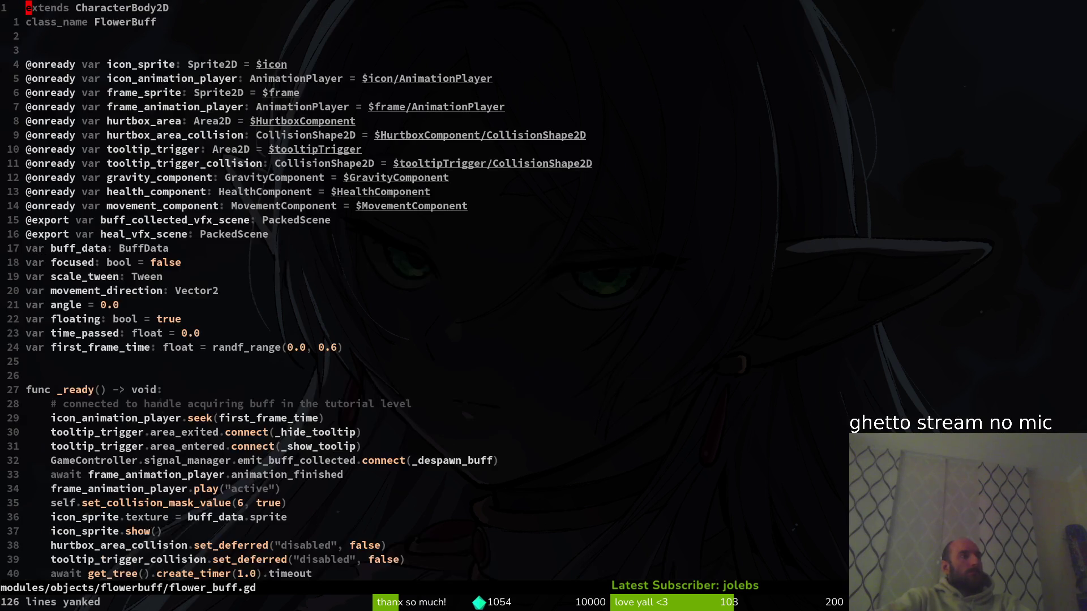
pyautogui.write(':w')
pyautogui.press('Return')
pyautogui.hotkey('ctrl', '6')
pyautogui.press('p')
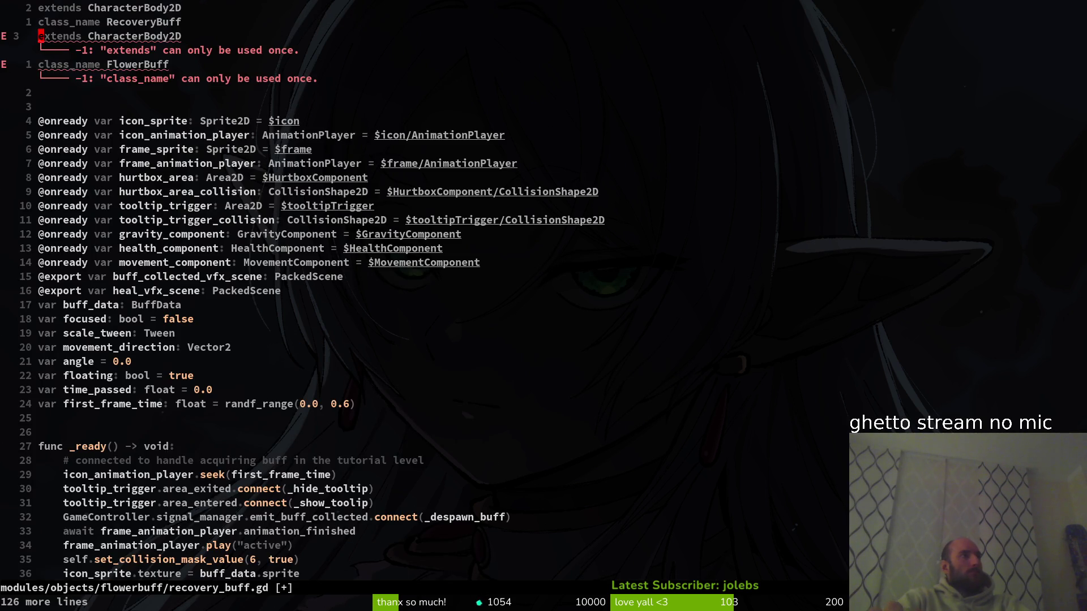
pyautogui.press('d')
pyautogui.press('d')
pyautogui.press('d')
pyautogui.press('d')
pyautogui.write(':w')
pyautogui.press('Return')
# - Delete the tooltip_trigger, tooltip_trigger_collision and buff_data variable declarations
pyautogui.press('j')
pyautogui.press('j')
pyautogui.press('j')
pyautogui.press('j')
pyautogui.press('j')
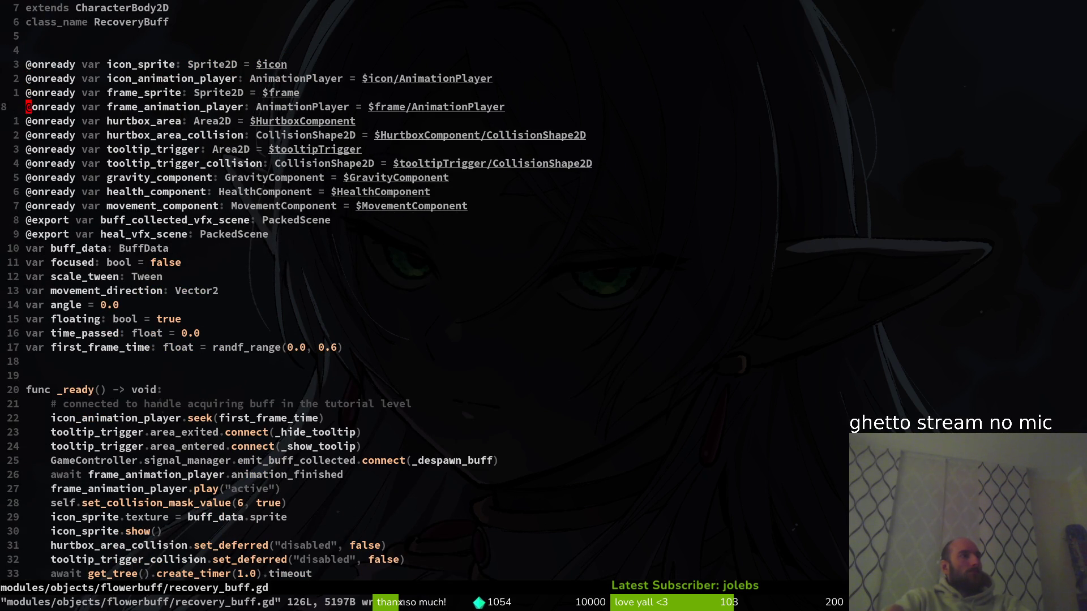
pyautogui.press('k')
pyautogui.press('V')
pyautogui.press('j')
pyautogui.press('d')
pyautogui.press('j')
pyautogui.press('j')
pyautogui.press('j')
pyautogui.press('j')
pyautogui.press('j')
pyautogui.press('j')
pyautogui.press('j')
pyautogui.press('k')
pyautogui.press('k')
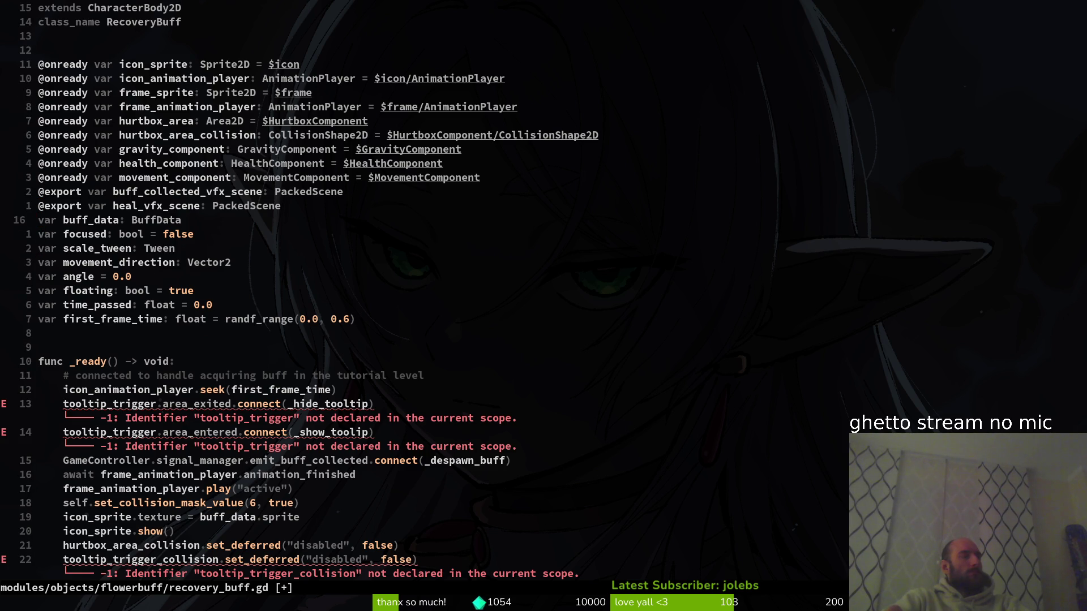
pyautogui.press('d')
pyautogui.press('d')
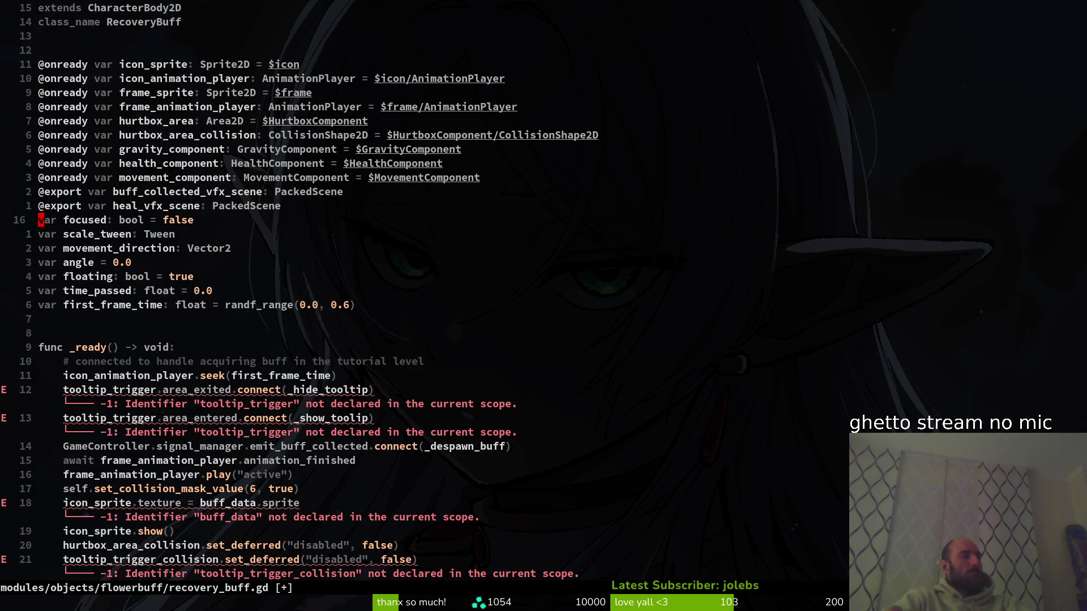
# - Find the 'focused' declaration by search, delete it, and save with :w
pyautogui.press('/')
pyautogui.write('focused')
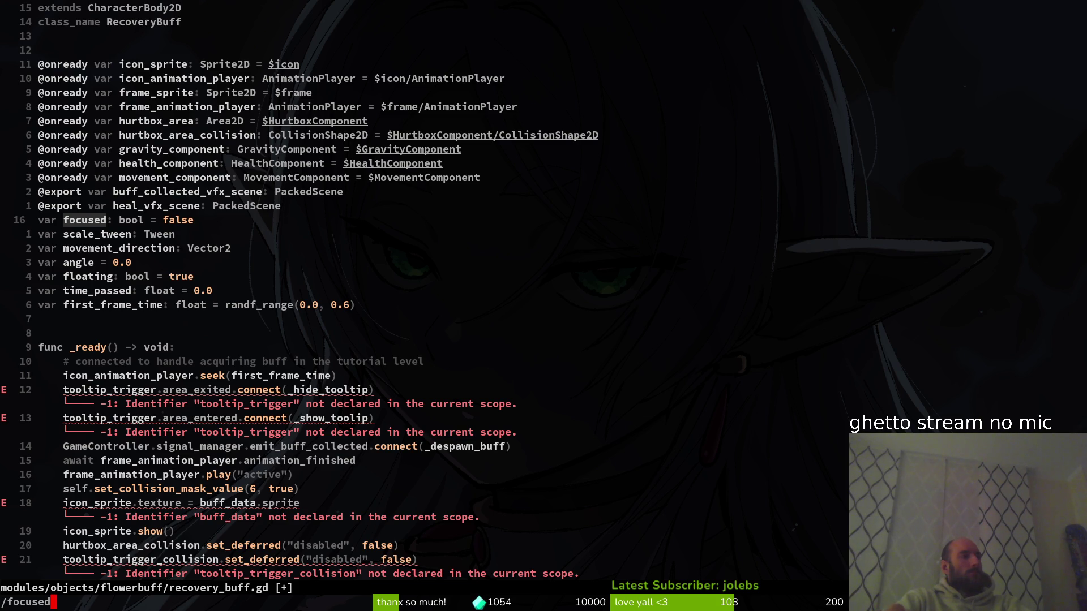
pyautogui.press('Return')
pyautogui.hotkey('ctrl', 't')
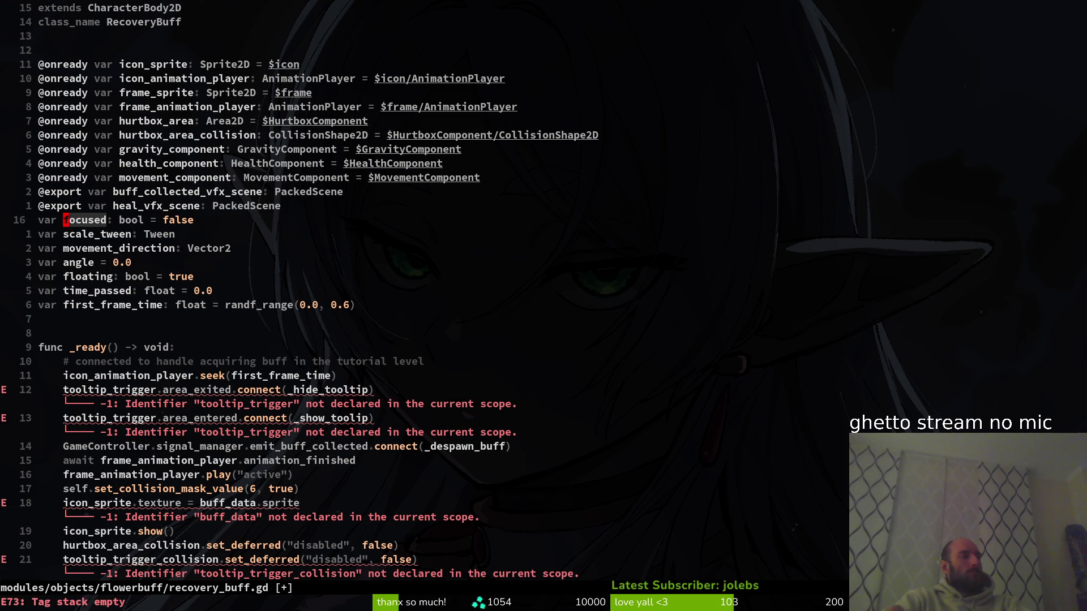
pyautogui.press('/')
pyautogui.write('focused')
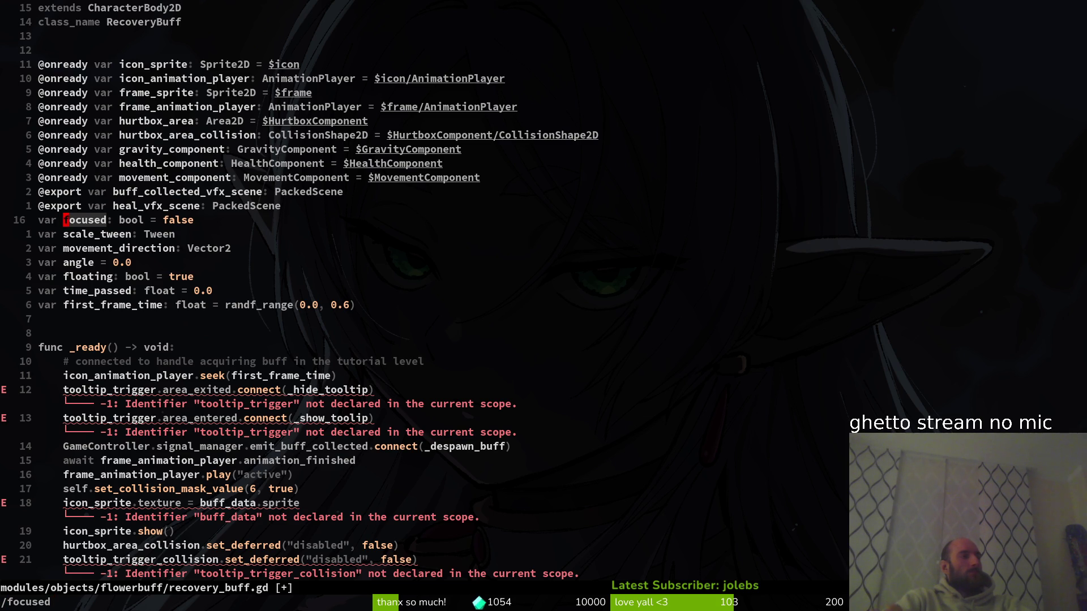
pyautogui.press('Return')
pyautogui.press('d')
pyautogui.press('d')
pyautogui.write(':w')
pyautogui.press('Return')
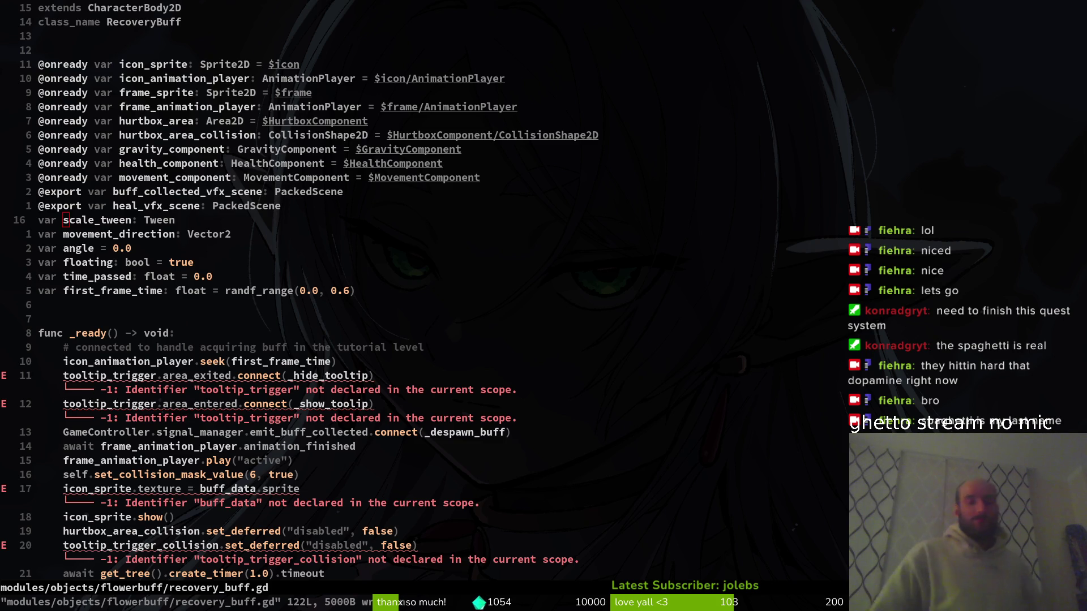
# - Delete the two tooltip_trigger connect lines and save the file
pyautogui.write('7j:write')
pyautogui.press('Return')
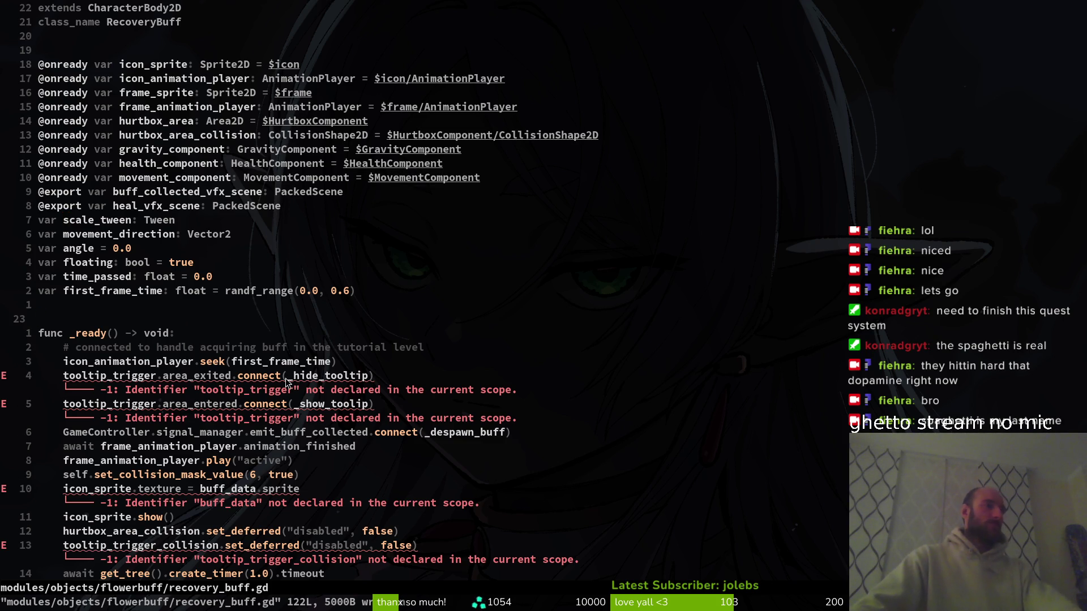
pyautogui.scroll(-6, 325, 371)
pyautogui.press('6')
pyautogui.press('j')
pyautogui.press('k')
pyautogui.press('k')
pyautogui.write('Vjd:w')
pyautogui.press('Return')
# - Remove the buff_data and tooltip_trigger_collision lines, keeping the icon_sprite texture line
pyautogui.press('j')
pyautogui.press('j')
pyautogui.press('j')
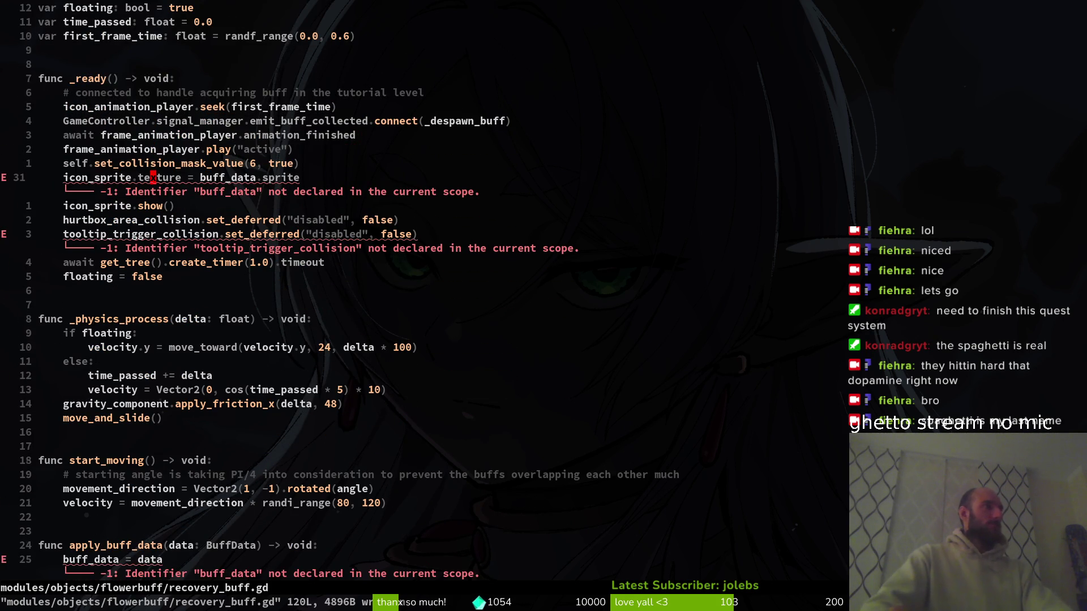
pyautogui.press('w')
pyautogui.press('w')
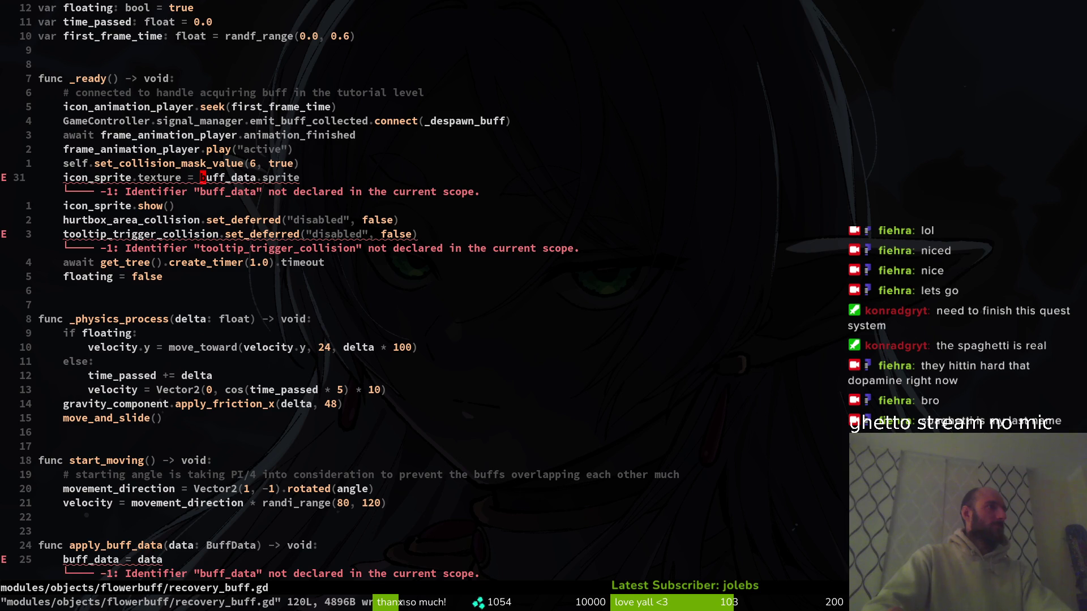
pyautogui.press('d')
pyautogui.press('d')
pyautogui.press('u')
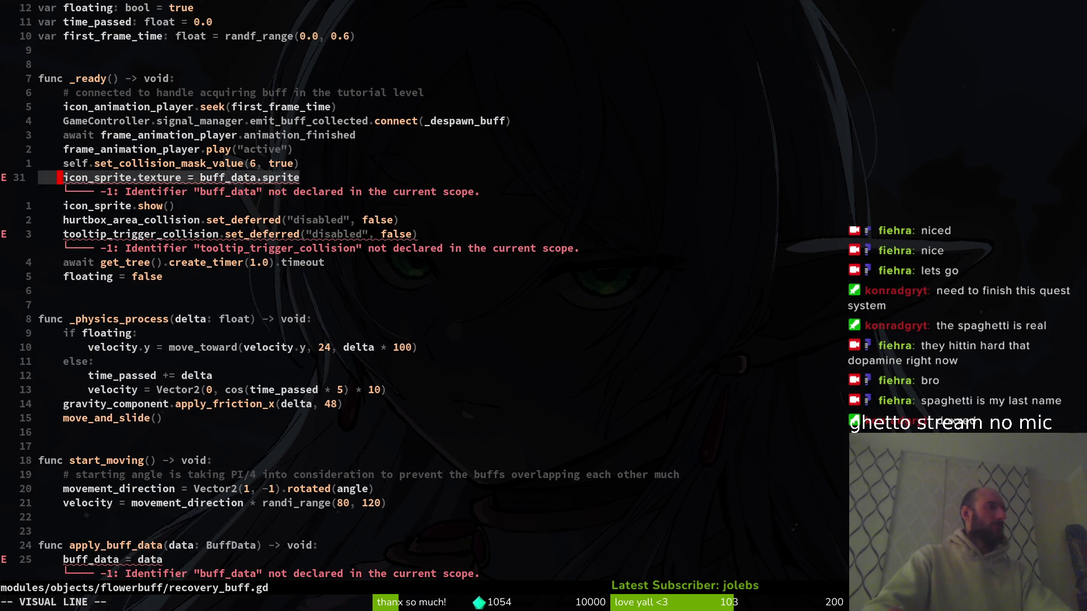
pyautogui.press('d')
pyautogui.press('d')
pyautogui.press('j')
pyautogui.press('j')
pyautogui.press('d')
pyautogui.press('d')
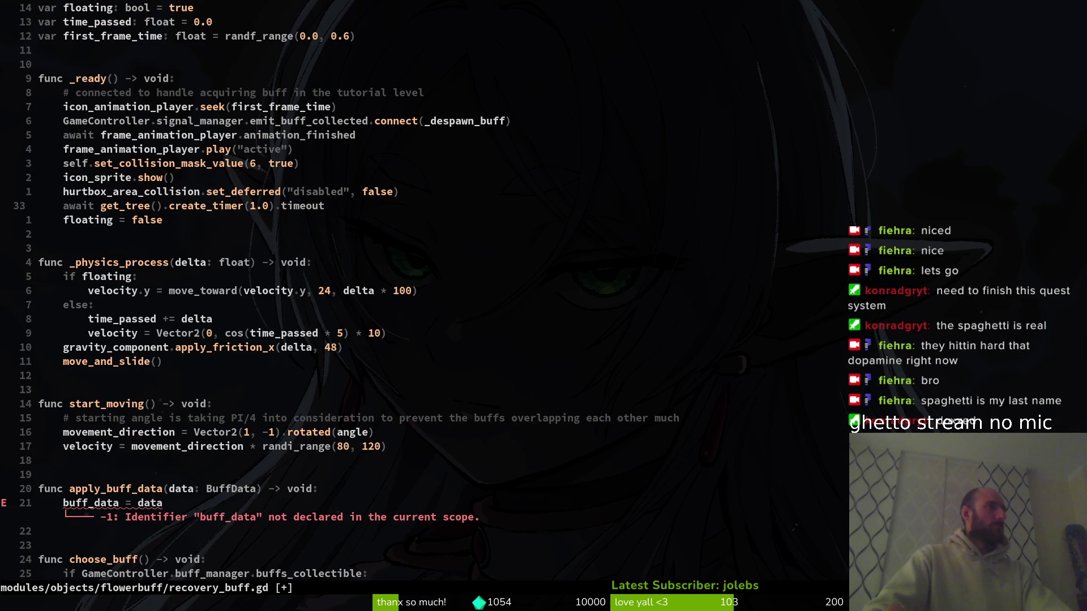
pyautogui.press('j')
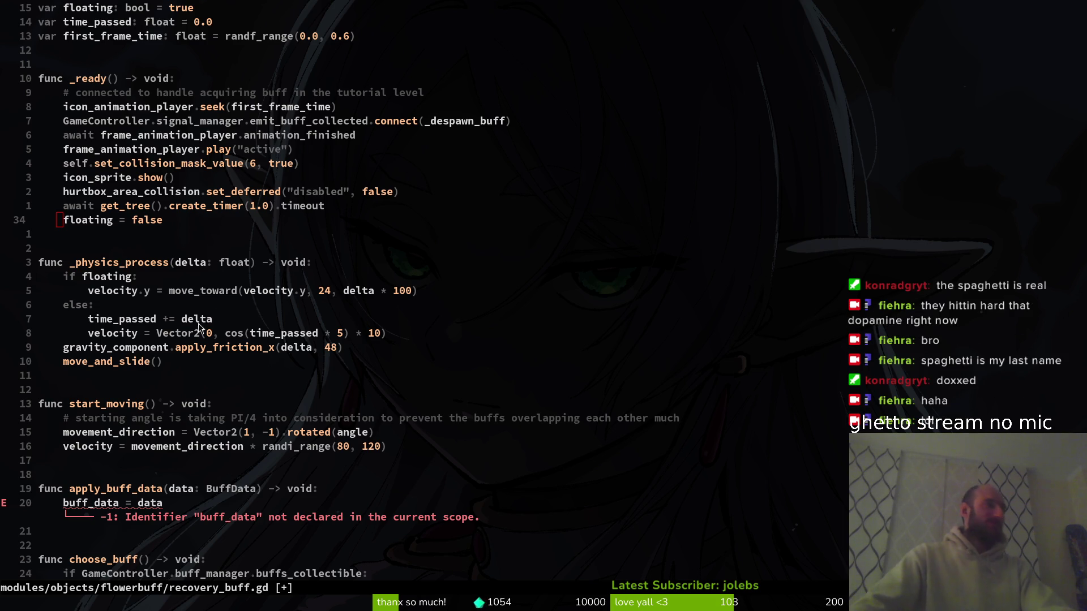
# - Delete the apply_buff_data function and its leftover blank line
pyautogui.click(121, 489)
pyautogui.press('V')
pyautogui.press('j')
pyautogui.press('j')
pyautogui.press('d')
pyautogui.press('d')
pyautogui.press('d')
pyautogui.click(91, 460)
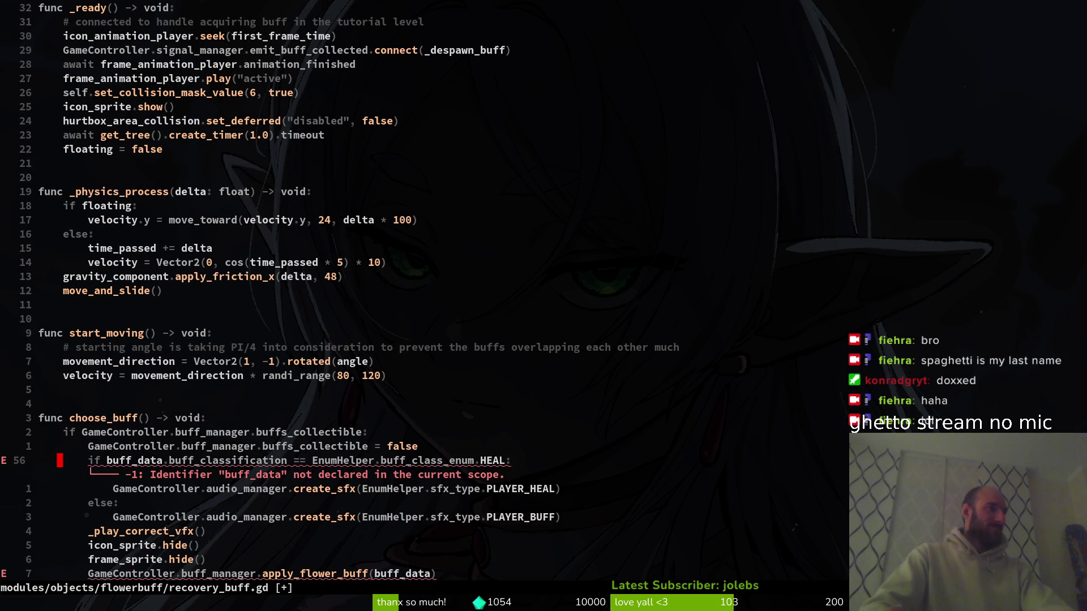
# - Delete the six buff_data-dependent lines from apply_flower_buff to emit_buff_collected
pyautogui.press('j')
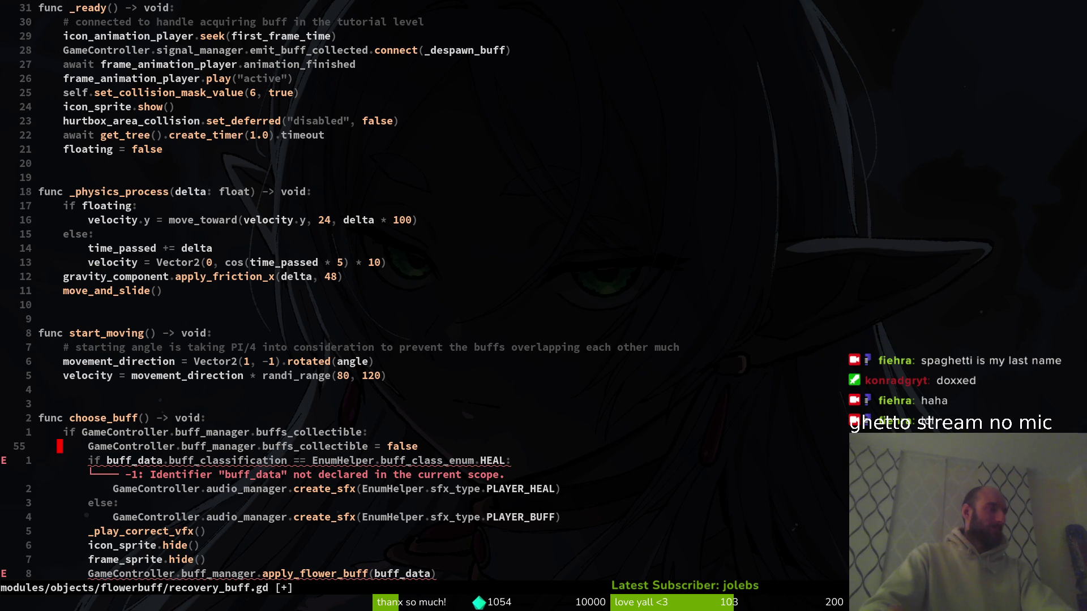
pyautogui.press('j')
pyautogui.press('j')
pyautogui.press('j')
pyautogui.press('j')
pyautogui.press('j')
pyautogui.press('j')
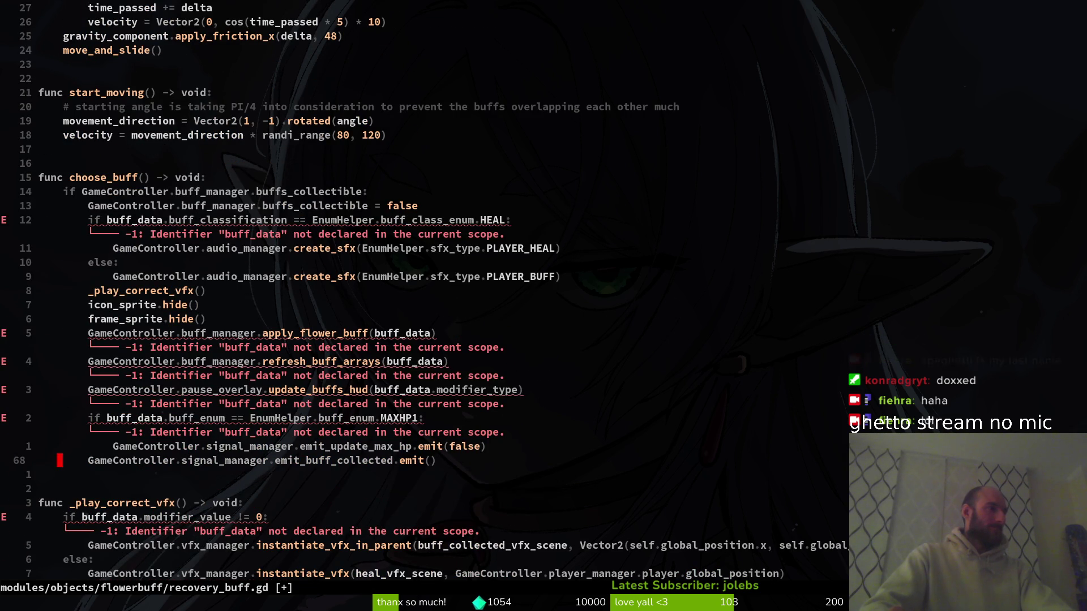
pyautogui.hotkey('shift', 'v')
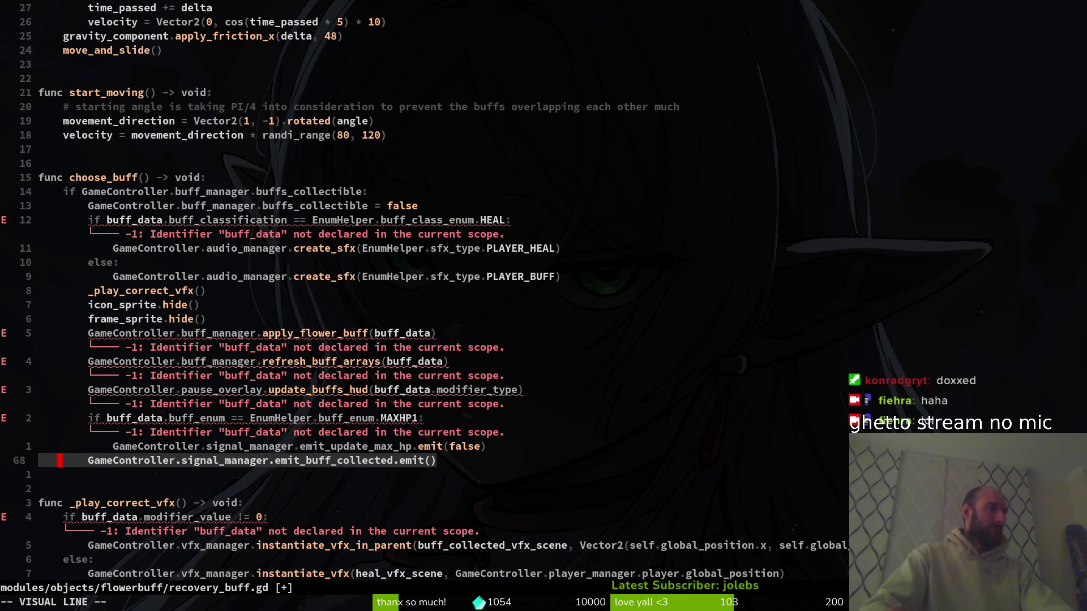
pyautogui.press('k')
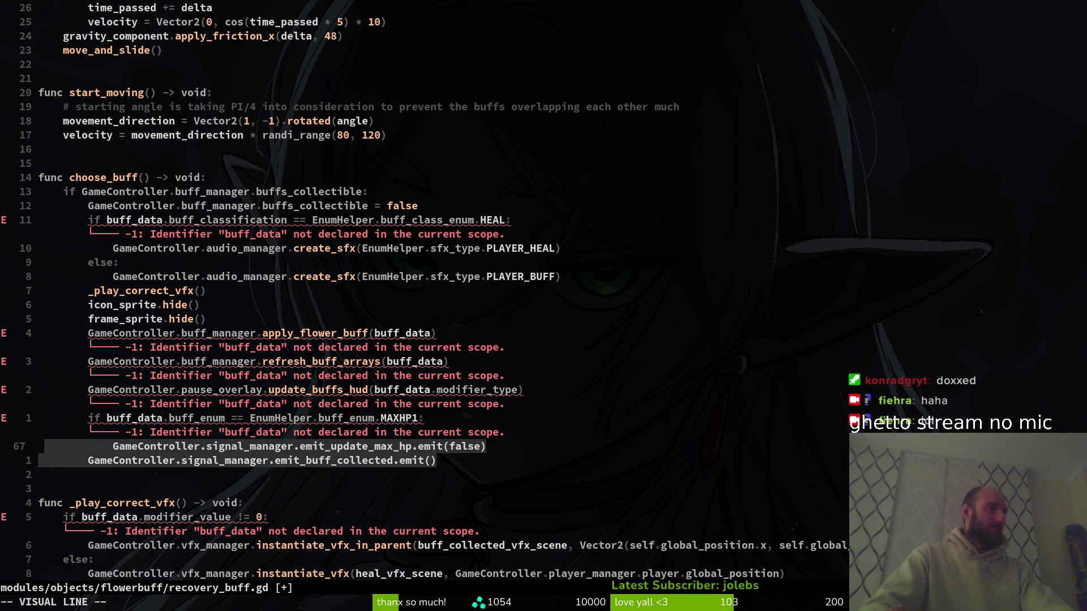
pyautogui.press('k')
pyautogui.press('k')
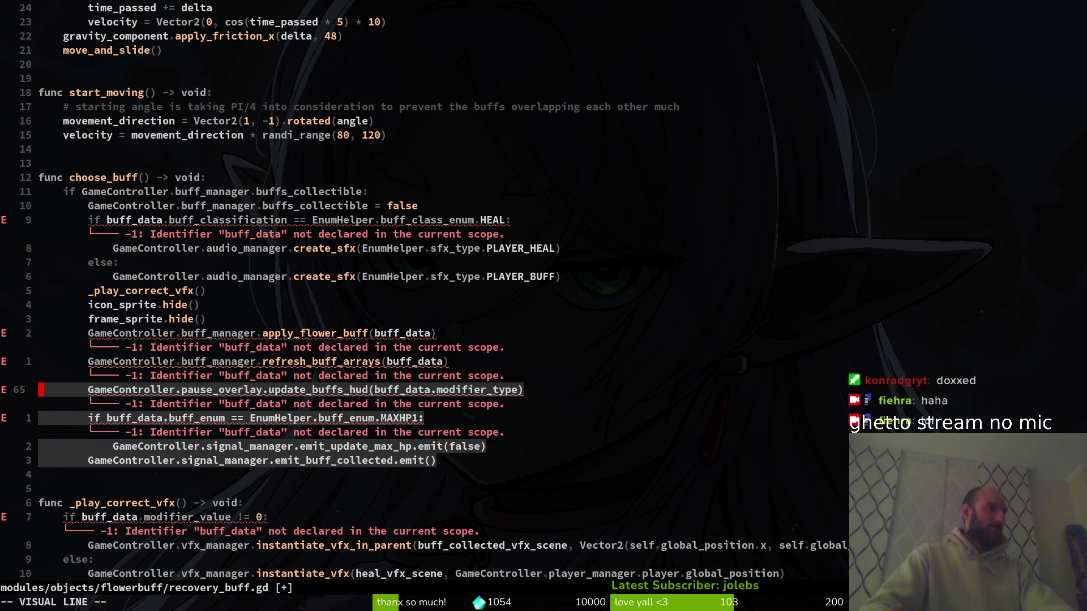
pyautogui.press('k')
pyautogui.press('k')
pyautogui.press('k')
pyautogui.press('j')
pyautogui.press('j')
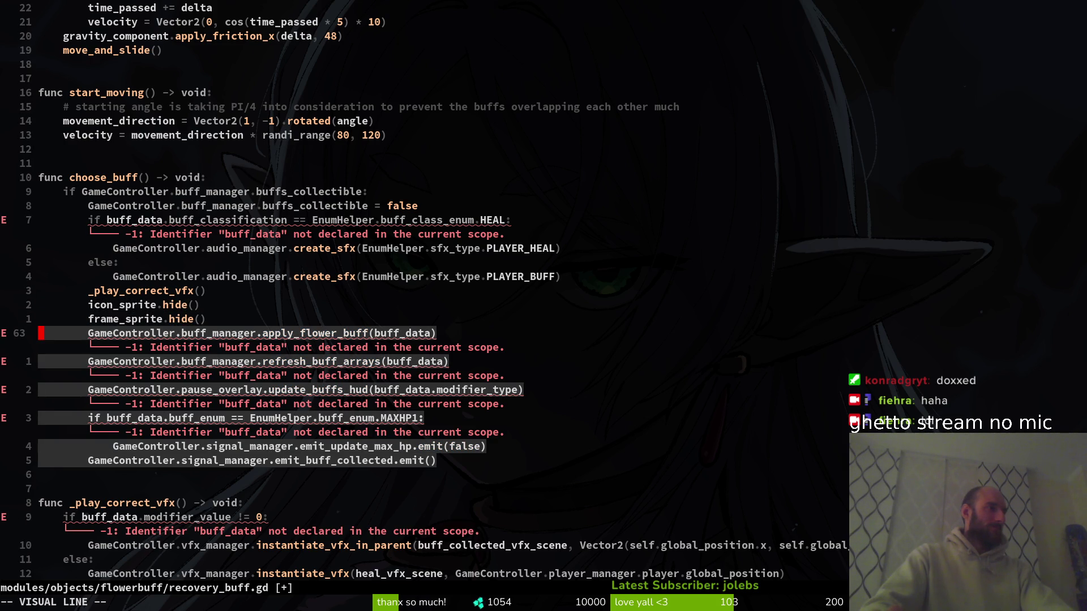
pyautogui.press('d')
pyautogui.press('k')
pyautogui.press('k')
pyautogui.press('k')
# - Remove the HEAL classification check
pyautogui.press('k')
pyautogui.press('k')
pyautogui.press('k')
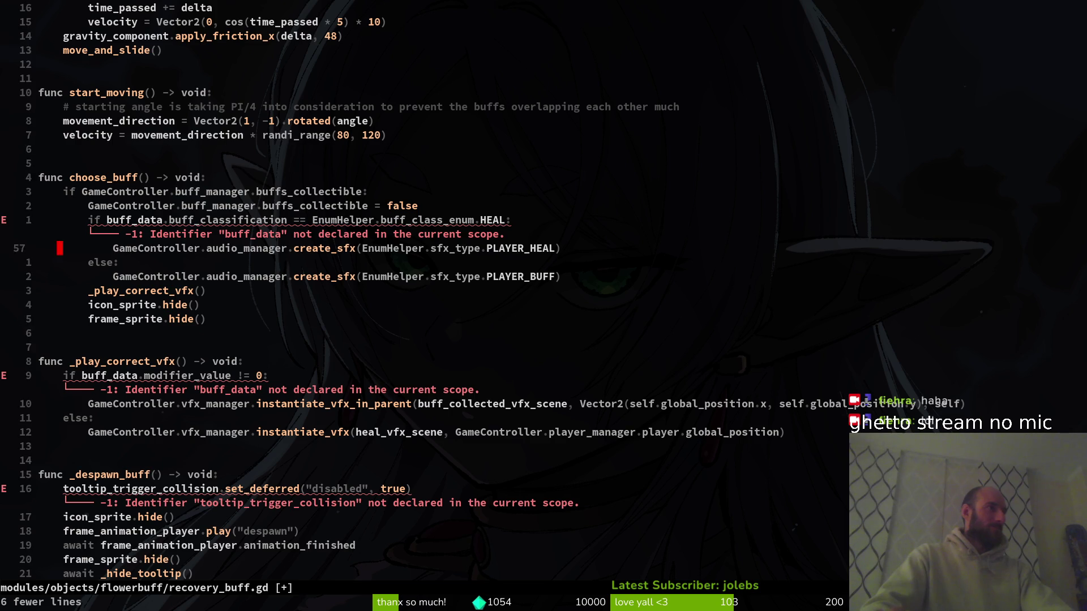
pyautogui.press('d')
pyautogui.press('d')
pyautogui.press('k')
pyautogui.press('k')
pyautogui.press('j')
pyautogui.press('j')
pyautogui.press('k')
# - Move the _play_correct_vfx call and sprite-hide lines up under choose_buff
pyautogui.hotkey('shift', 'v')
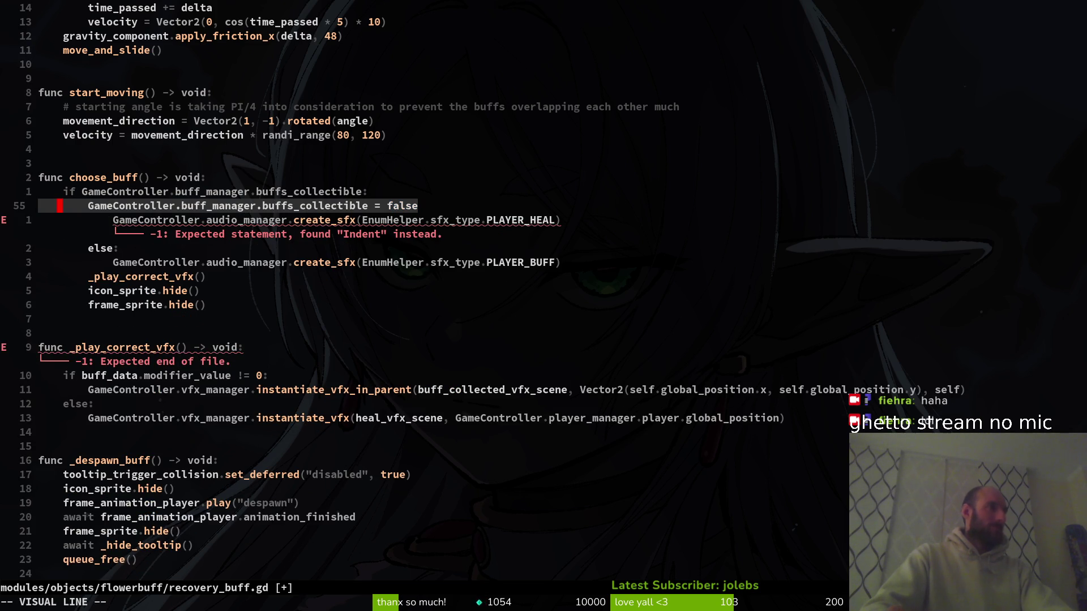
pyautogui.press('j')
pyautogui.press('j')
pyautogui.press('j')
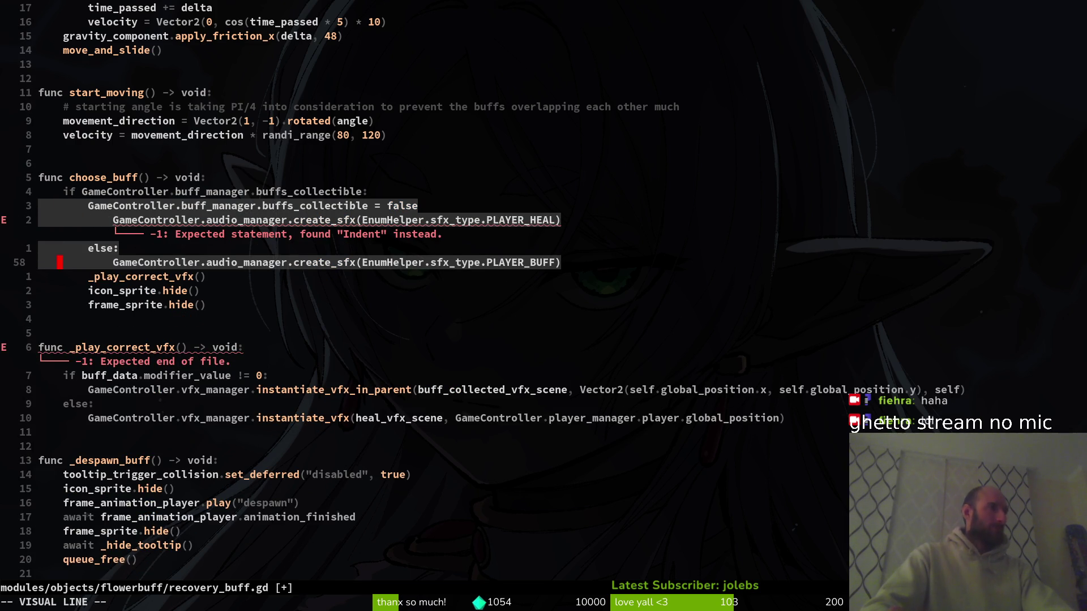
pyautogui.press('Escape')
pyautogui.press('j')
pyautogui.hotkey('shift', 'v')
pyautogui.press('j')
pyautogui.press('j')
pyautogui.press('K')
pyautogui.press('K')
pyautogui.press('K')
pyautogui.press('Escape')
pyautogui.press('j')
pyautogui.hotkey('shift', 'v')
pyautogui.press('j')
pyautogui.press('j')
# - Delete the sound-effect if/else block and save the file
pyautogui.press('j')
pyautogui.press('j')
pyautogui.write('d')
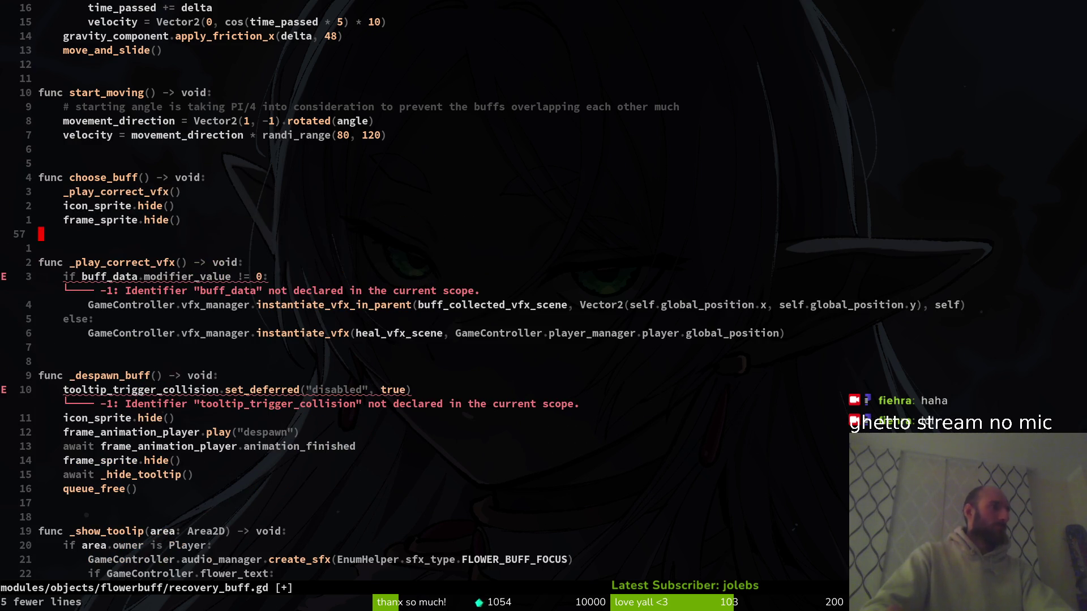
pyautogui.write(':w')
pyautogui.press('Return')
pyautogui.press('j')
pyautogui.press('j')
pyautogui.press('j')
pyautogui.press('k')
pyautogui.hotkey('shift', 'v')
pyautogui.press('Escape')
pyautogui.press('j')
pyautogui.hotkey('shift', 'v')
pyautogui.press('Escape')
# - Move the heal_vfx line above the modifier_value check, then delete the if, in_parent and else lines
pyautogui.press('j')
pyautogui.hotkey('shift', 'v')
pyautogui.press('Escape')
pyautogui.press('j')
pyautogui.hotkey('shift', 'v')
pyautogui.press('Escape')
pyautogui.press('j')
pyautogui.hotkey('shift', 'v')
pyautogui.press('K')
pyautogui.press('K')
pyautogui.press('K')
pyautogui.press('Escape')
pyautogui.press('j')
pyautogui.hotkey('shift', 'v')
pyautogui.press('j')
pyautogui.press('j')
pyautogui.press('d')
# - Replace the _play_correct_vfx call in choose_buff with the heal_vfx line and save
pyautogui.press('k')
pyautogui.hotkey('shift', 'v')
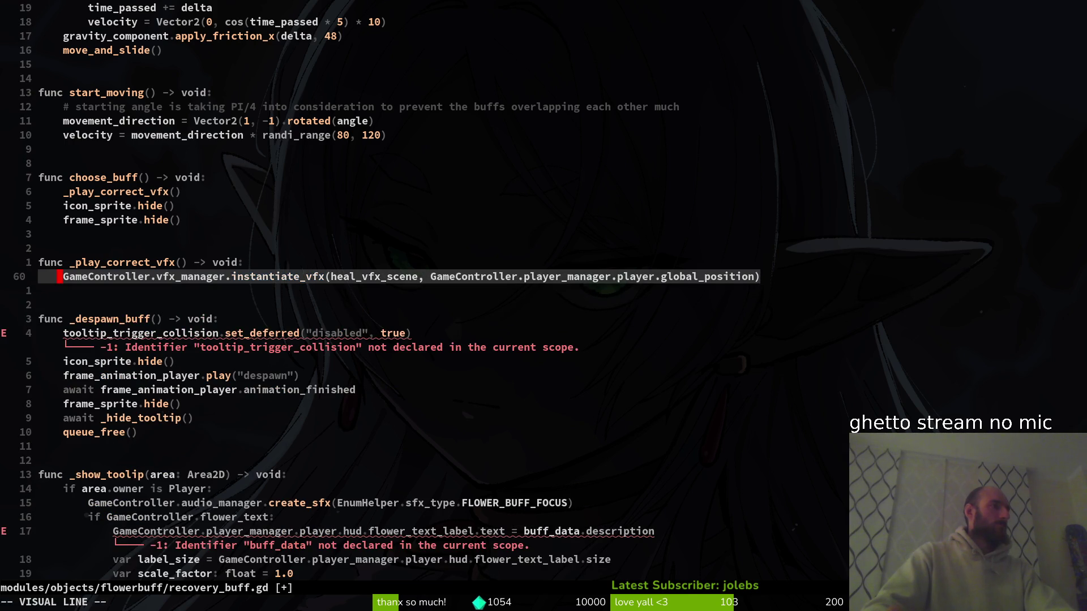
pyautogui.write('d:w')
pyautogui.press('Return')
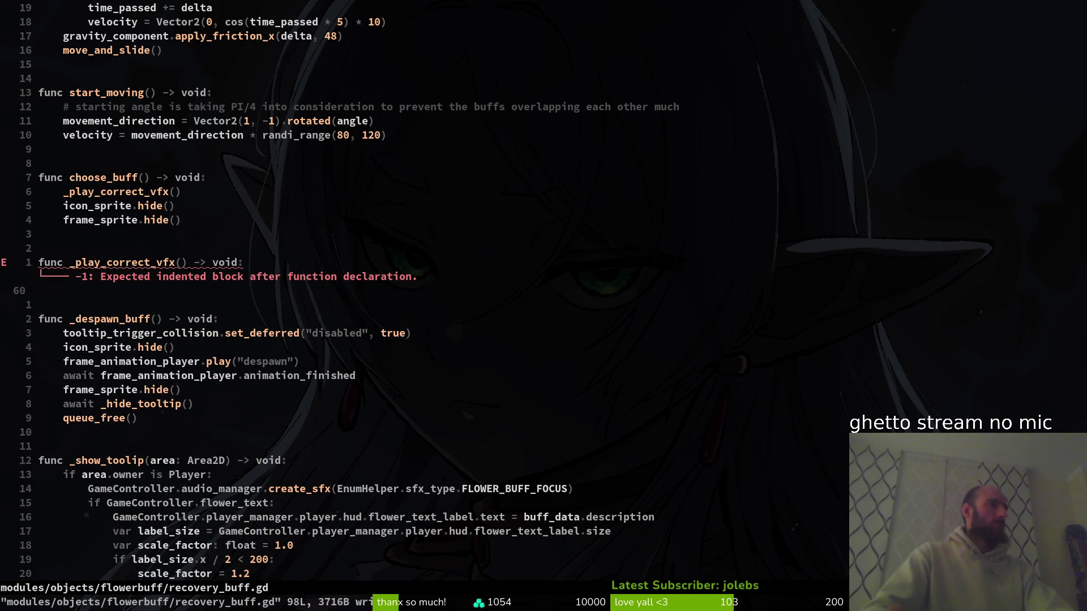
pyautogui.press('k')
pyautogui.press('k')
pyautogui.press('k')
pyautogui.hotkey('shift', 'v')
pyautogui.write('p')
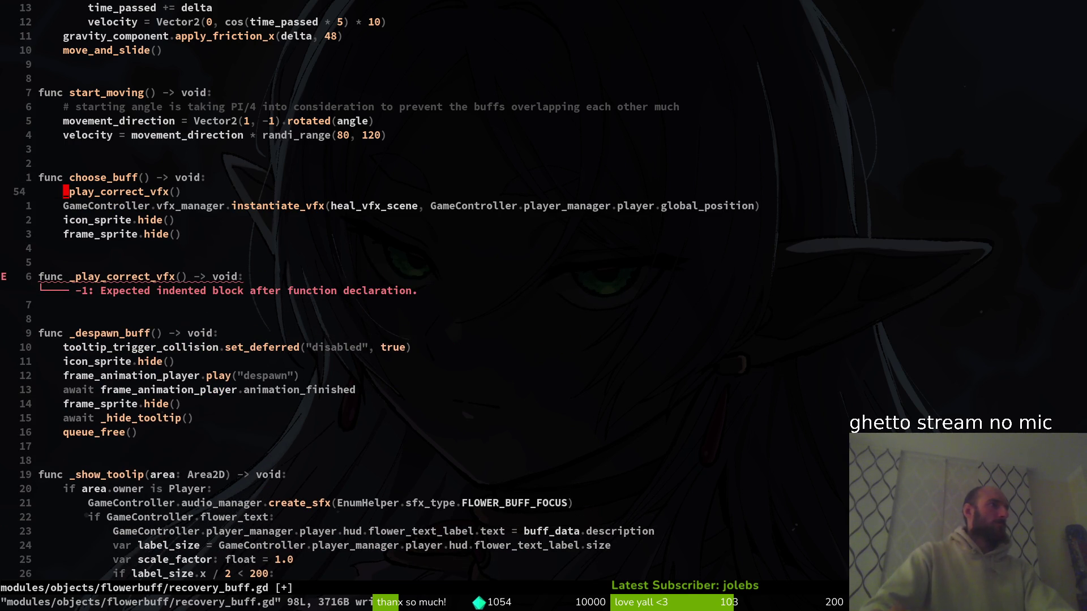
pyautogui.write(':')
pyautogui.press('Return')
# - Delete the now-empty _play_correct_vfx function and locate the flower_text tooltip block
pyautogui.press('j')
pyautogui.press('j')
pyautogui.press('j')
pyautogui.press('j')
pyautogui.press('j')
pyautogui.press('d')
pyautogui.press('d')
pyautogui.press('d')
pyautogui.press('d')
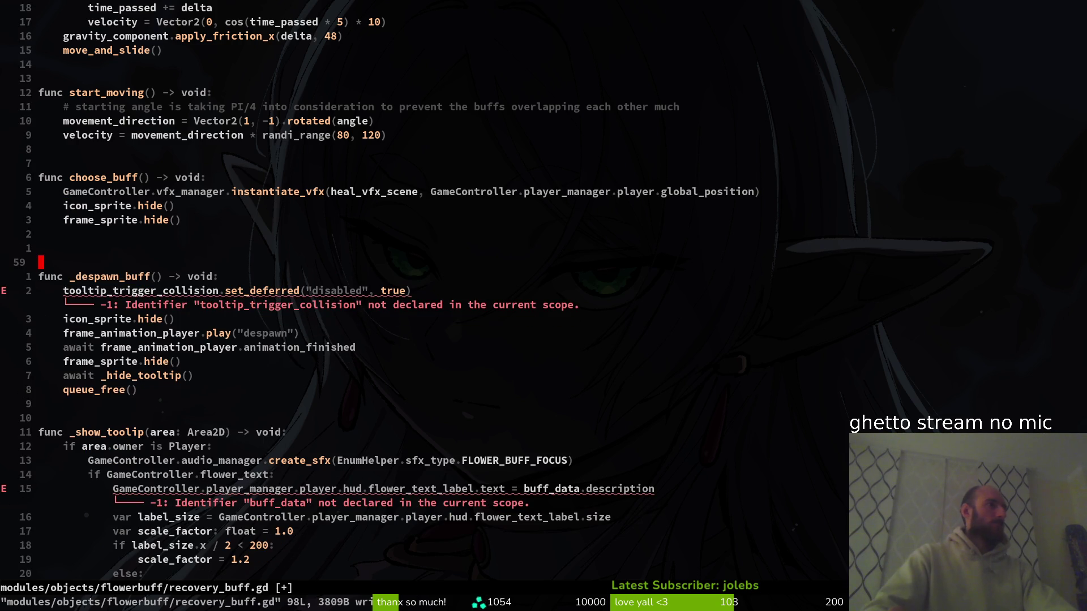
pyautogui.press('j')
pyautogui.press('j')
pyautogui.press('d')
pyautogui.press('d')
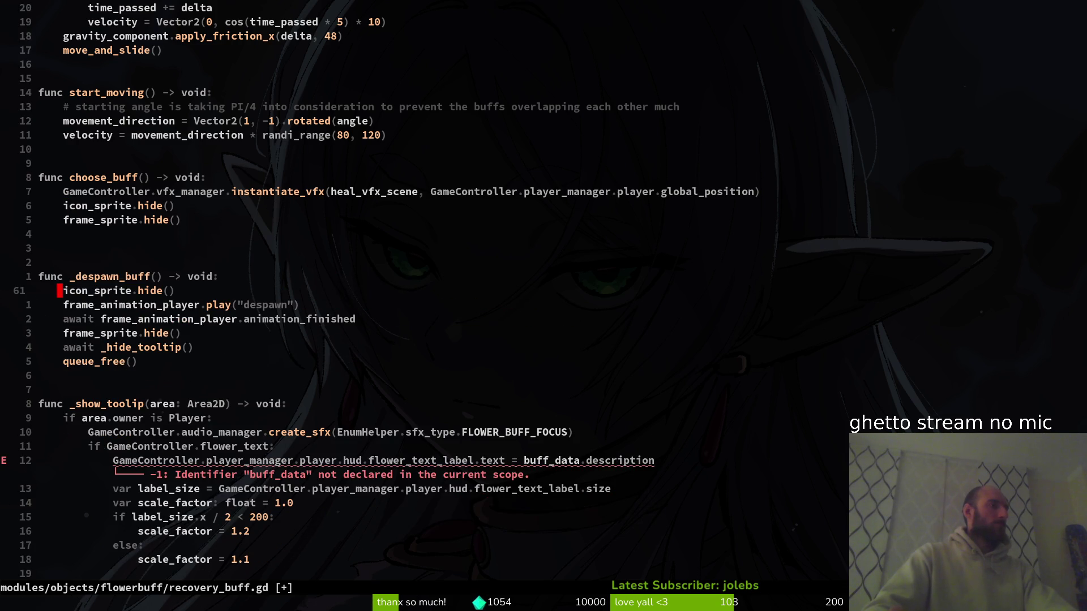
pyautogui.press('1')
pyautogui.press('2')
pyautogui.press('j')
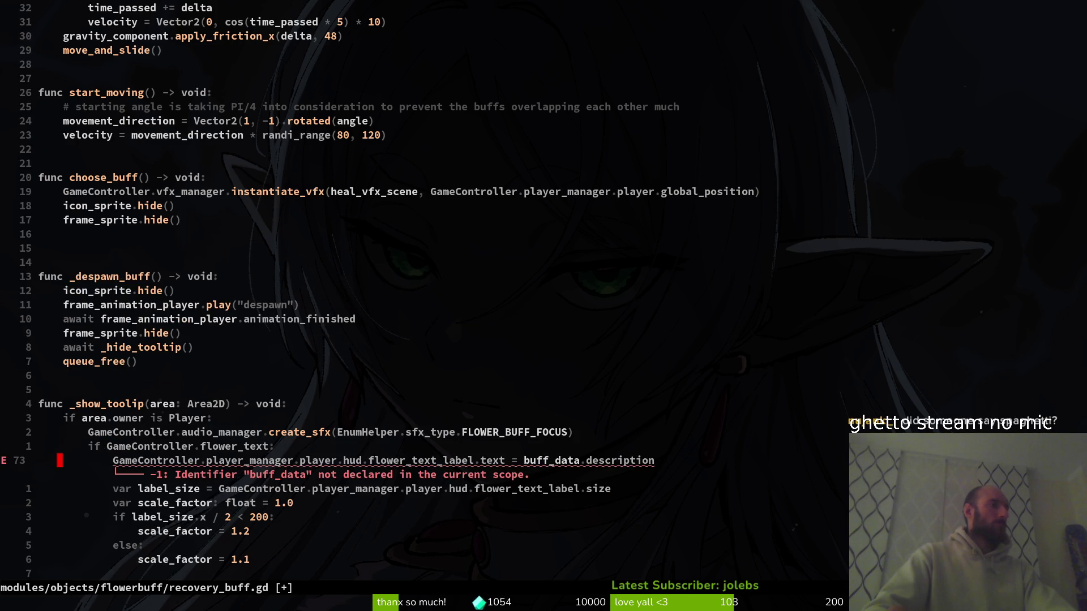
pyautogui.press('k')
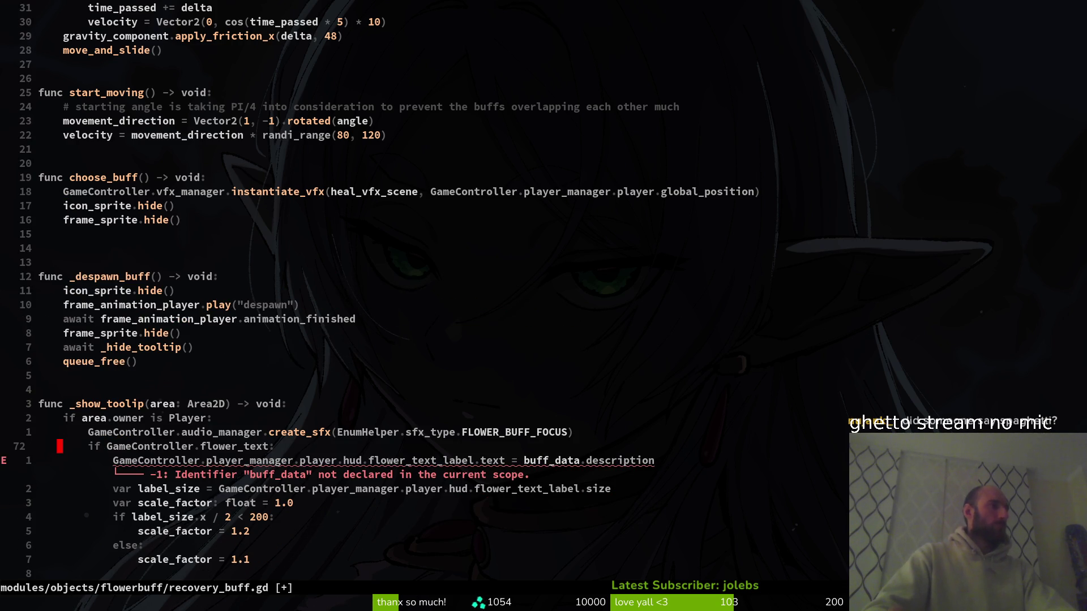
pyautogui.hotkey('shift', 'v')
# - Drop the flower_text selection and locate the _show_toolip function header
pyautogui.press('j')
pyautogui.press('9')
pyautogui.press('j')
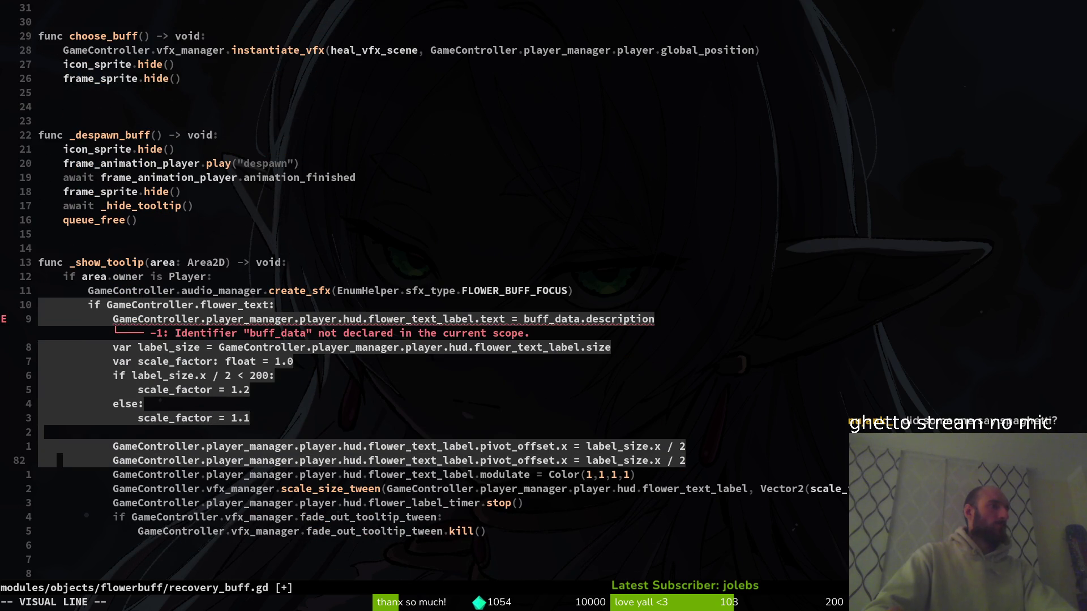
pyautogui.press('Escape')
pyautogui.press('1')
pyautogui.press('3')
pyautogui.press('k')
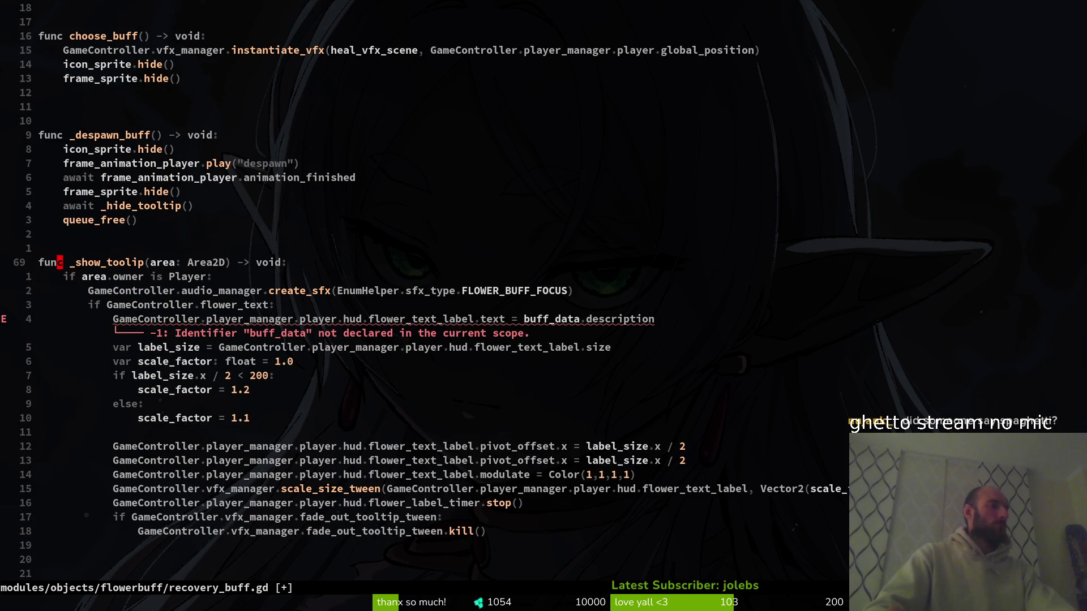
pyautogui.hotkey('shift', 'v')
pyautogui.press('%')
pyautogui.press('Escape')
# - Delete the _show_toolip and _hide_tooltip functions and save the file
pyautogui.hotkey('shift', 'v')
pyautogui.press('2')
pyautogui.press('6')
pyautogui.press('j')
pyautogui.press('k')
pyautogui.press('k')
pyautogui.press('k')
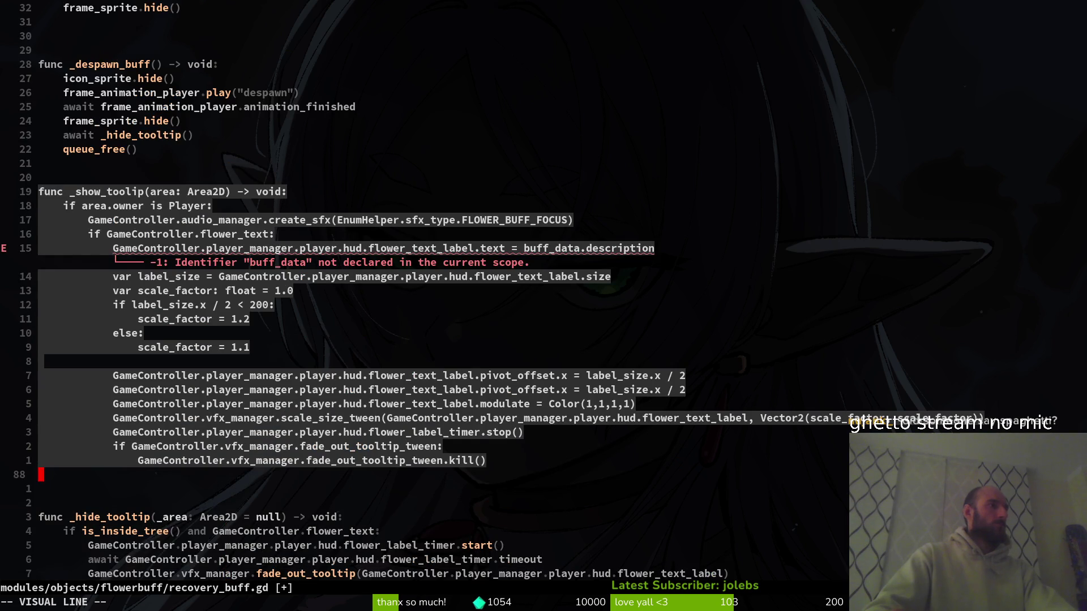
pyautogui.press('j')
pyautogui.press('j')
pyautogui.press('j')
pyautogui.write('d')
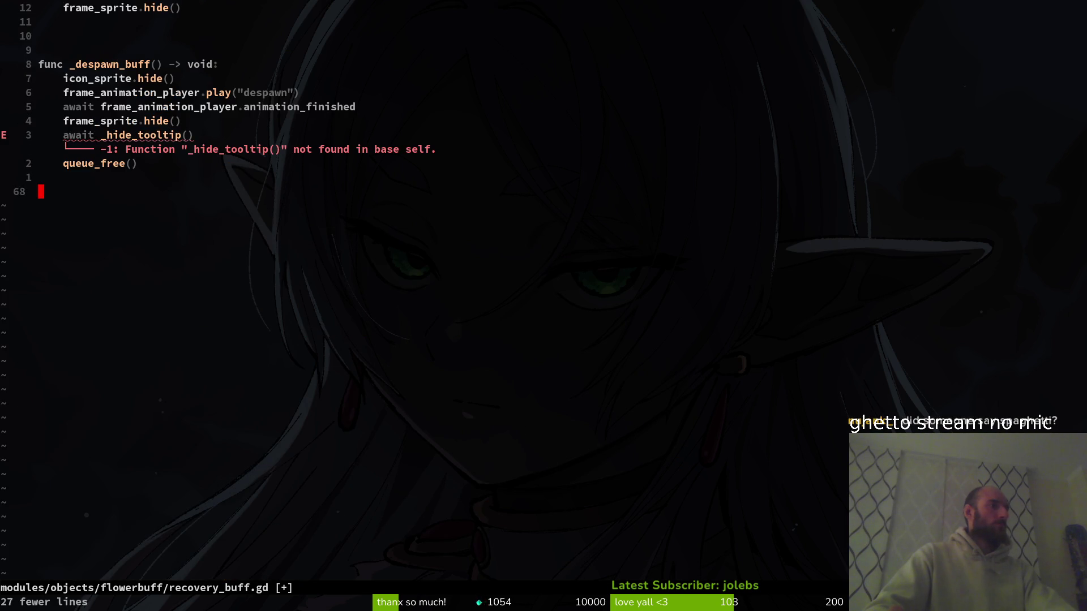
pyautogui.write(':w')
pyautogui.press('Return')
# - Delete the await _hide_tooltip() line in _despawn_buff and save
pyautogui.press('k')
pyautogui.press('k')
pyautogui.hotkey('shift', 'v')
pyautogui.press('d')
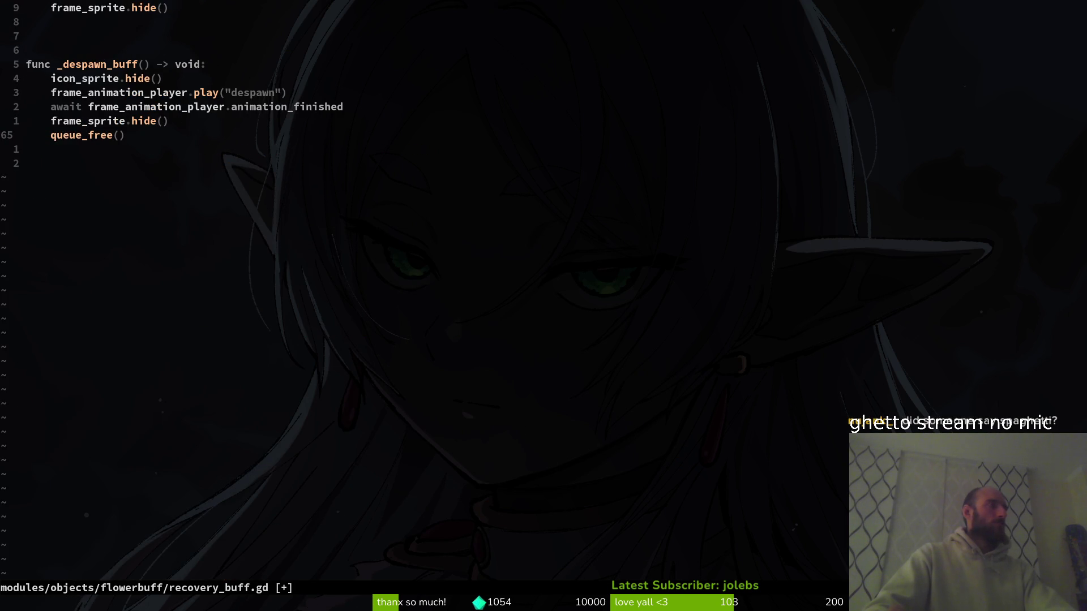
pyautogui.press('u')
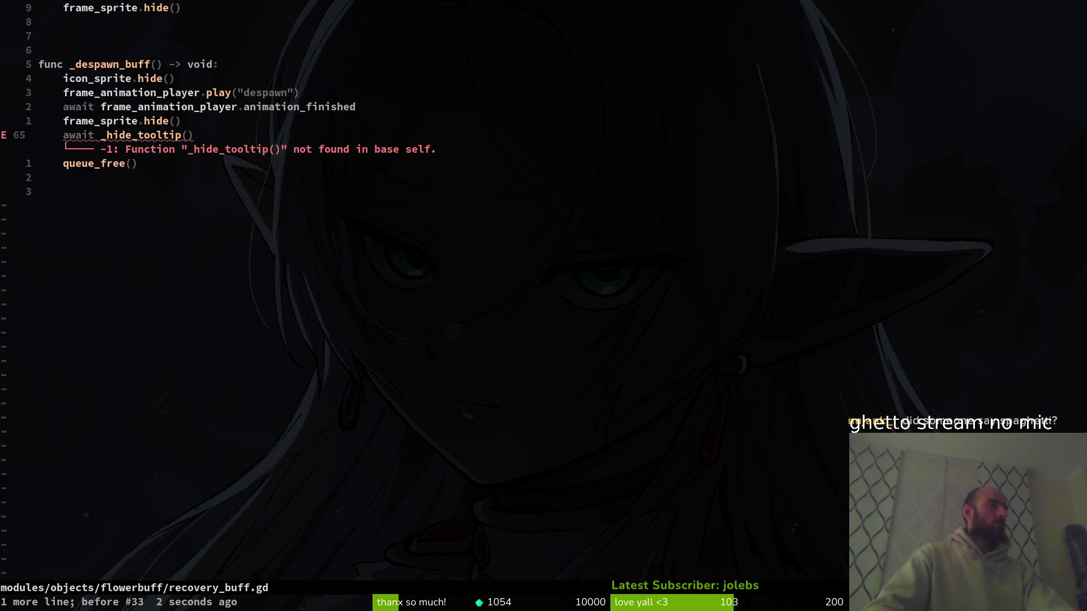
pyautogui.press('d')
pyautogui.press('d')
pyautogui.write(':w')
pyautogui.press('Return')
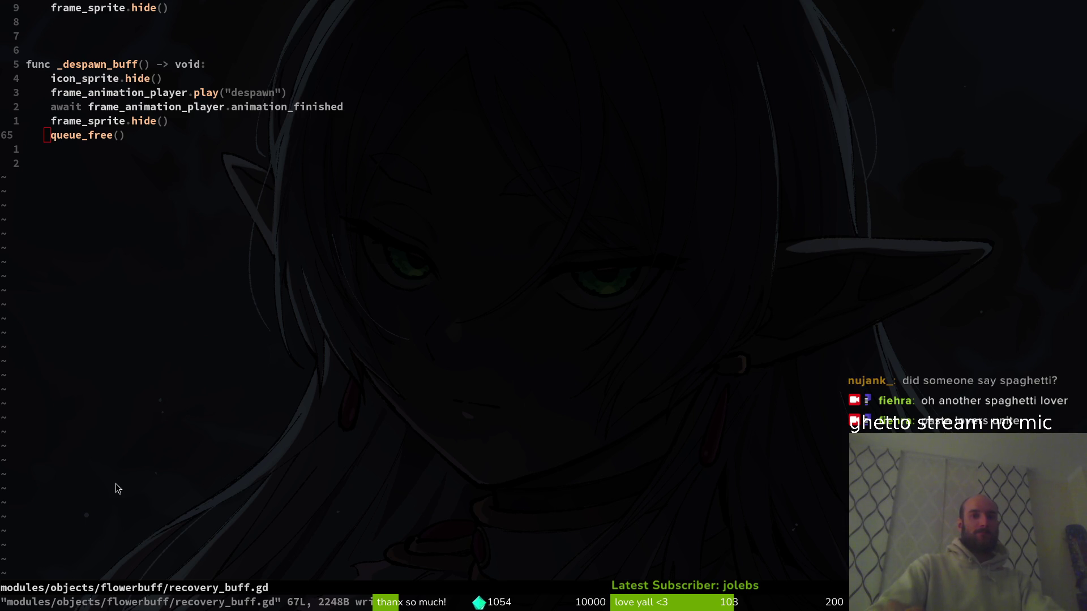
# - Delete one of the two blank lines between choose_buff and _despawn_buff
pyautogui.press('j')
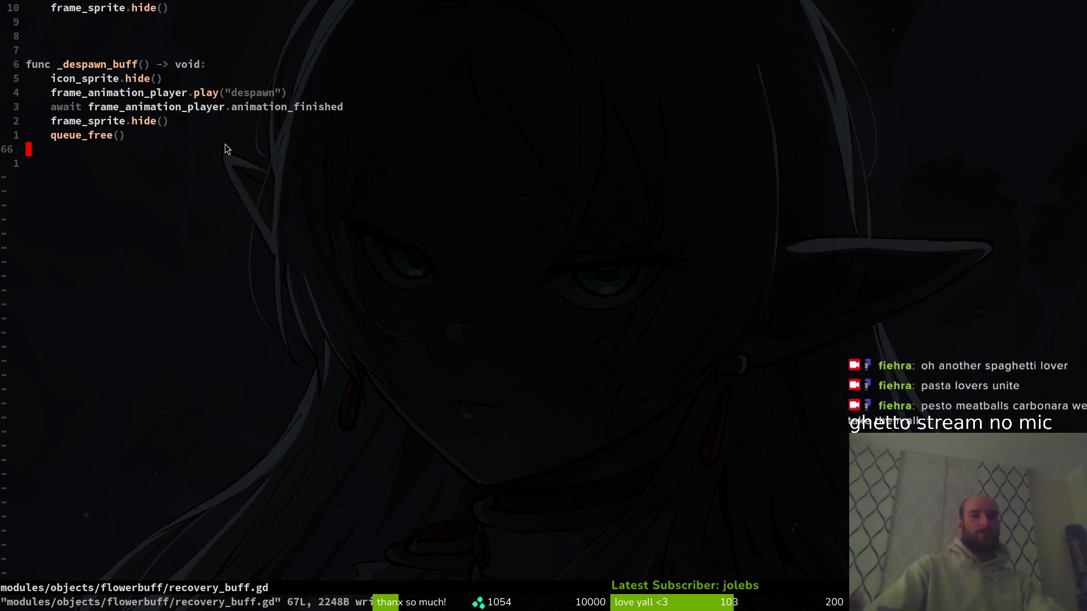
pyautogui.press('k')
pyautogui.press('k')
pyautogui.press('k')
pyautogui.press('j')
pyautogui.press('j')
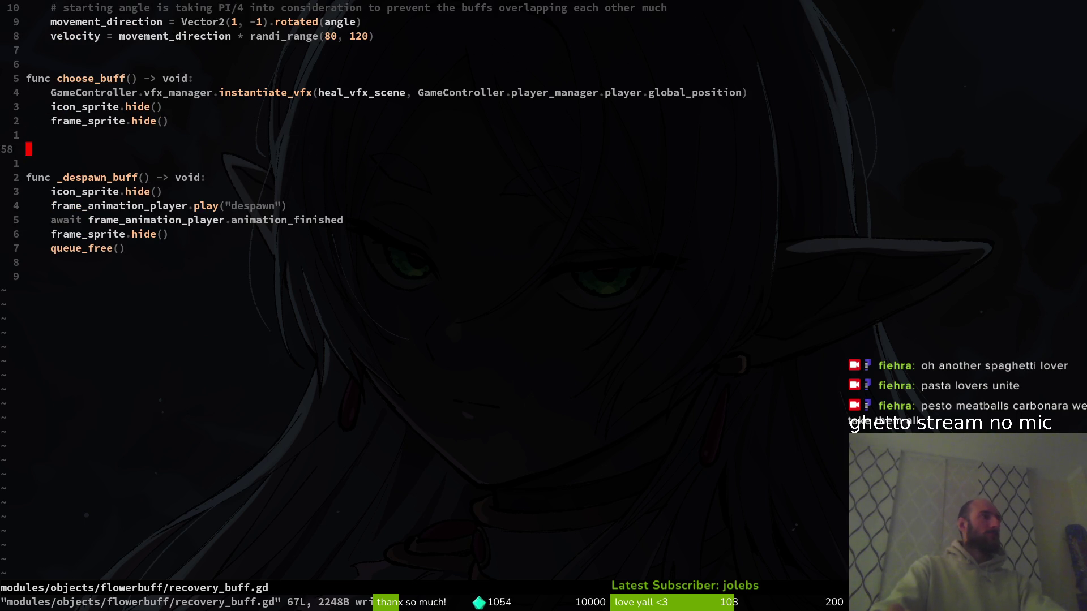
pyautogui.press('d')
pyautogui.press('d')
pyautogui.press('k')
pyautogui.press('k')
pyautogui.press('k')
pyautogui.press('k')
pyautogui.press('k')
pyautogui.press('k')
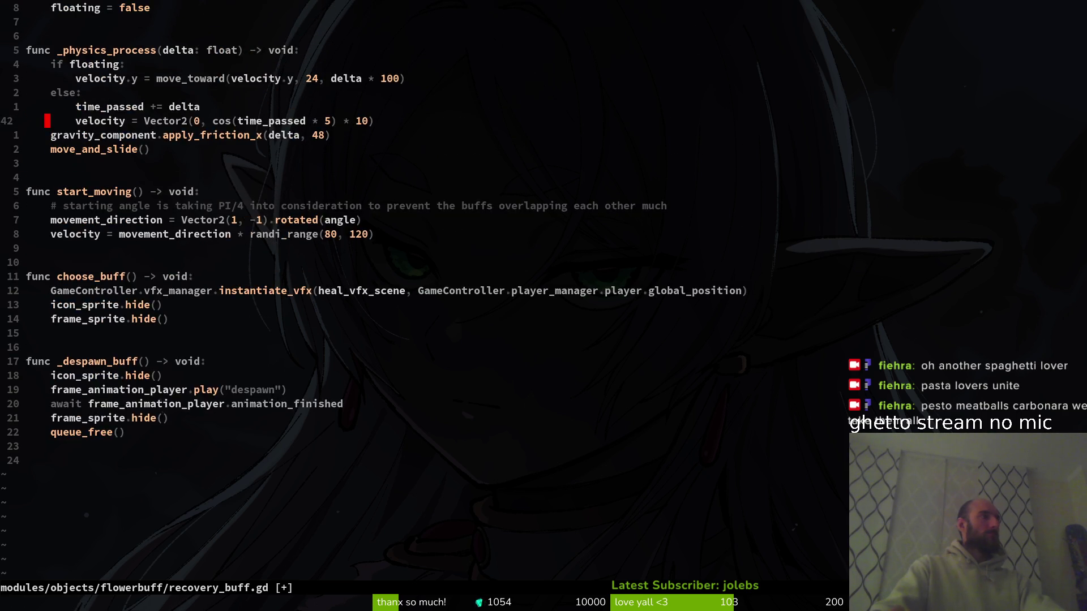
# - Check the movement_direction line in start_moving, then write the file at 66 lines
pyautogui.press('j')
pyautogui.press('j')
pyautogui.press('j')
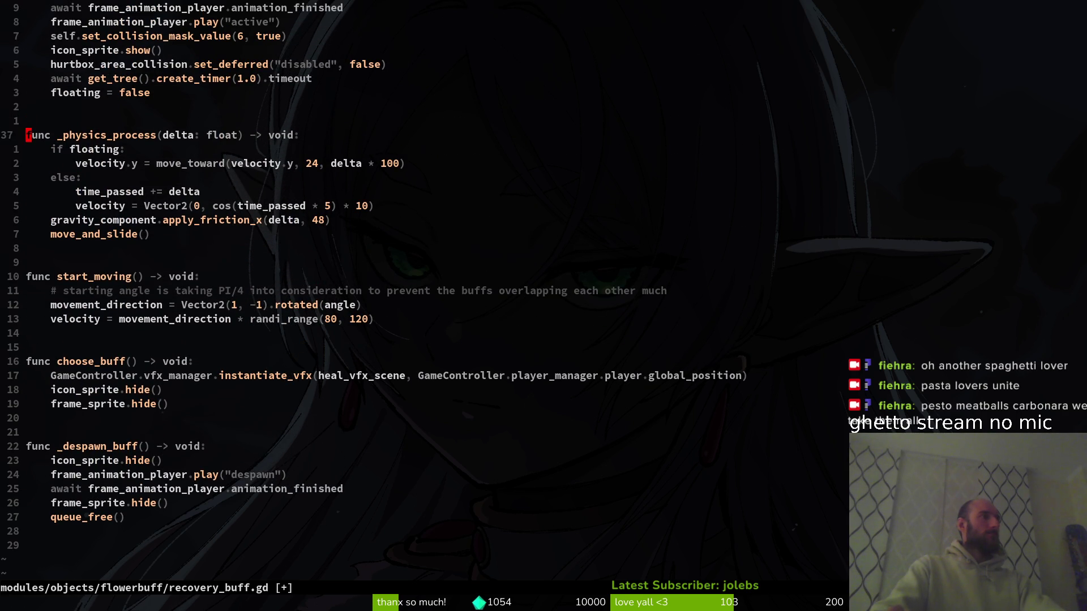
pyautogui.press('j')
pyautogui.press('j')
pyautogui.press('j')
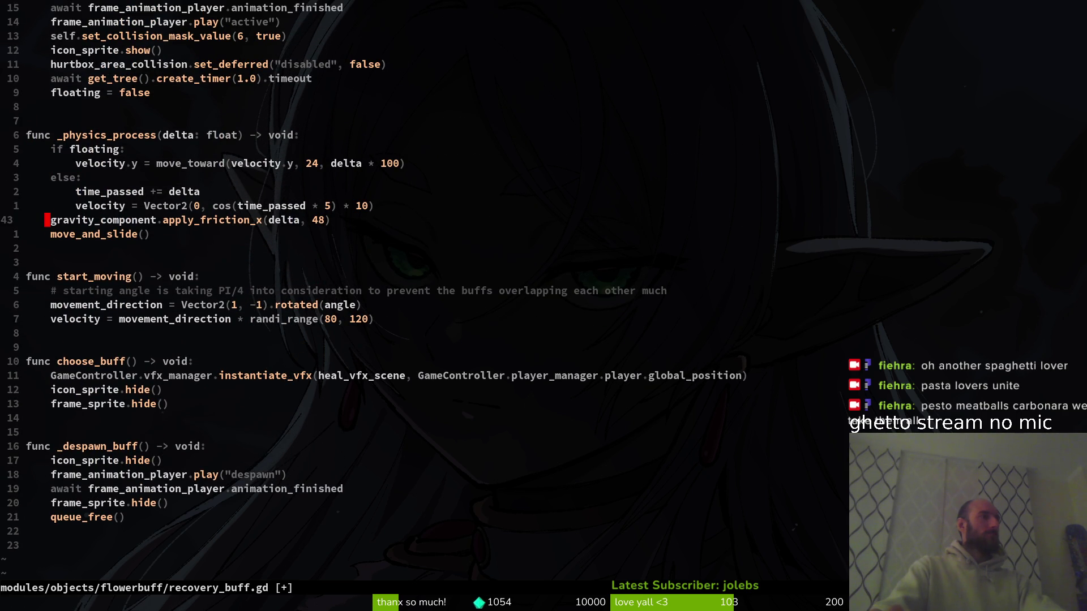
pyautogui.press('k')
pyautogui.hotkey('shift', 'v')
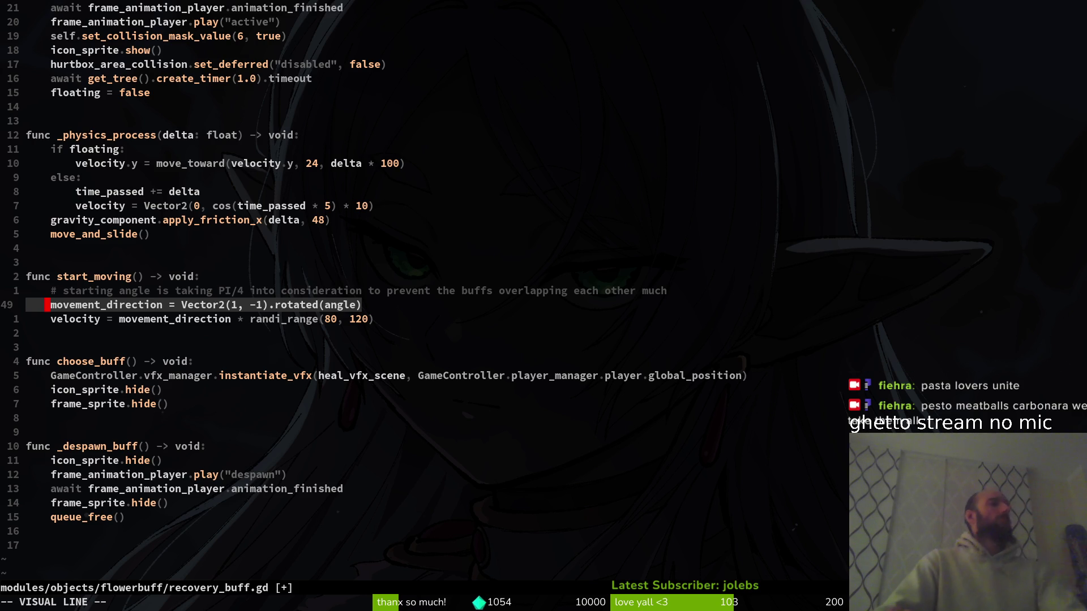
pyautogui.press('Escape')
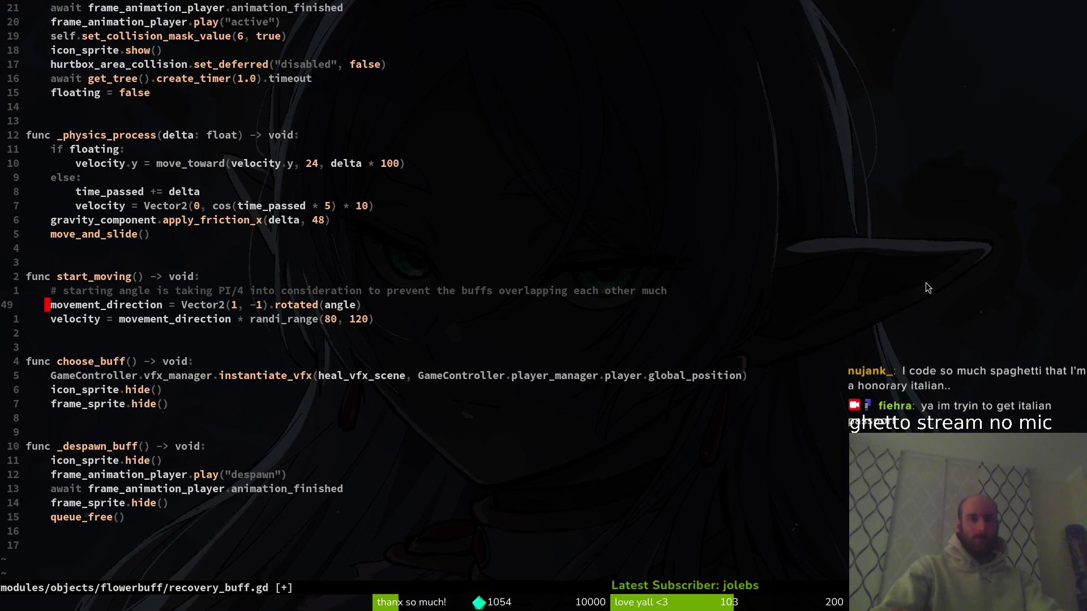
pyautogui.write(':w')
pyautogui.press('Return')
pyautogui.press('g')
pyautogui.press('g')
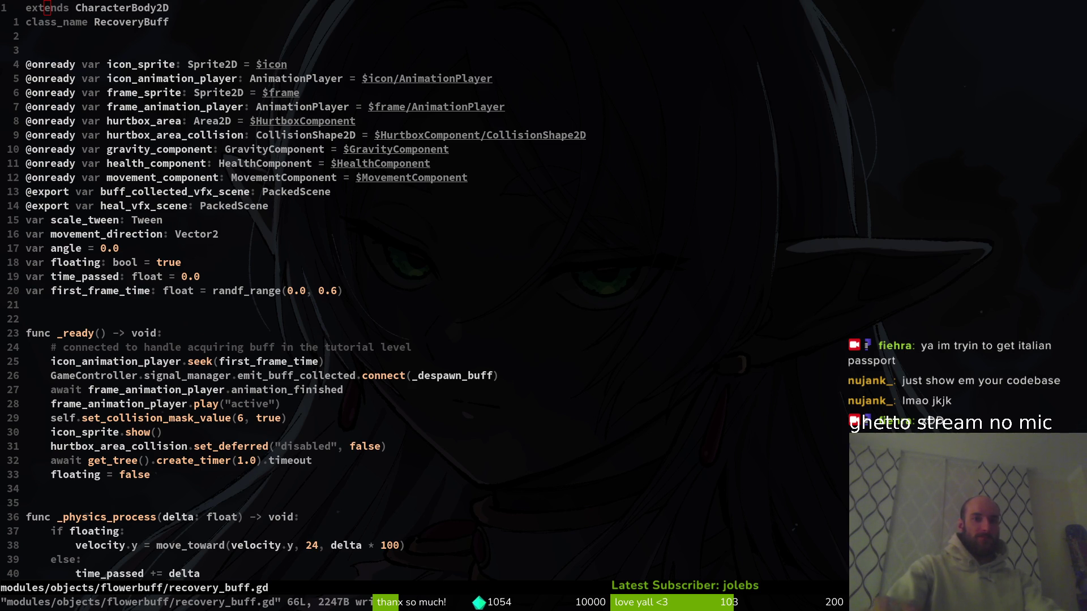
# - Delete the var angle declaration in recovery_buff.gd, then undo it to keep angle
pyautogui.click(134, 291)
pyautogui.click(67, 248)
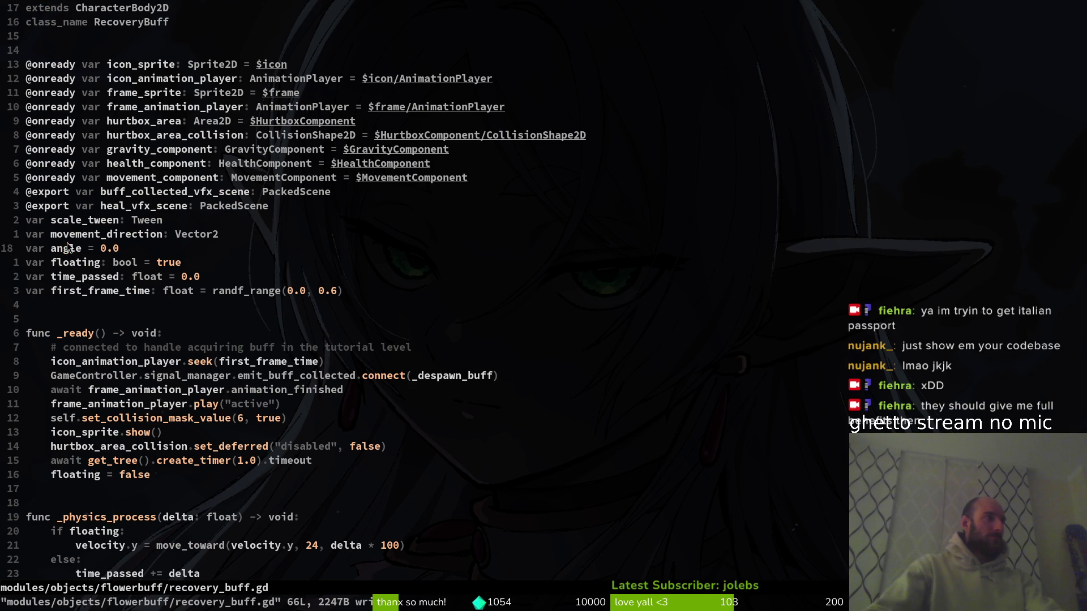
pyautogui.press('d')
pyautogui.press('d')
pyautogui.press('}')
pyautogui.press('}')
pyautogui.press('}')
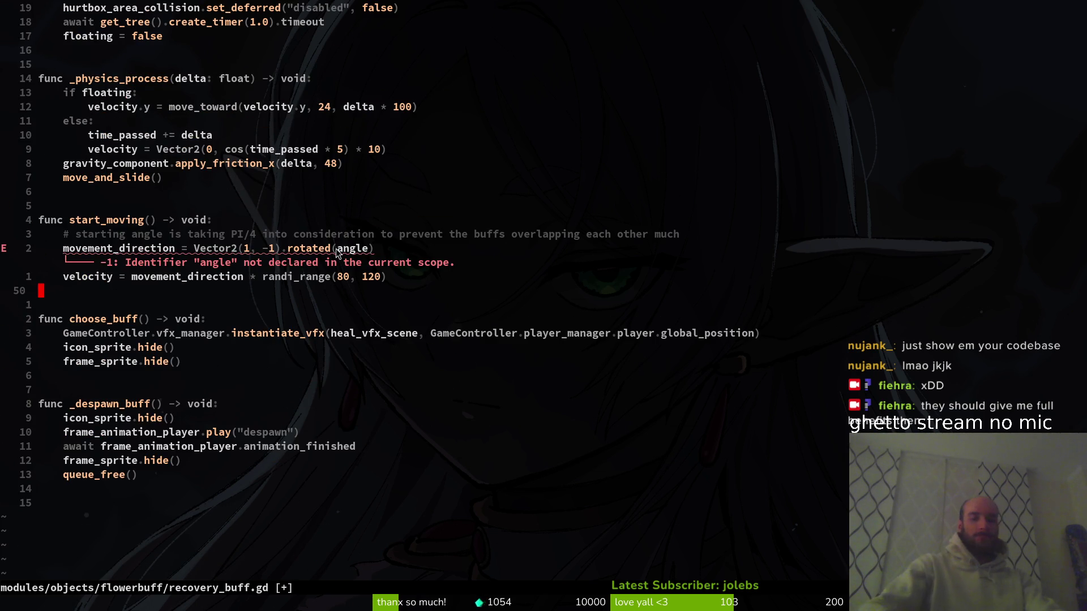
pyautogui.press('u')
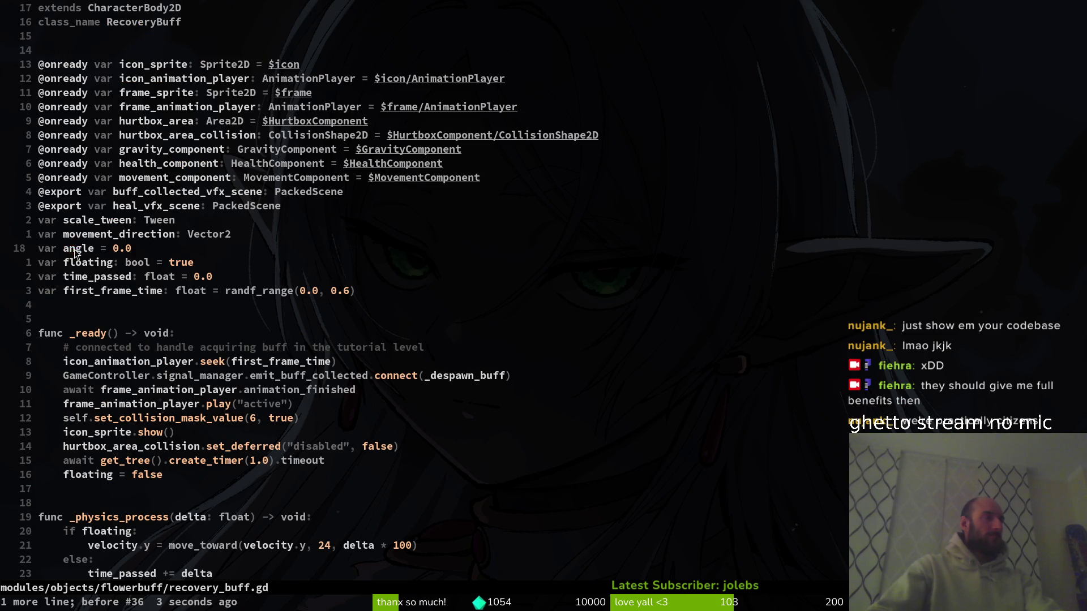
# - Switch to flower_buff.gd and scroll down through it to compare
pyautogui.hotkey('ctrl', '6')
pyautogui.scroll(-5, 118, 372)
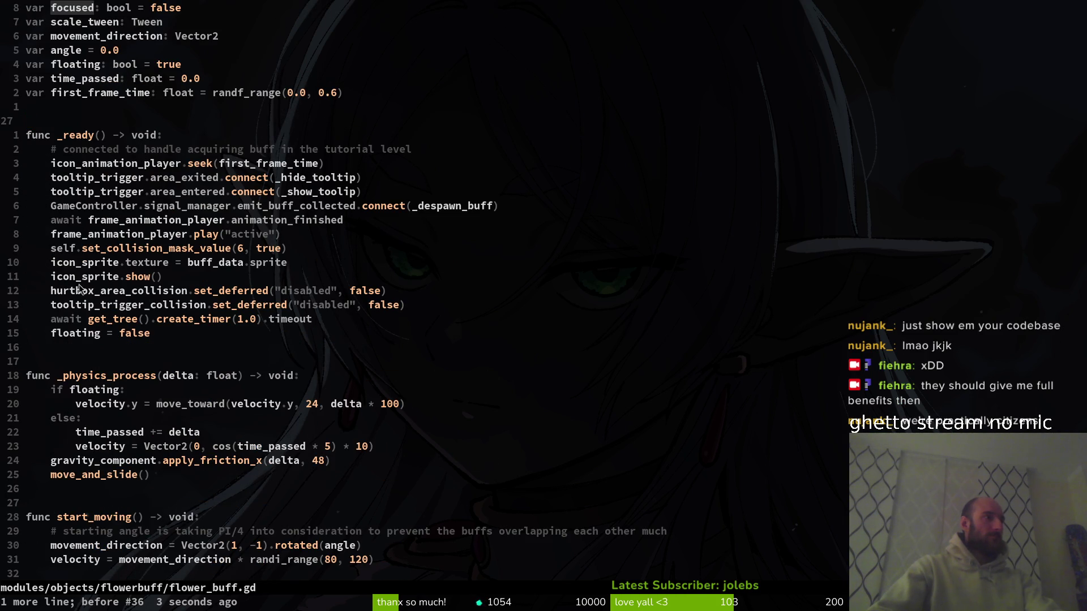
pyautogui.scroll(-6, 119, 372)
pyautogui.scroll(-5, 104, 378)
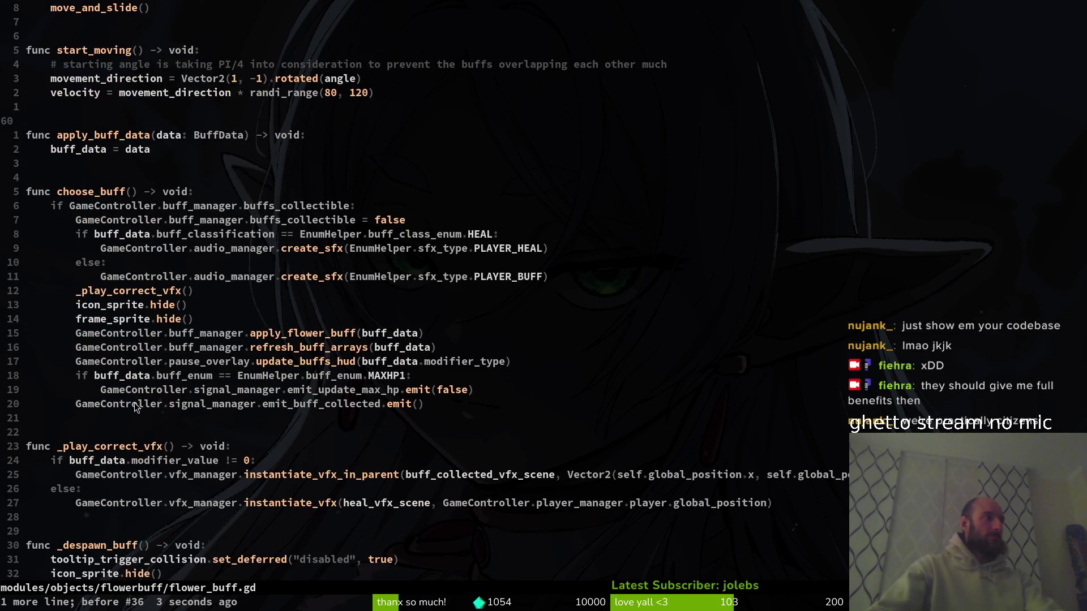
pyautogui.scroll(-5, 62, 379)
pyautogui.scroll(-5, 61, 378)
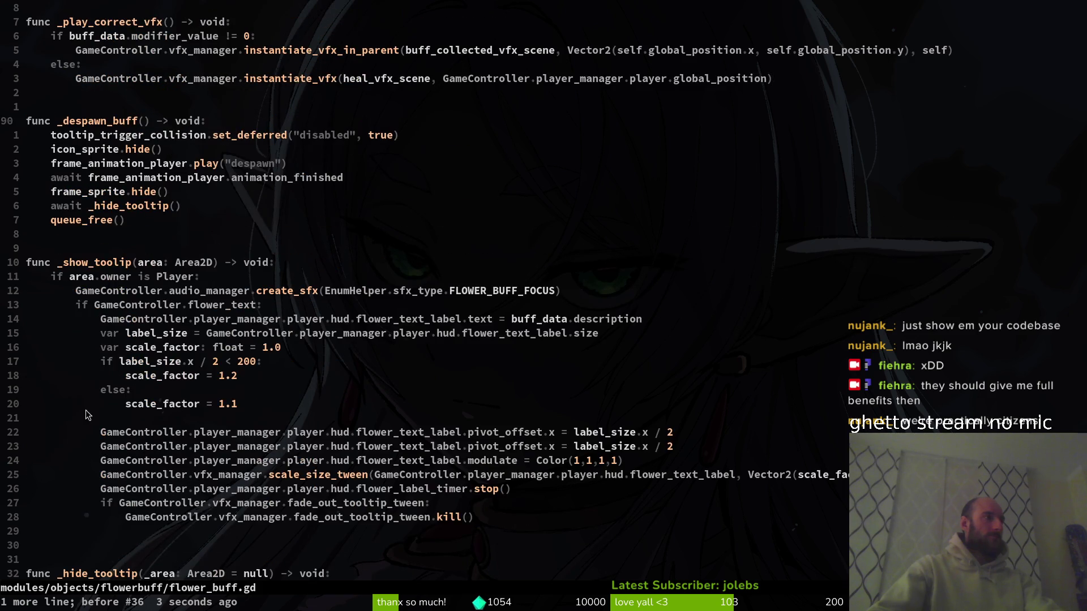
pyautogui.scroll(-2, 61, 378)
# - Open the top 'flower' match from the project file finder
pyautogui.press('space')
pyautogui.press('f')
pyautogui.press('f')
pyautogui.write('flower')
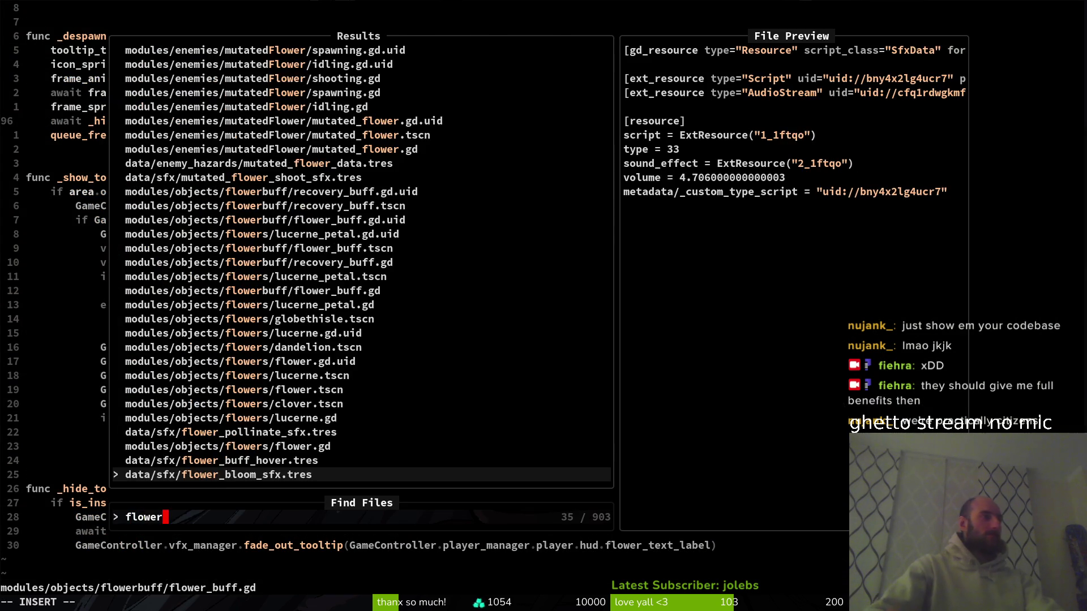
pyautogui.press('Return')
# - Open flowers/flower.gd and mark the line that assigns buff.angle
pyautogui.press('space')
pyautogui.press('f')
pyautogui.press('f')
pyautogui.write('flower')
pyautogui.press('Up')
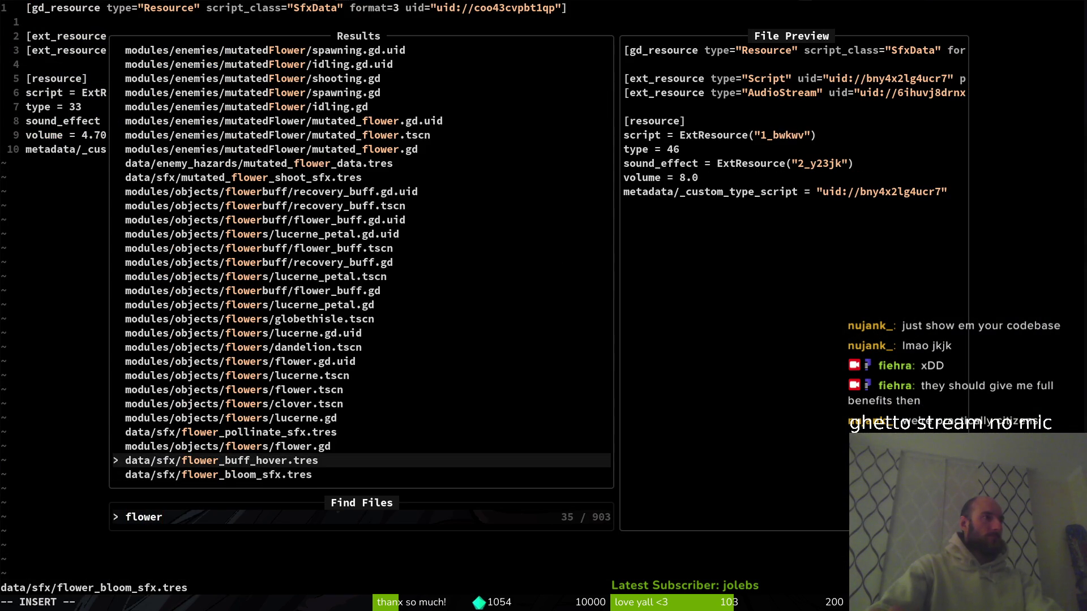
pyautogui.press('Up')
pyautogui.press('Return')
pyautogui.press('j')
pyautogui.press('j')
pyautogui.press('j')
pyautogui.hotkey('shift', 'v')
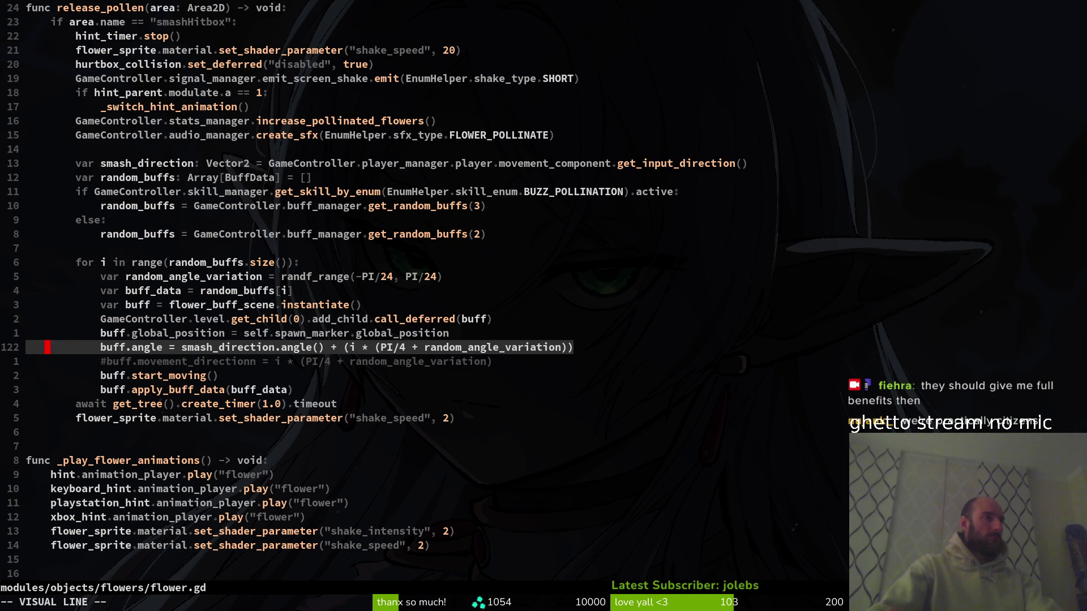
# - Toggle between the last two files and begin the project file finder
pyautogui.press('Escape')
pyautogui.hotkey('ctrl', '6')
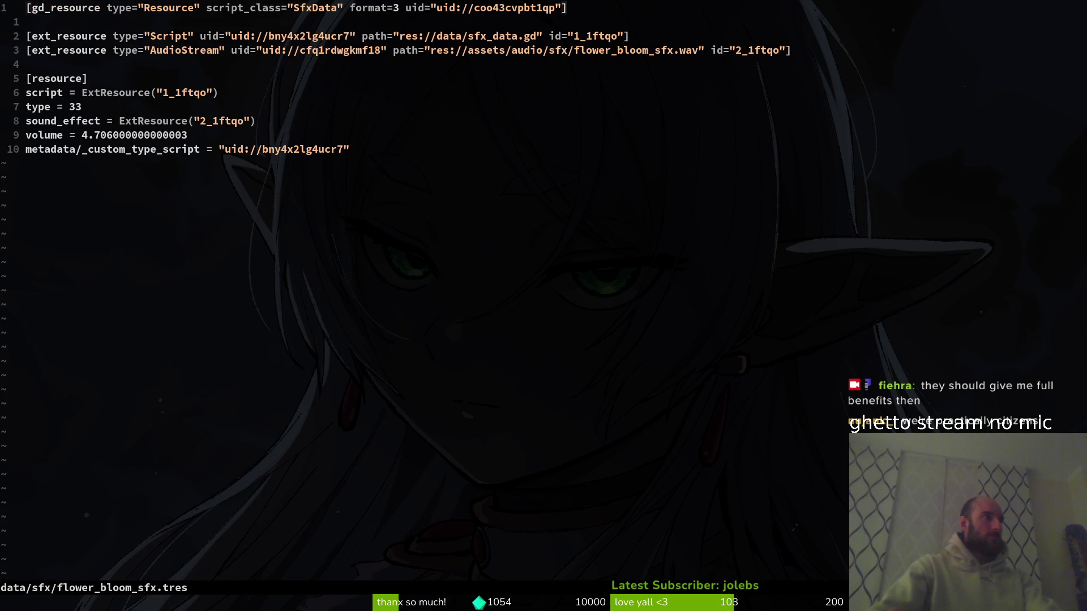
pyautogui.hotkey('ctrl', '6')
pyautogui.press('space')
# - Open recovery_buff.gd via the file finder ('recbuf') and delete the unused scale_tween declaration
pyautogui.press('f')
pyautogui.press('f')
pyautogui.write('recbuf')
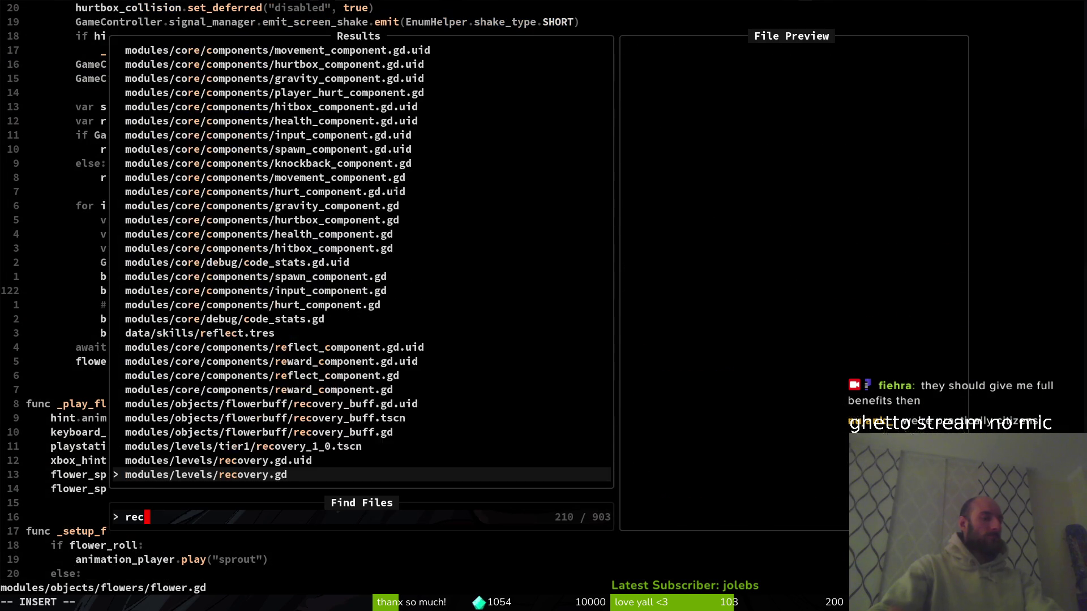
pyautogui.press('Return')
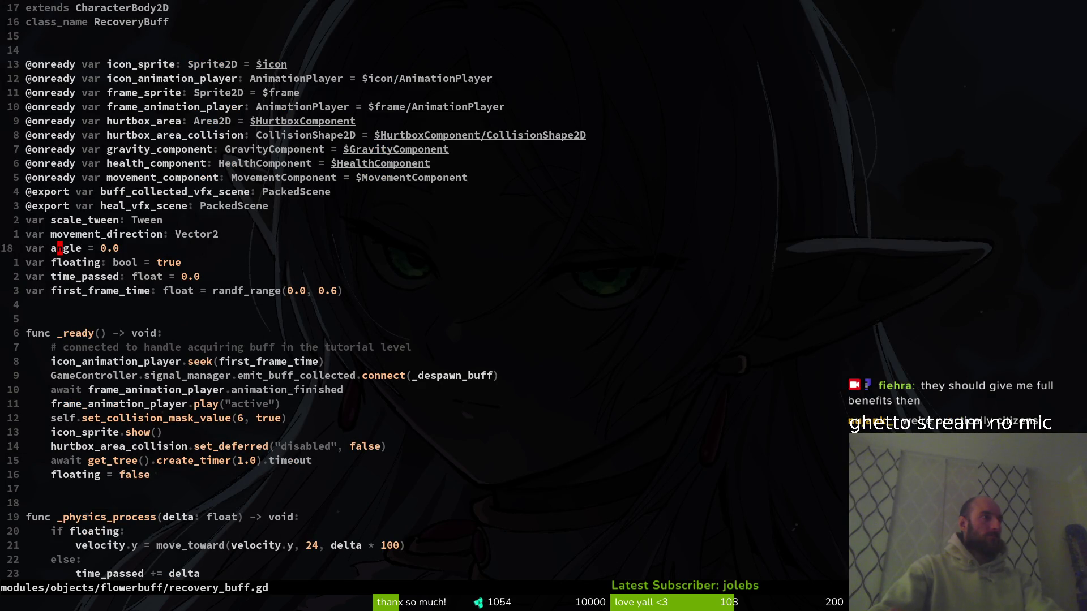
pyautogui.press('k')
pyautogui.press('k')
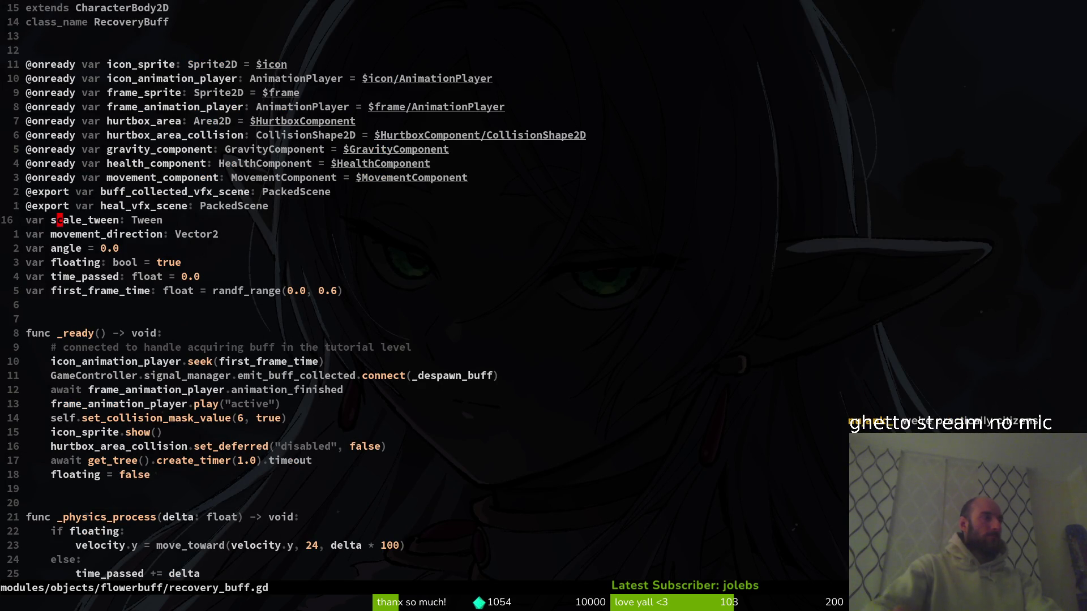
pyautogui.hotkey('shift', 'v')
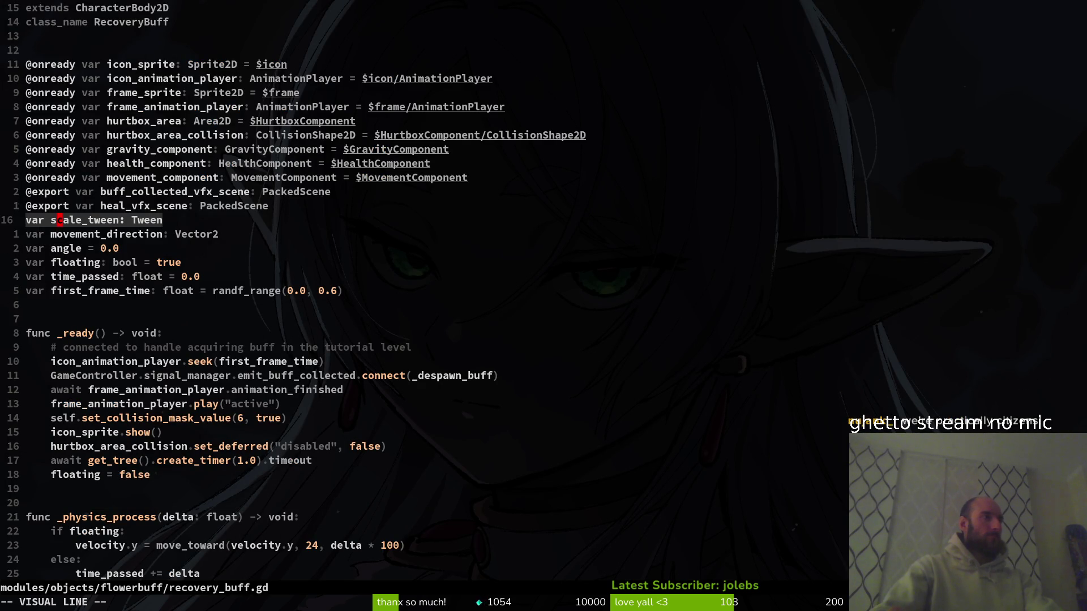
pyautogui.press('d')
# - Delete the buff_collected_vfx_scene and health_component declarations
pyautogui.press('G')
pyautogui.hotkey('ctrl', 'o')
pyautogui.hotkey('ctrl', 'o')
pyautogui.press('j')
pyautogui.press('j')
pyautogui.press('j')
pyautogui.press('j')
pyautogui.press('j')
pyautogui.press('j')
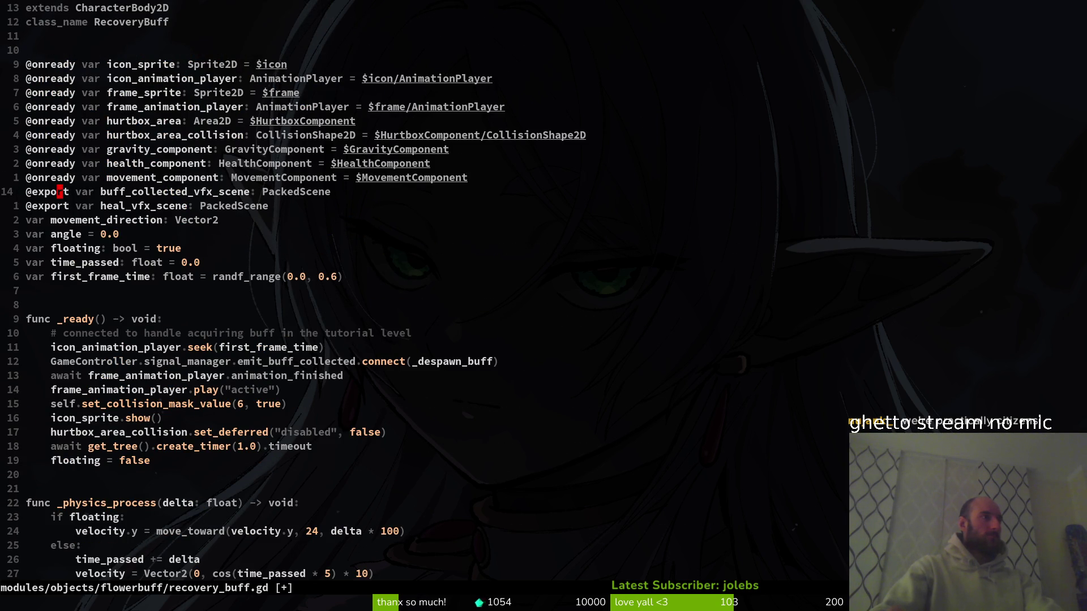
pyautogui.hotkey('shift', 'v')
pyautogui.press('d')
pyautogui.press('k')
pyautogui.press('k')
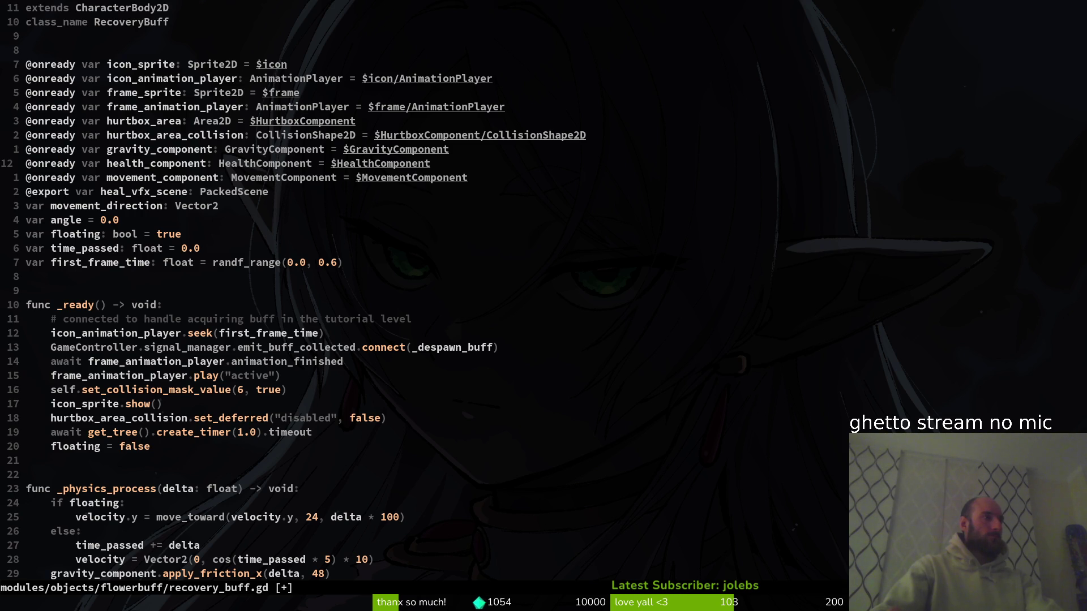
pyautogui.press('d')
pyautogui.press('d')
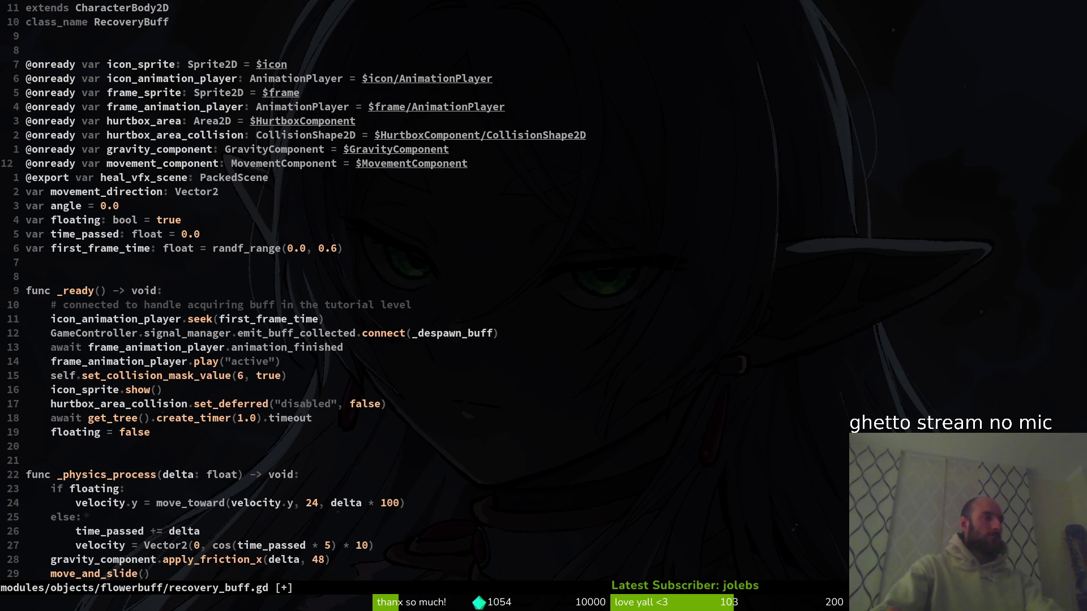
# - Check choose_buff usages, then delete and restore the gravity_component declaration
pyautogui.hotkey('ctrl', 'd')
pyautogui.hotkey('ctrl', 'd')
pyautogui.hotkey('ctrl', 'u')
pyautogui.hotkey('ctrl', 'u')
pyautogui.press('k')
pyautogui.press('d')
pyautogui.press('d')
pyautogui.press('u')
# - Delete the unused hurtbox_area and hurtbox_area_collision declarations and save with :w
pyautogui.press('k')
pyautogui.press('k')
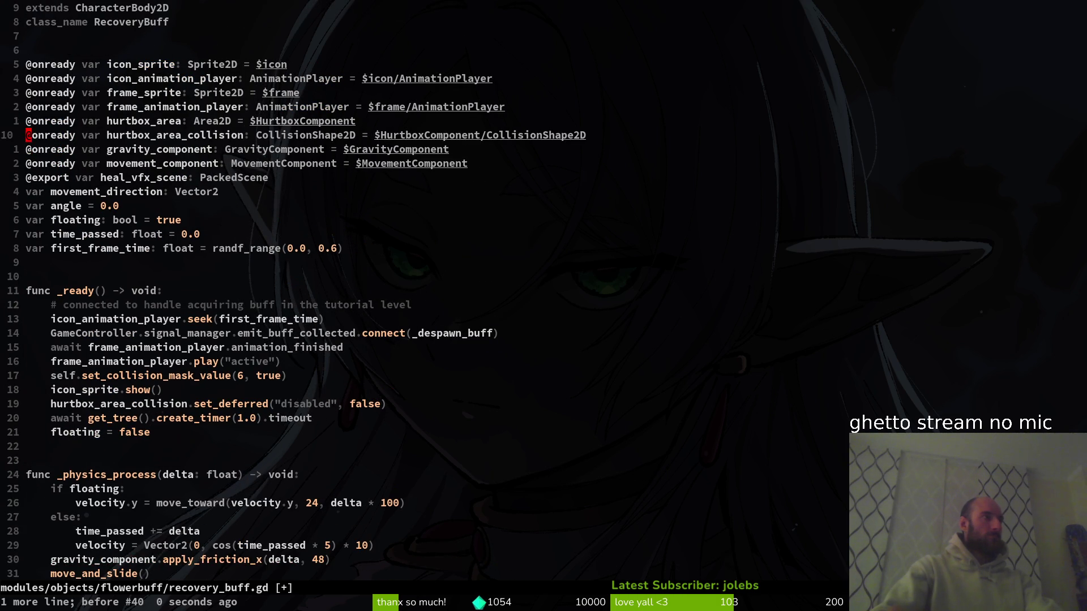
pyautogui.hotkey('shift', 'v')
pyautogui.press('d')
pyautogui.hotkey('ctrl', 'd')
pyautogui.hotkey('ctrl', 'd')
pyautogui.hotkey('ctrl', 'u')
pyautogui.press('2')
pyautogui.press('0')
pyautogui.press('k')
pyautogui.press('d')
pyautogui.press('d')
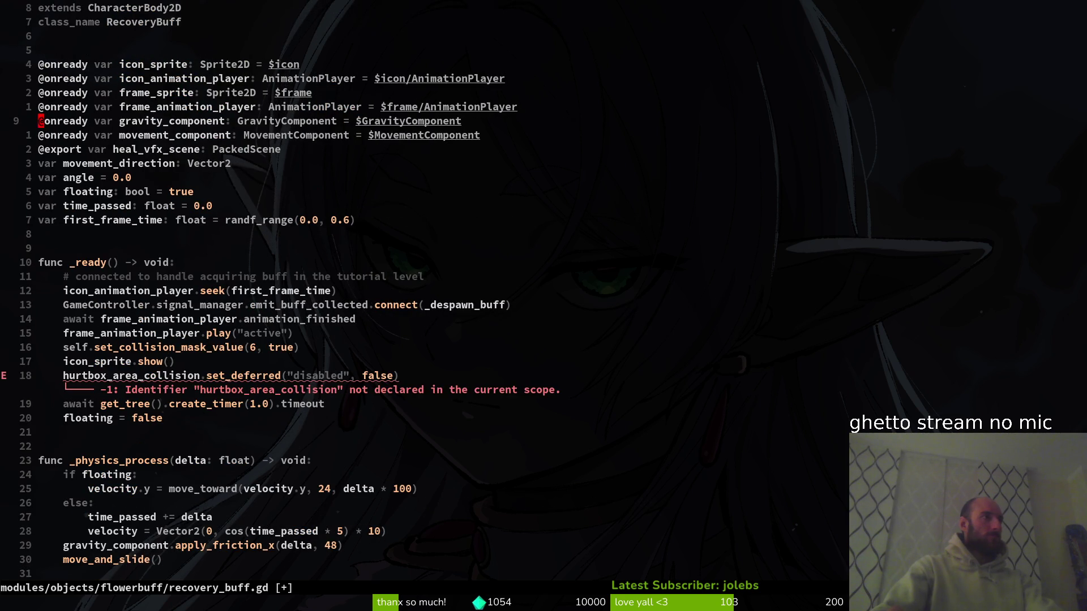
pyautogui.write('P:w')
pyautogui.press('Return')
# - Try deleting the frame_sprite declaration, undo it, and save recovery_buff.gd with :w
pyautogui.press('k')
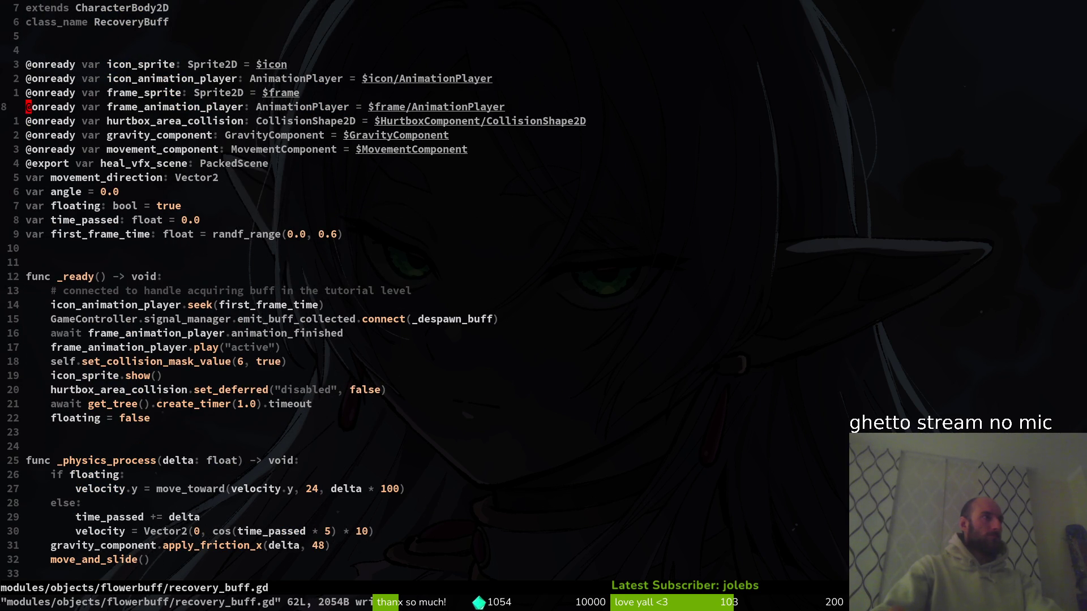
pyautogui.press('k')
pyautogui.press('k')
pyautogui.press('j')
pyautogui.press('d')
pyautogui.press('d')
pyautogui.press('u')
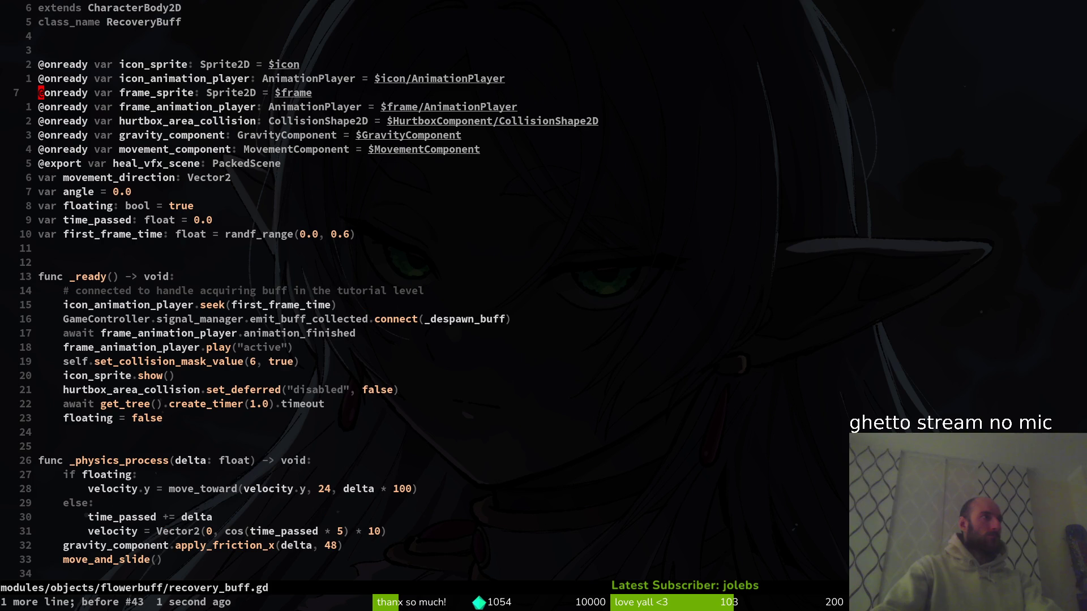
pyautogui.press('u')
pyautogui.press('u')
pyautogui.press('u')
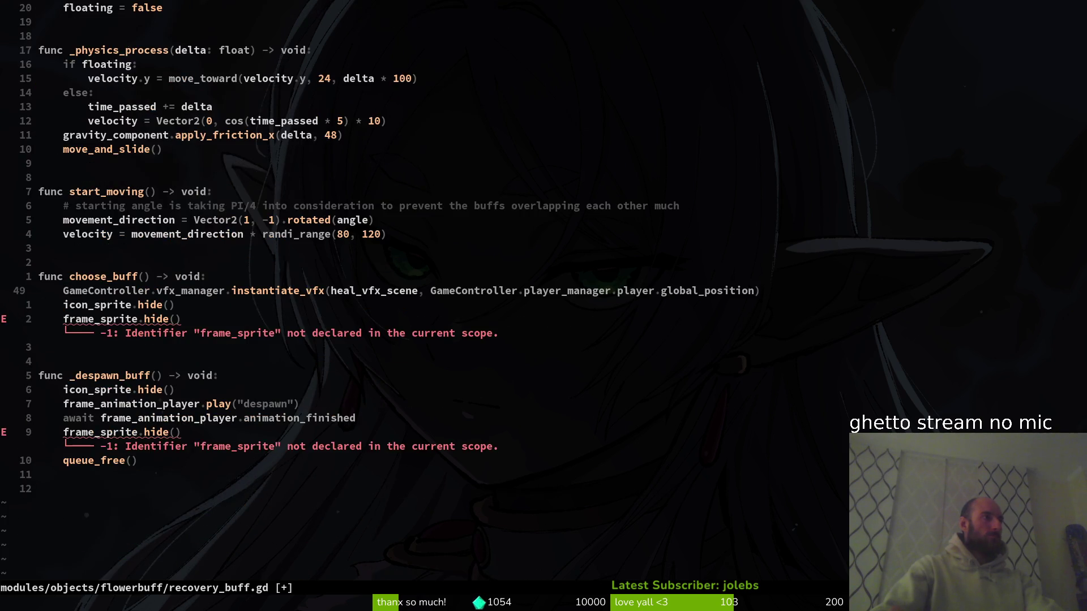
pyautogui.write(':write')
pyautogui.press('Return')
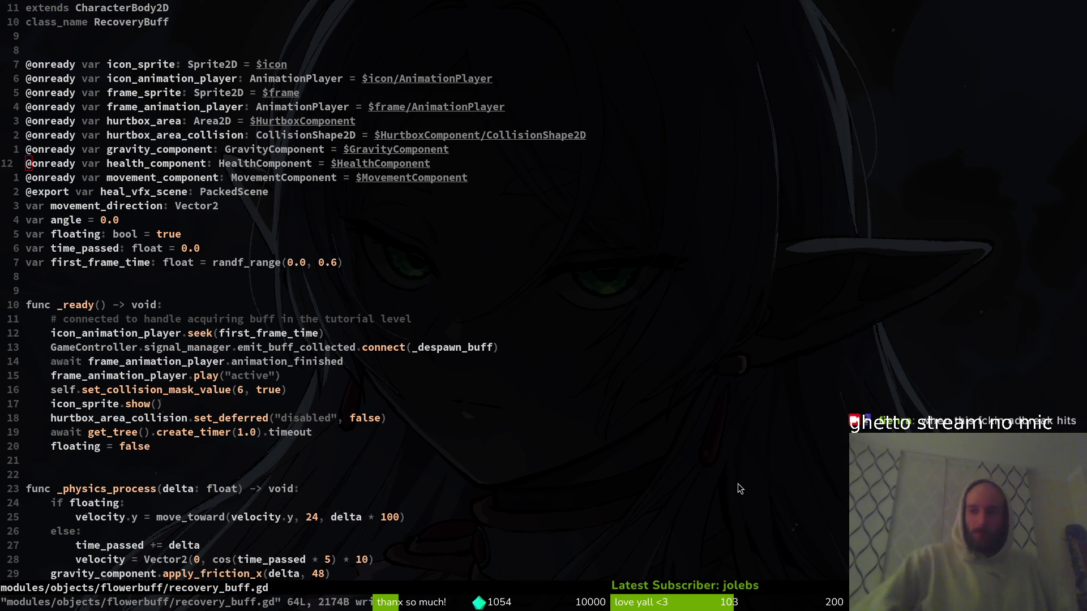
# - Switch to Aseprite and browse up to the project's assets/aseprite folder in the Open dialog
pyautogui.hotkey('alt', 'Tab')
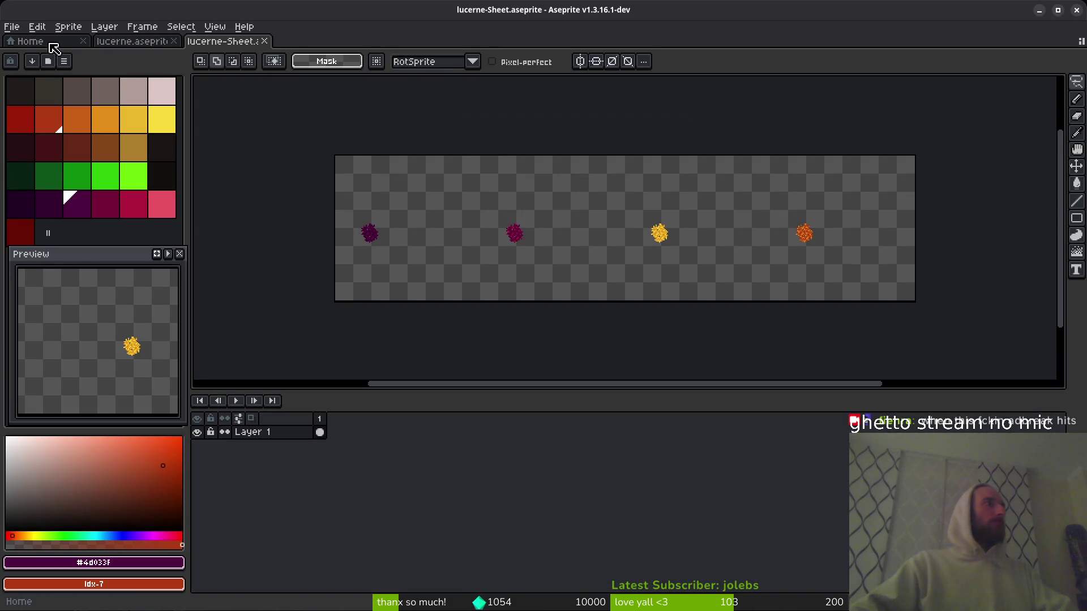
pyautogui.click(53, 41)
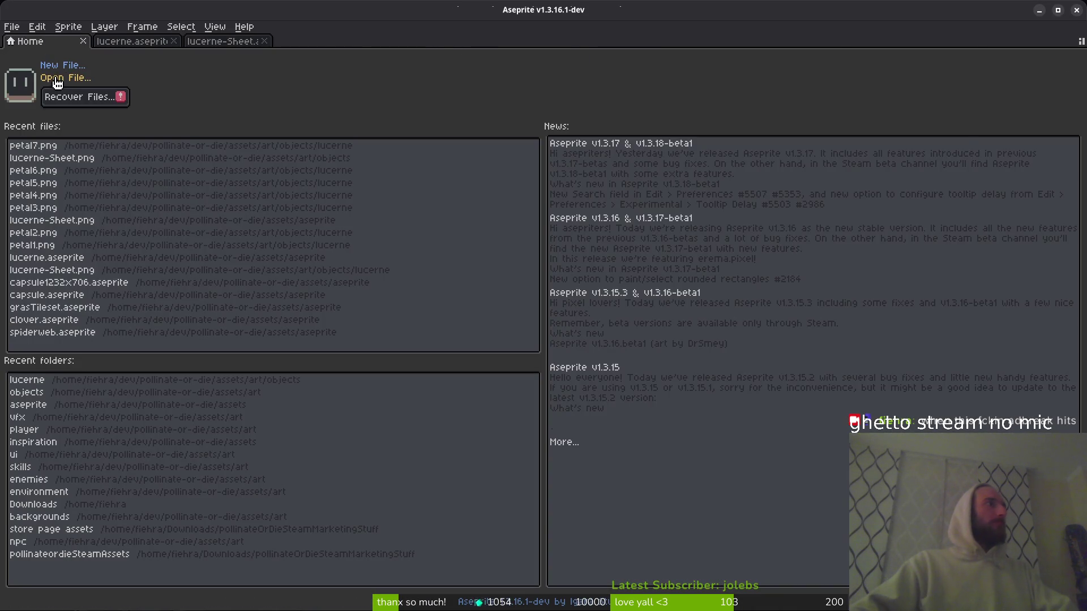
pyautogui.click(55, 84)
pyautogui.click(58, 51)
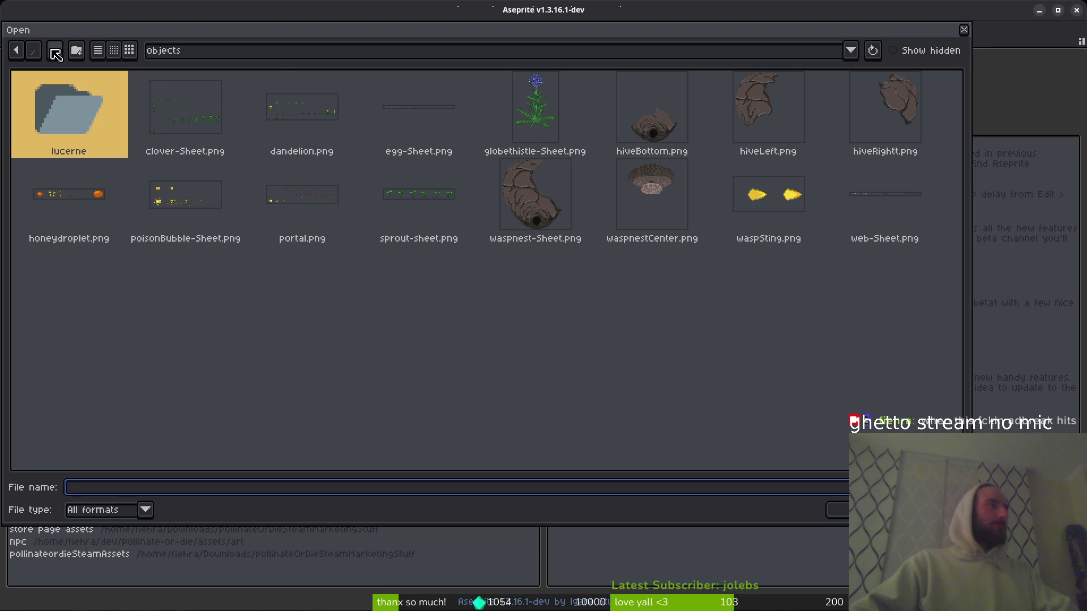
pyautogui.click(54, 51)
pyautogui.click(54, 51)
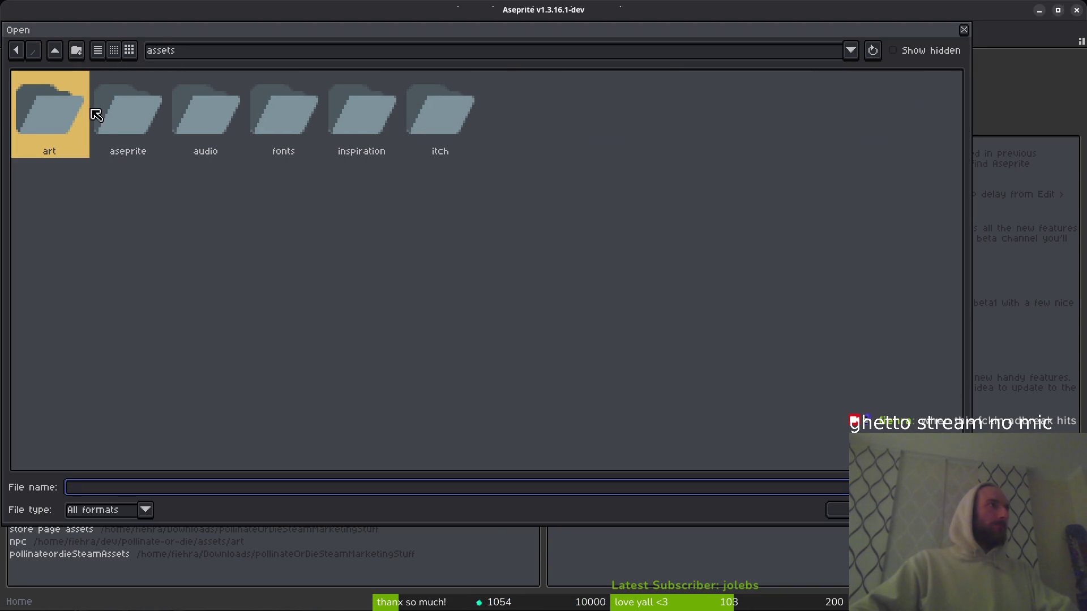
pyautogui.doubleClick(139, 108)
# - Select flowerbufficons.aseprite in the folder listing and open it
pyautogui.scroll(-3, 682, 339)
pyautogui.scroll(-3, 662, 318)
pyautogui.scroll(3, 660, 300)
pyautogui.scroll(-12, 792, 266)
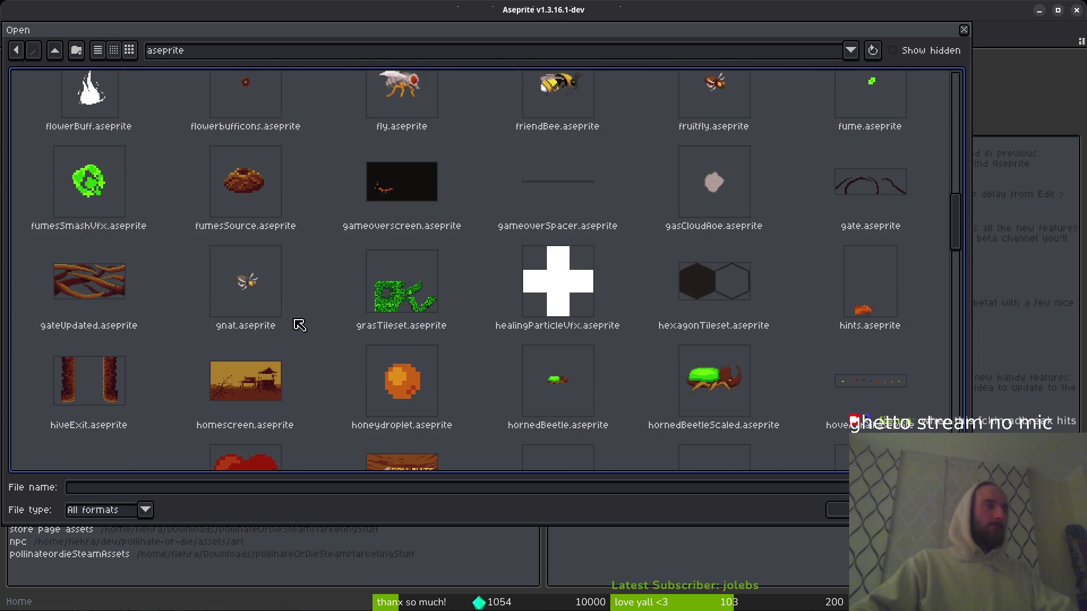
pyautogui.scroll(-9, 751, 322)
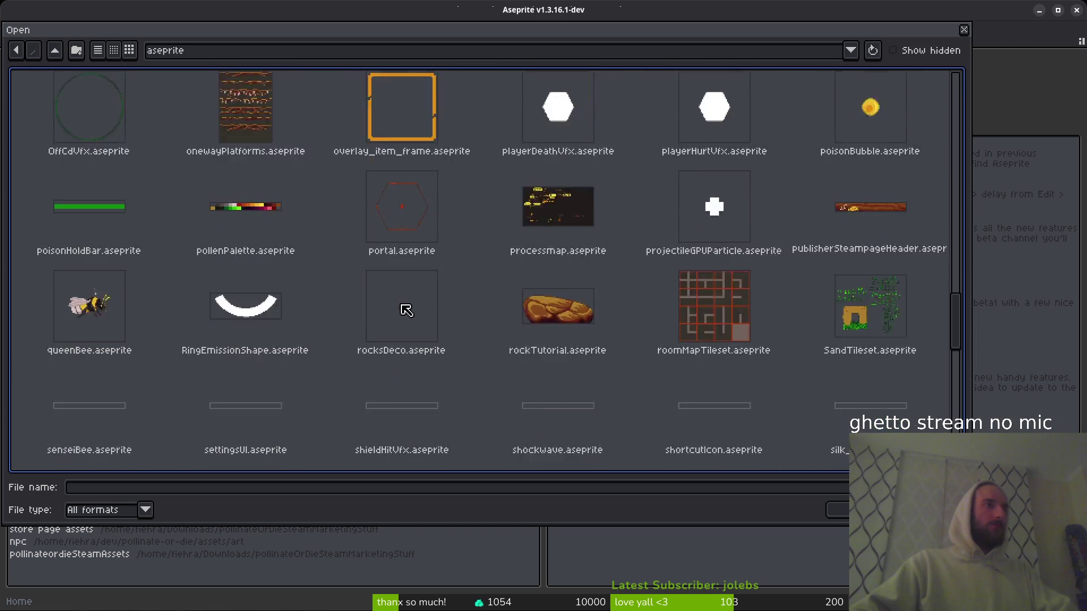
pyautogui.scroll(8, 502, 328)
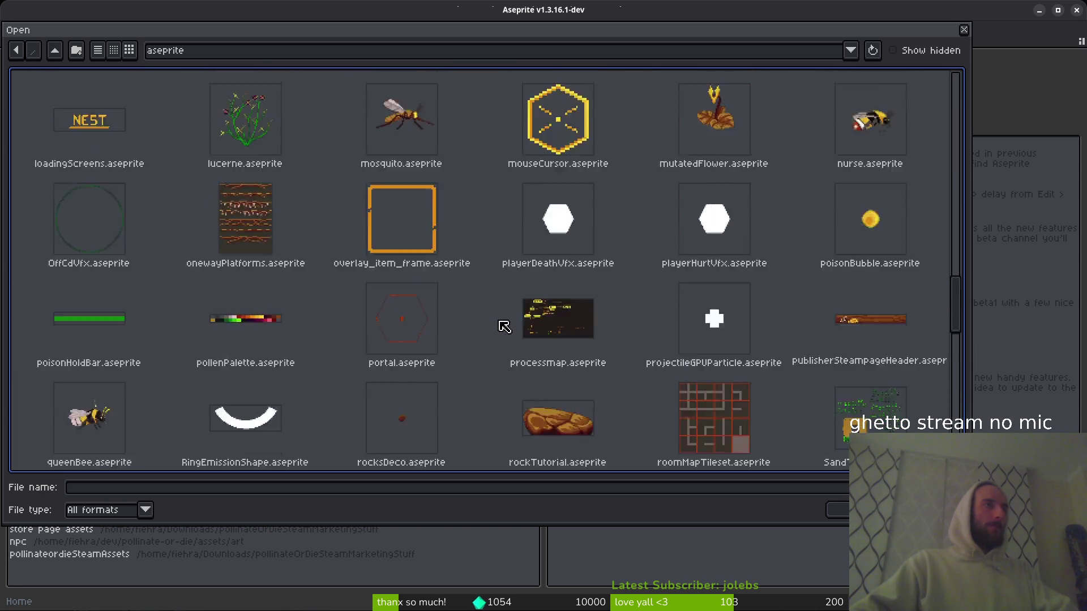
pyautogui.scroll(4, 600, 310)
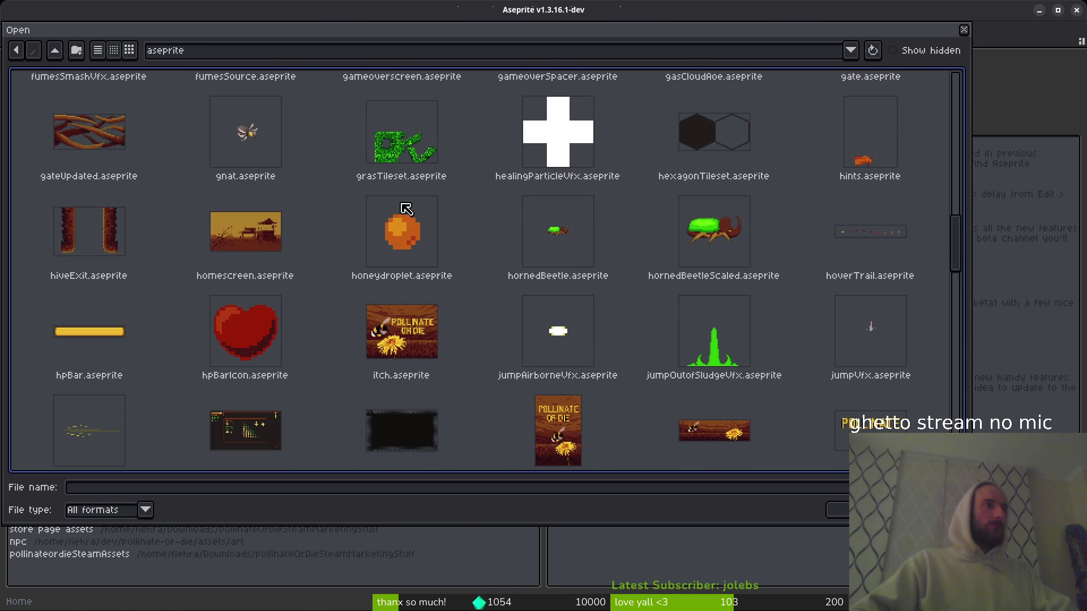
pyautogui.scroll(2, 680, 308)
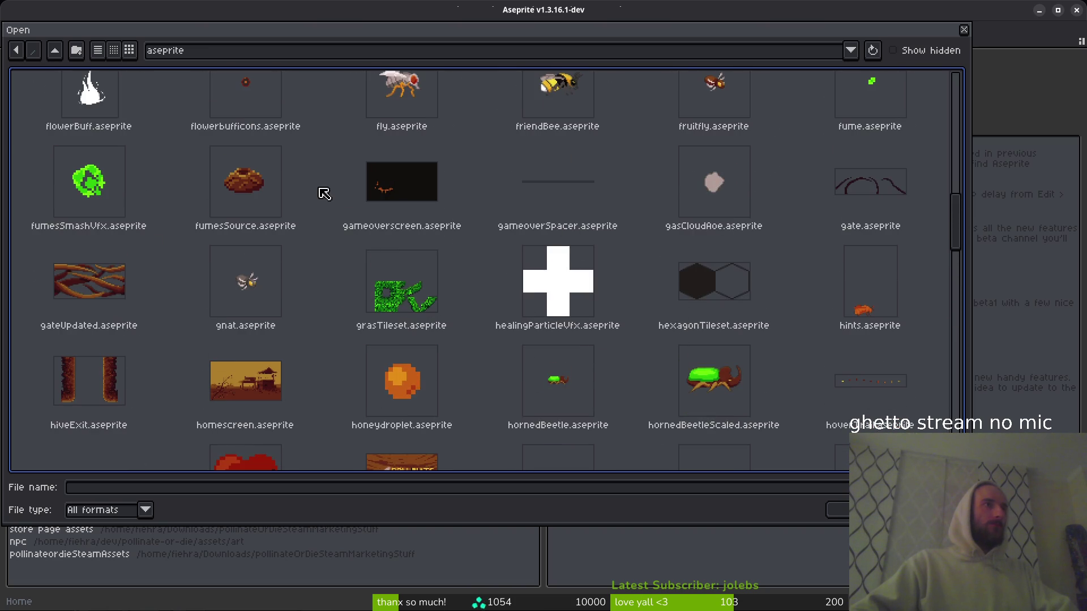
pyautogui.scroll(2, 215, 233)
pyautogui.click(272, 262)
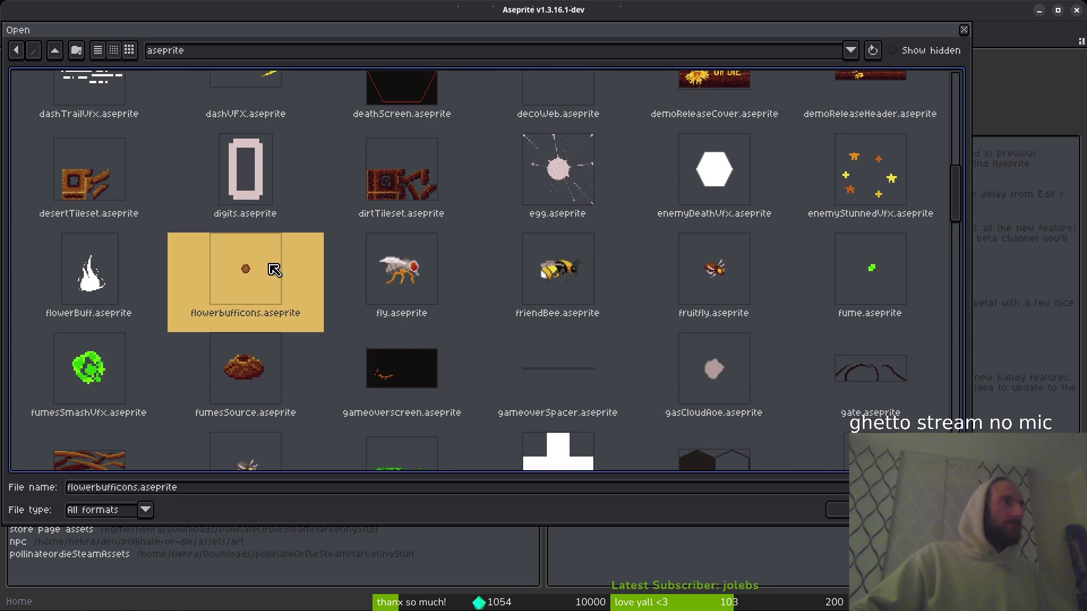
pyautogui.click(840, 511)
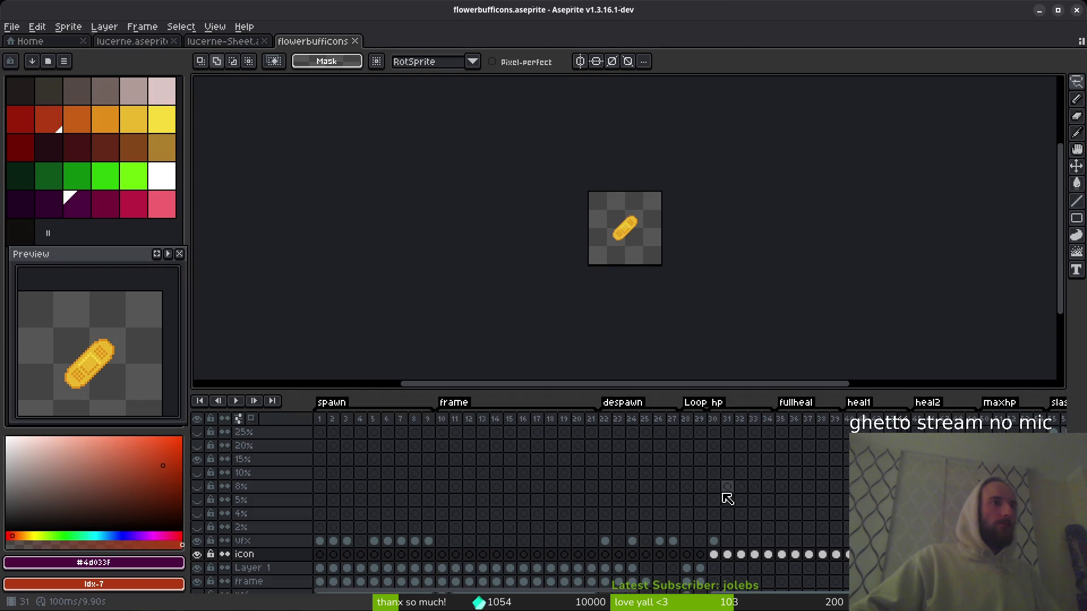
# - Review the mace, xp, stun and knockback frames, then add an empty frame at the end
pyautogui.hscroll(3, 475, 474)
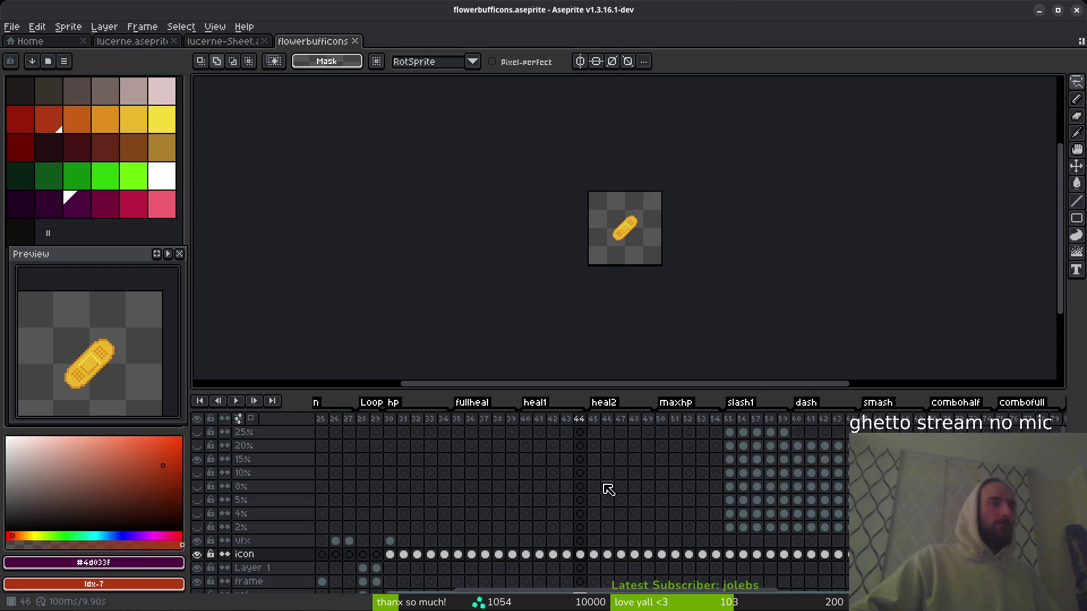
pyautogui.hscroll(5, 605, 491)
pyautogui.hscroll(3, 480, 497)
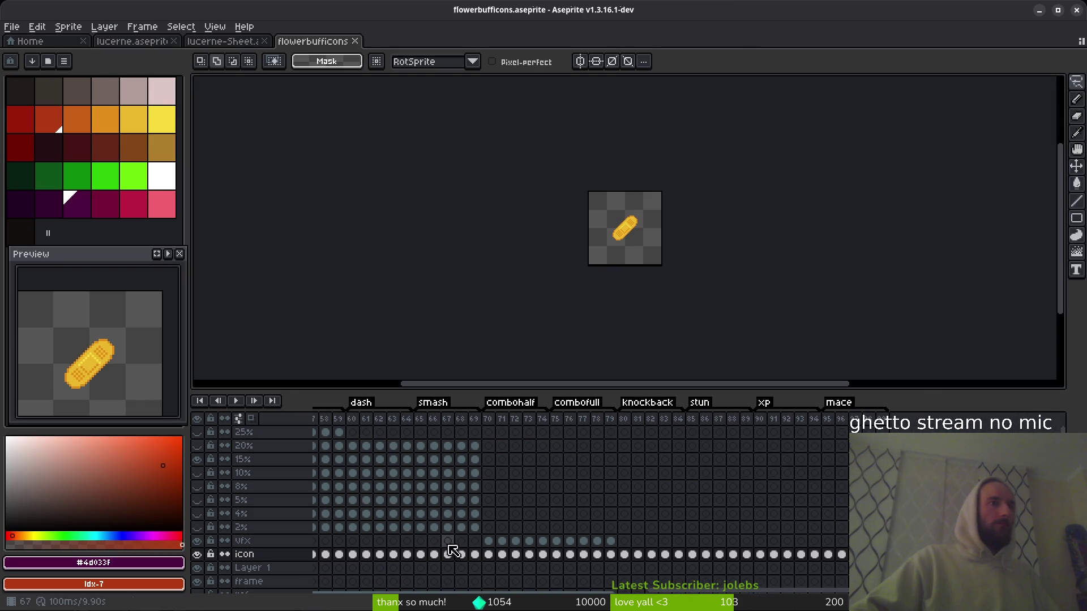
pyautogui.click(827, 432)
pyautogui.click(760, 433)
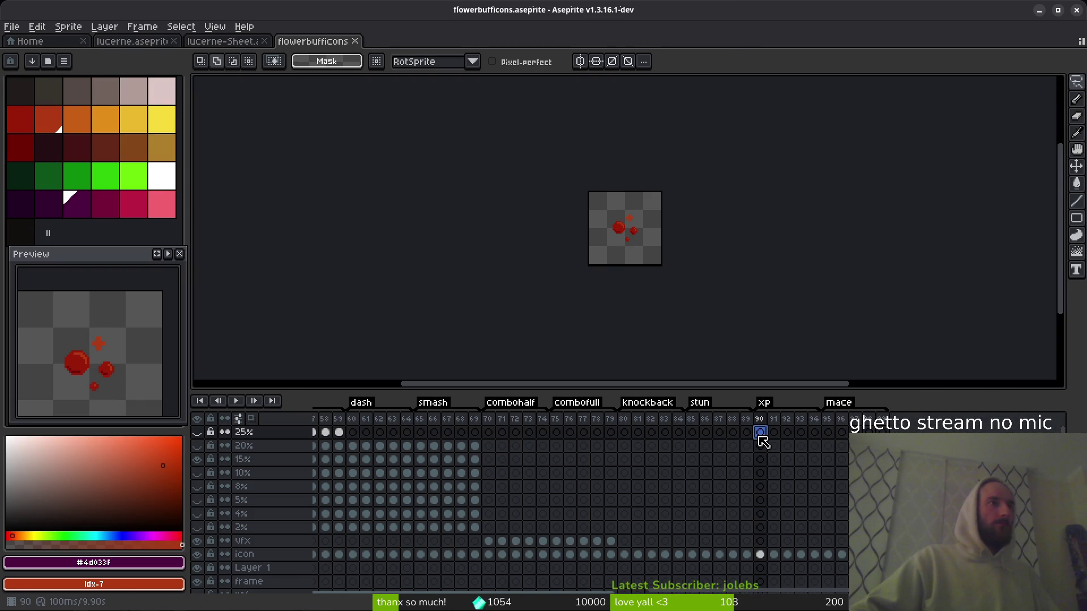
pyautogui.click(692, 433)
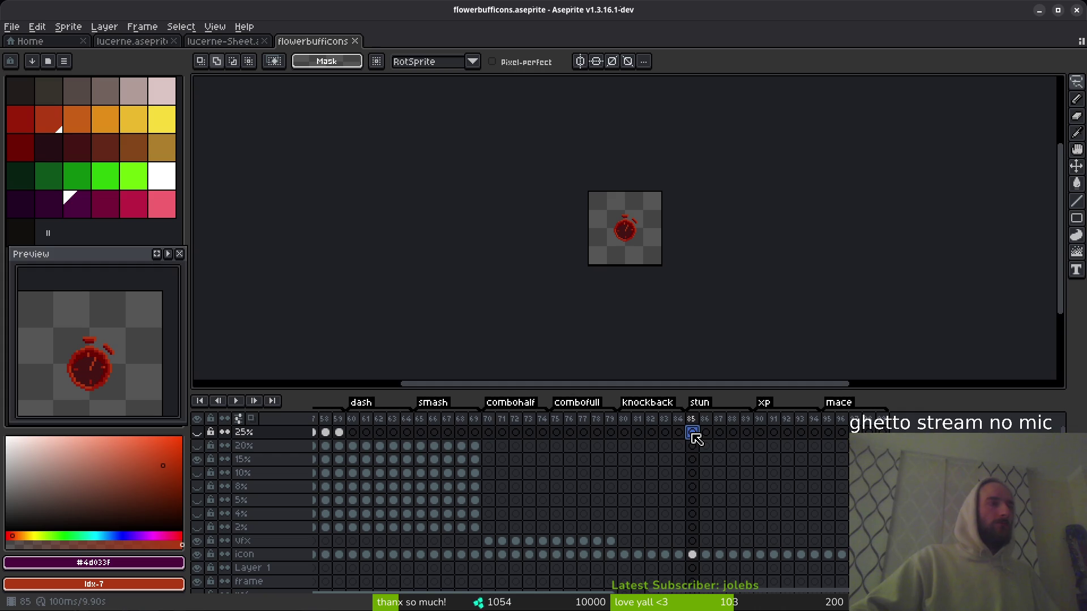
pyautogui.click(625, 433)
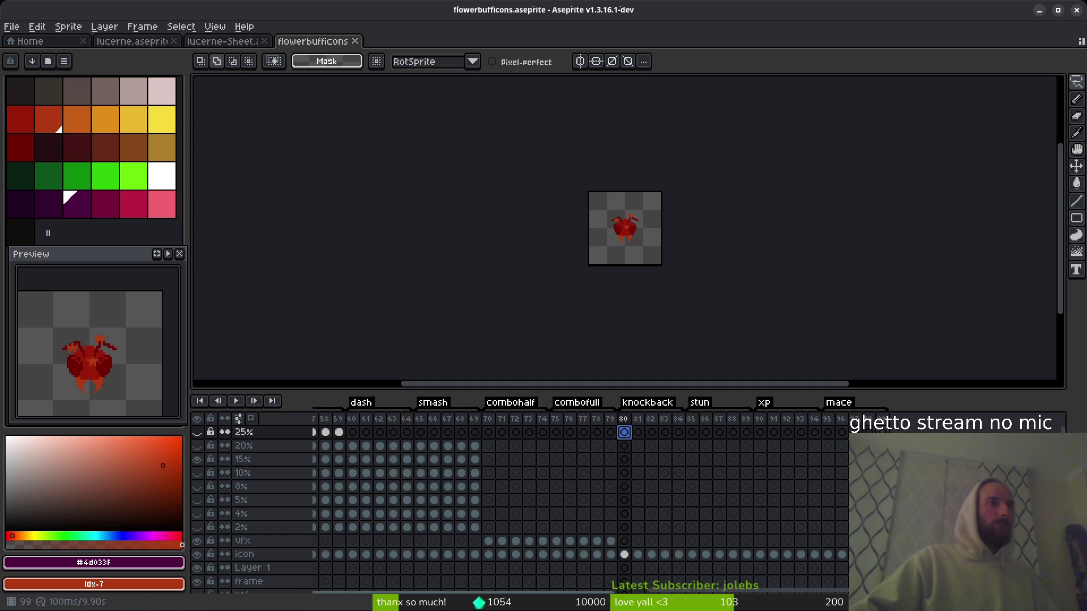
pyautogui.click(882, 419)
pyautogui.press('Delete')
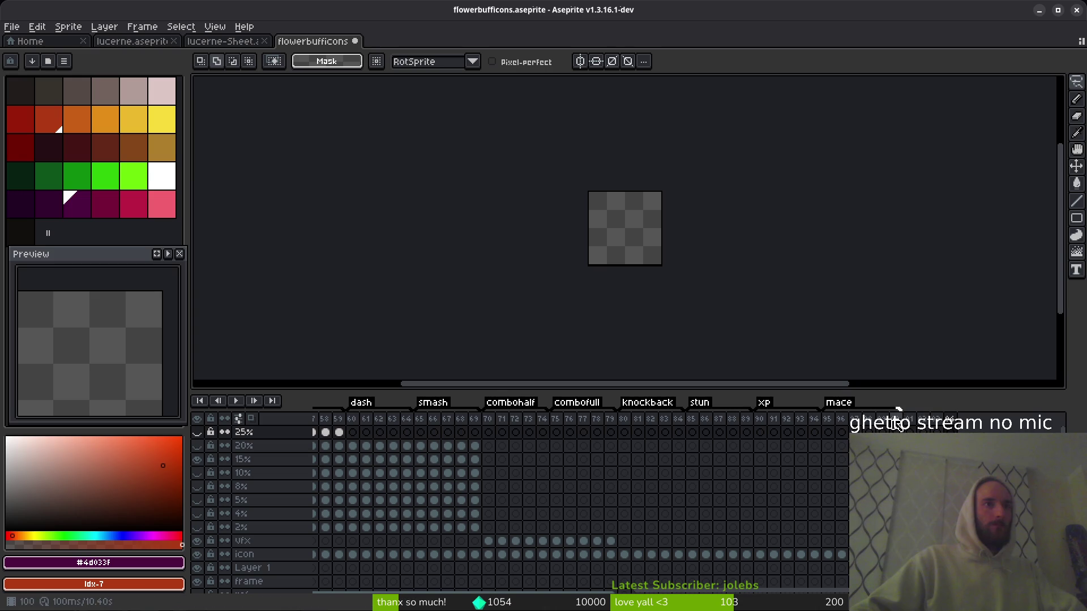
# - Copy the maxhp heart cels 50–54 on the icon layer and paste them at frame 100
pyautogui.hscroll(-10, 634, 475)
pyautogui.click(712, 460)
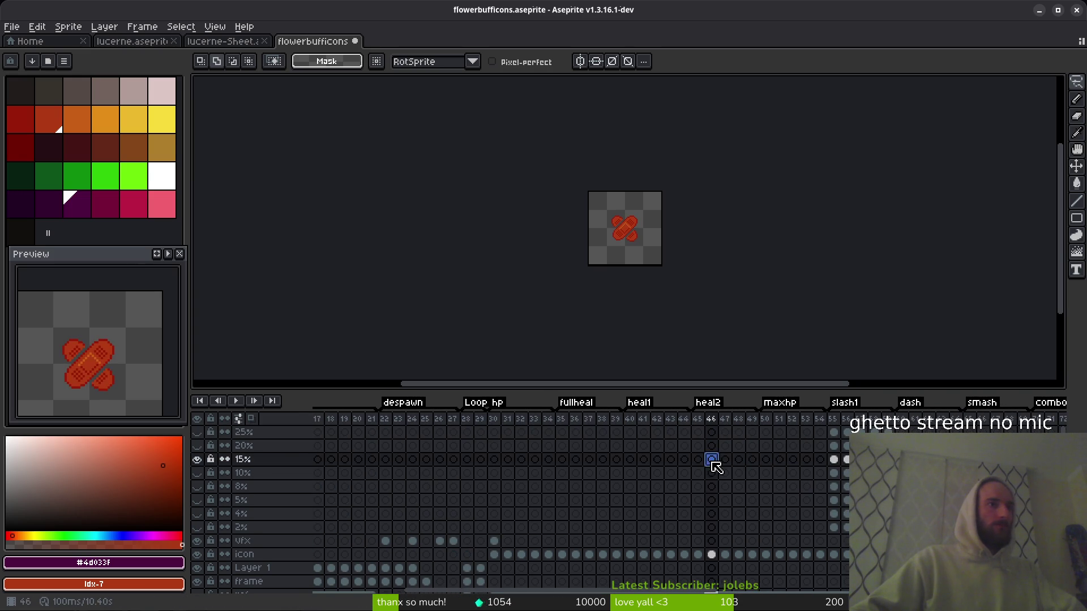
pyautogui.click(657, 473)
pyautogui.click(576, 474)
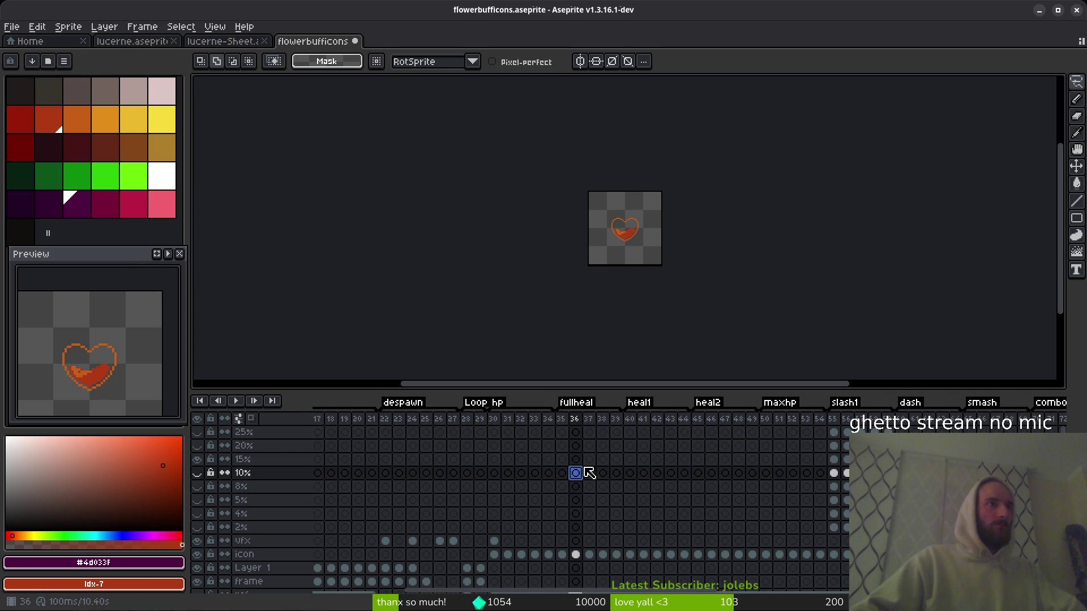
pyautogui.click(780, 459)
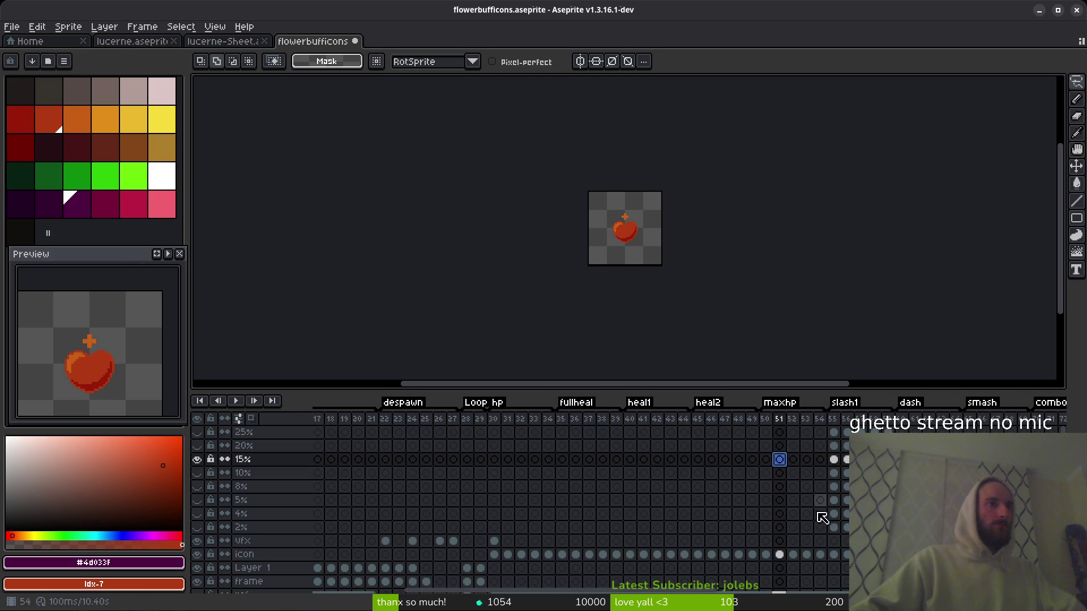
pyautogui.moveTo(771, 563); pyautogui.dragTo(821, 559)
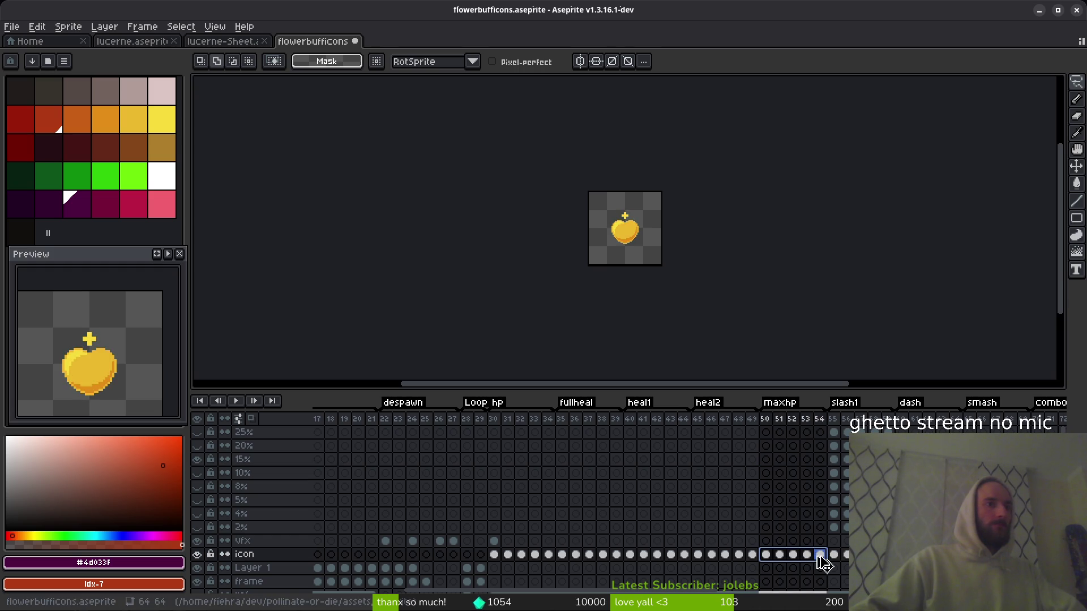
pyautogui.hscroll(10, 803, 521)
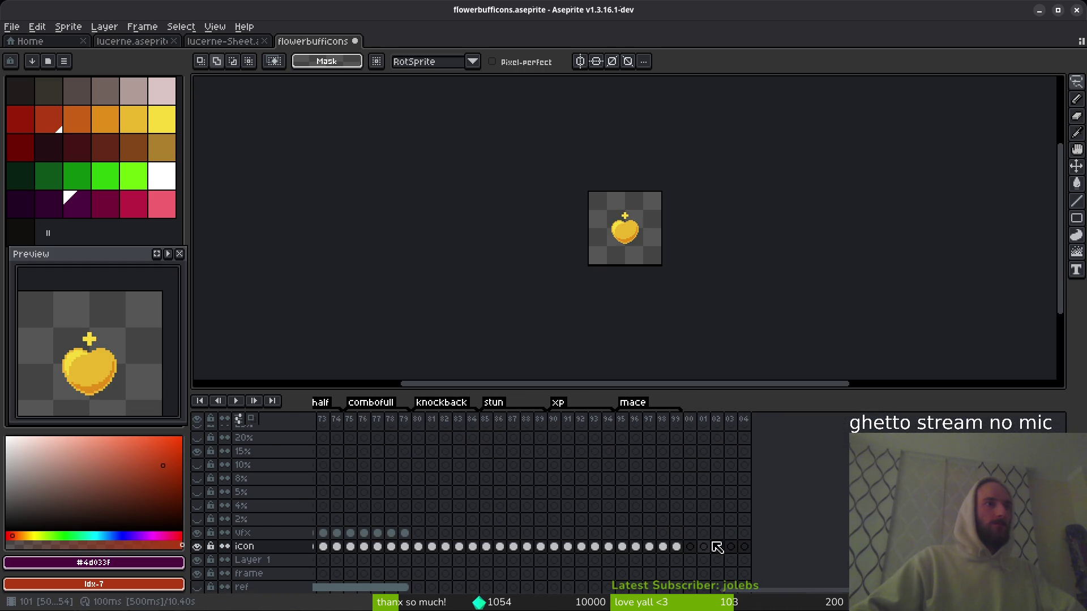
pyautogui.click(691, 548)
pyautogui.hotkey('ctrl', 'v')
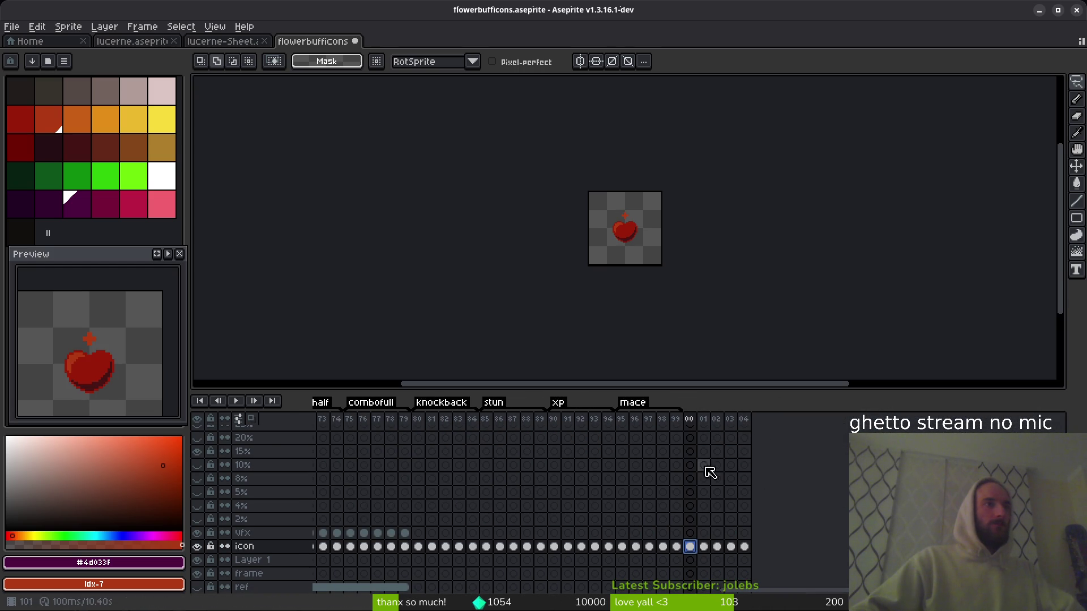
pyautogui.scroll(6, 621, 194)
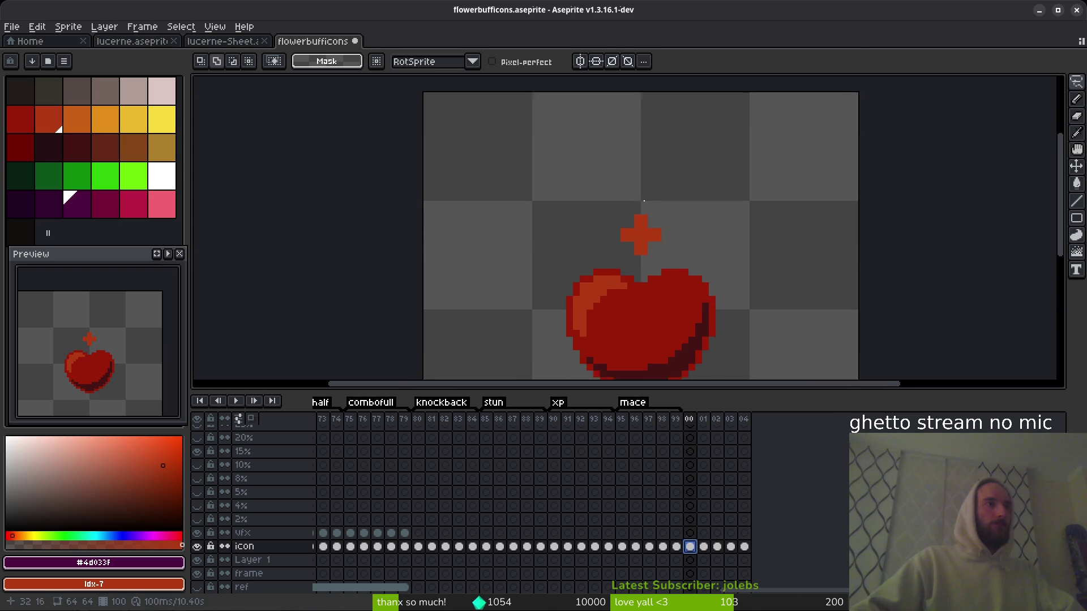
# - Rectangle-select the cross above the heart in the first frame and erase it
pyautogui.press('m')
pyautogui.moveTo(623, 185); pyautogui.dragTo(660, 236)
pyautogui.click(612, 192)
pyautogui.moveTo(611, 193); pyautogui.dragTo(674, 236)
pyautogui.press('Delete')
pyautogui.press('Right')
# - Select the orange cross on the next frame with the contiguous Magic Wand and delete it
pyautogui.press('w')
pyautogui.click(633, 214)
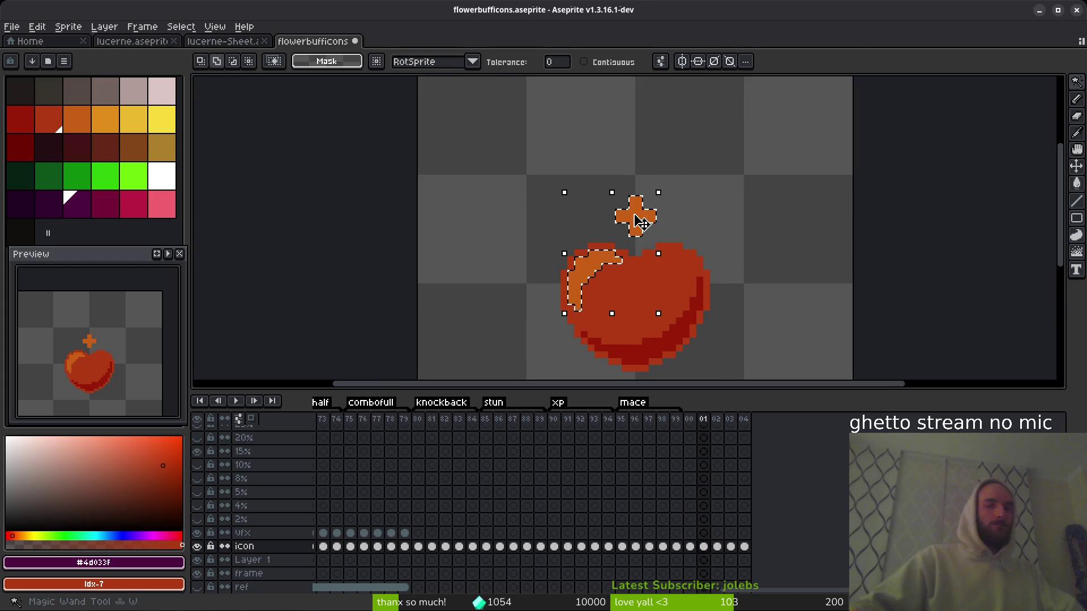
pyautogui.scroll(2, 633, 214)
pyautogui.click(626, 63)
pyautogui.click(629, 221)
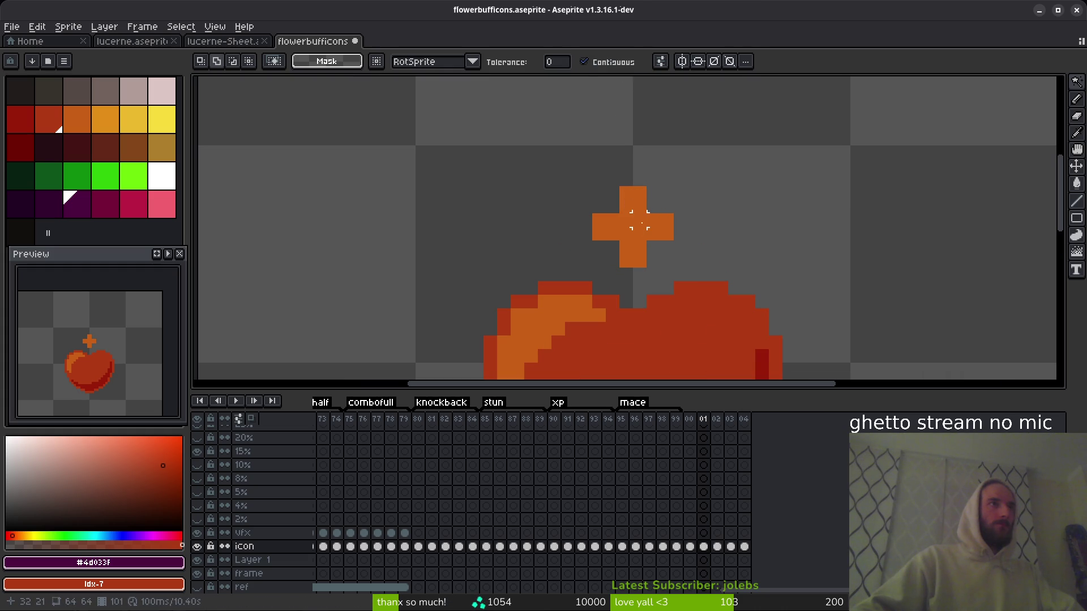
pyautogui.scroll(-2, 775, 195)
pyautogui.press('Delete')
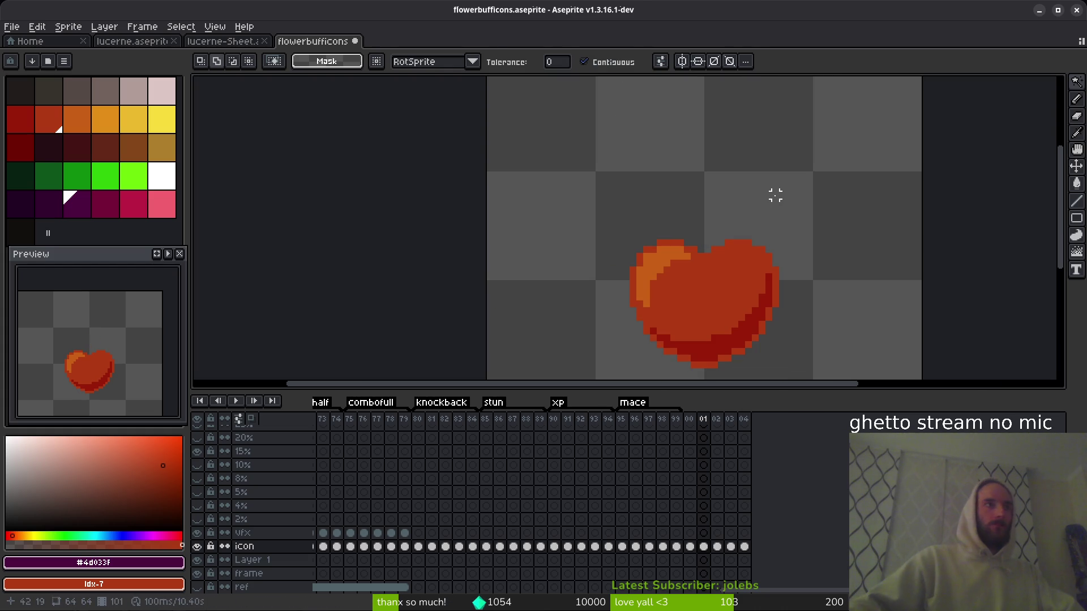
# - Delete the cross on frame 02, comparing the result with undo and redo
pyautogui.press('Right')
pyautogui.press('i')
pyautogui.press('w')
pyautogui.click(704, 208)
pyautogui.press('Delete')
pyautogui.press('i')
pyautogui.hotkey('ctrl', 'z')
pyautogui.hotkey('ctrl', 'y')
# - Remove the black plus from the remaining heart-and-plus frame and save the sprite
pyautogui.hotkey('alt', 'Tab')
pyautogui.hotkey('alt', 'Tab')
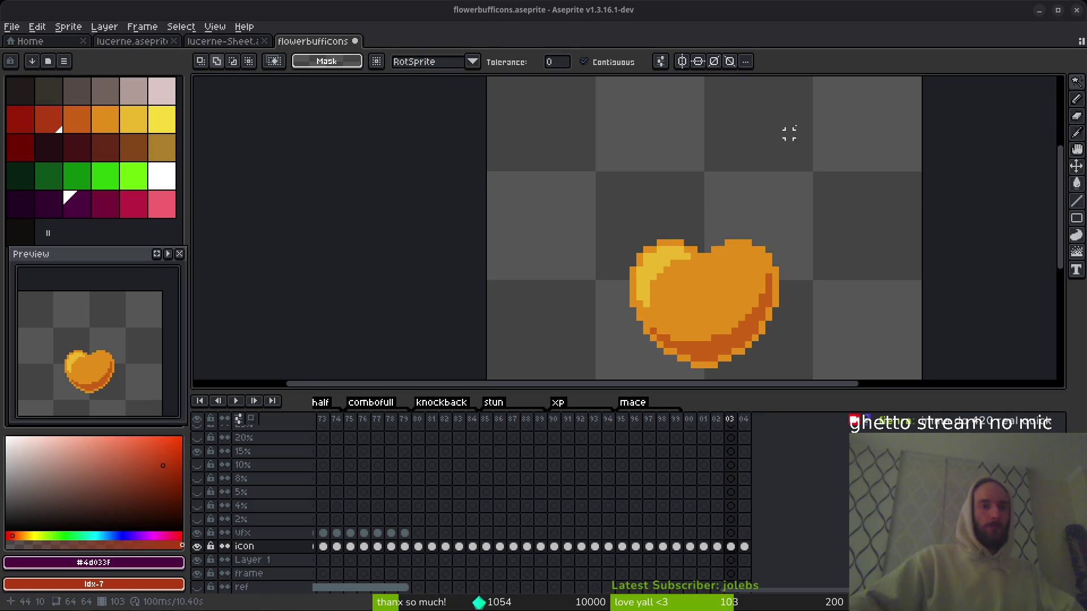
pyautogui.hscroll(2, 733, 211)
pyautogui.press('.')
pyautogui.click(662, 211)
pyautogui.press('Delete')
pyautogui.hotkey('ctrl', 's')
# - Nudge the hearts in icon cels 100–104 upward and rename the tag over those frames to recovery
pyautogui.scroll(-3, 658, 279)
pyautogui.press('m')
pyautogui.moveTo(533, 165); pyautogui.dragTo(755, 355)
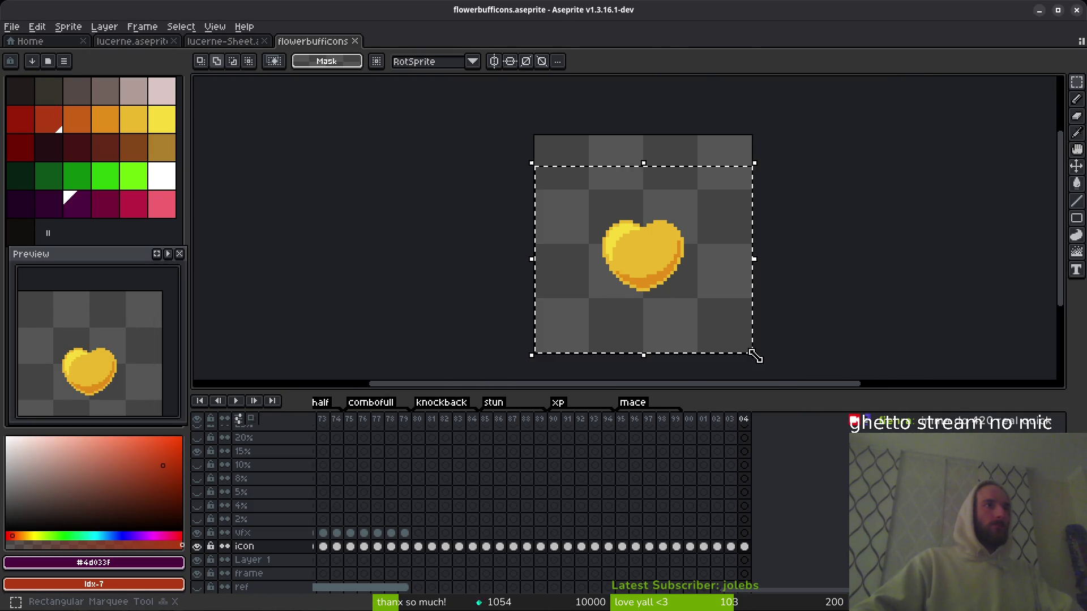
pyautogui.moveTo(689, 549); pyautogui.dragTo(744, 549)
pyautogui.press('Up')
pyautogui.press('Up')
pyautogui.press('Up')
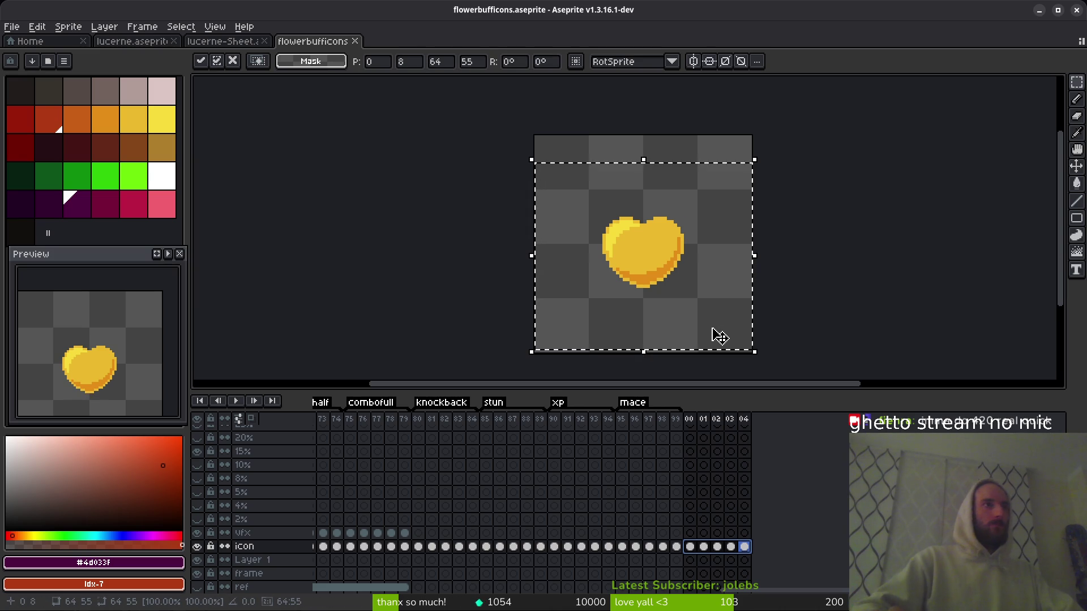
pyautogui.hotkey('ctrl', 'd')
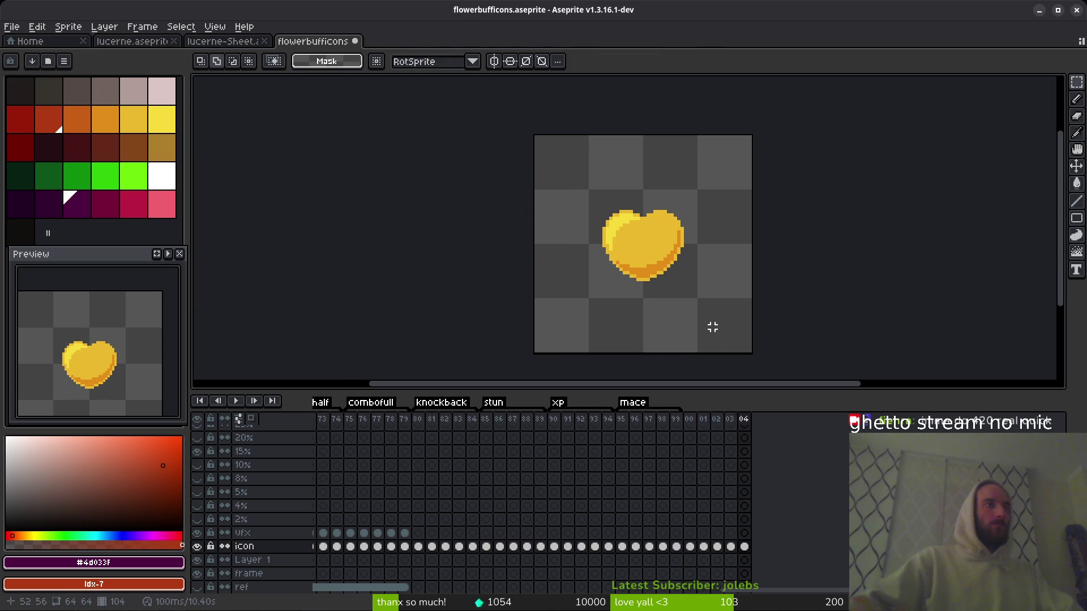
pyautogui.moveTo(690, 419); pyautogui.dragTo(752, 425)
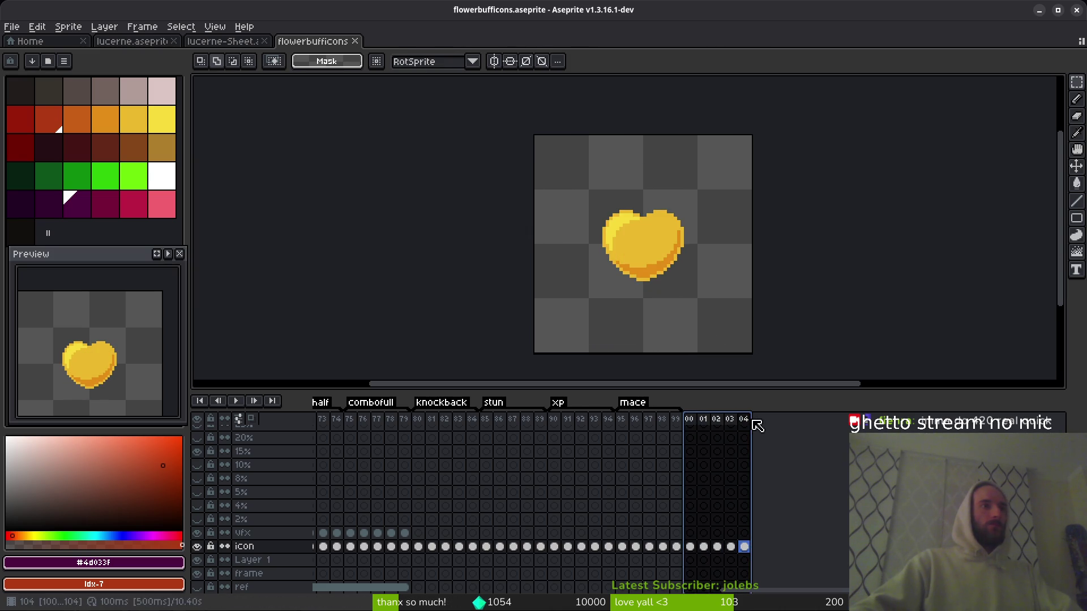
pyautogui.hotkey('shift', 'p')
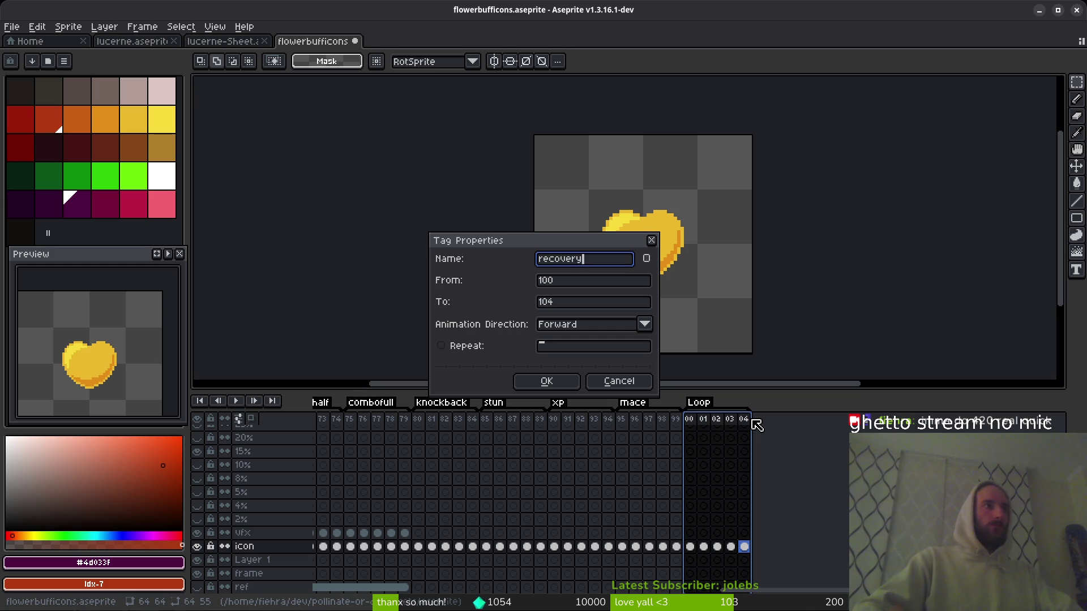
# - Confirm the tag name 'recovery', recentre the preview and view frame 103
pyautogui.press('Return')
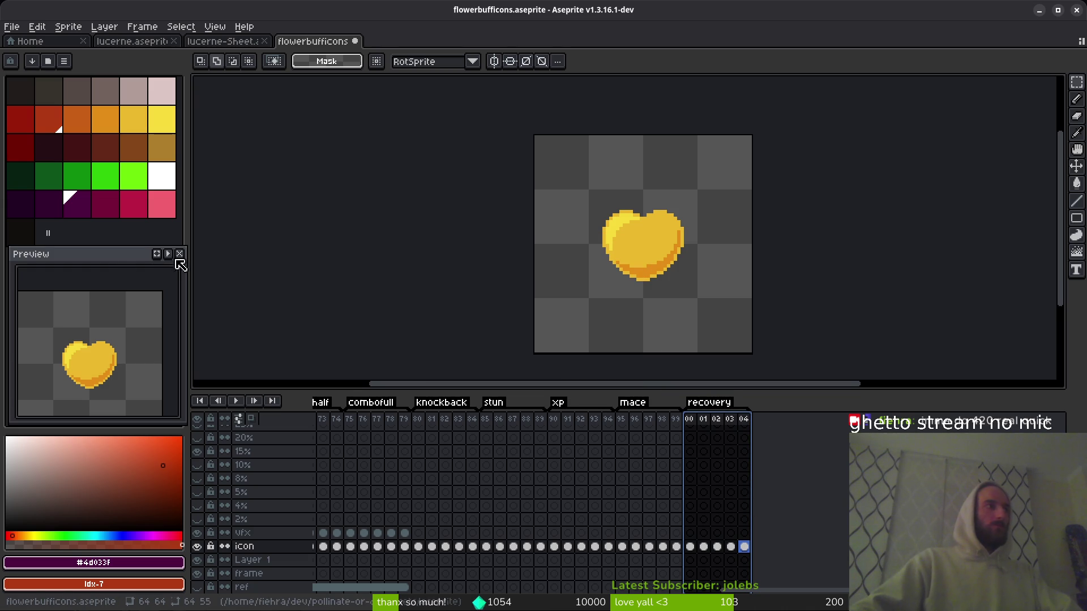
pyautogui.click(166, 255)
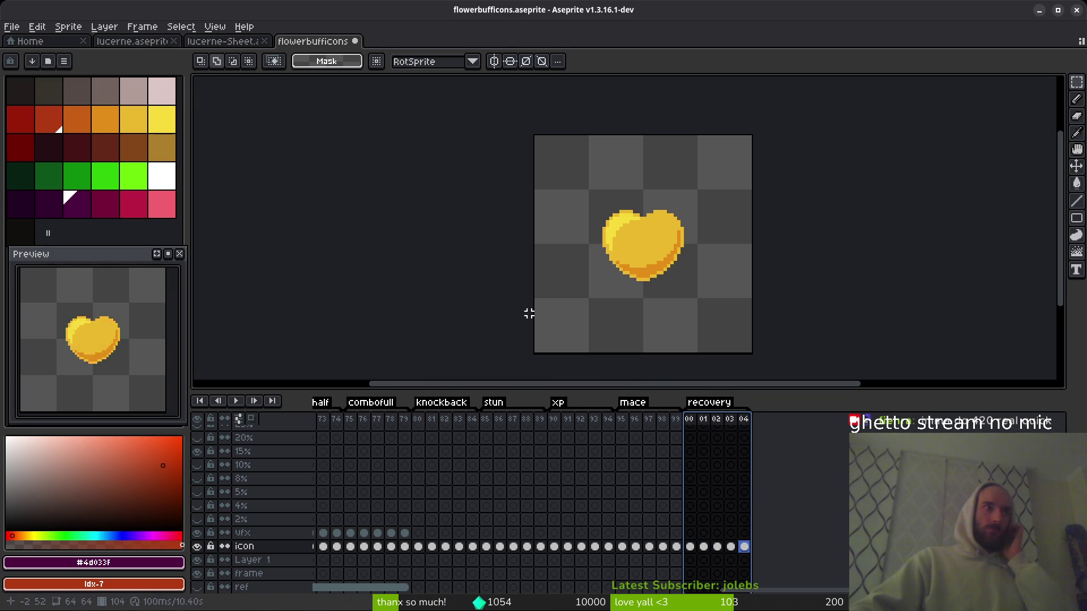
pyautogui.click(731, 451)
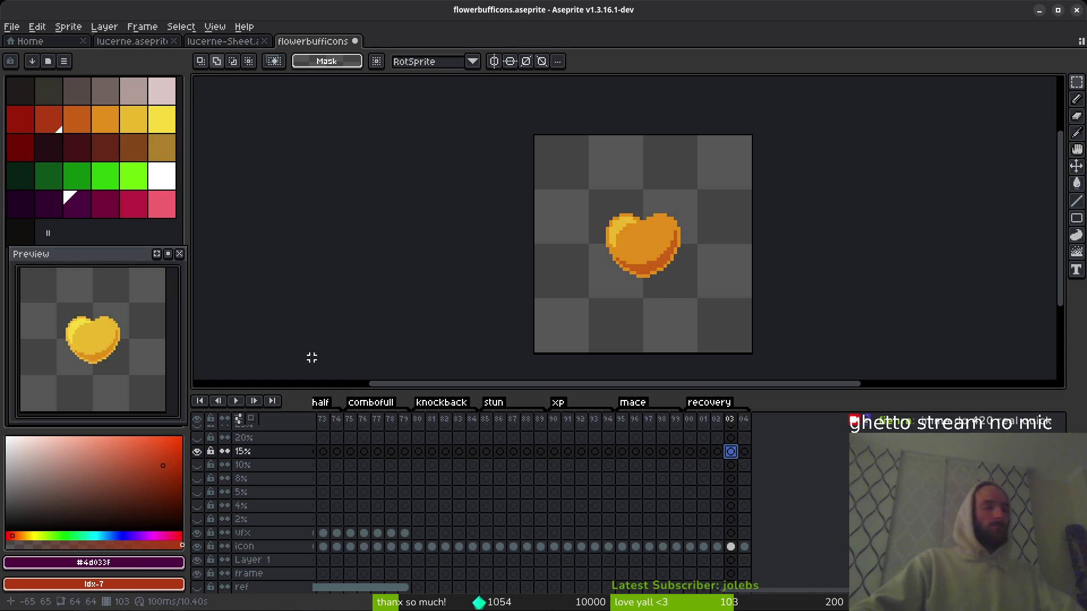
pyautogui.scroll(1, 560, 249)
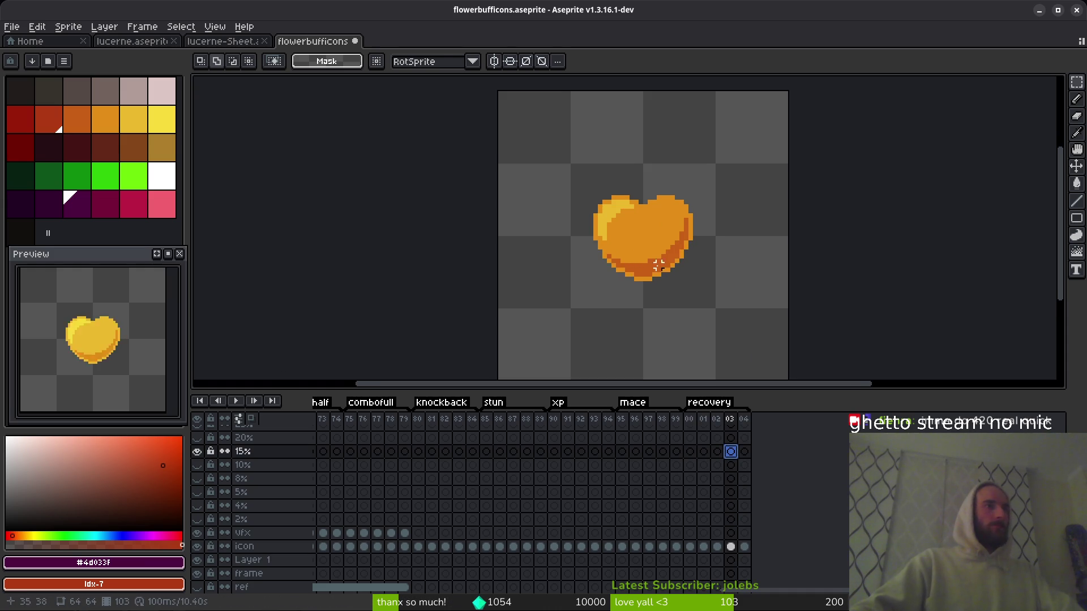
# - Zoom in on the hearts in frames 100 and 104, ending on the yellow heart
pyautogui.click(690, 546)
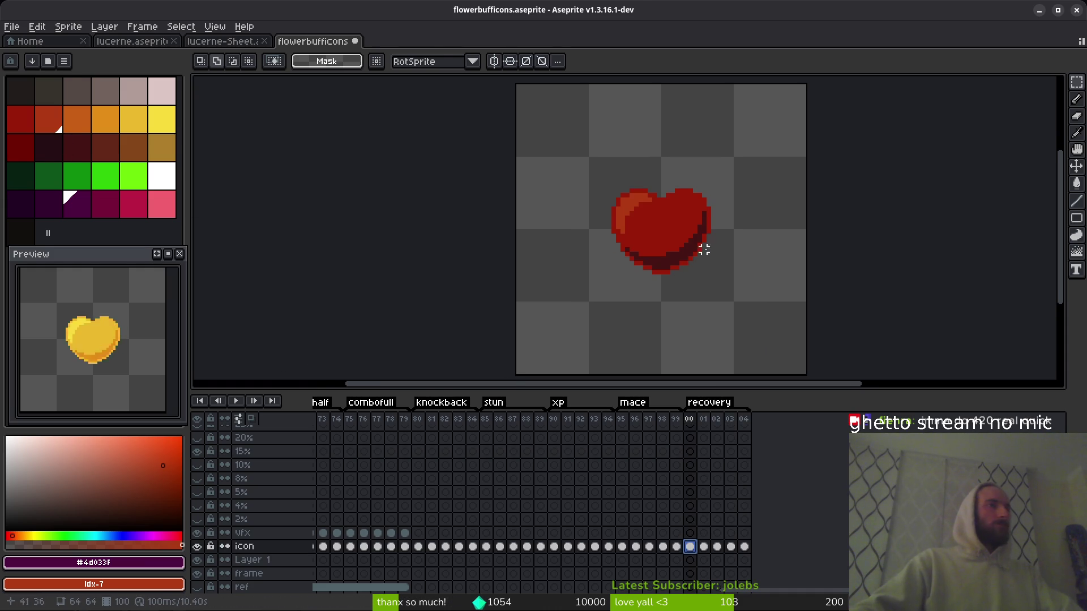
pyautogui.scroll(1, 700, 258)
pyautogui.scroll(1, 583, 266)
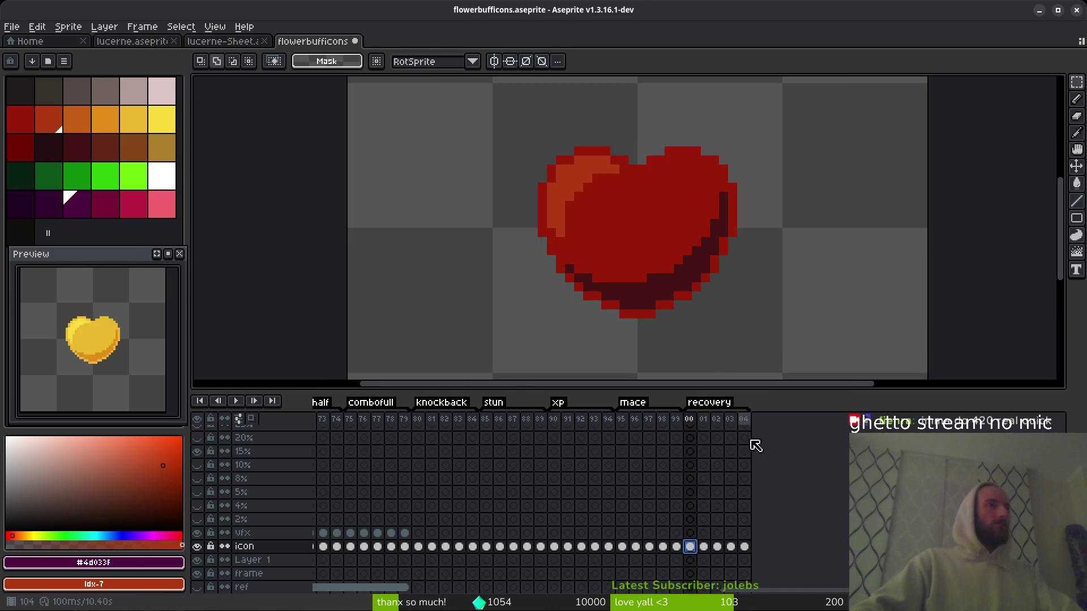
pyautogui.click(745, 547)
# - Replace the yellow heart's yellow with lime and its darker yellow with green
pyautogui.press('i')
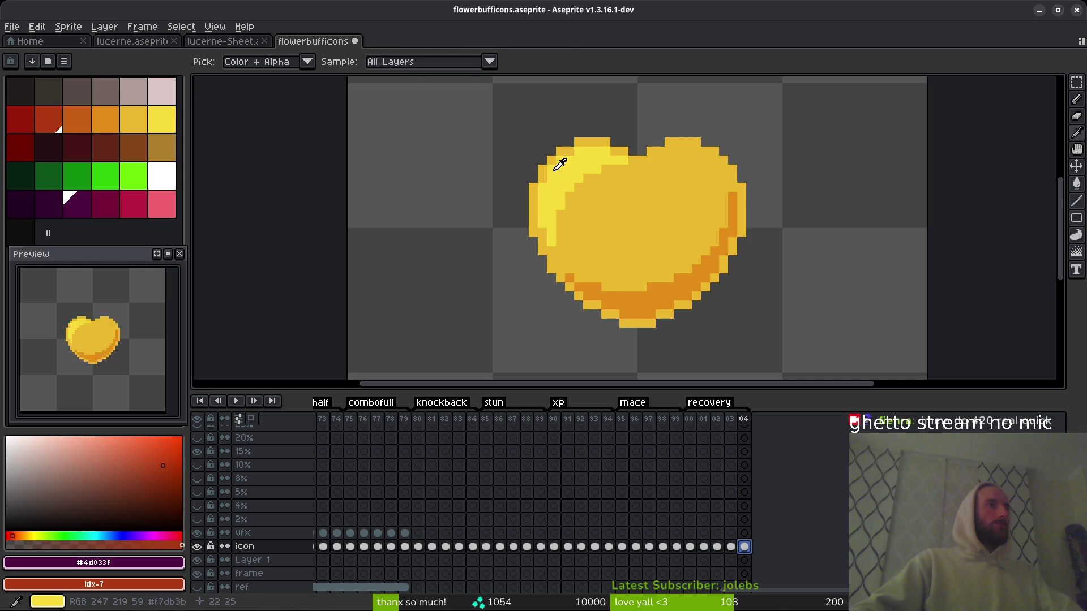
pyautogui.click(553, 177)
pyautogui.rightClick(133, 176)
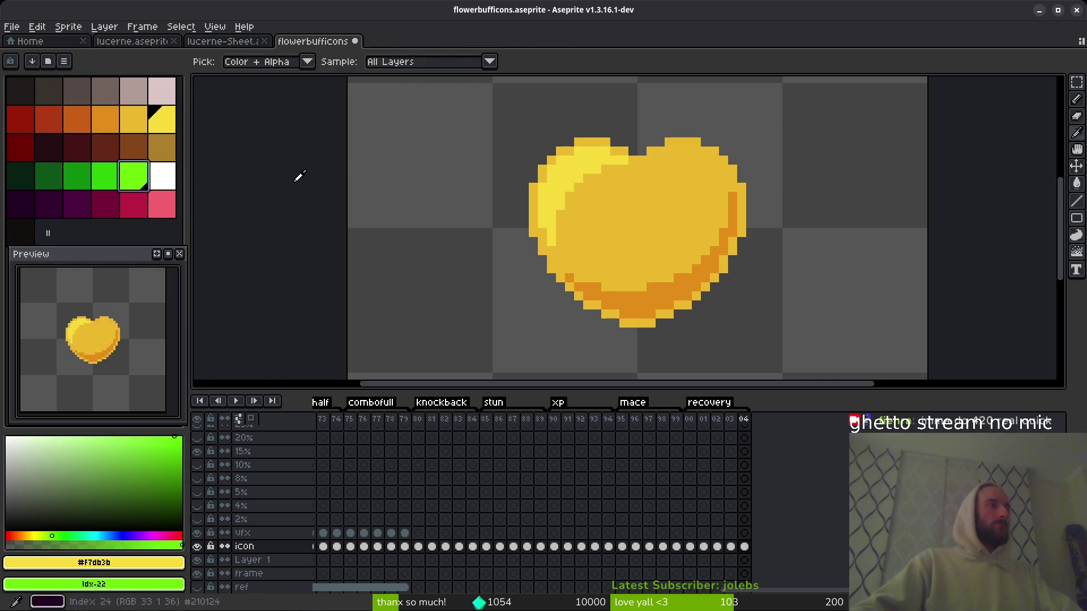
pyautogui.hotkey('shift', 'r')
pyautogui.click(372, 100)
pyautogui.click(649, 231)
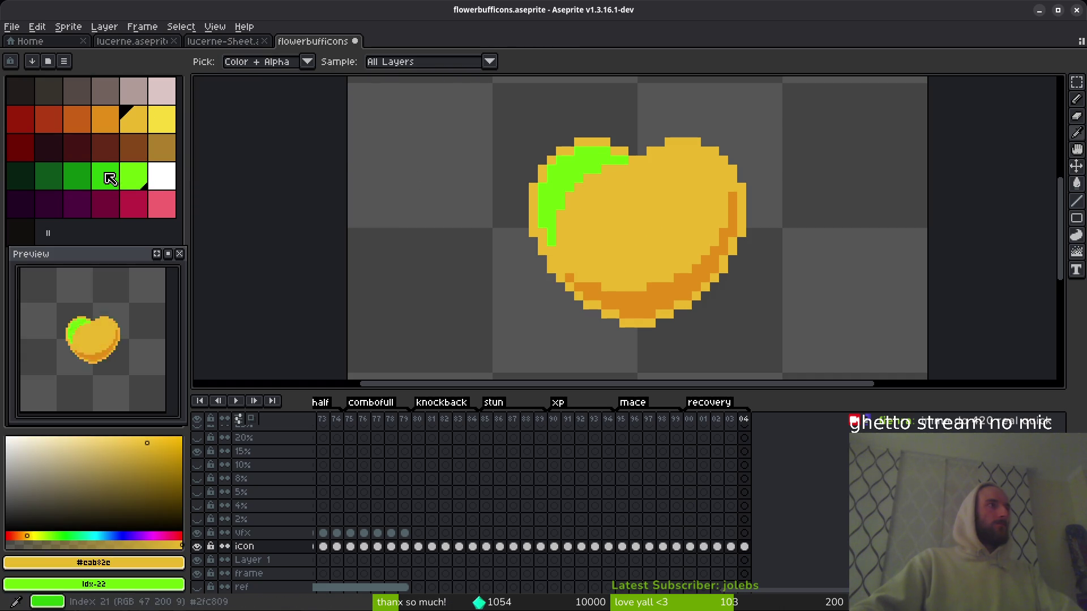
pyautogui.rightClick(112, 179)
pyautogui.hotkey('shift', 'r')
pyautogui.click(371, 100)
# - Turn the heart's orange shade dark green, then undo that replacement
pyautogui.click(681, 281)
pyautogui.rightClick(80, 178)
pyautogui.hotkey('shift', 'r')
pyautogui.click(372, 99)
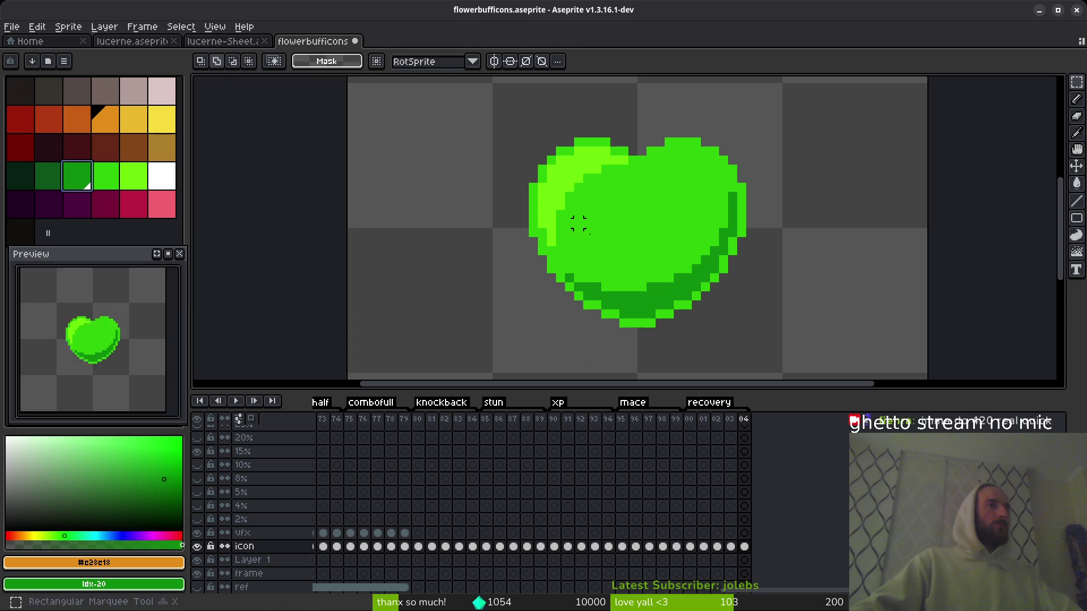
pyautogui.hotkey('ctrl', 'z')
pyautogui.hotkey('ctrl', 'z')
pyautogui.hotkey('ctrl', 'z')
# - Recolour the frame 103 heart: yellow highlight to green, orange body and edge to dark green
pyautogui.keyDown('alt'); pyautogui.click(566, 173); pyautogui.keyUp('alt')
pyautogui.rightClick(106, 178)
pyautogui.hotkey('shift', 'r')
pyautogui.click(371, 99)
pyautogui.keyDown('alt'); pyautogui.click(581, 197); pyautogui.keyUp('alt')
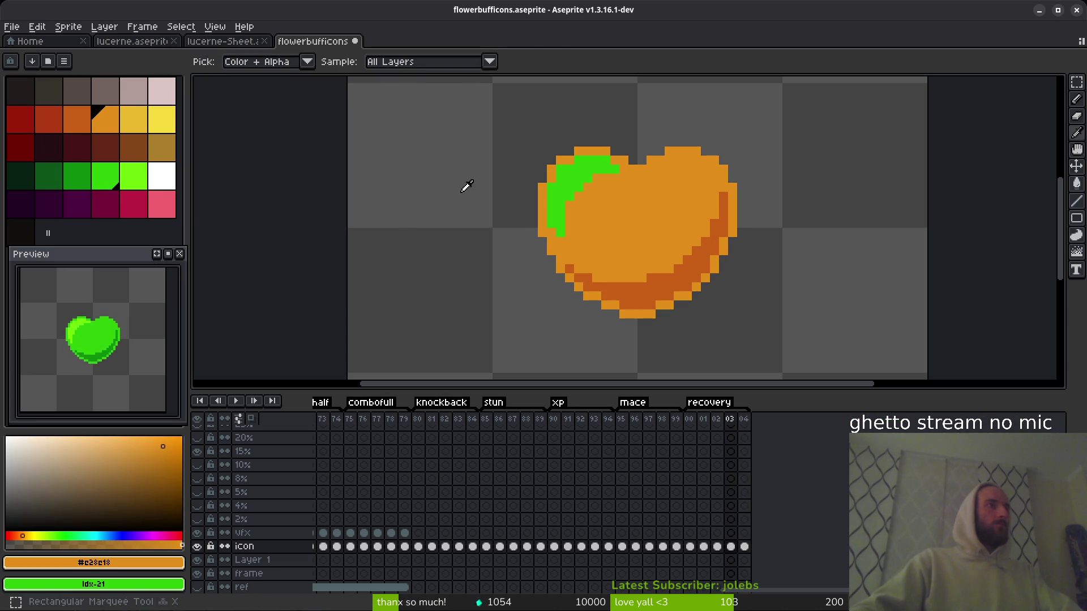
pyautogui.rightClick(82, 178)
pyautogui.hotkey('shift', 'r')
pyautogui.click(371, 99)
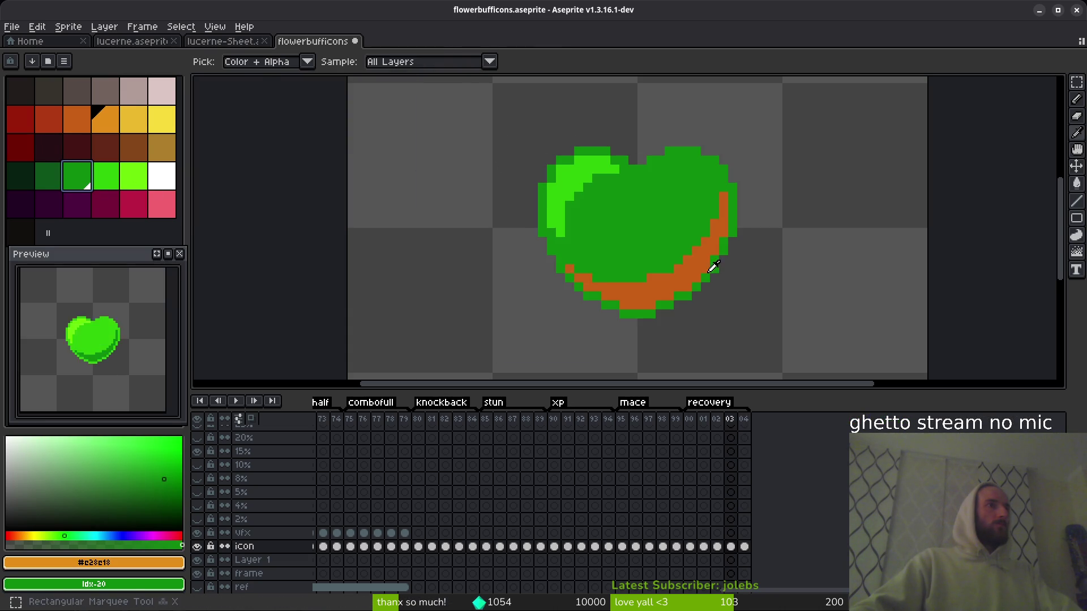
pyautogui.keyDown('alt'); pyautogui.click(713, 269); pyautogui.keyUp('alt')
pyautogui.hotkey('shift', 'r')
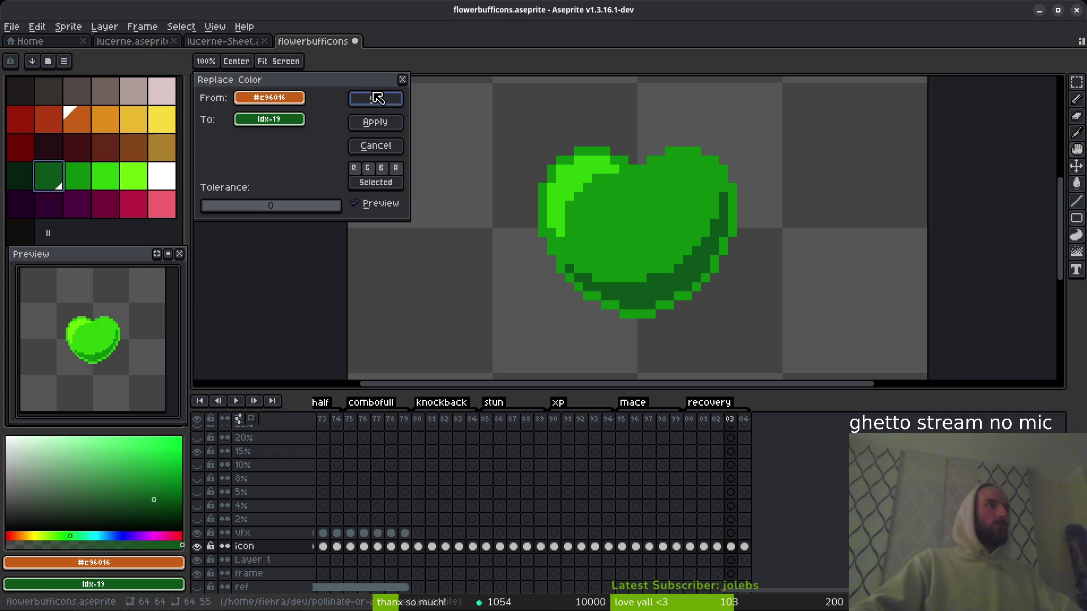
pyautogui.click(378, 99)
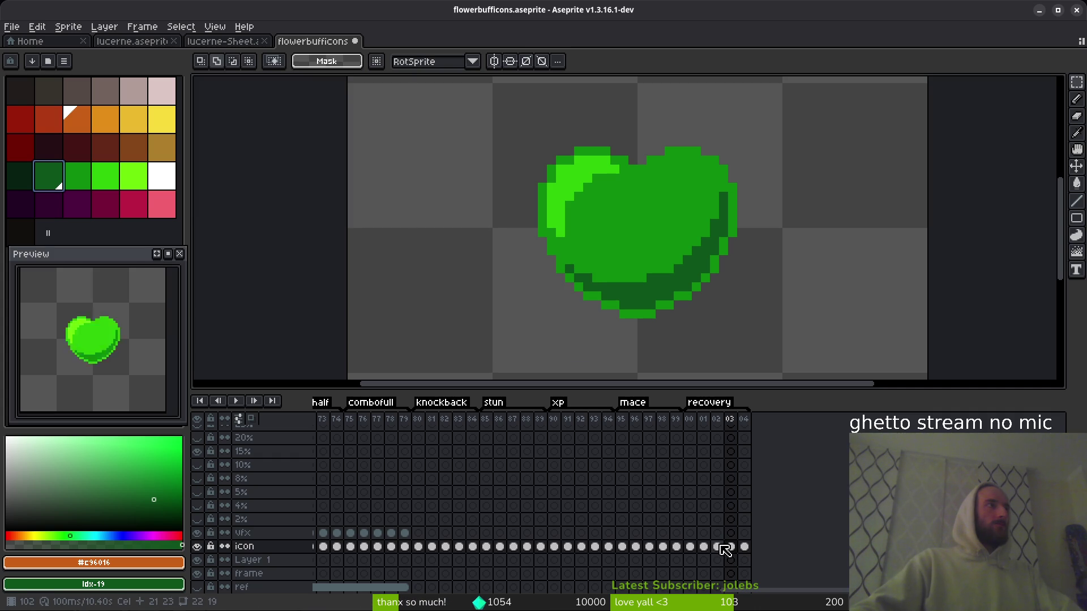
# - On frame 102, turn the orange highlight and body green and the red outline dark green
pyautogui.click(720, 546)
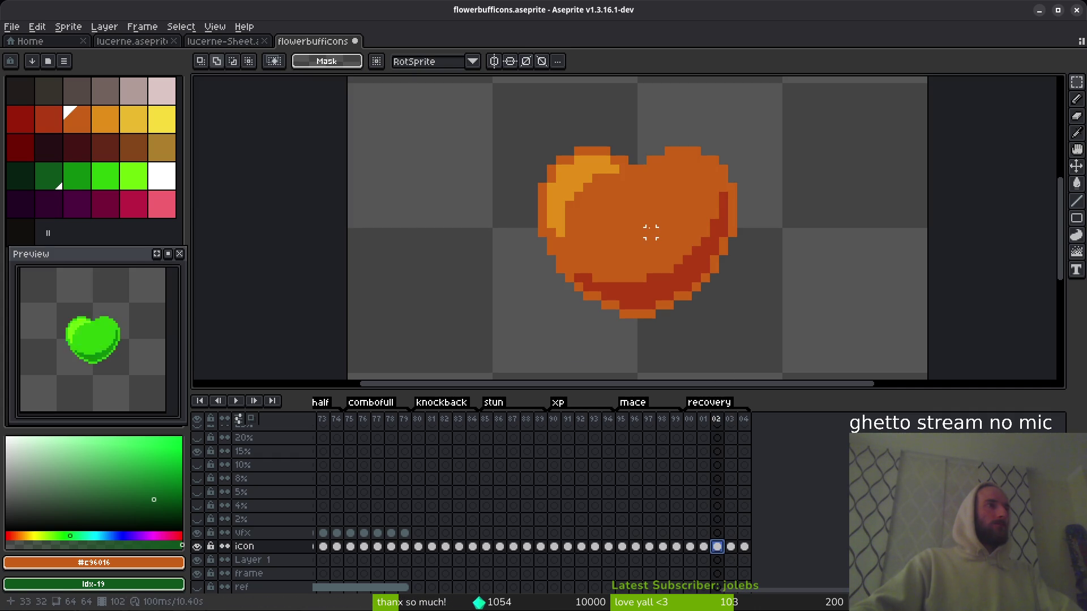
pyautogui.press('alt')
pyautogui.keyDown('alt'); pyautogui.click(564, 177); pyautogui.keyUp('alt')
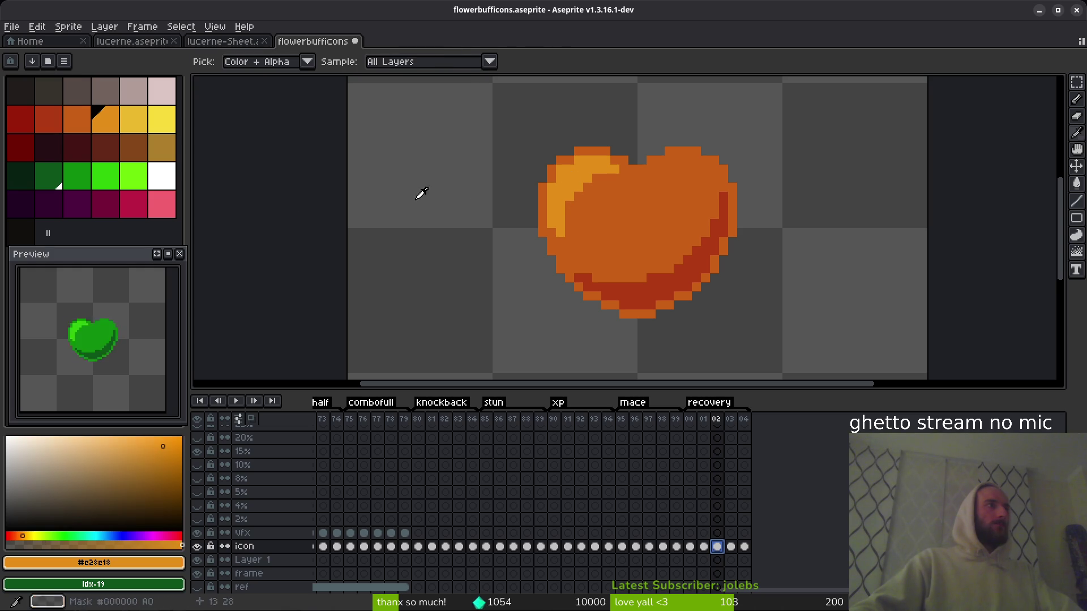
pyautogui.rightClick(80, 177)
pyautogui.hotkey('shift', 'r')
pyautogui.click(398, 106)
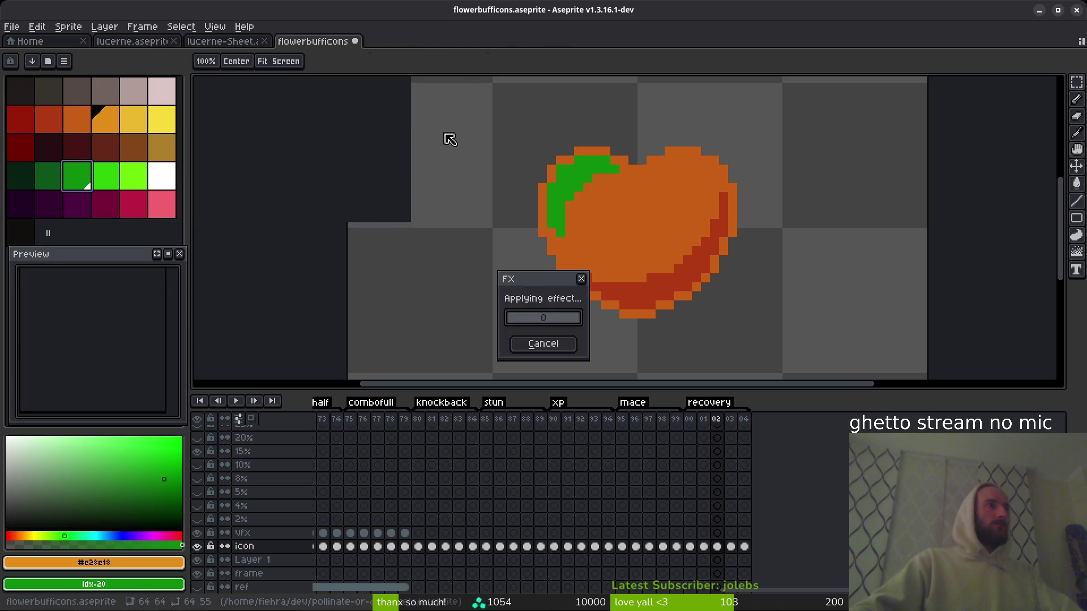
pyautogui.rightClick(61, 181)
pyautogui.hotkey('shift', 'r')
pyautogui.click(396, 106)
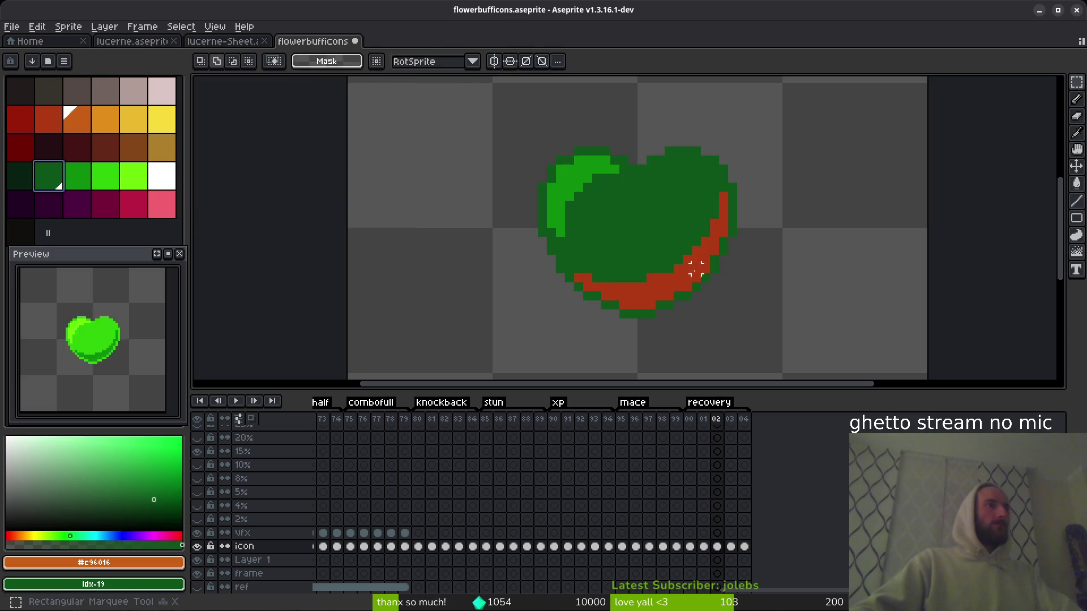
pyautogui.keyDown('alt'); pyautogui.click(696, 272); pyautogui.keyUp('alt')
pyautogui.rightClick(21, 177)
pyautogui.hotkey('shift', 'r')
pyautogui.click(396, 106)
# - Step through the recovery frames and choose the darkest green as the drawing colour
pyautogui.press('Right')
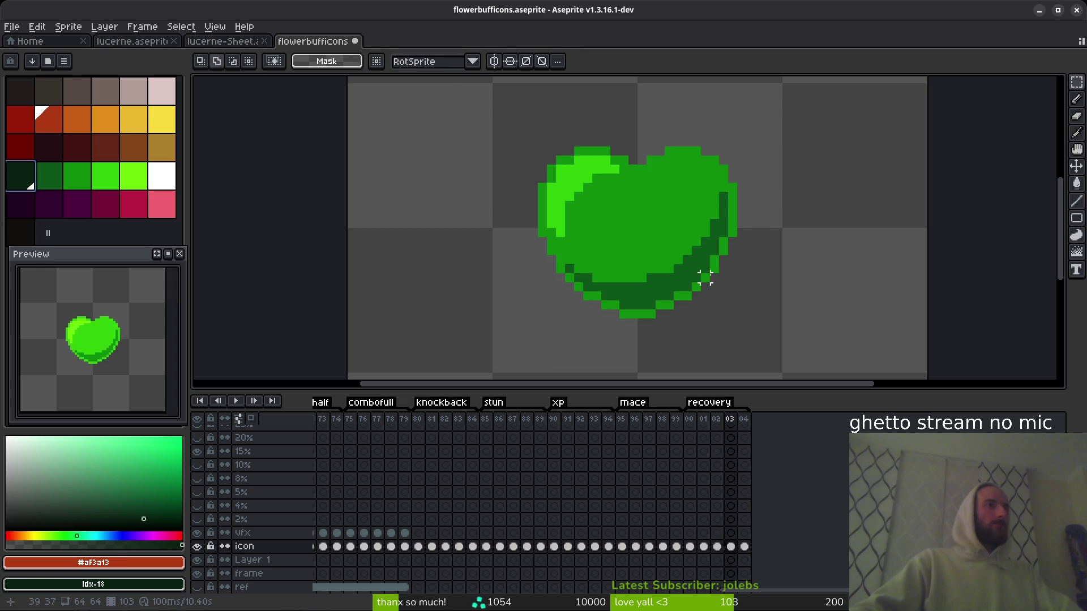
pyautogui.hotkey('shift', 'r')
pyautogui.press('Return')
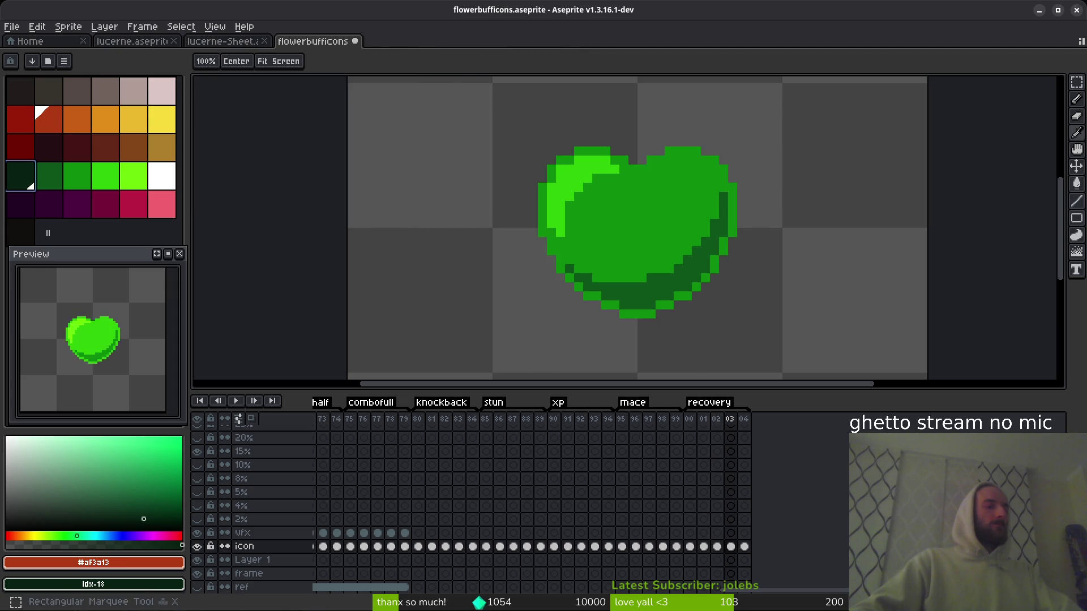
pyautogui.press('i')
pyautogui.press('Left')
pyautogui.press('Right')
pyautogui.press('Left')
pyautogui.press('Left')
pyautogui.hotkey('ctrl', 'v')
pyautogui.press('m')
pyautogui.press('Right')
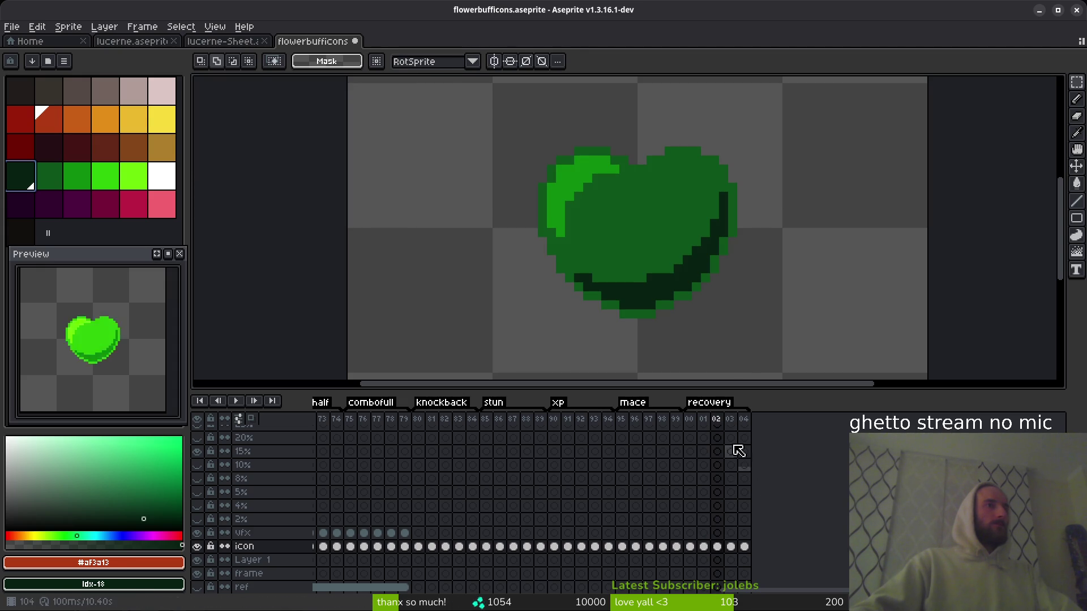
pyautogui.click(33, 185)
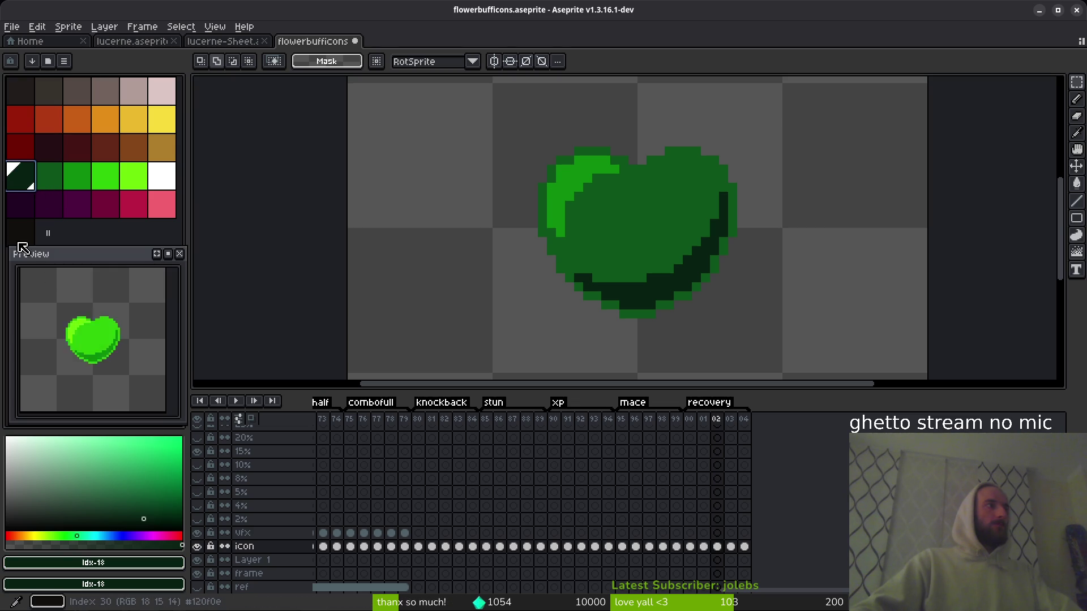
# - Fill the frame 101 heart's dark crescent with near-black, redoing a misplaced first fill
pyautogui.click(29, 239)
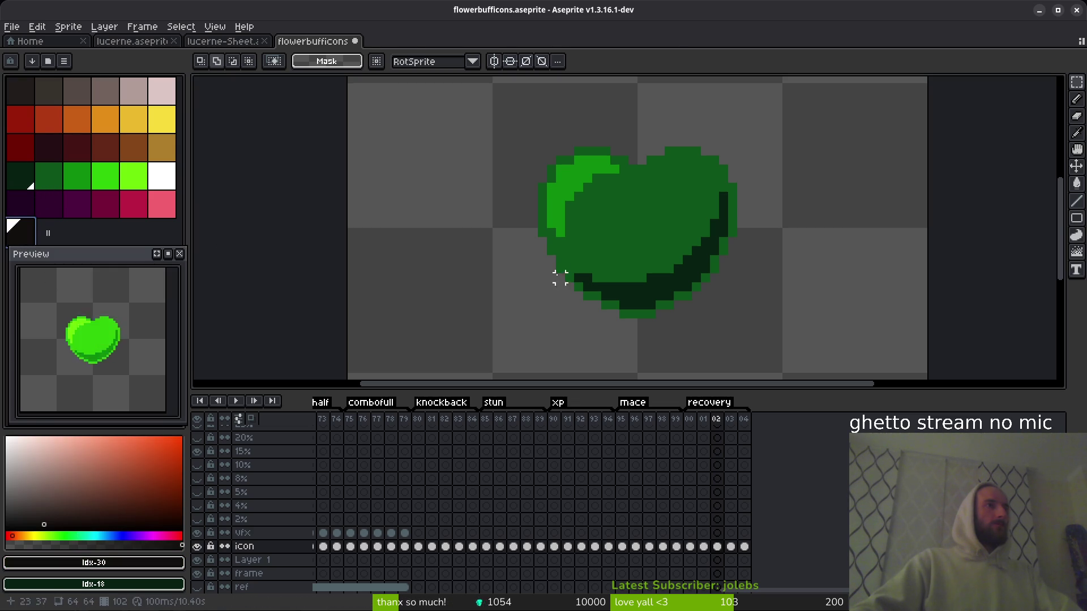
pyautogui.press('g')
pyautogui.click(712, 291)
pyautogui.hotkey('ctrl', 'z')
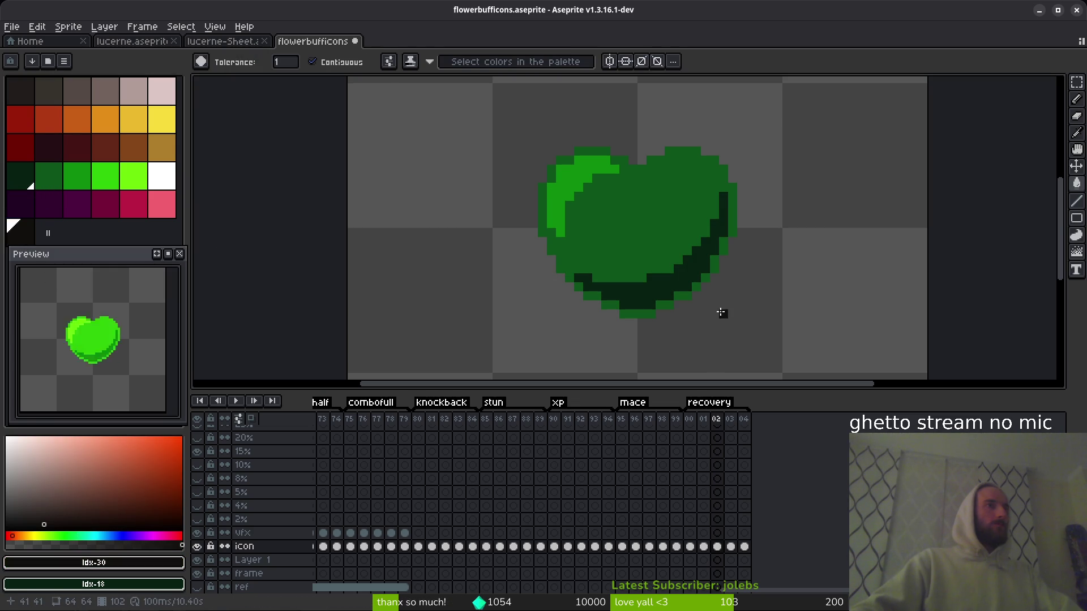
pyautogui.hotkey('ctrl', 'z')
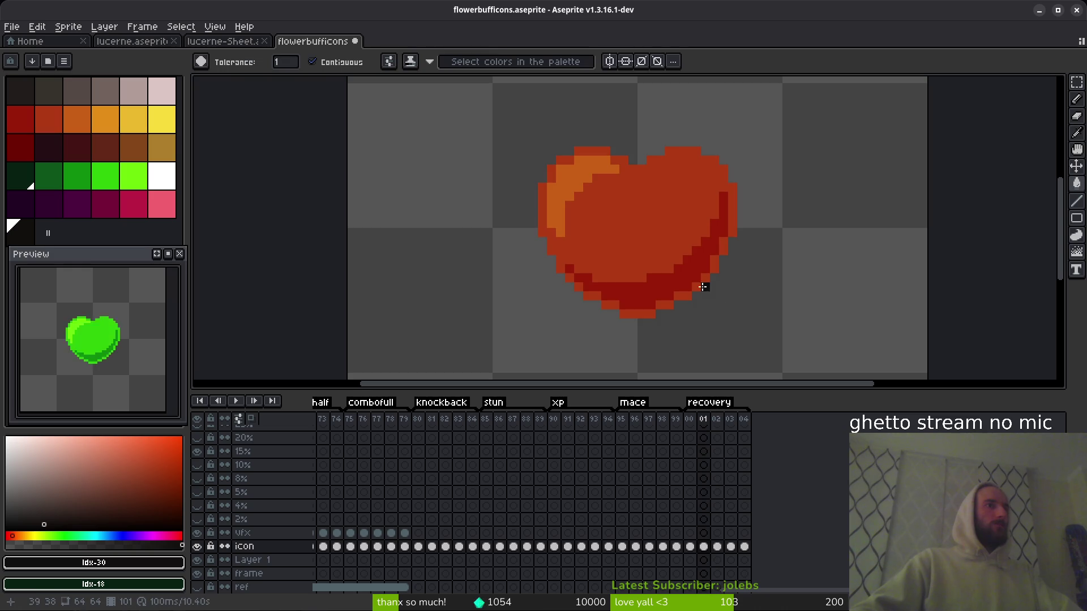
pyautogui.click(693, 274)
pyautogui.scroll(5, 527, 260)
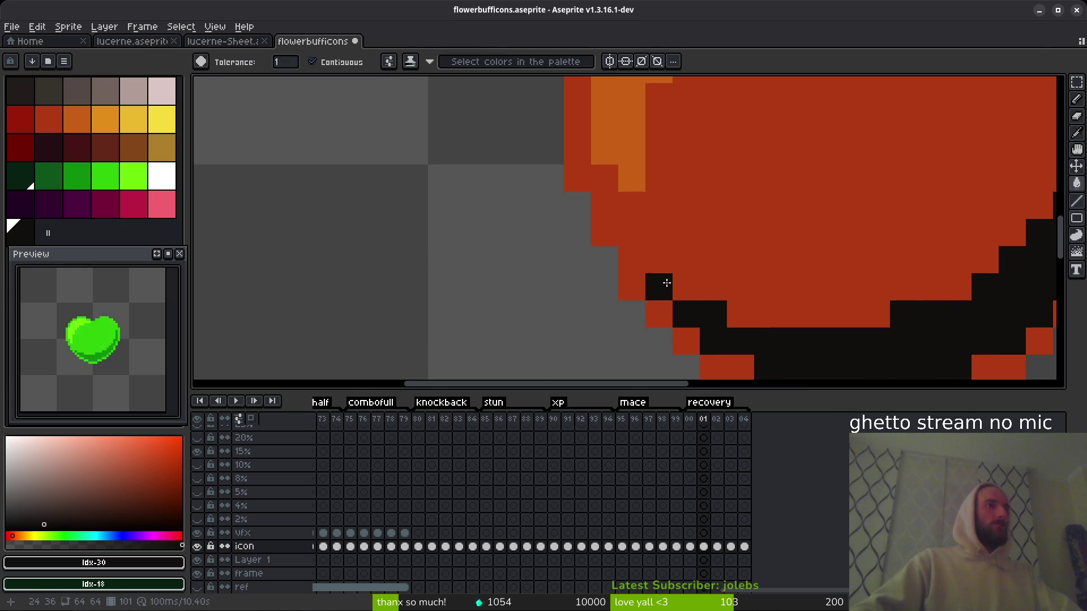
pyautogui.scroll(-3, 663, 285)
# - Replace the heart's red with dark green and its orange highlight with green
pyautogui.keyDown('alt'); pyautogui.click(718, 257); pyautogui.keyUp('alt')
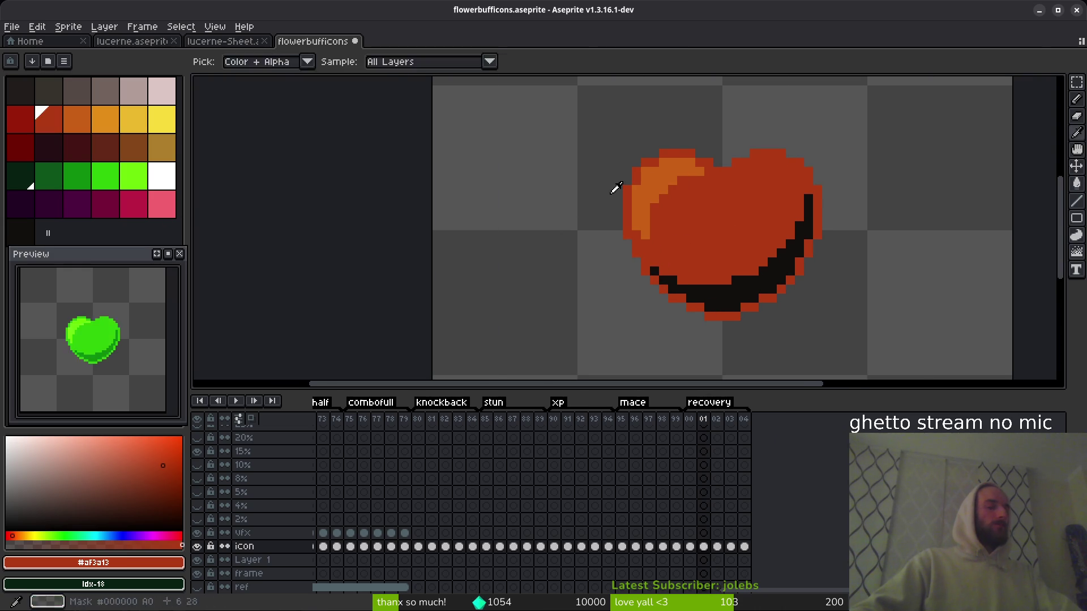
pyautogui.hotkey('shift', 'r')
pyautogui.click(376, 98)
pyautogui.press('alt')
pyautogui.press(']')
pyautogui.rightClick(53, 177)
pyautogui.hotkey('shift', 'r')
pyautogui.click(376, 95)
# - Compare the green heart against the red version and step through neighbouring frames
pyautogui.press('g')
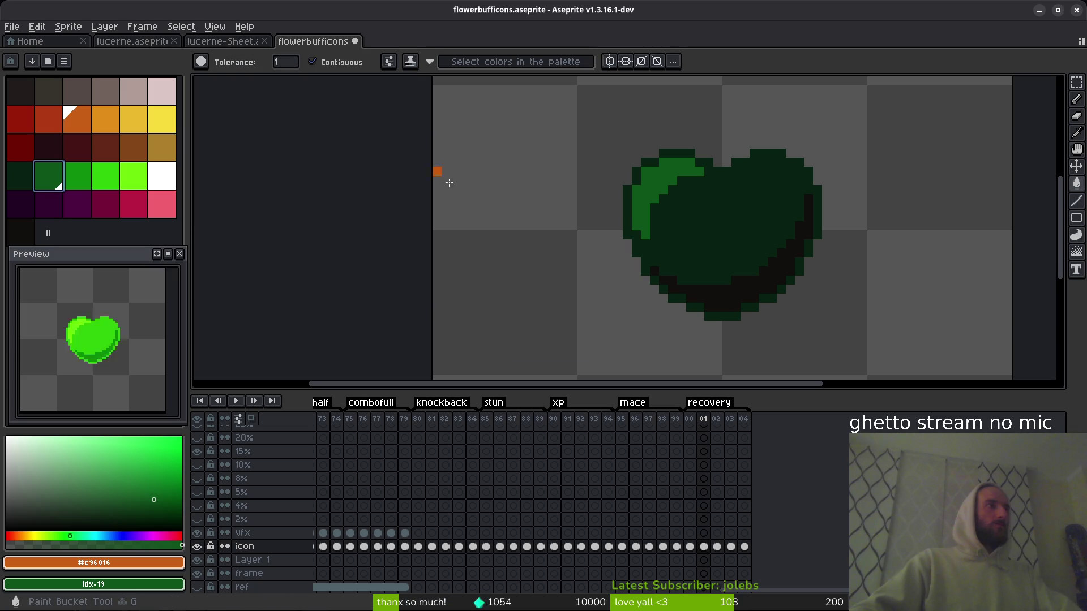
pyautogui.scroll(-1, 794, 293)
pyautogui.press('i')
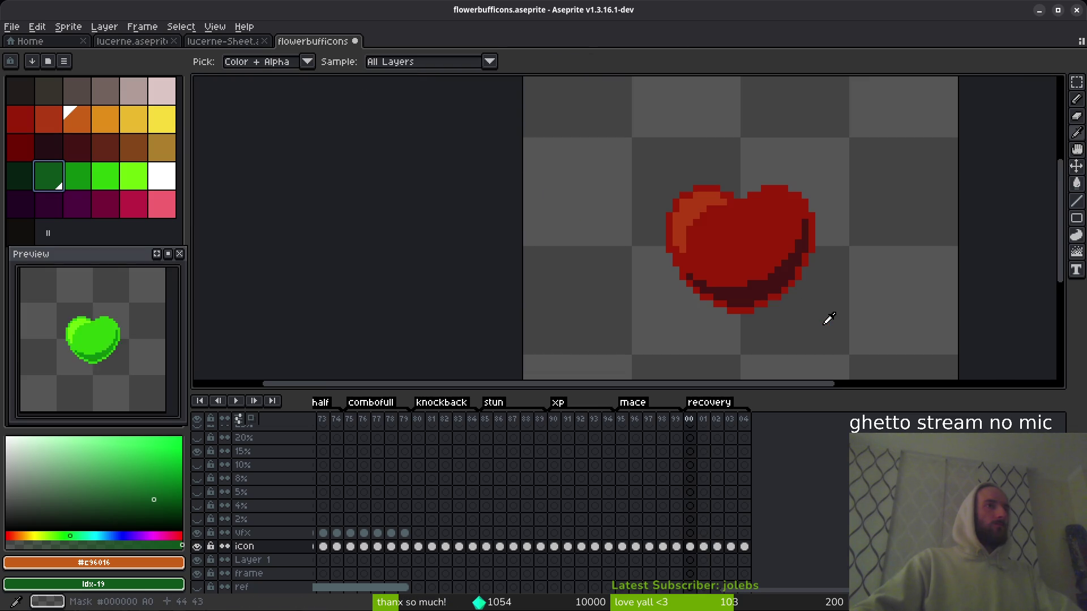
pyautogui.hotkey('ctrl', 'z')
pyautogui.hotkey('ctrl', 'y')
pyautogui.press('Left')
pyautogui.press('Right')
pyautogui.press('Right')
pyautogui.press('Right')
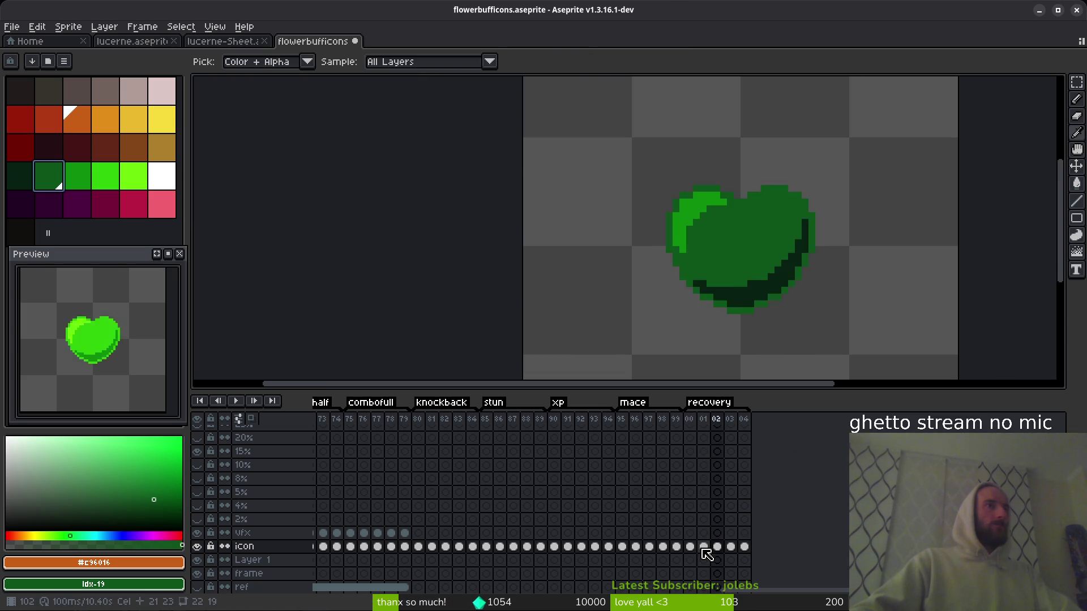
pyautogui.hotkey('ctrl', 'z')
pyautogui.click(684, 479)
pyautogui.click(702, 465)
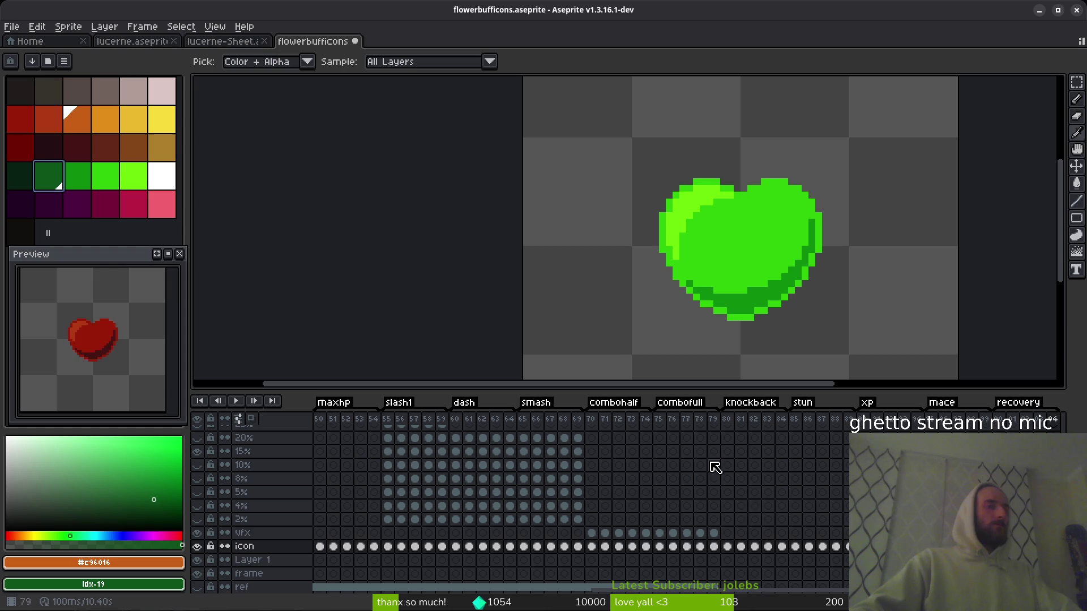
# - Scroll the timeline to the recovery tag and flip through frames 00–03 to check the green hearts
pyautogui.hscroll(5, 739, 516)
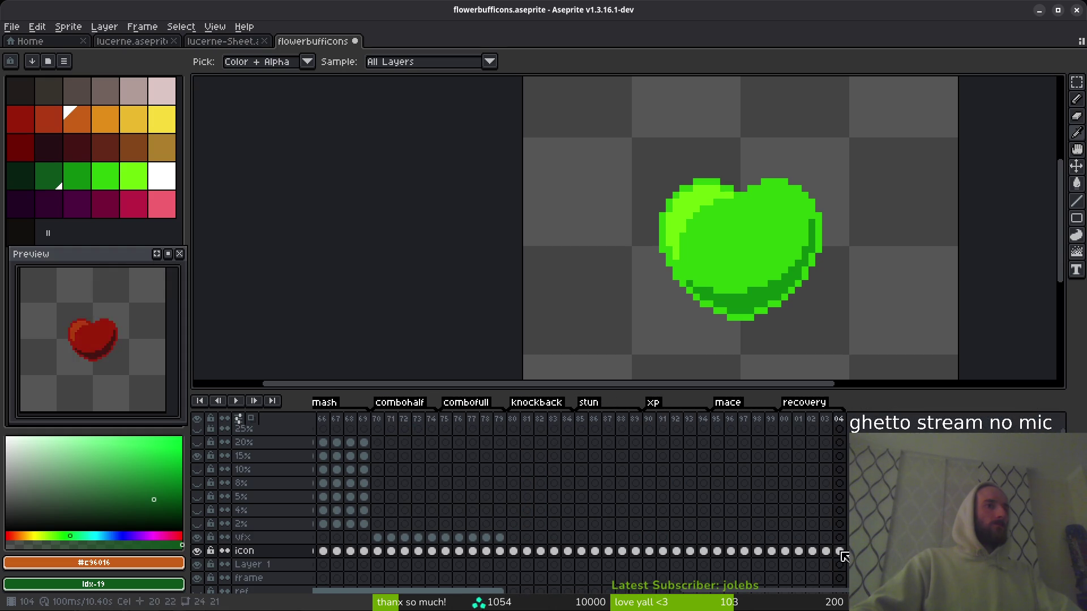
pyautogui.click(786, 552)
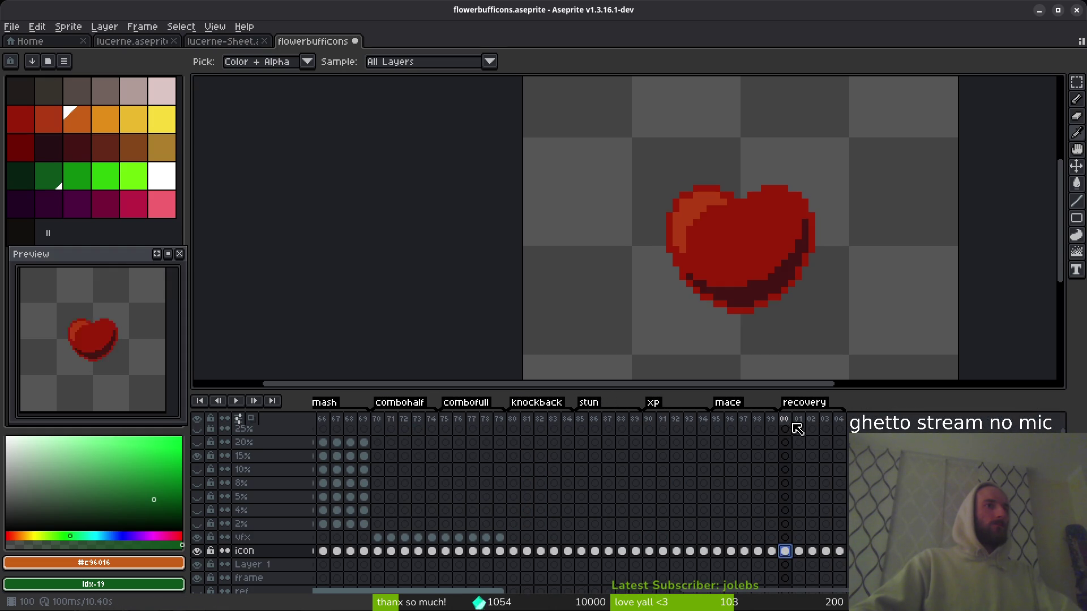
pyautogui.click(825, 419)
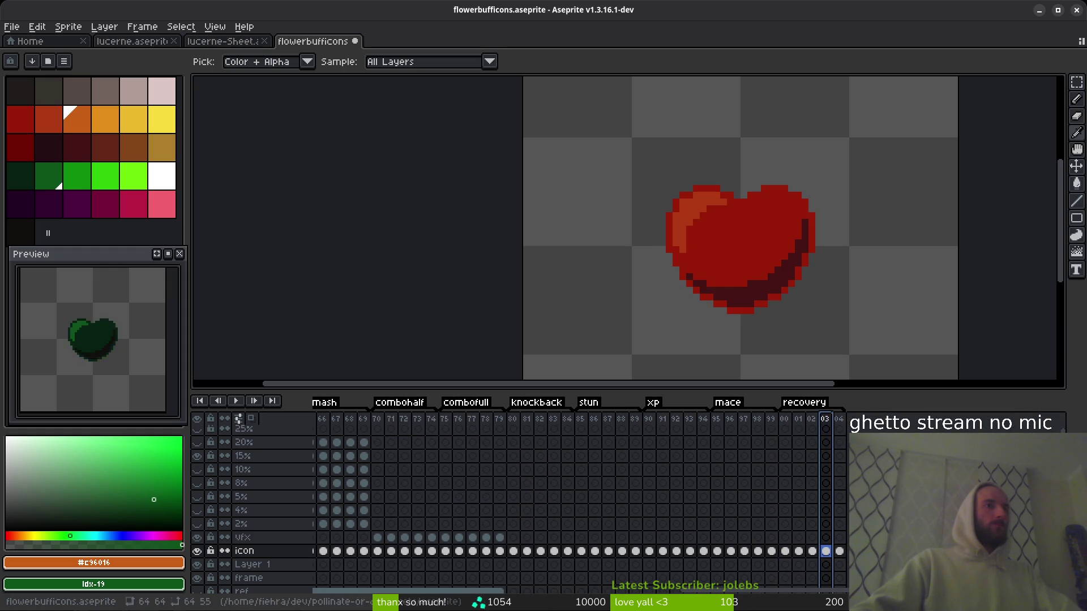
pyautogui.click(816, 553)
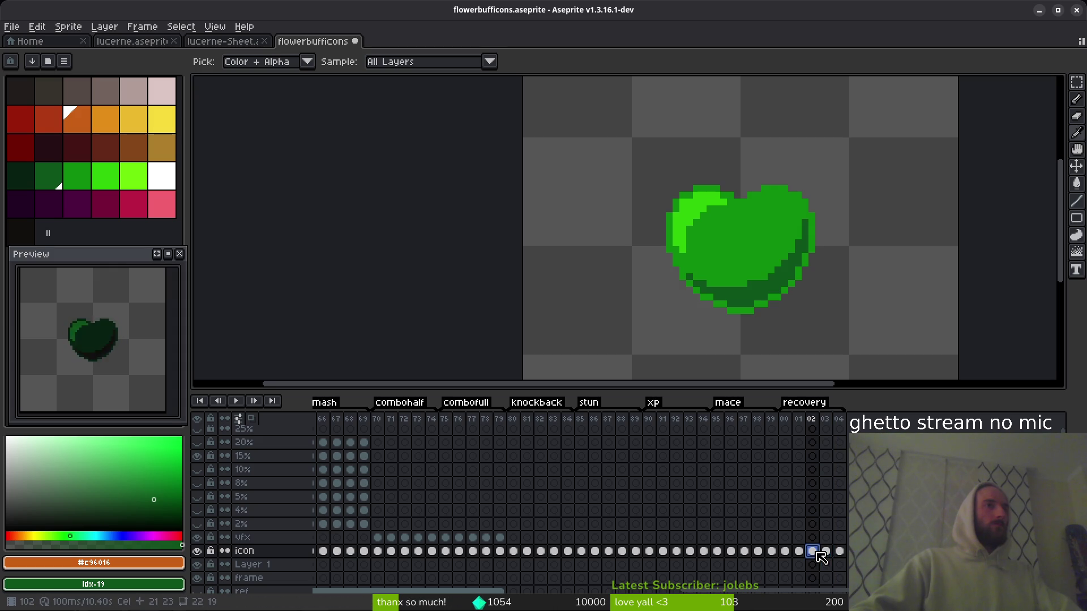
pyautogui.click(829, 421)
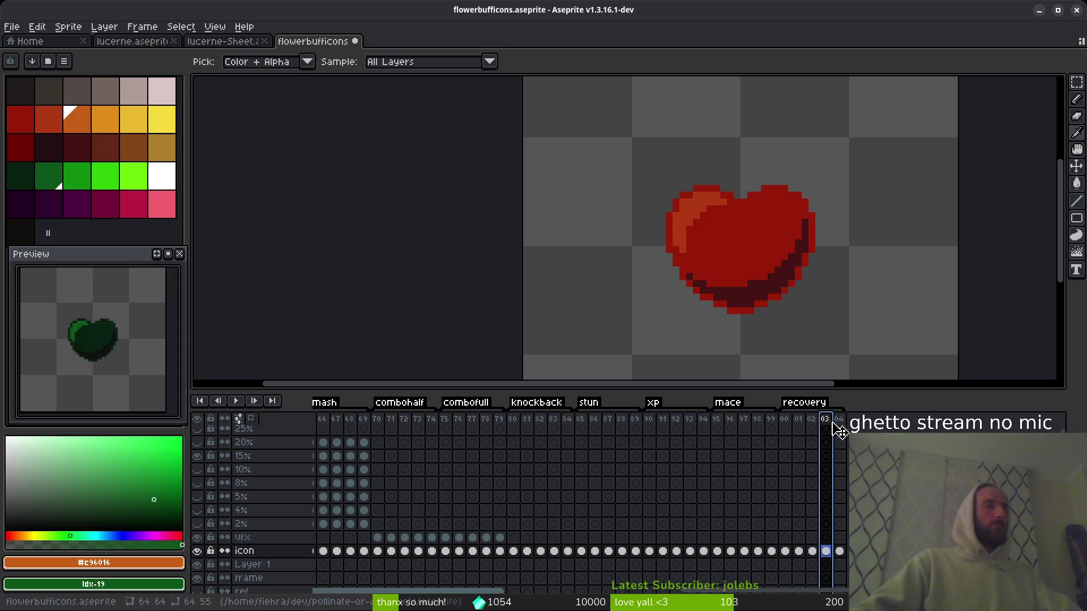
pyautogui.click(812, 422)
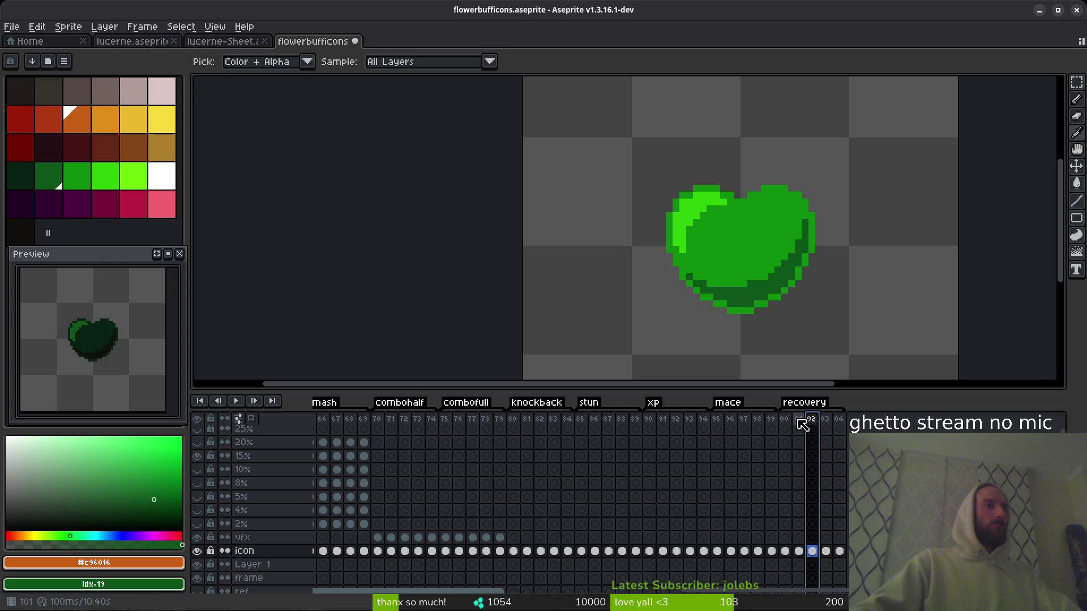
pyautogui.click(800, 424)
pyautogui.click(813, 423)
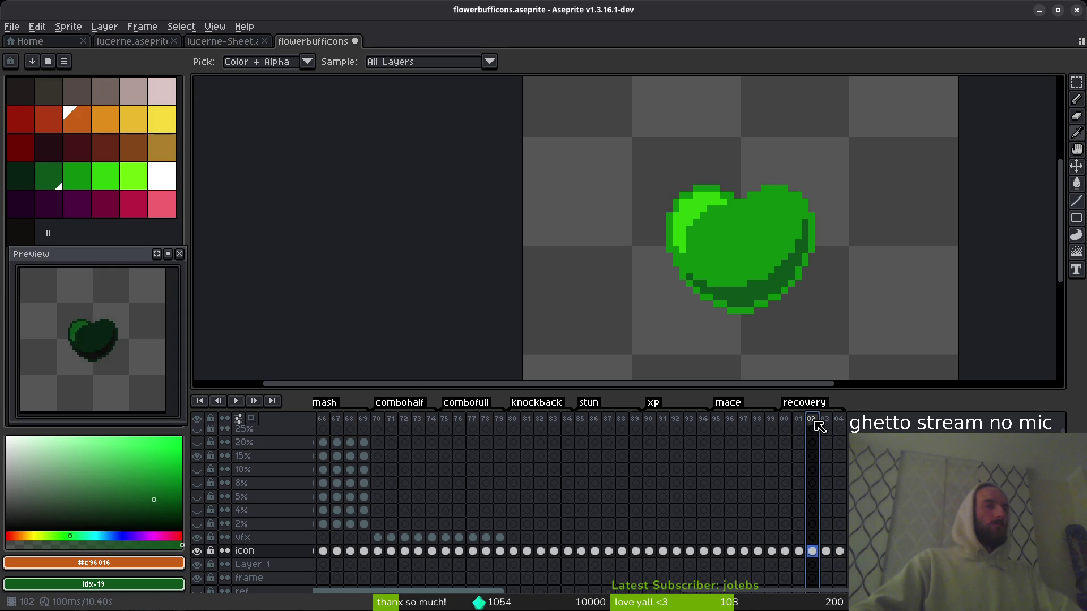
pyautogui.click(832, 426)
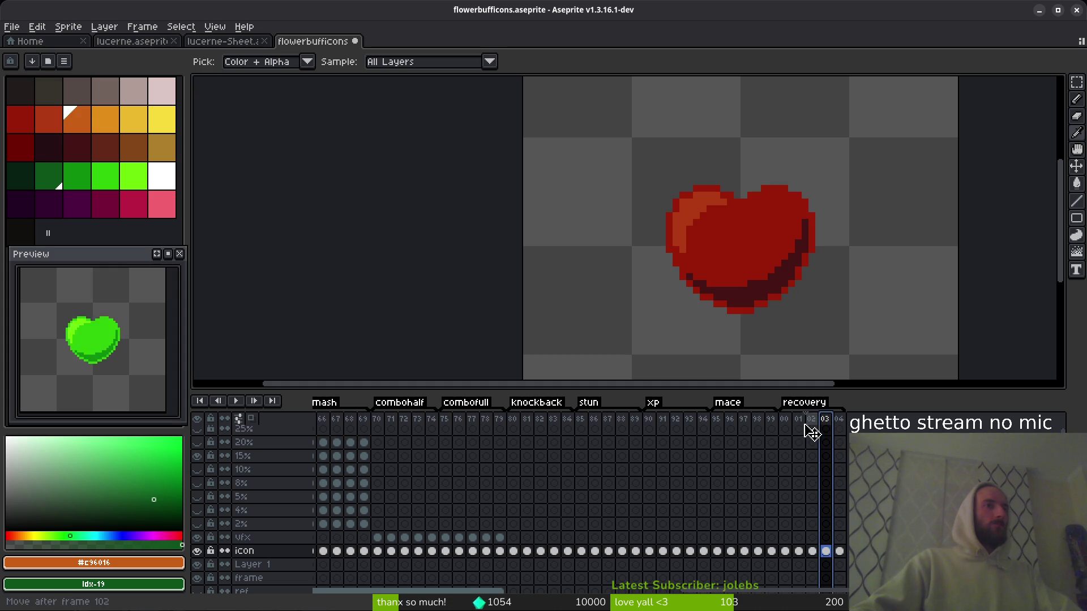
pyautogui.press('Left')
pyautogui.press('Left')
pyautogui.press('Left')
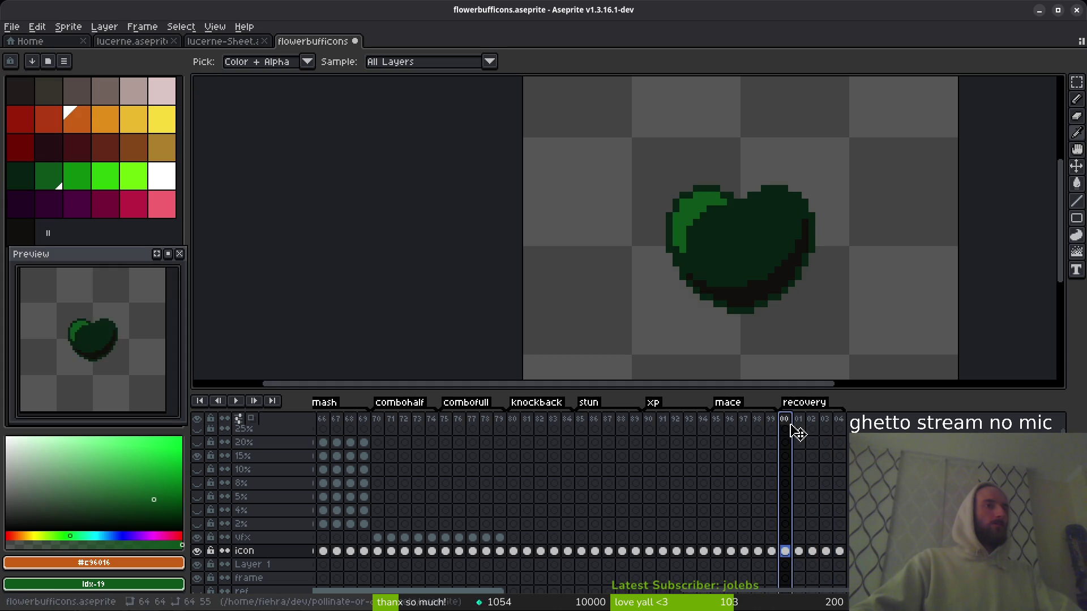
pyautogui.click(804, 435)
# - Toggle Layer 1's visibility and insert a layer named frameGreen above the frame layer
pyautogui.click(811, 438)
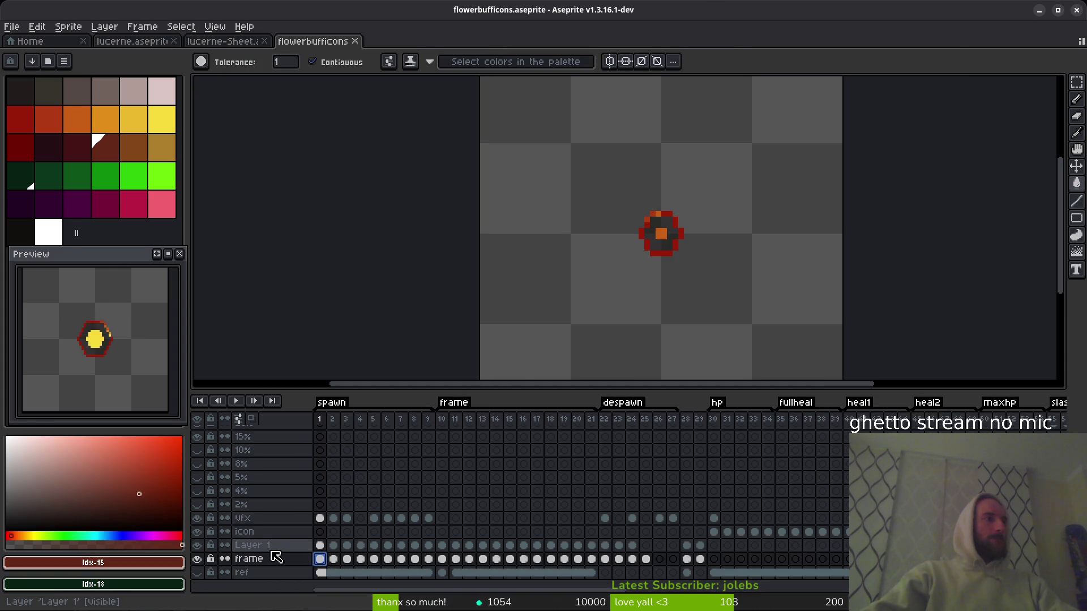
pyautogui.click(197, 546)
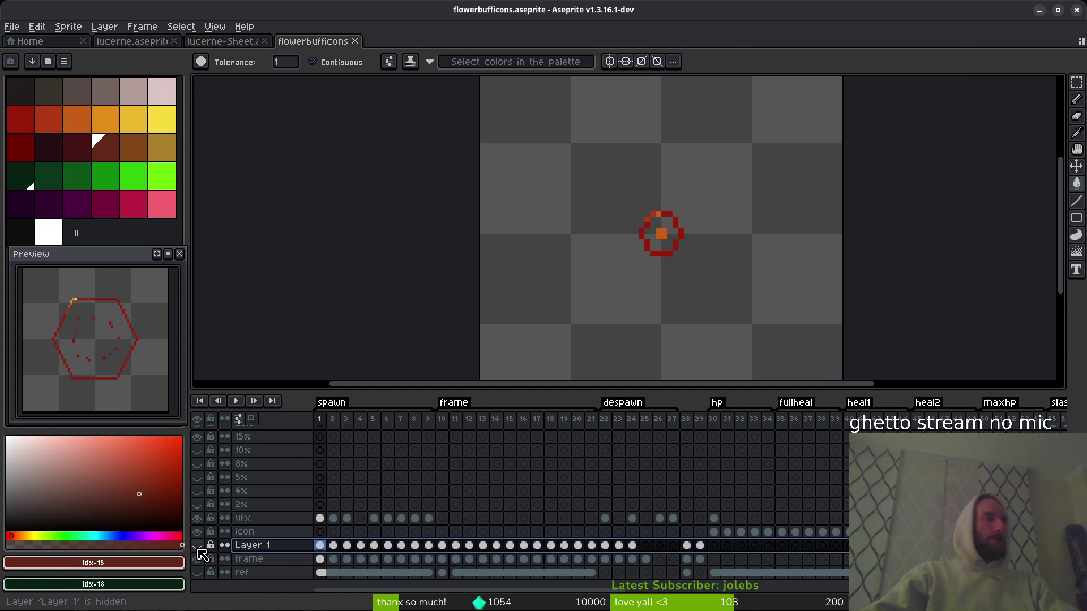
pyautogui.click(262, 560)
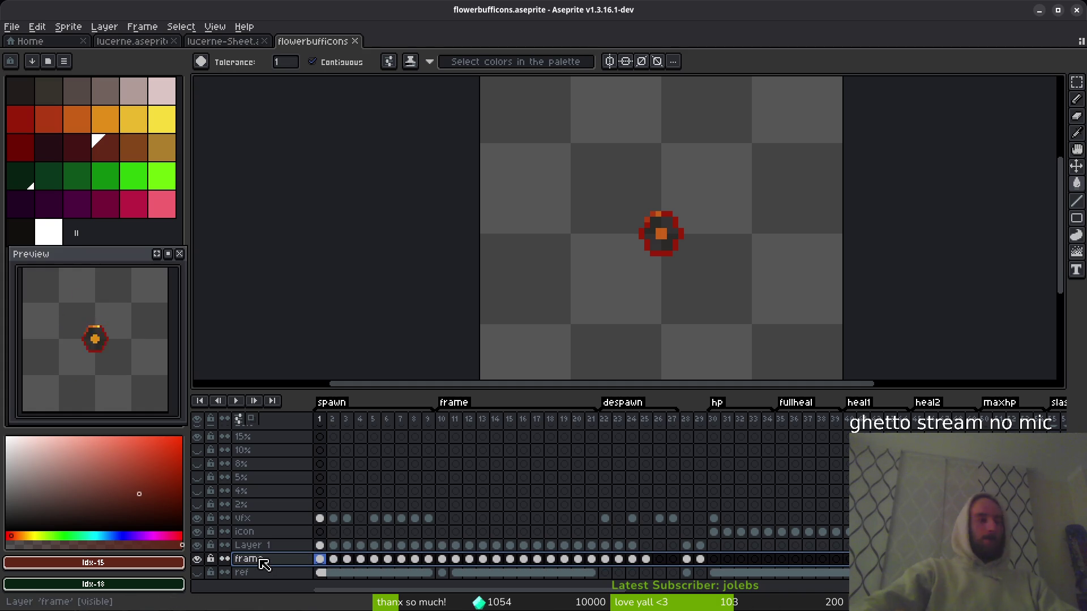
pyautogui.hotkey('shift', 'n')
pyautogui.hotkey('shift', 'p')
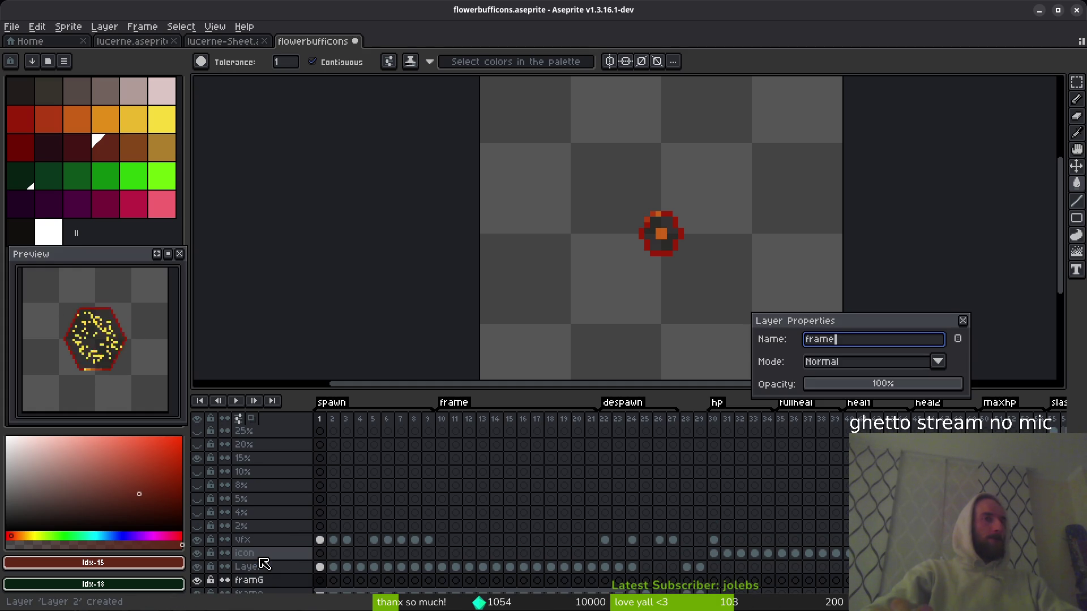
pyautogui.press('Return')
# - Hide the ref layer, show the icon layer and play the animation from frame 1
pyautogui.scroll(-2, 333, 523)
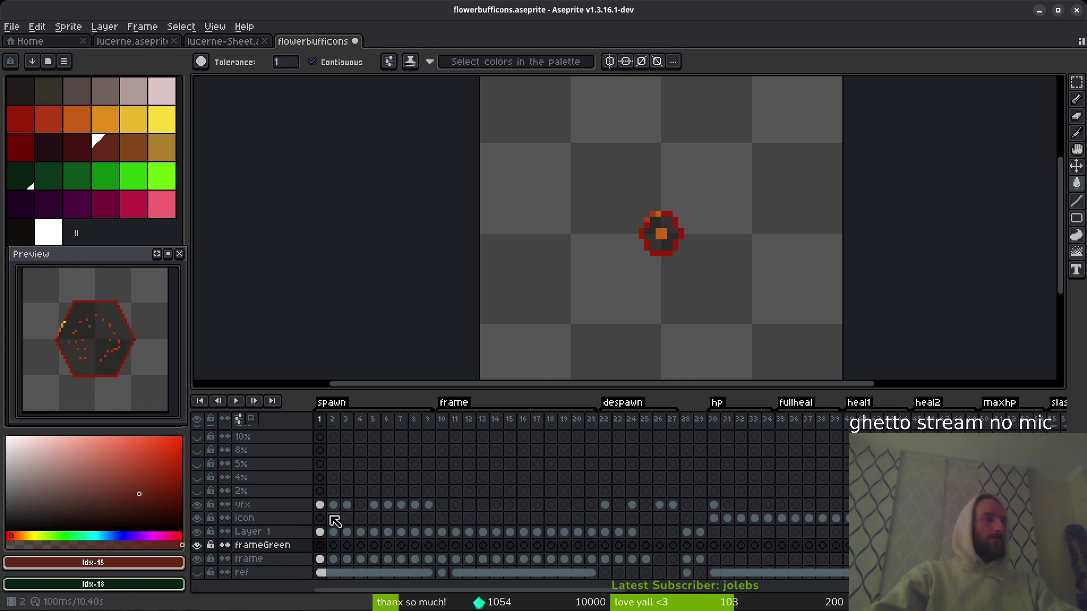
pyautogui.moveTo(326, 563); pyautogui.dragTo(671, 559)
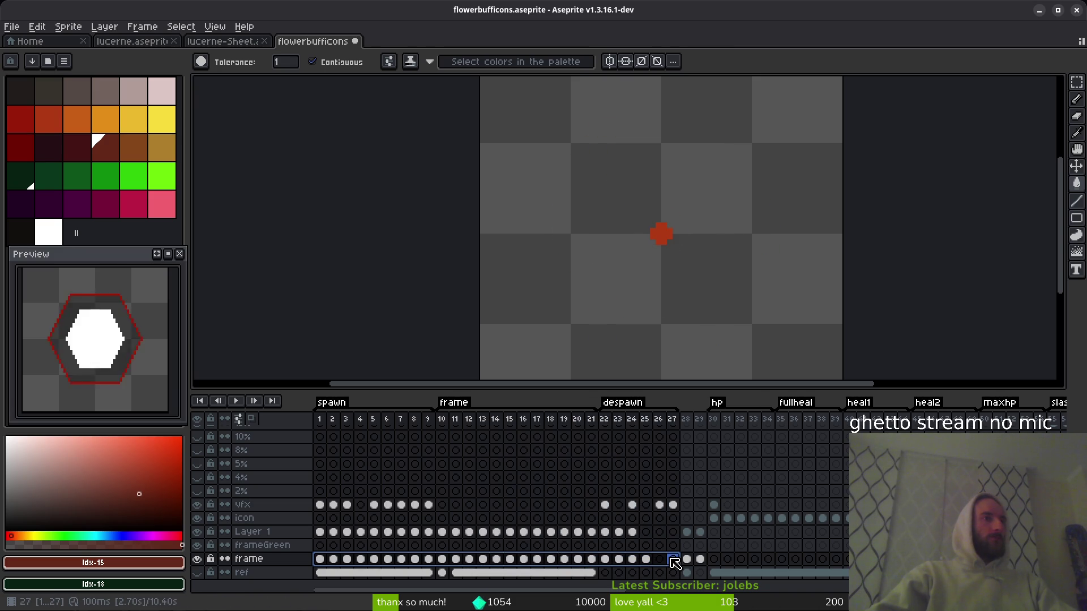
pyautogui.click(197, 559)
pyautogui.moveTo(320, 559)
pyautogui.mouseDown()
pyautogui.moveTo(469, 560)
pyautogui.moveTo(362, 572)
pyautogui.mouseUp()
pyautogui.click(197, 559)
pyautogui.click(197, 572)
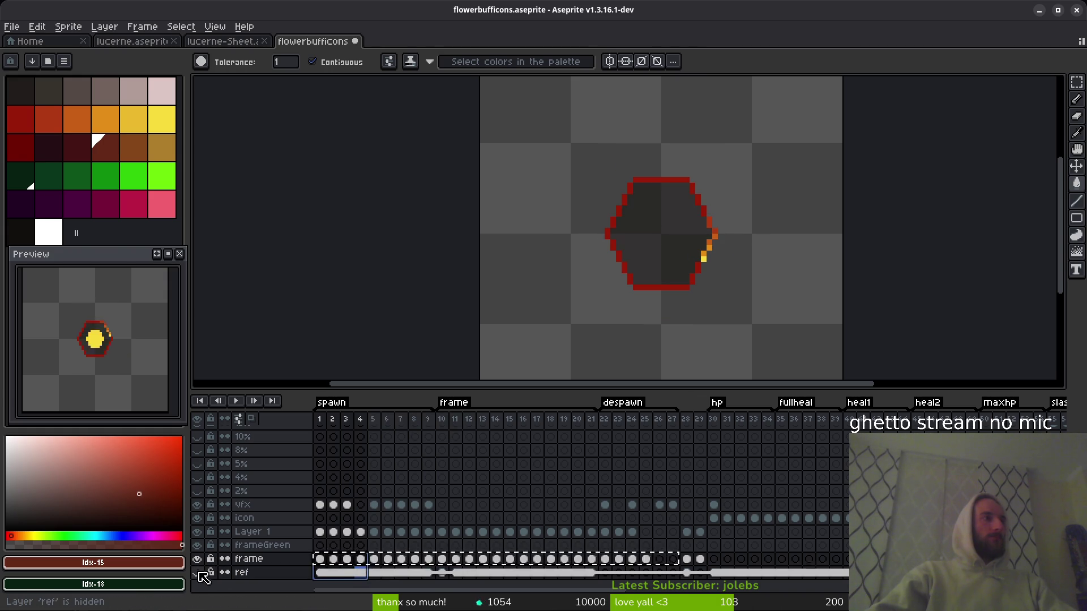
pyautogui.click(320, 559)
pyautogui.click(197, 518)
pyautogui.press('Return')
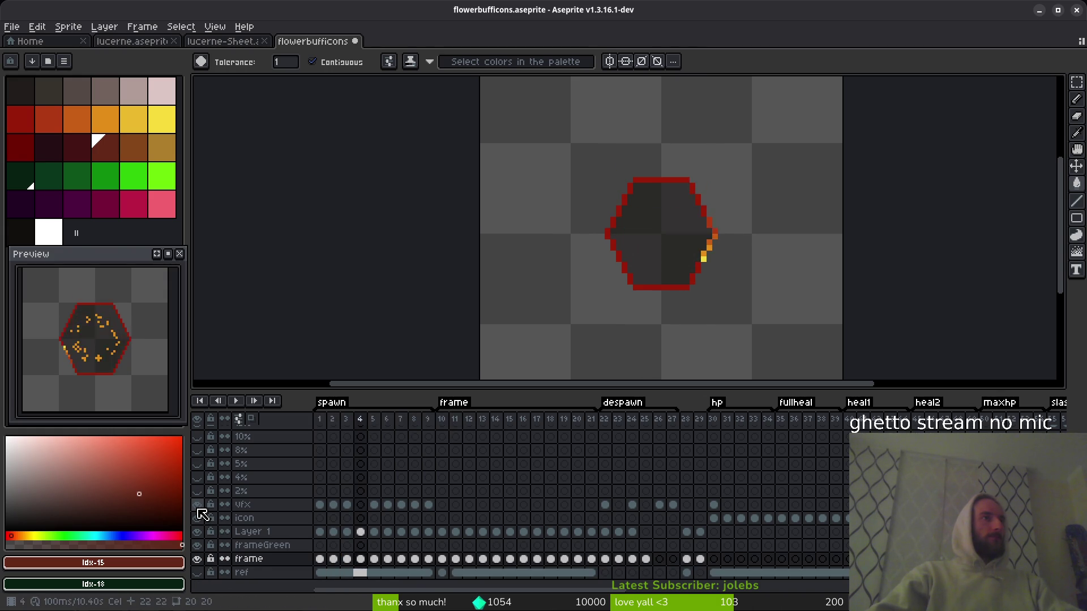
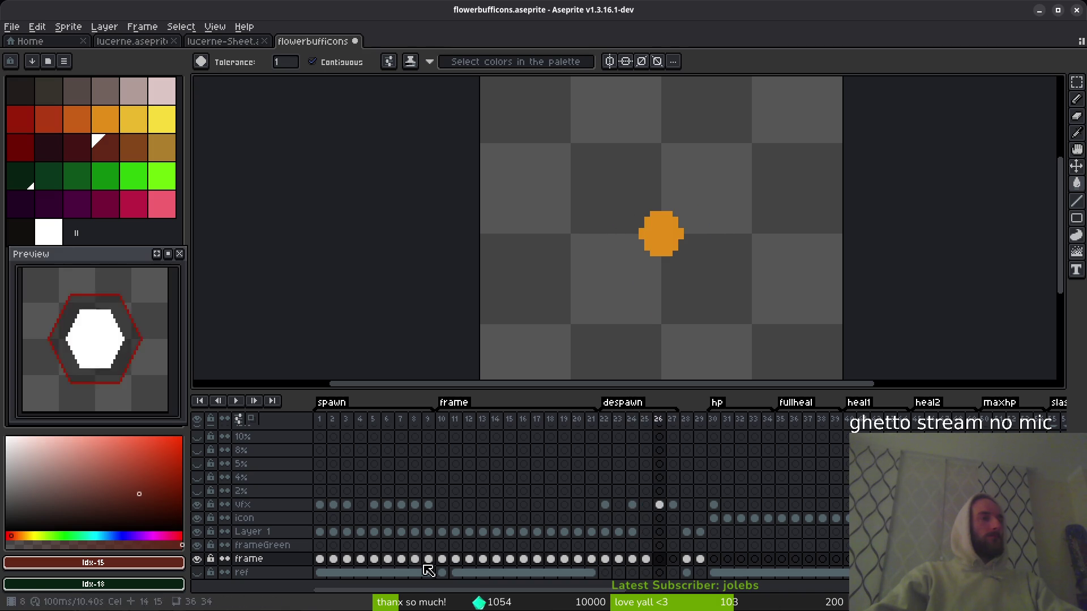
# - Copy the frame layer's cels 1–27 into the frameGreen layer and play the animation back
pyautogui.moveTo(320, 565); pyautogui.dragTo(673, 559)
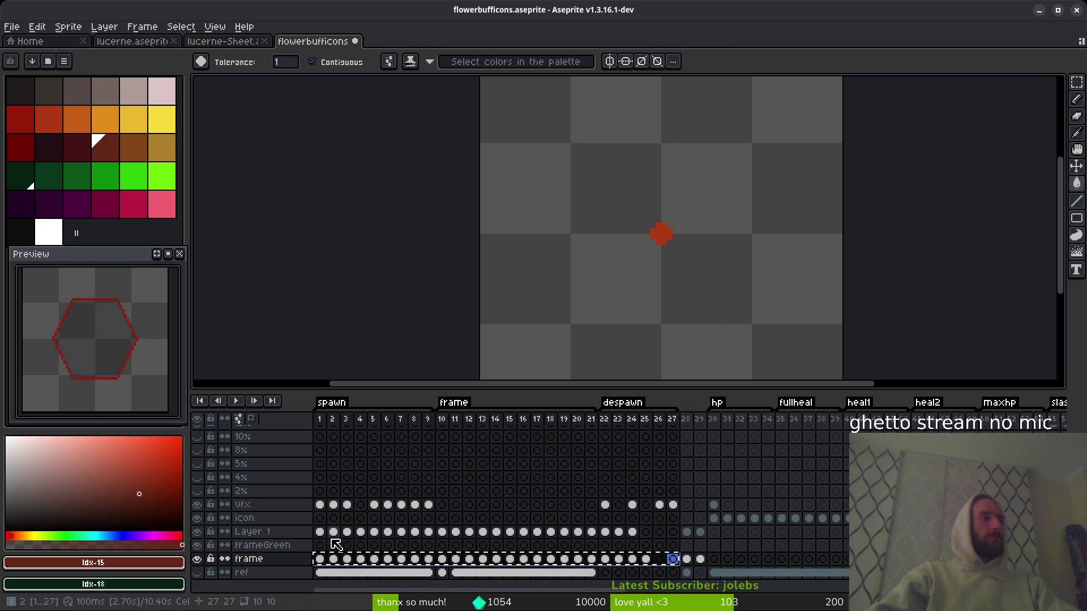
pyautogui.moveTo(321, 552); pyautogui.dragTo(320, 545)
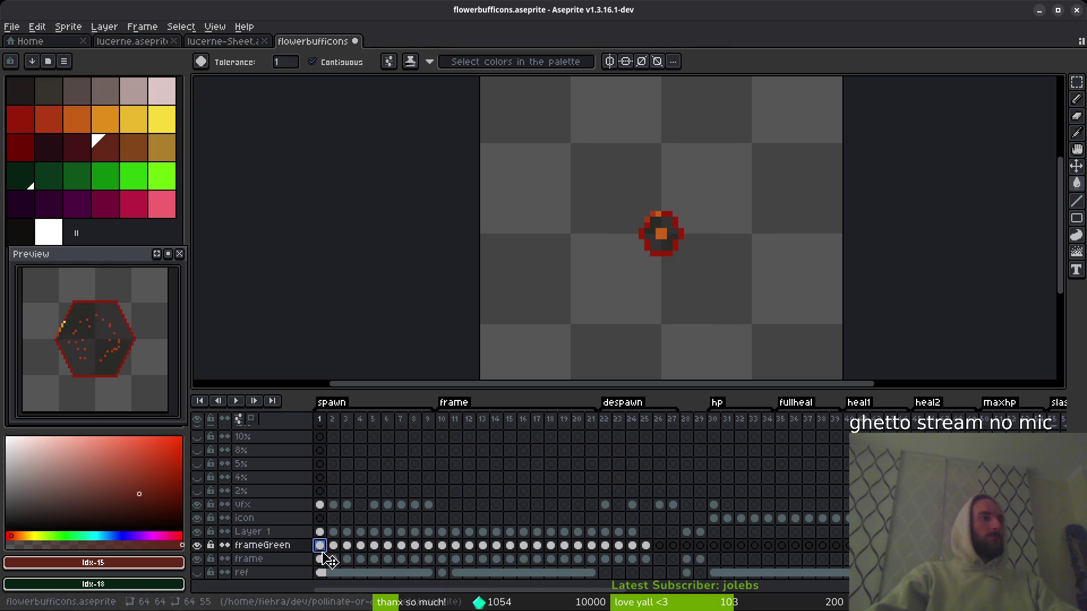
pyautogui.scroll(2, 662, 232)
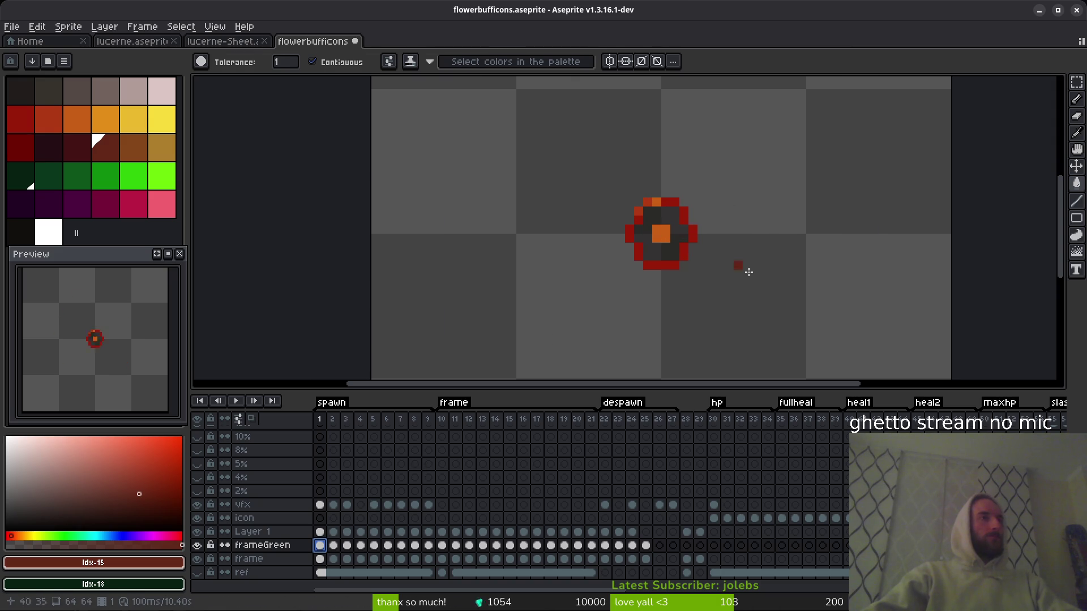
pyautogui.press('Return')
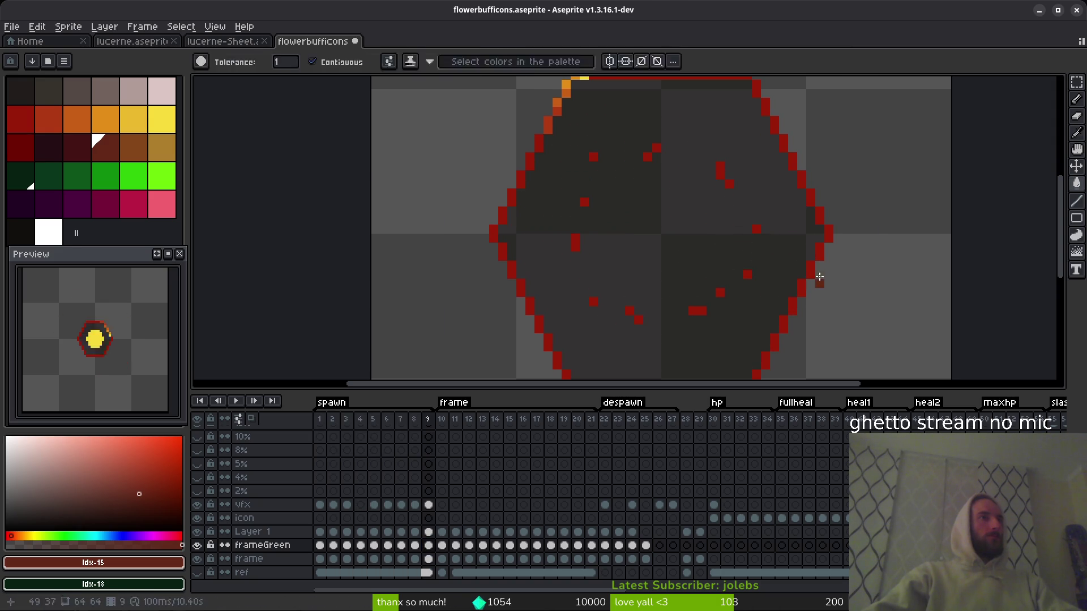
# - Load red #981b08 and a dark green as swap colours, then preview Replace Color on frameGreen frames 1–25
pyautogui.keyDown('alt'); pyautogui.click(805, 276); pyautogui.keyUp('alt')
pyautogui.scroll(-2, 802, 276)
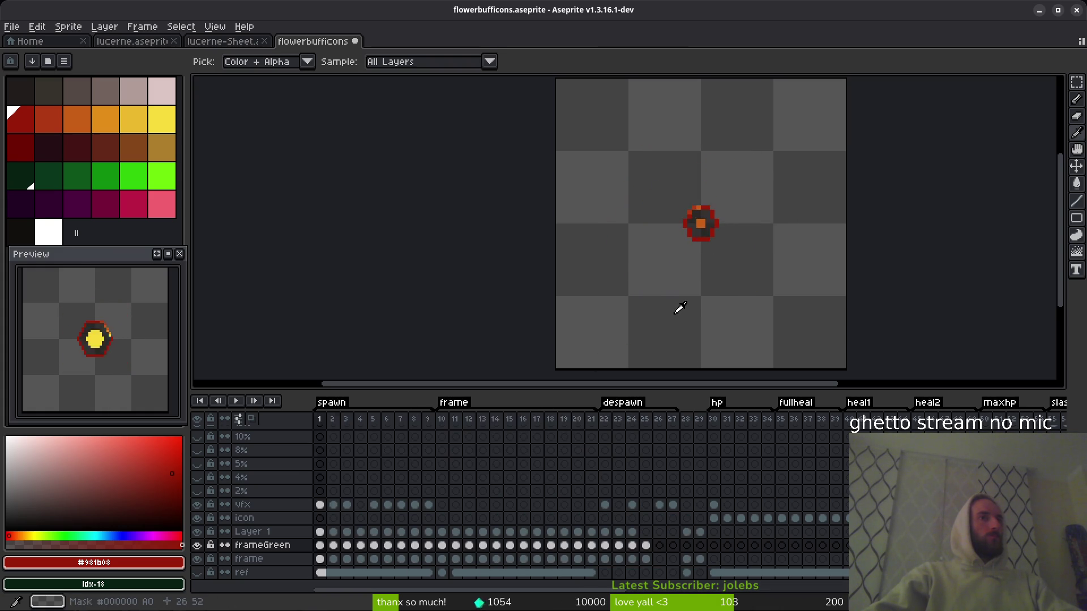
pyautogui.press('w')
pyautogui.scroll(4, 717, 273)
pyautogui.press('i')
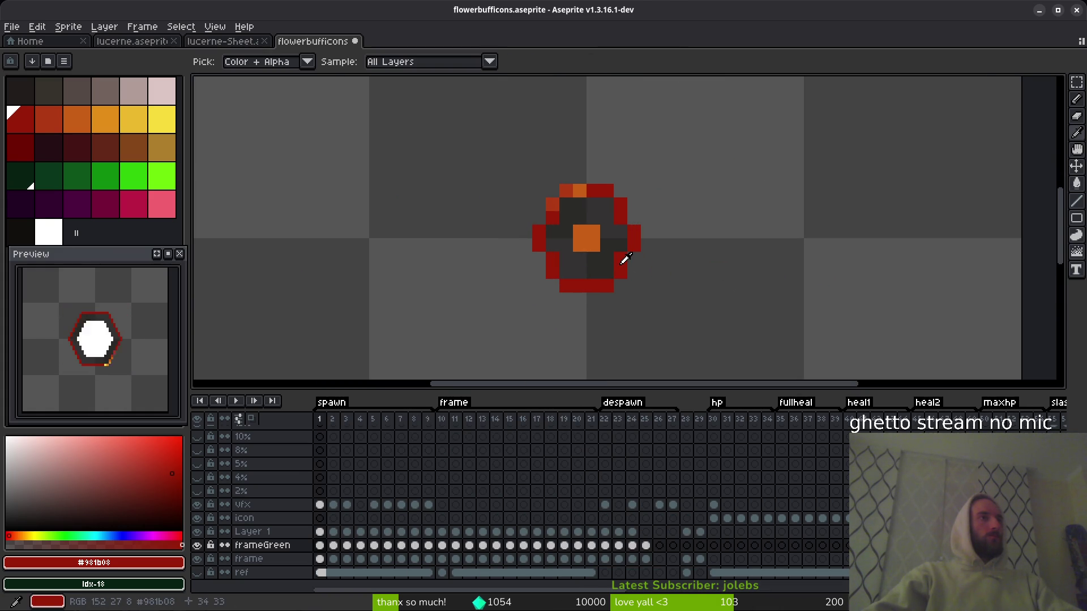
pyautogui.press('w')
pyautogui.press('i')
pyautogui.press('w')
pyautogui.rightClick(24, 177)
pyautogui.scroll(-2, 597, 248)
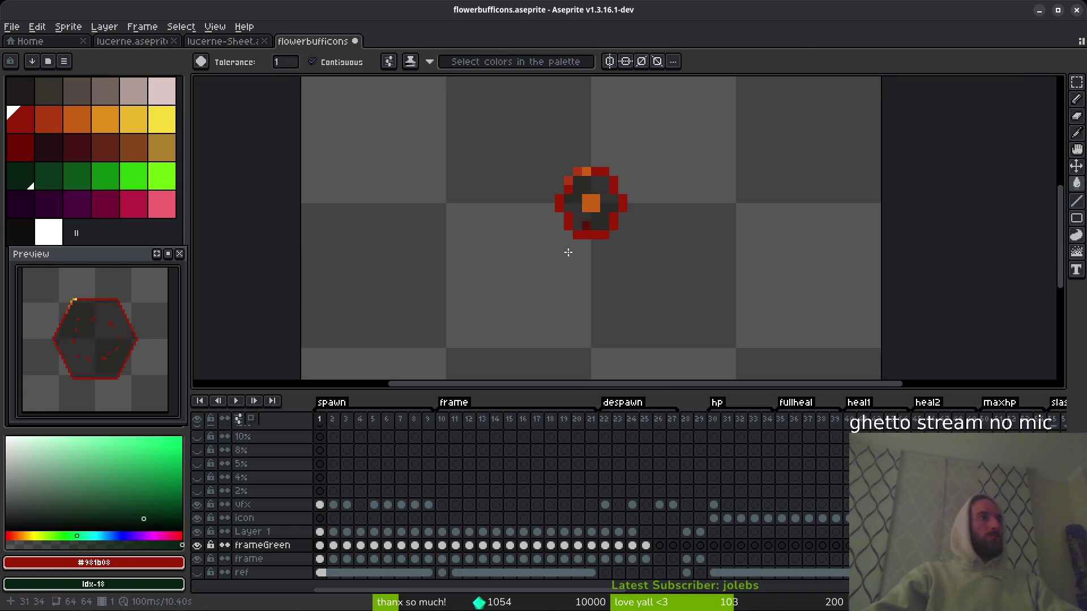
pyautogui.moveTo(330, 550); pyautogui.dragTo(648, 550)
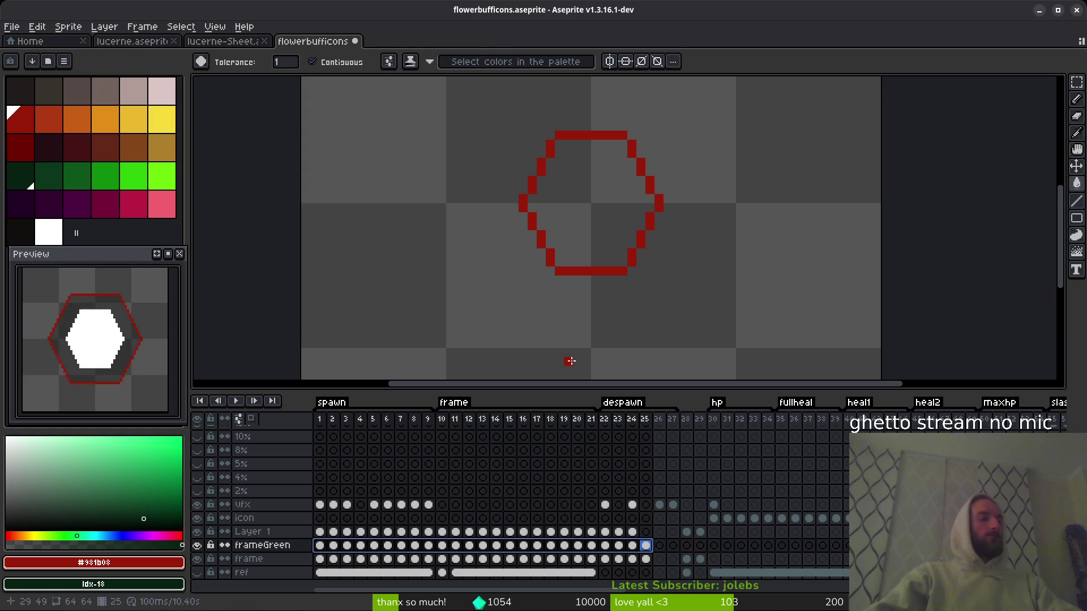
pyautogui.hotkey('shift', 'r')
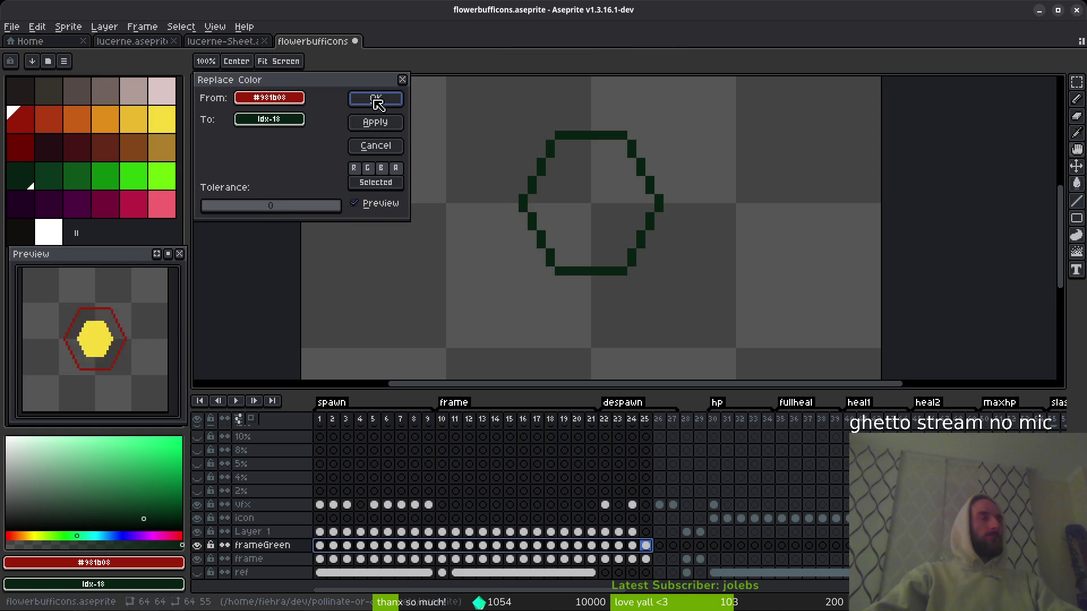
pyautogui.click(376, 100)
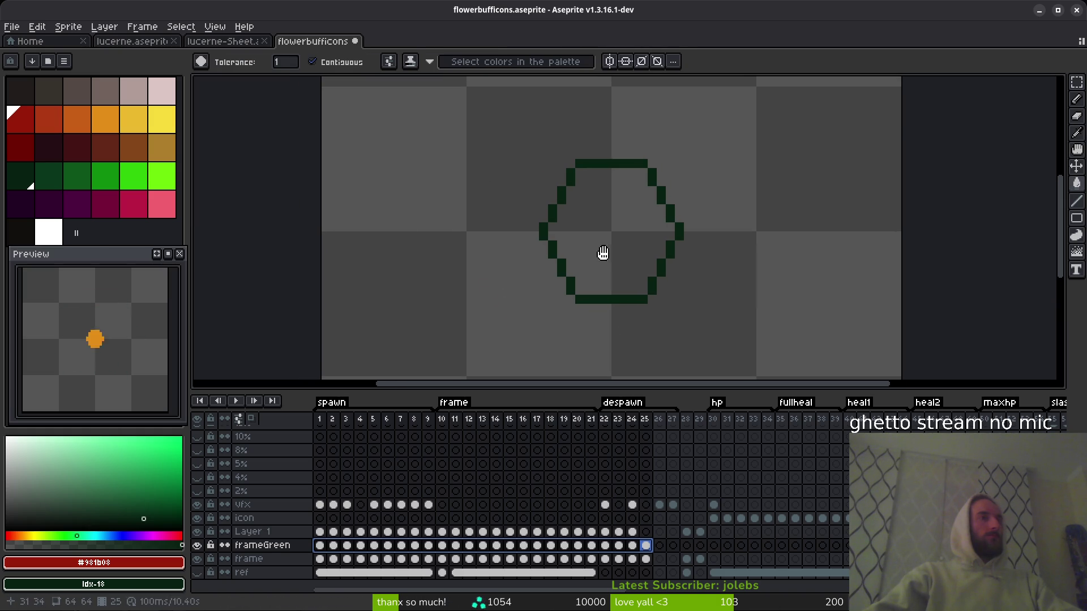
pyautogui.press('Right')
pyautogui.press('Left')
pyautogui.press('Right')
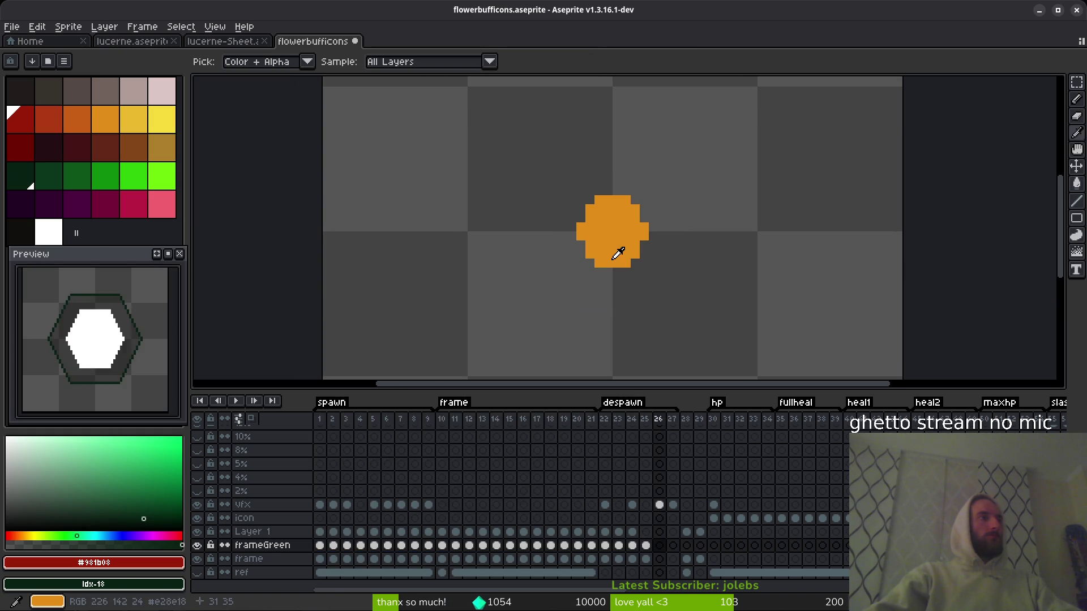
pyautogui.click(620, 234)
pyautogui.press('w')
pyautogui.rightClick(99, 178)
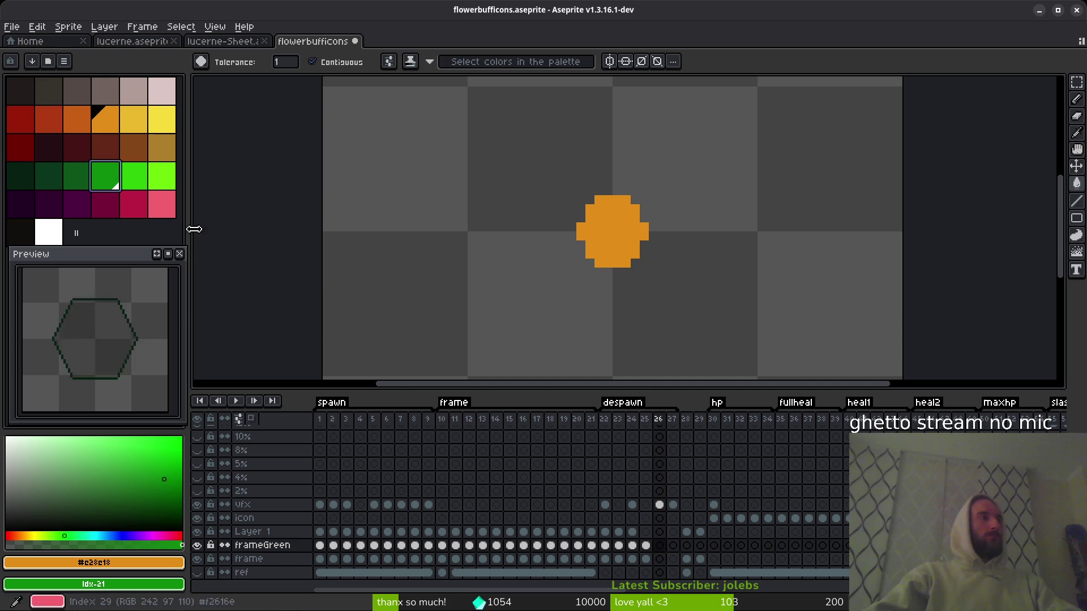
pyautogui.moveTo(321, 548)
pyautogui.mouseDown()
pyautogui.moveTo(627, 532)
pyautogui.moveTo(646, 547)
pyautogui.mouseUp()
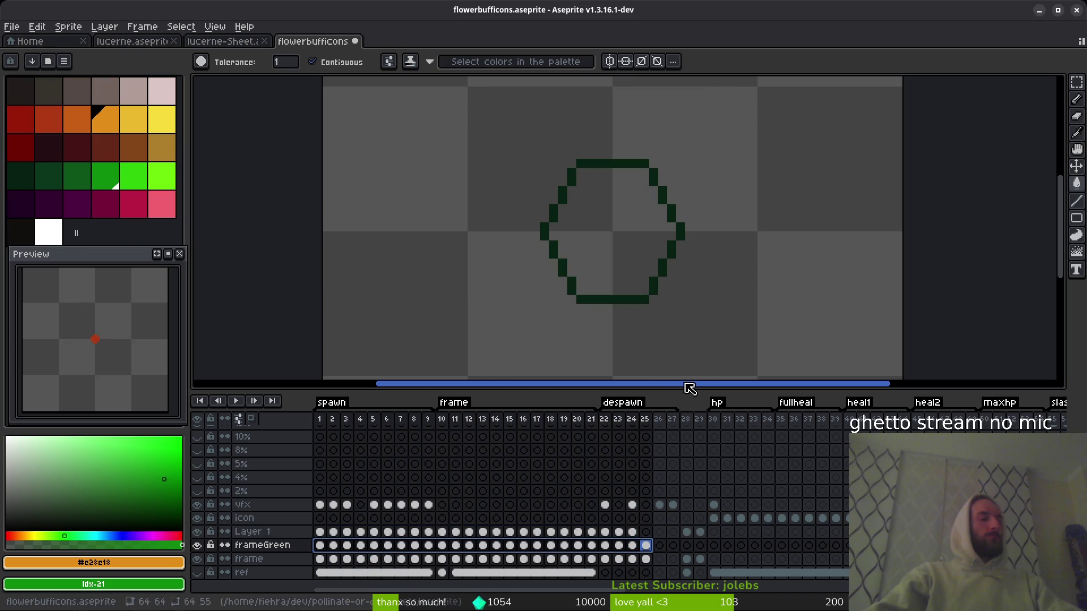
pyautogui.hotkey('shift', 'r')
pyautogui.click(378, 102)
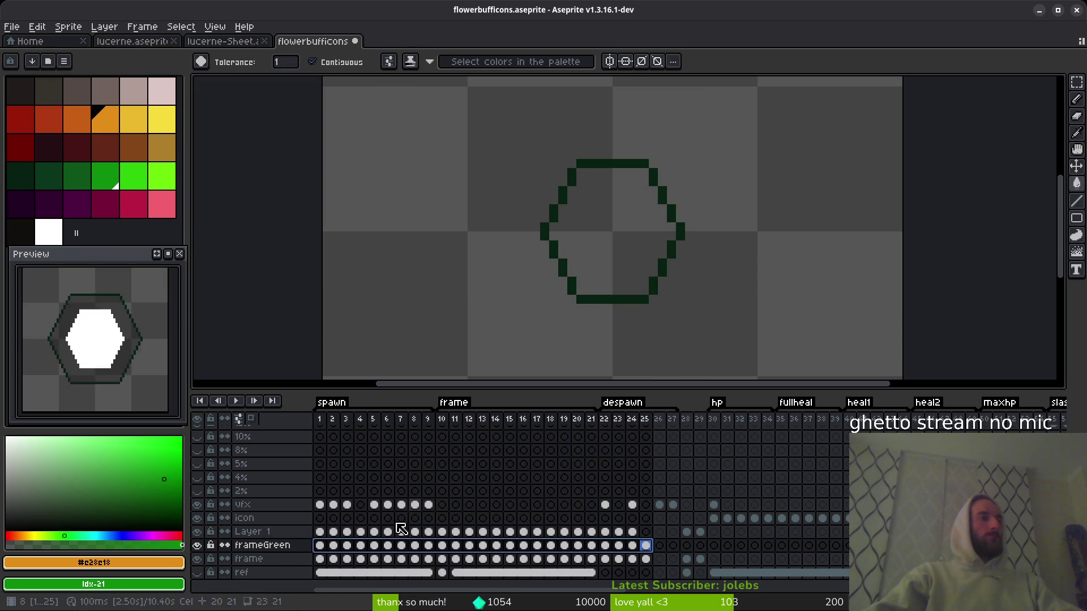
pyautogui.press('Return')
pyautogui.press('i')
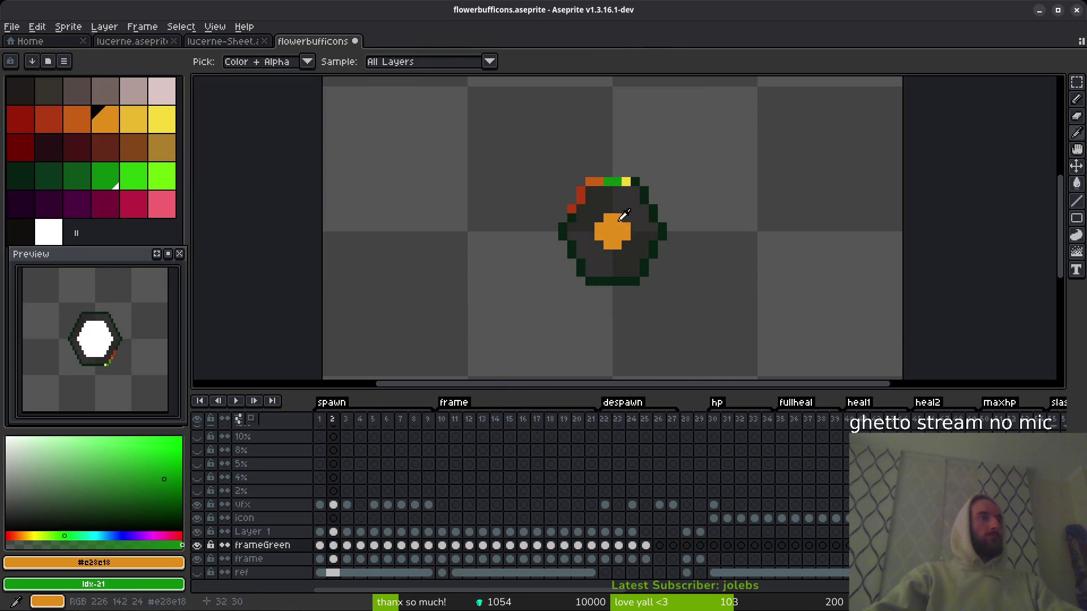
pyautogui.scroll(2, 623, 215)
pyautogui.click(627, 170)
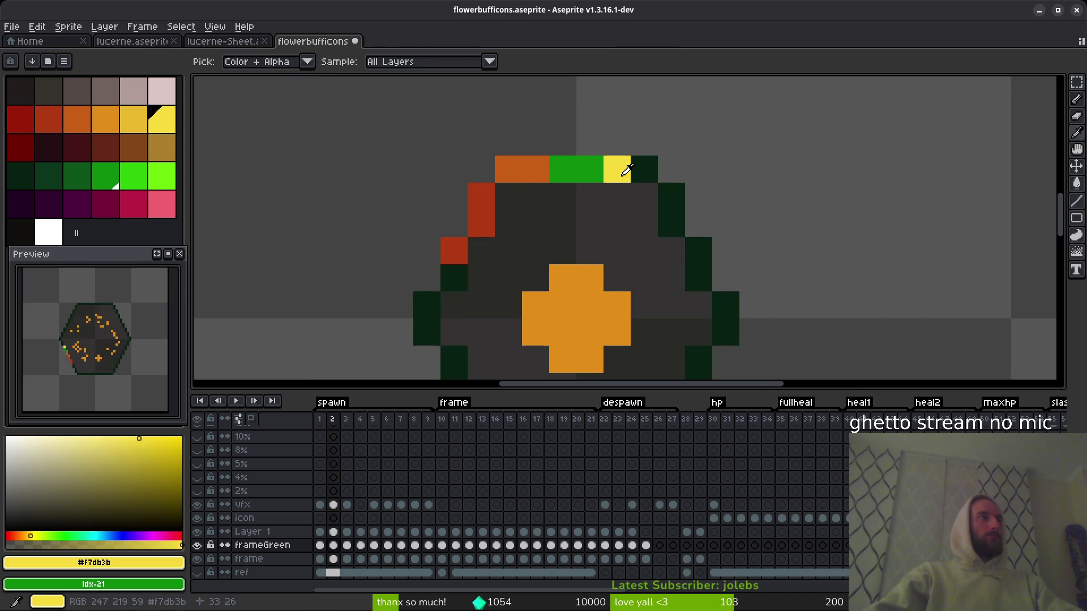
pyautogui.press('g')
pyautogui.rightClick(162, 175)
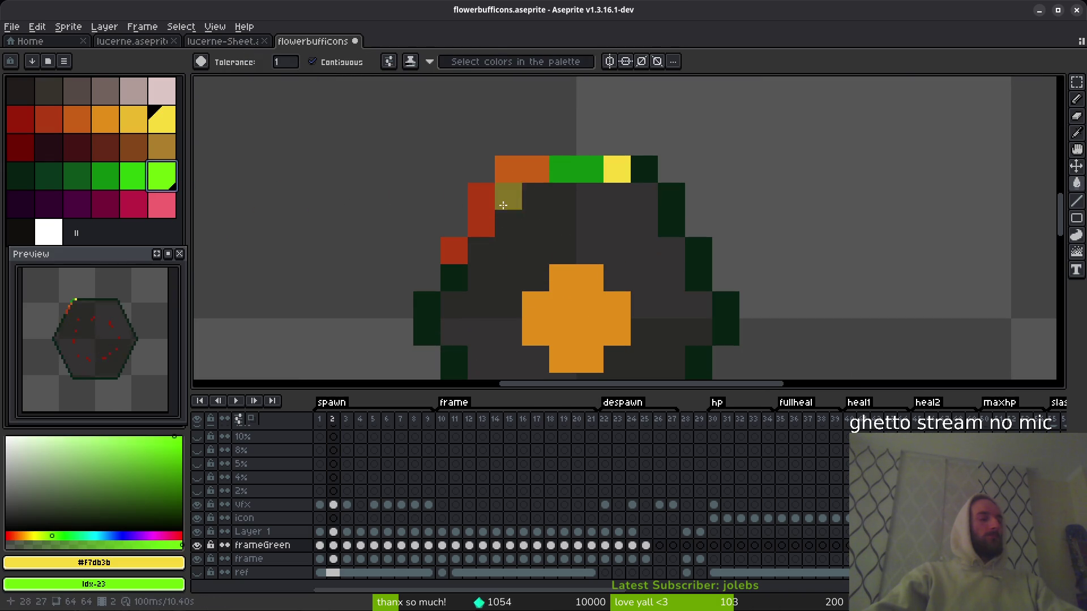
pyautogui.hotkey('shift', 'r')
pyautogui.press('Escape')
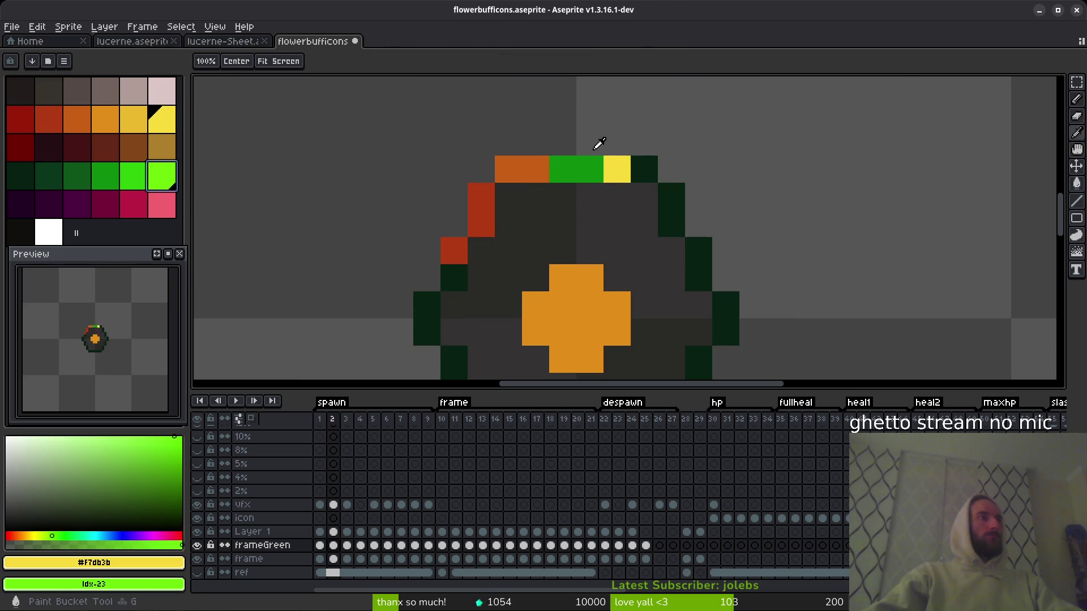
pyautogui.hotkey('ctrl', 'z')
pyautogui.press('w')
pyautogui.hotkey('ctrl', 'z')
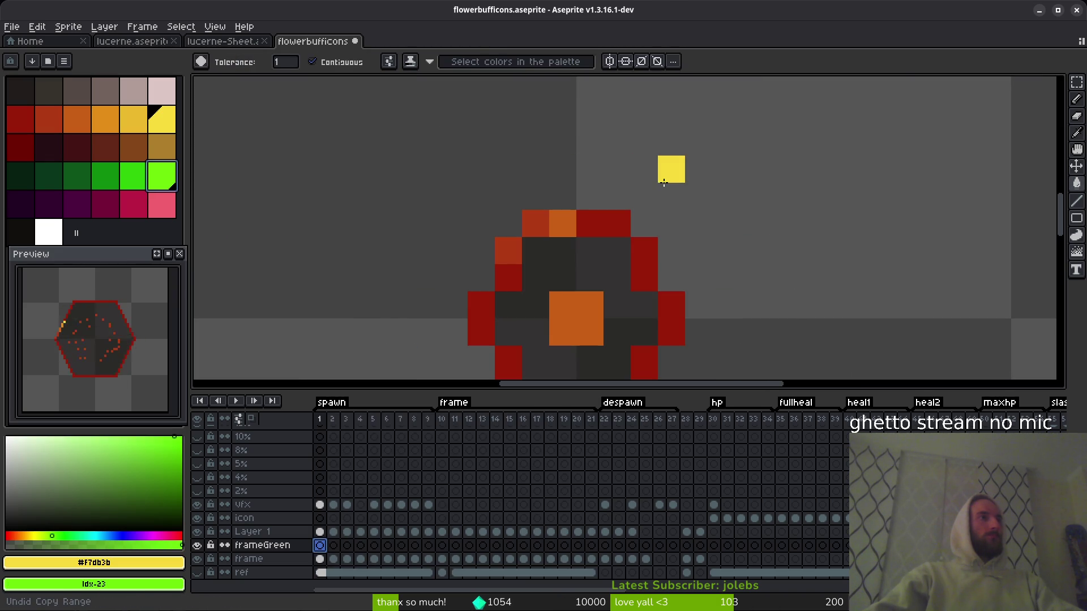
pyautogui.press('Right')
pyautogui.keyDown('alt'); pyautogui.click(576, 176); pyautogui.keyUp('alt')
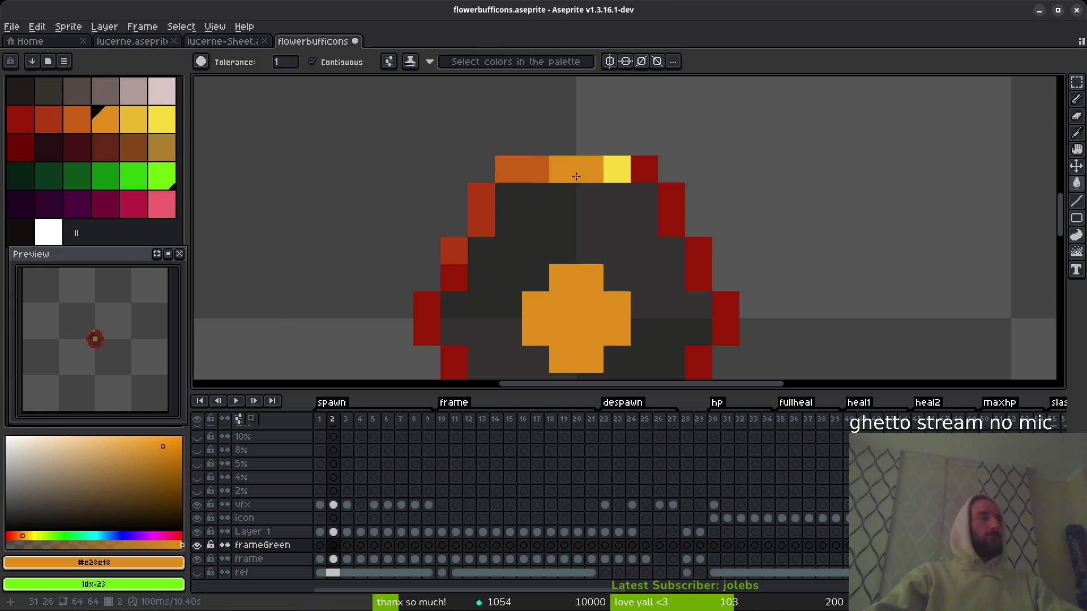
pyautogui.keyDown('alt'); pyautogui.click(626, 166); pyautogui.keyUp('alt')
pyautogui.keyDown('alt'); pyautogui.click(586, 166); pyautogui.keyUp('alt')
pyautogui.hotkey('ctrl', 'z')
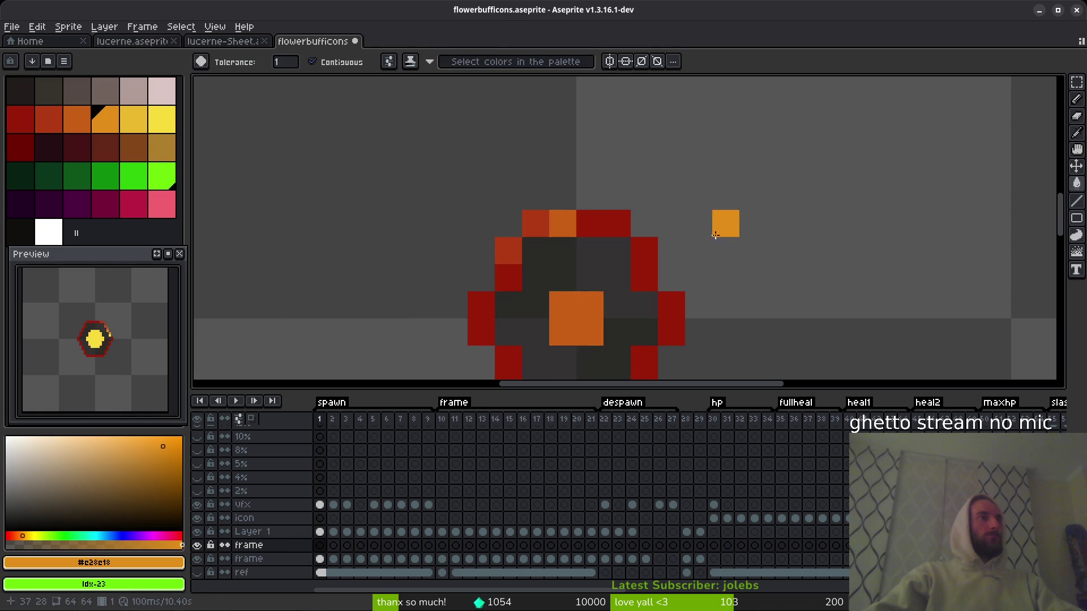
pyautogui.scroll(-2, 714, 229)
pyautogui.moveTo(729, 262); pyautogui.dragTo(715, 230)
pyautogui.press('Right')
pyautogui.press('Left')
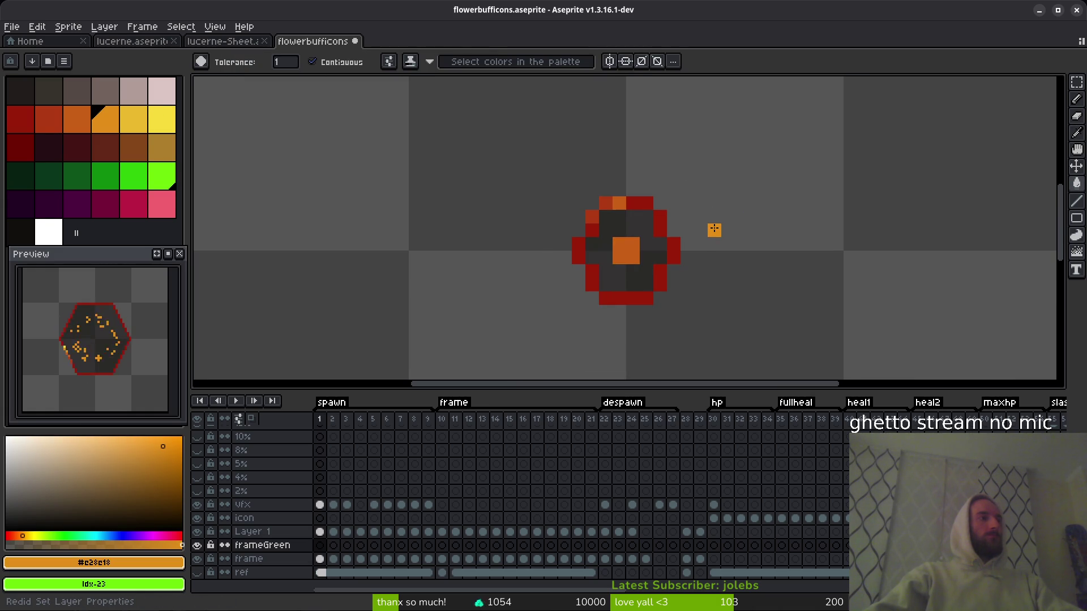
pyautogui.hotkey('ctrl', 'y')
pyautogui.click(322, 545)
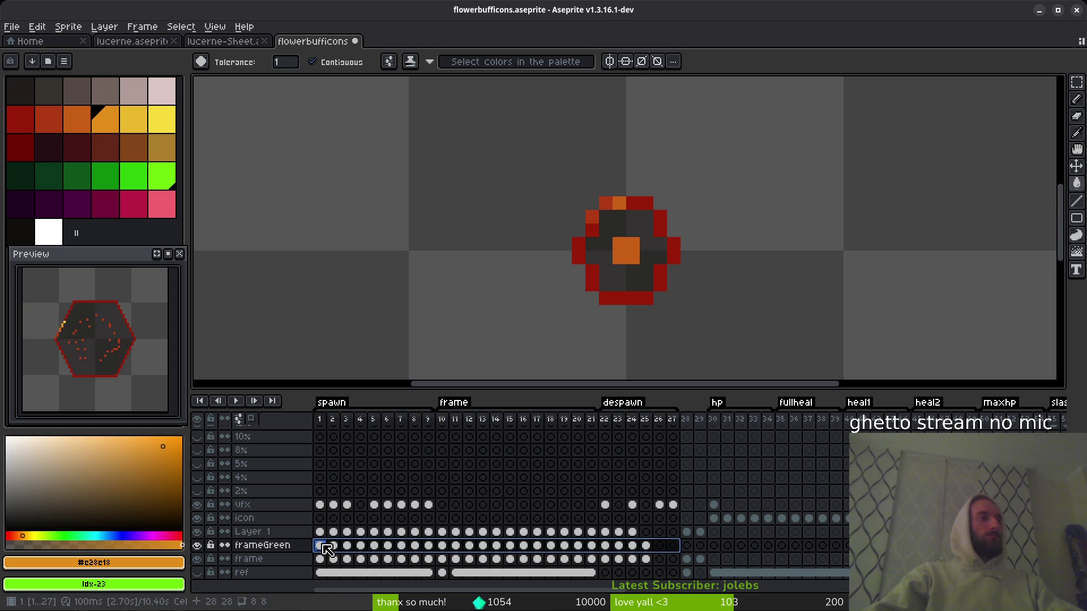
pyautogui.keyDown('alt'); pyautogui.click(657, 225); pyautogui.keyUp('alt')
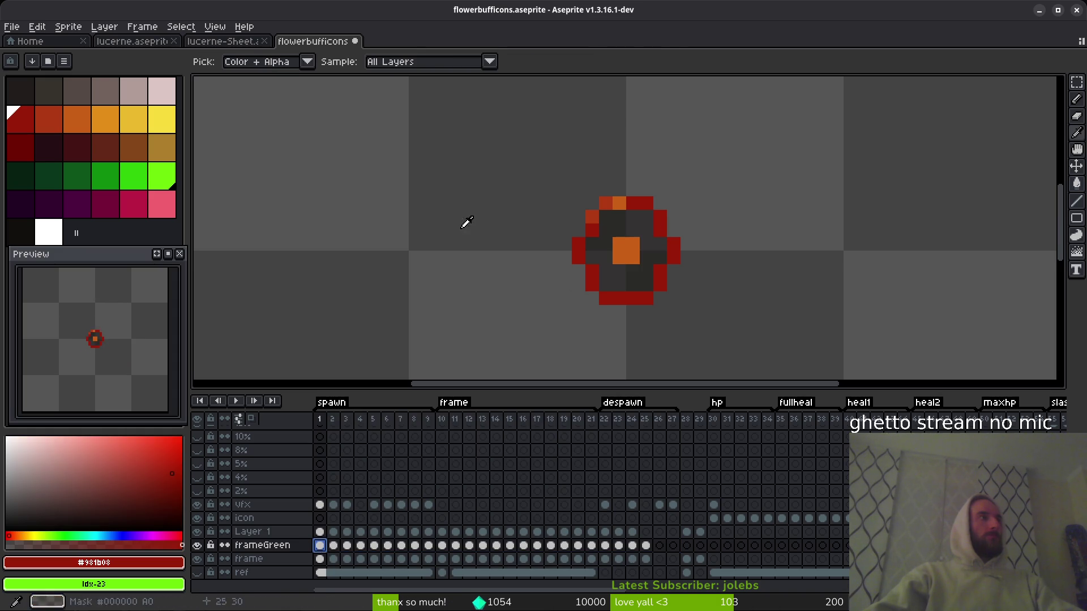
pyautogui.rightClick(57, 177)
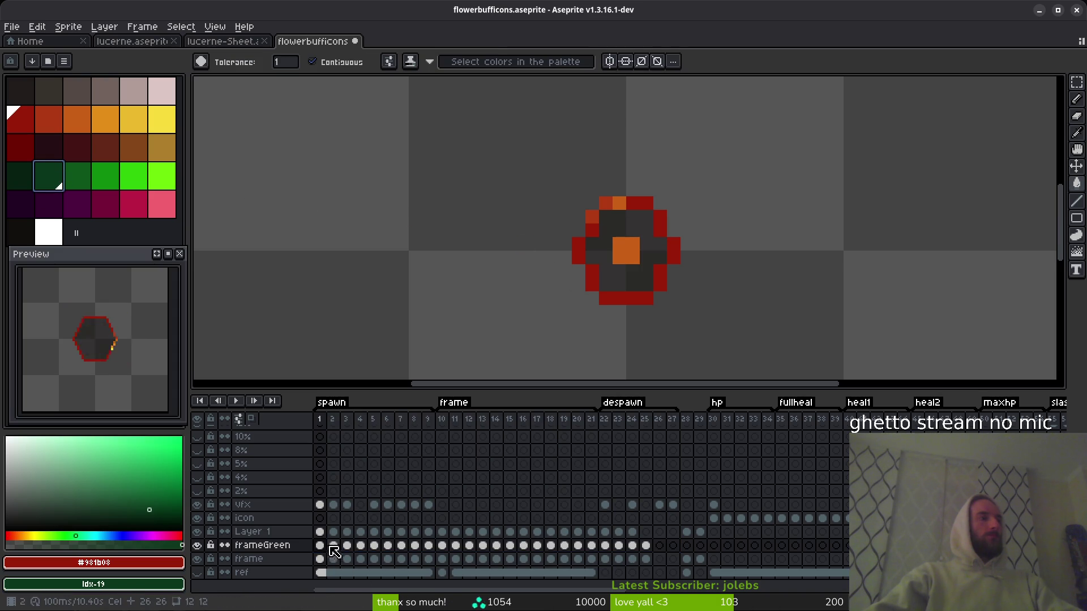
pyautogui.click(436, 546)
pyautogui.click(659, 546)
pyautogui.click(672, 545)
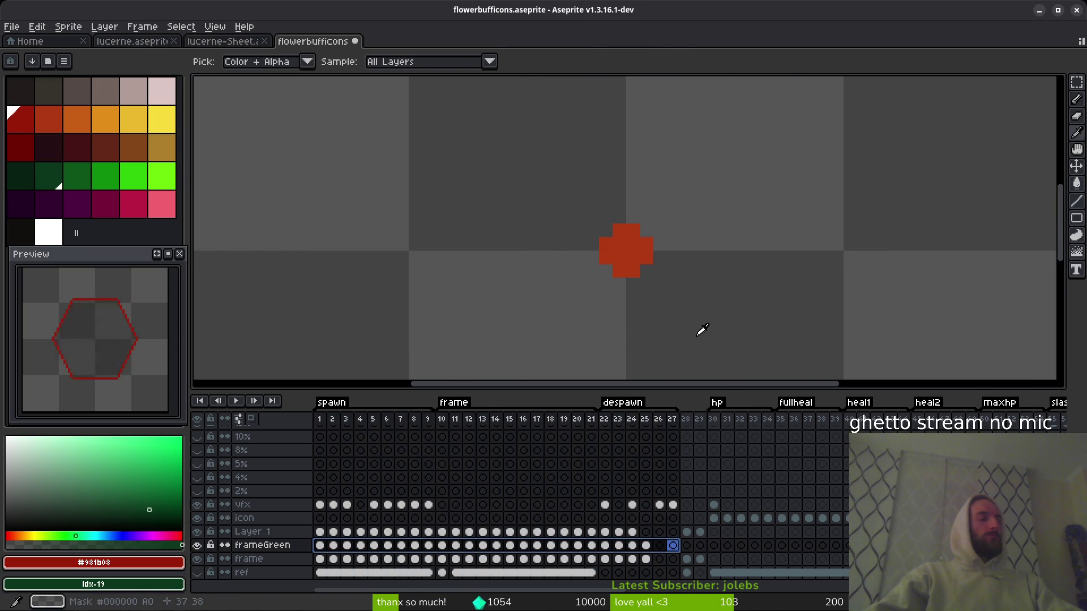
pyautogui.hotkey('shift', 'o')
pyautogui.press('Escape')
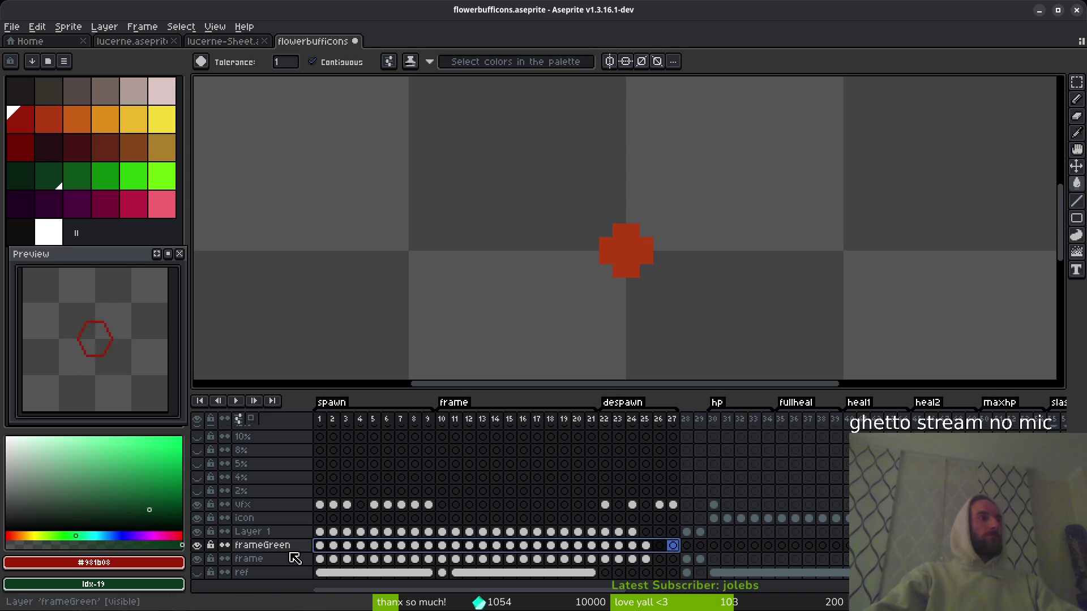
pyautogui.hotkey('shift', 'o')
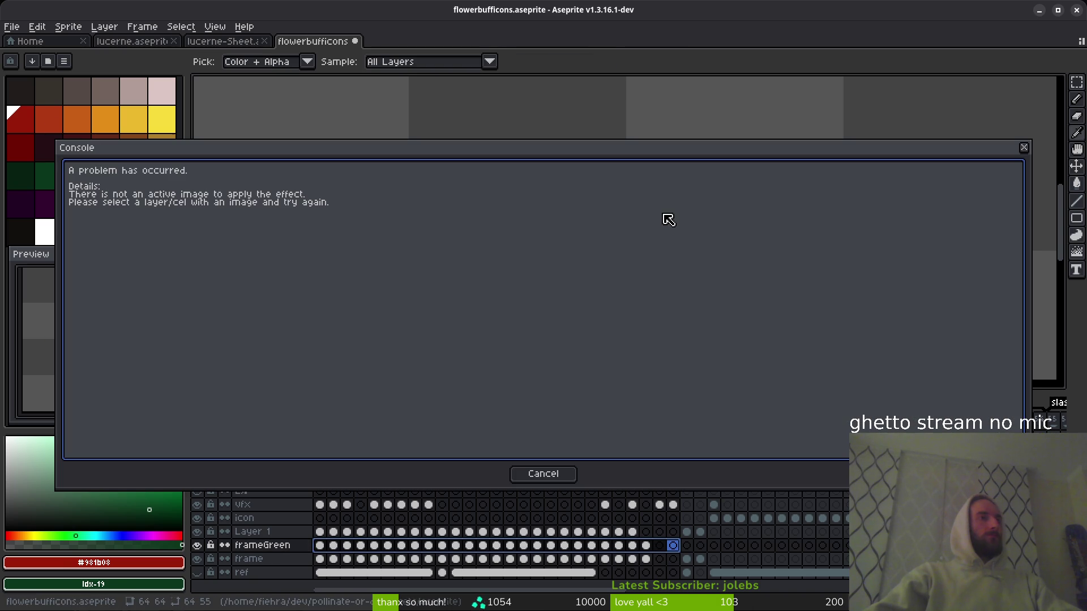
pyautogui.press('Escape')
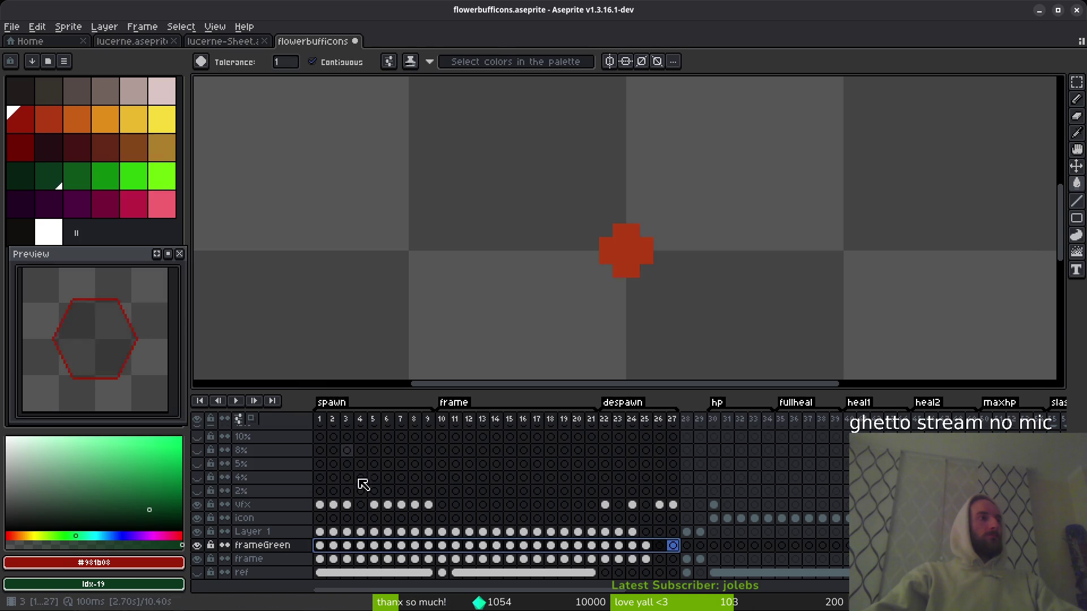
pyautogui.click(678, 548)
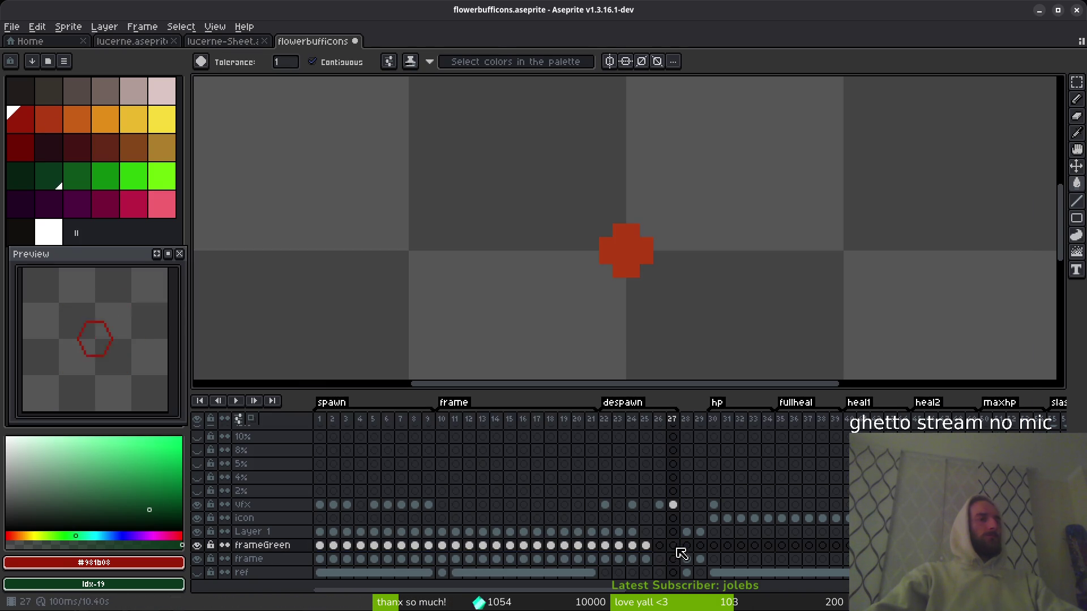
# - Recolour the red #981b08 outline on frameGreen frames 1–27 to dark green idx-19
pyautogui.moveTo(678, 552); pyautogui.dragTo(321, 549)
pyautogui.hotkey('shift', 'r')
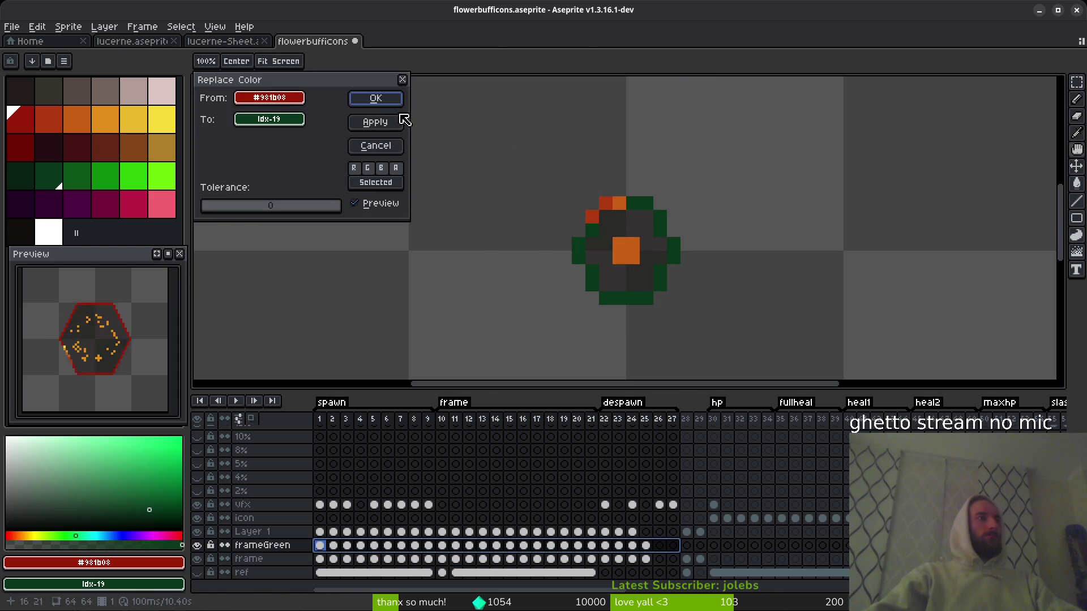
pyautogui.click(376, 100)
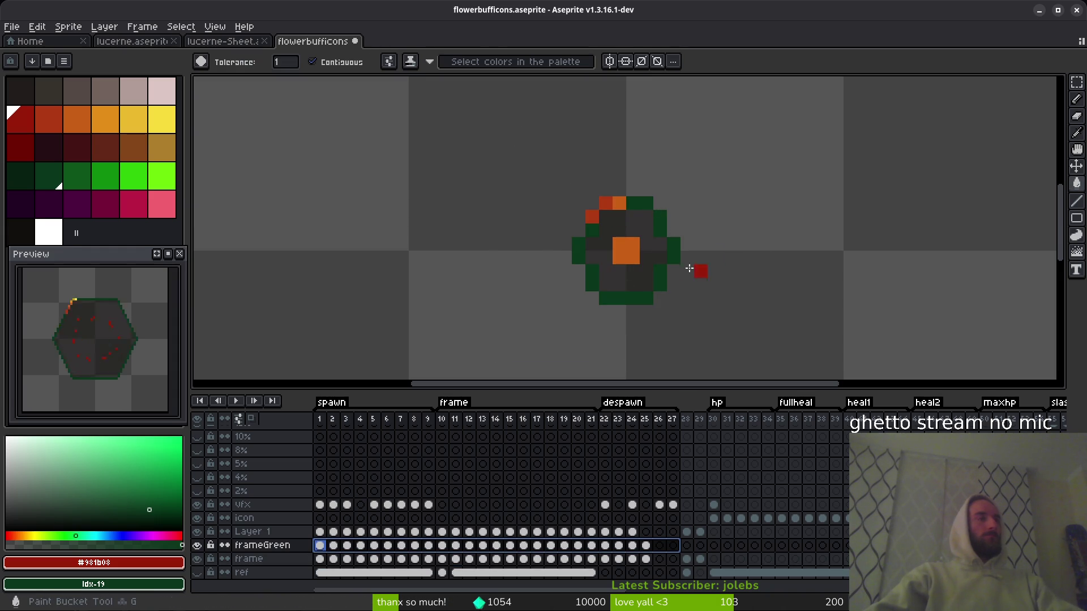
# - Swap the orange-red #af3a13 pixels on frames 1–27 to dark green idx-20
pyautogui.press('i')
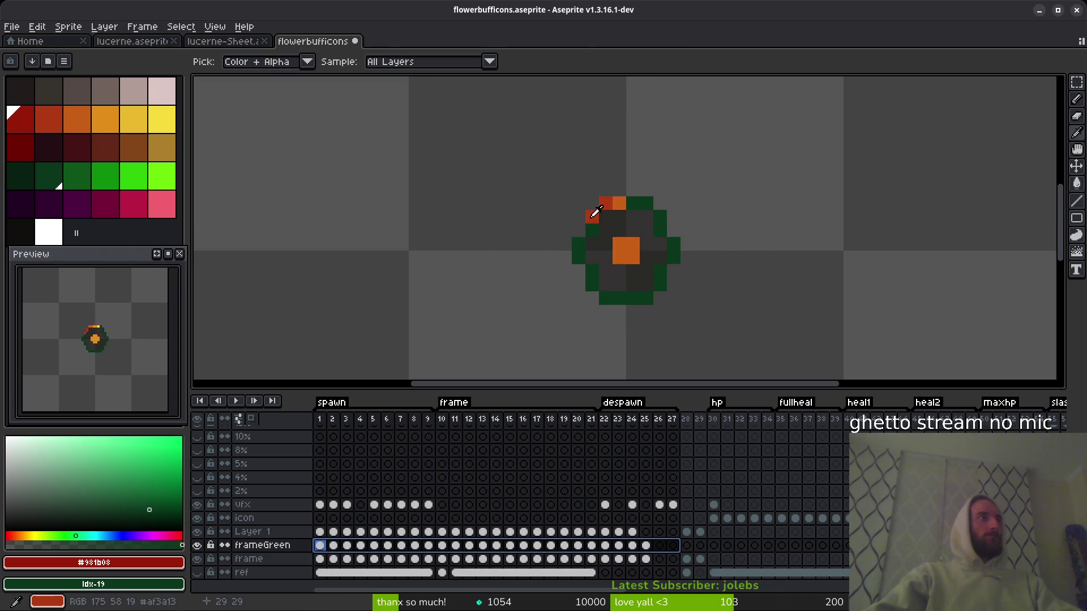
pyautogui.click(592, 216)
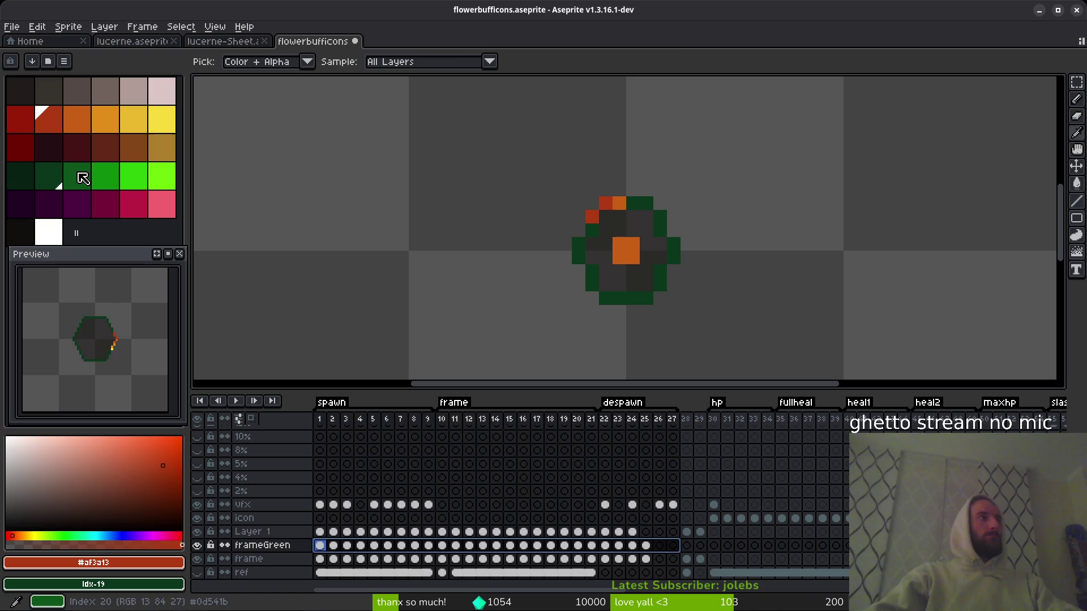
pyautogui.rightClick(83, 178)
pyautogui.press('g')
pyautogui.moveTo(675, 547); pyautogui.dragTo(320, 546)
pyautogui.press('i')
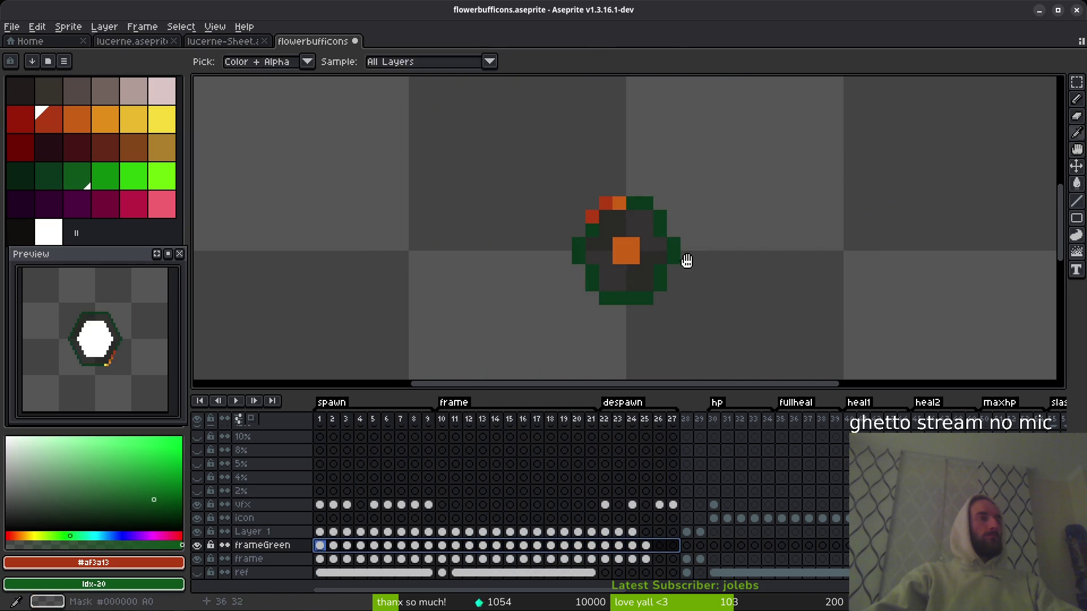
pyautogui.hotkey('shift', 'r')
pyautogui.click(372, 99)
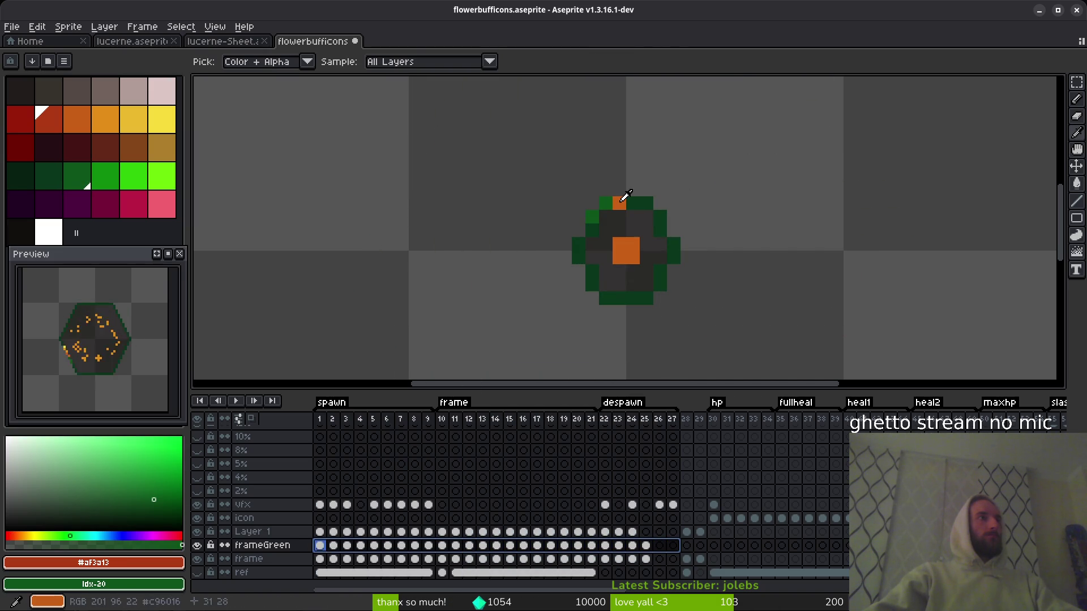
# - Preview replacing orange #c96016 with brighter green idx-21 across frameGreen frames 1–27
pyautogui.click(625, 195)
pyautogui.press('g')
pyautogui.rightClick(107, 182)
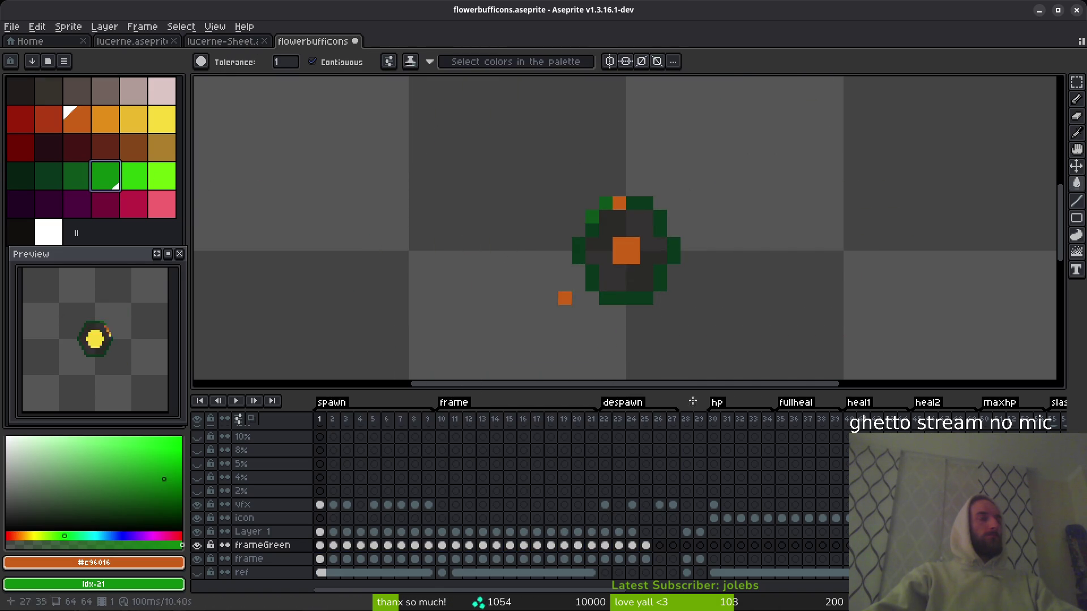
pyautogui.click(647, 547)
pyautogui.moveTo(675, 553); pyautogui.dragTo(326, 552)
pyautogui.hotkey('shift', 'r')
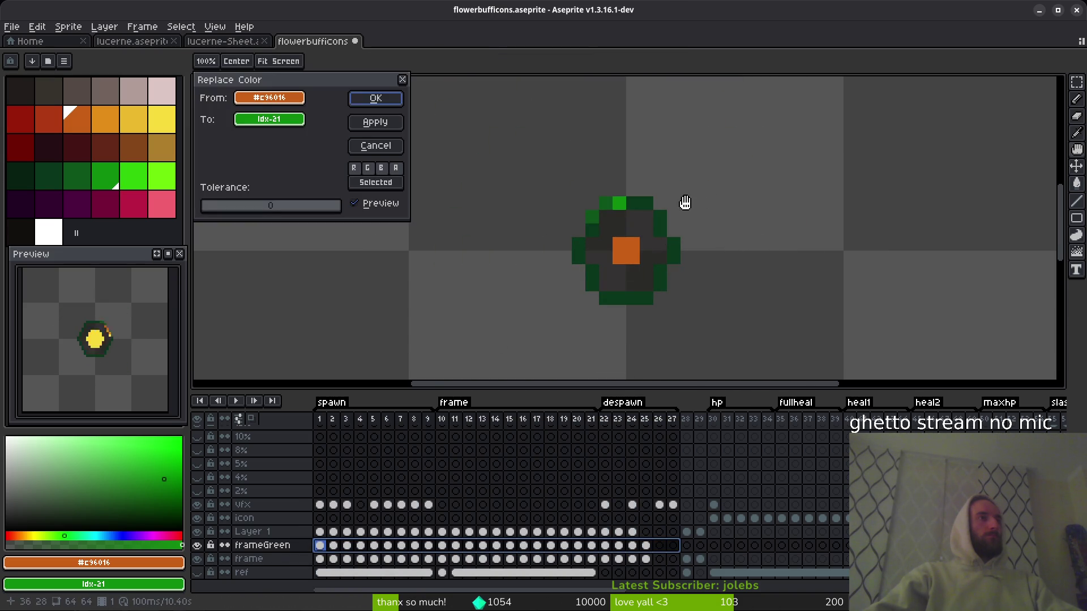
# - Apply the #c96016 to idx-21 green replacement and inspect frames 19 and 6
pyautogui.click(376, 99)
pyautogui.press('i')
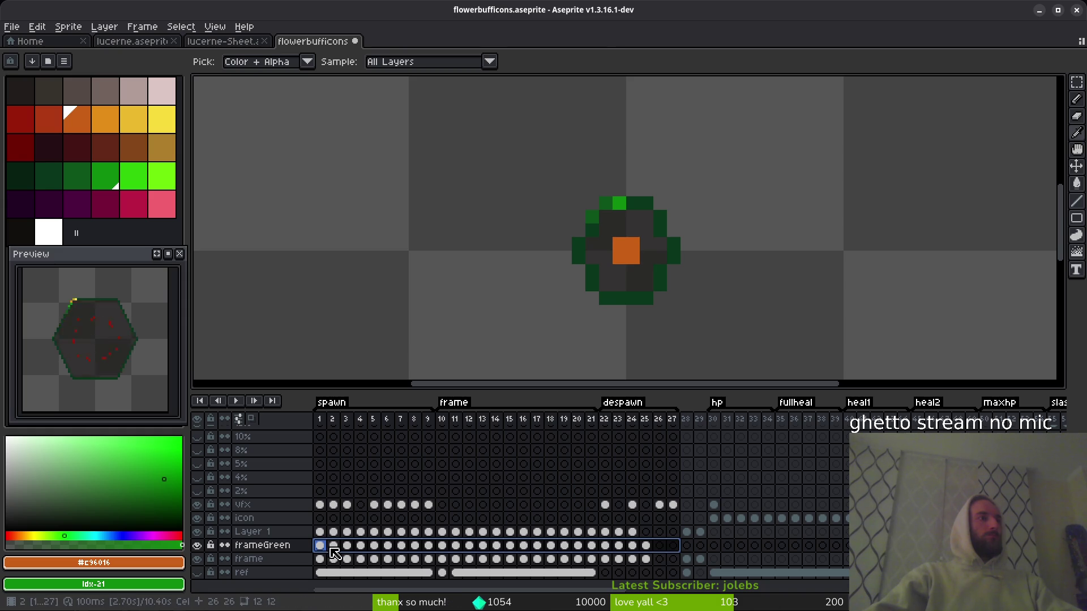
pyautogui.press('w')
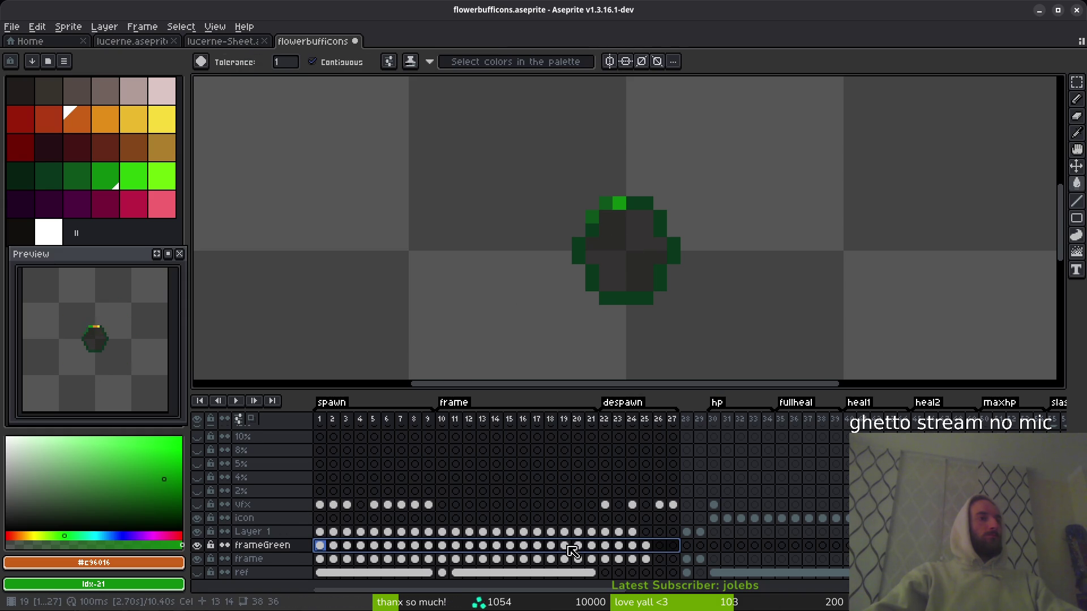
pyautogui.click(563, 546)
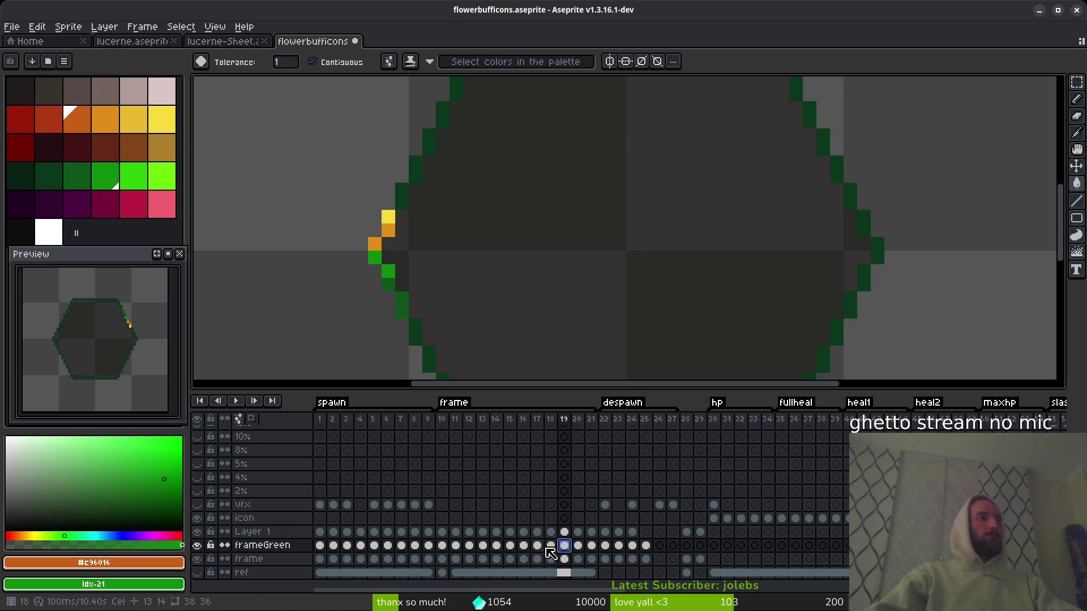
pyautogui.click(388, 545)
pyautogui.scroll(-2, 617, 266)
pyautogui.scroll(4, 612, 330)
# - Replace light orange #e28e18 with bright green idx-22 on frameGreen frames 1–27
pyautogui.press('i')
pyautogui.keyDown('alt'); pyautogui.click(537, 335); pyautogui.keyUp('alt')
pyautogui.rightClick(141, 185)
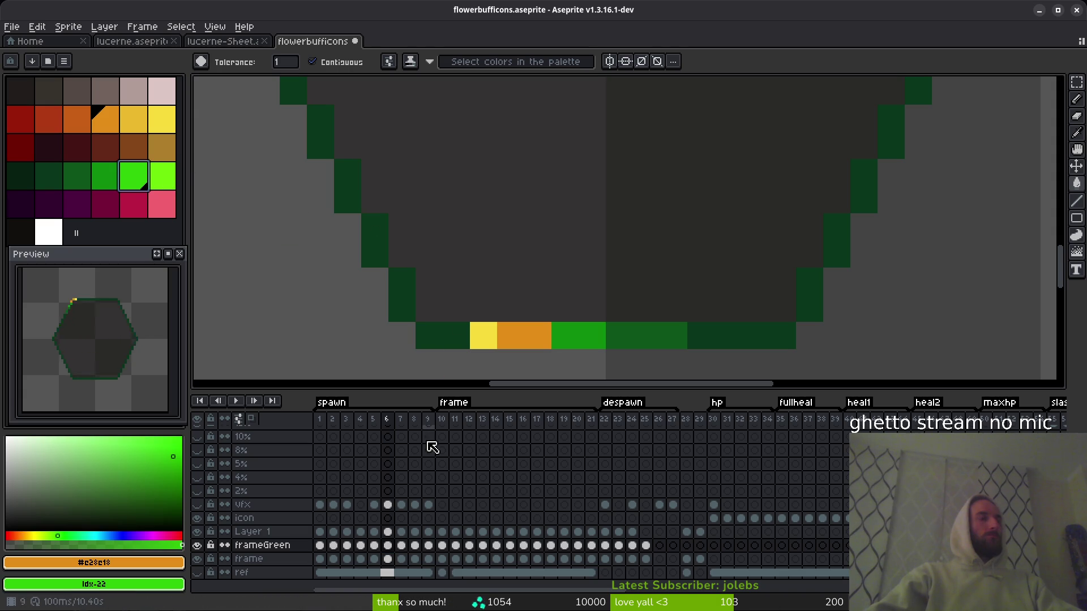
pyautogui.moveTo(670, 548); pyautogui.dragTo(320, 545)
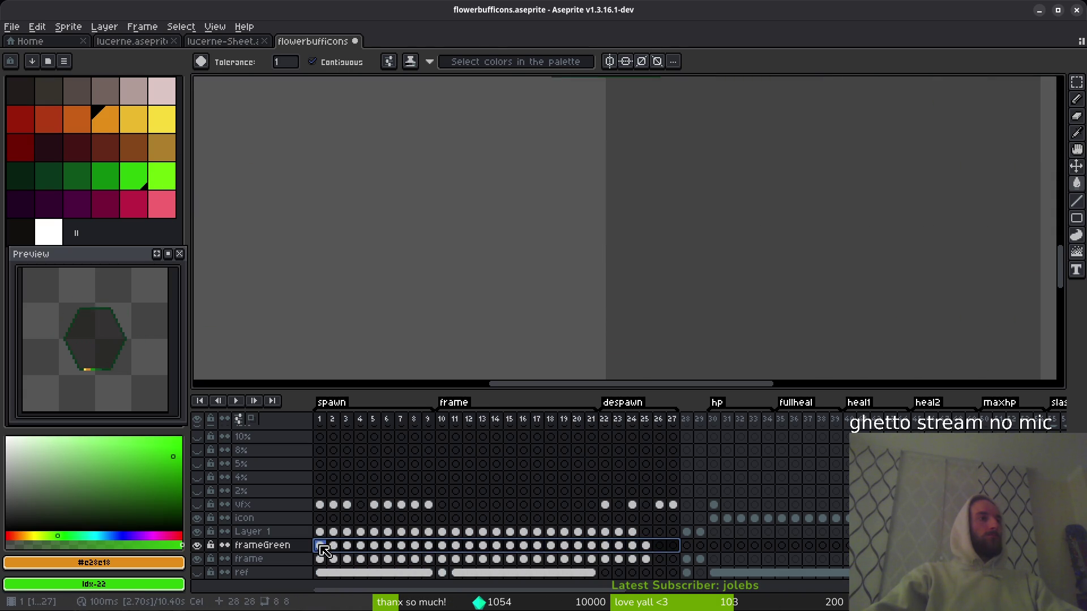
pyautogui.hotkey('shift', 'r')
pyautogui.click(388, 122)
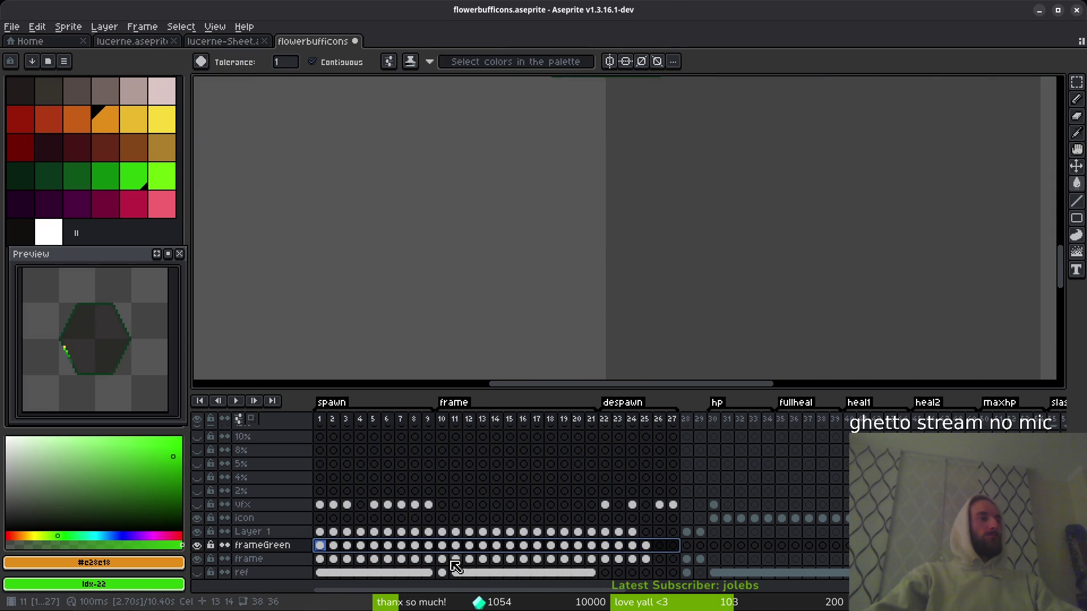
# - Replace yellow #f7db3b with lime green idx-23 across frameGreen frames 1–27
pyautogui.click(442, 546)
pyautogui.scroll(-2, 588, 231)
pyautogui.scroll(3, 520, 189)
pyautogui.keyDown('alt'); pyautogui.click(532, 169); pyautogui.keyUp('alt')
pyautogui.keyDown('alt'); pyautogui.click(533, 168); pyautogui.keyUp('alt')
pyautogui.rightClick(165, 176)
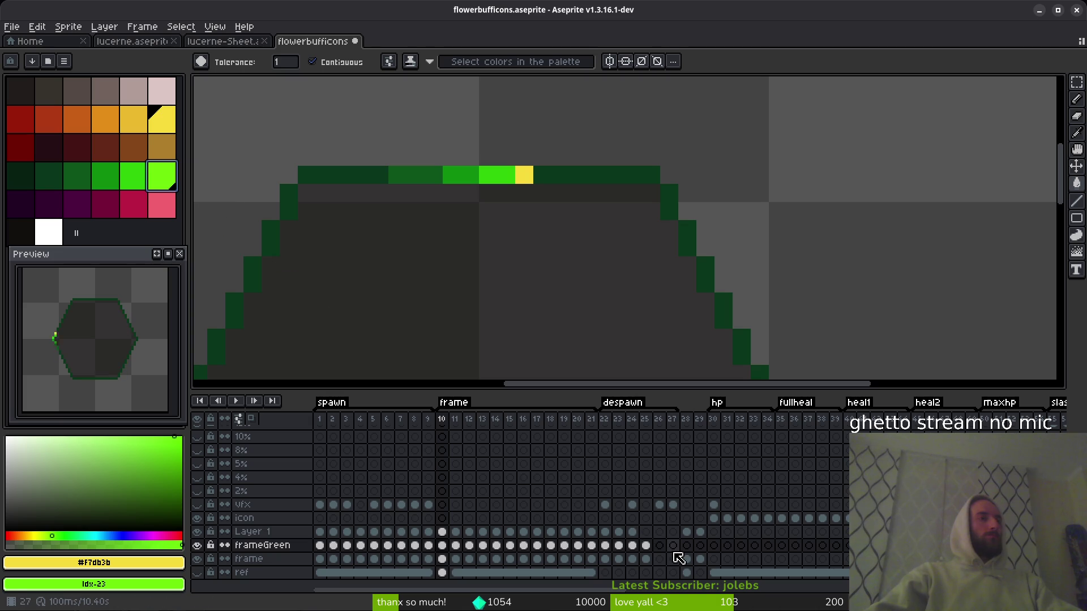
pyautogui.moveTo(673, 547); pyautogui.dragTo(577, 546)
pyautogui.keyDown('shift'); pyautogui.click(320, 545); pyautogui.keyUp('shift')
pyautogui.hotkey('shift', 'r')
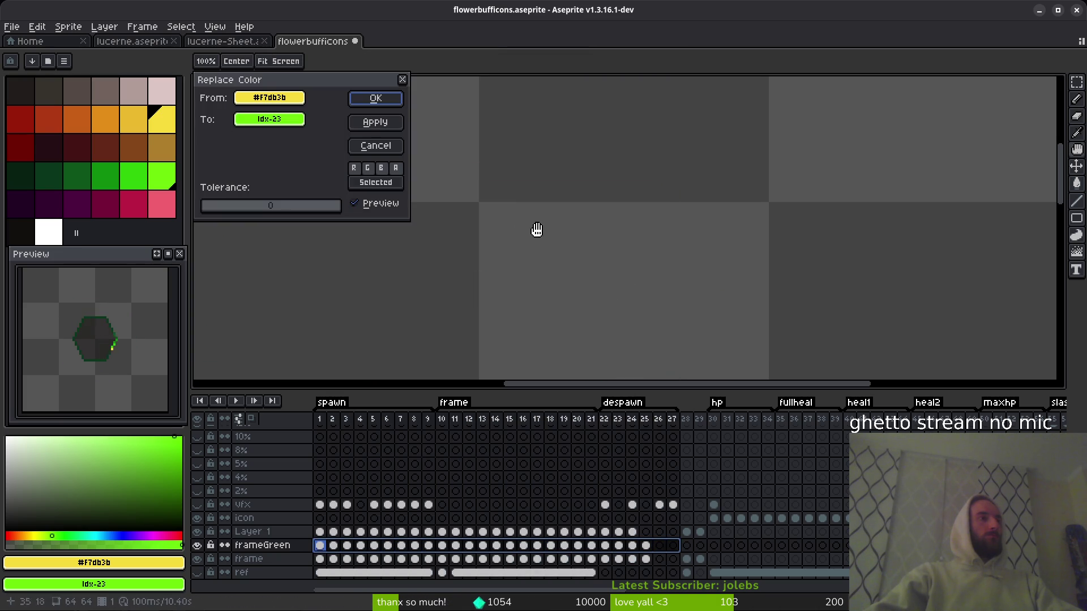
pyautogui.click(367, 97)
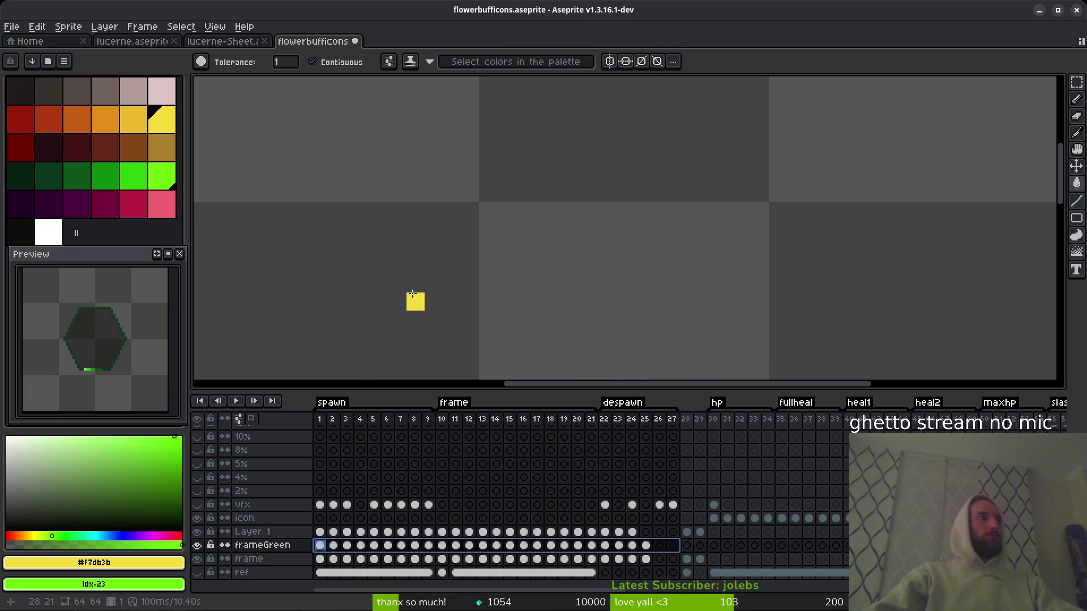
# - Check frameGreen frames 6, 11, 4, 12 and 22 for leftover warm colours
pyautogui.scroll(-3, 498, 246)
pyautogui.scroll(-2, 554, 283)
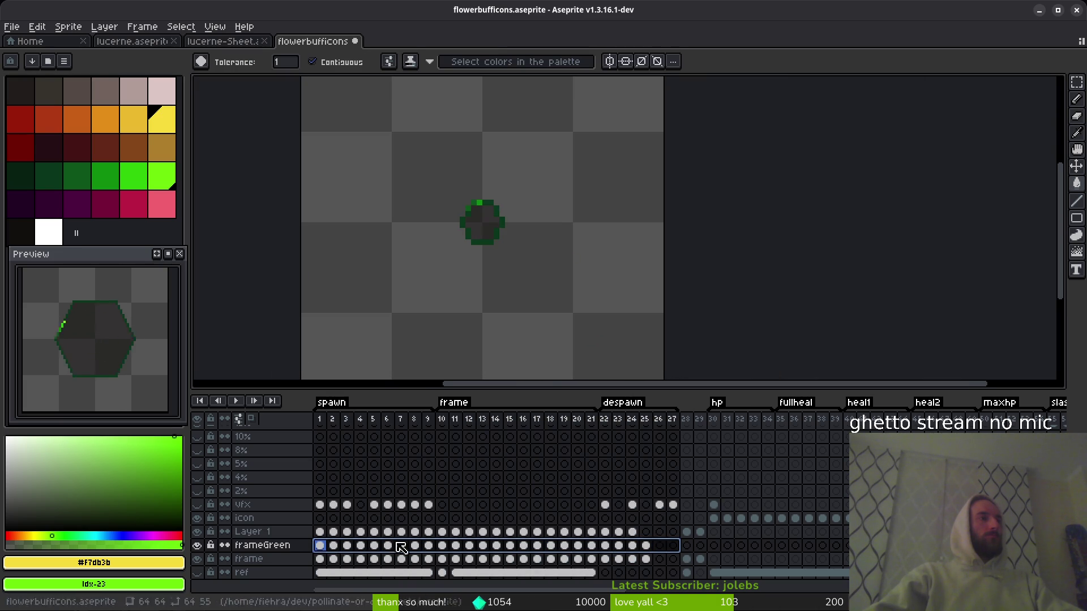
pyautogui.click(388, 531)
pyautogui.click(455, 545)
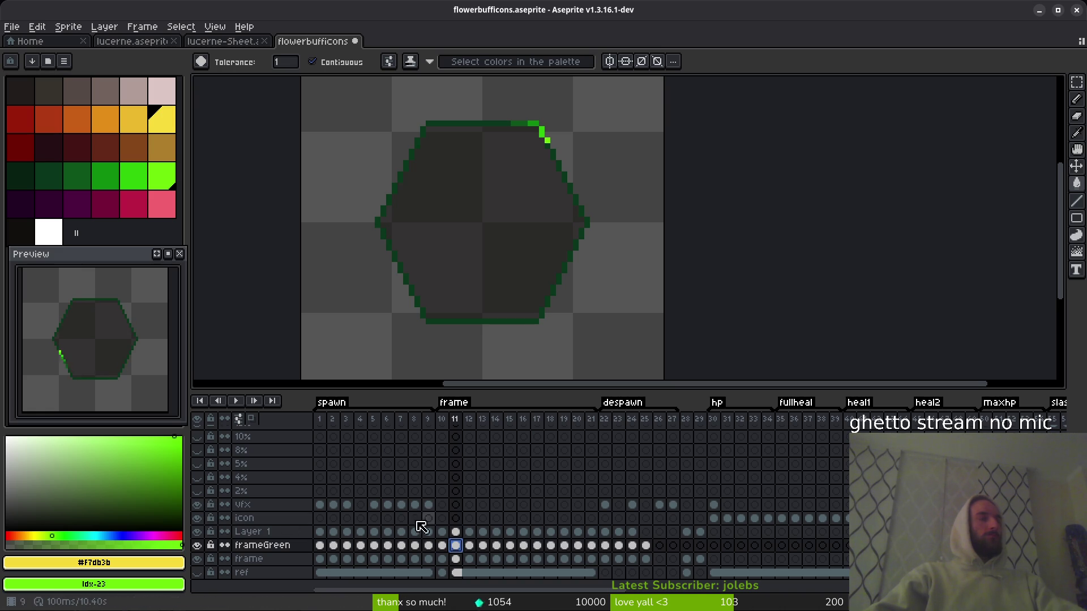
pyautogui.click(360, 545)
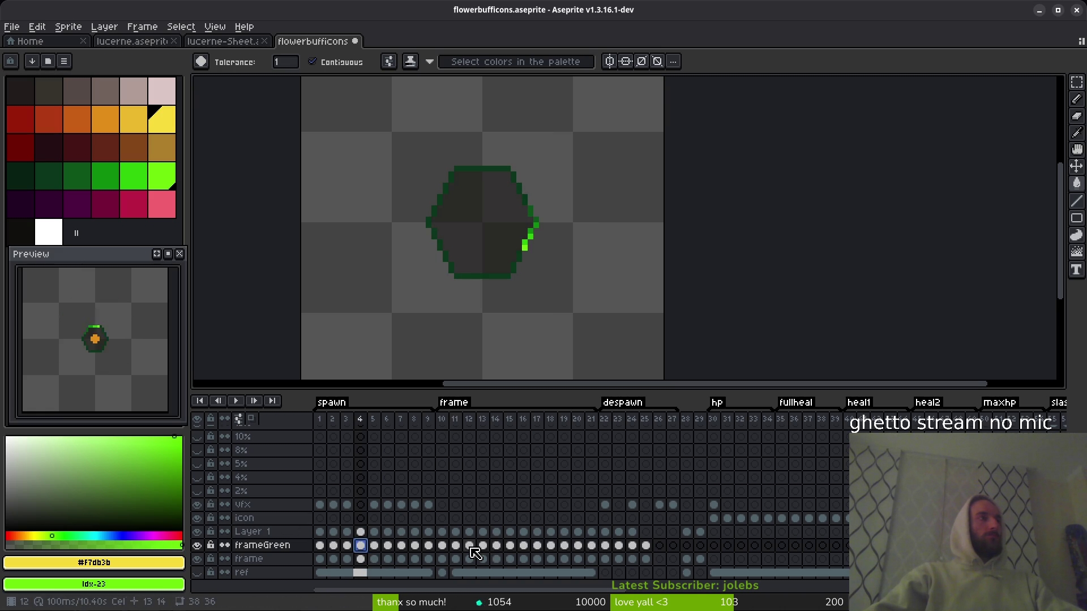
pyautogui.click(470, 546)
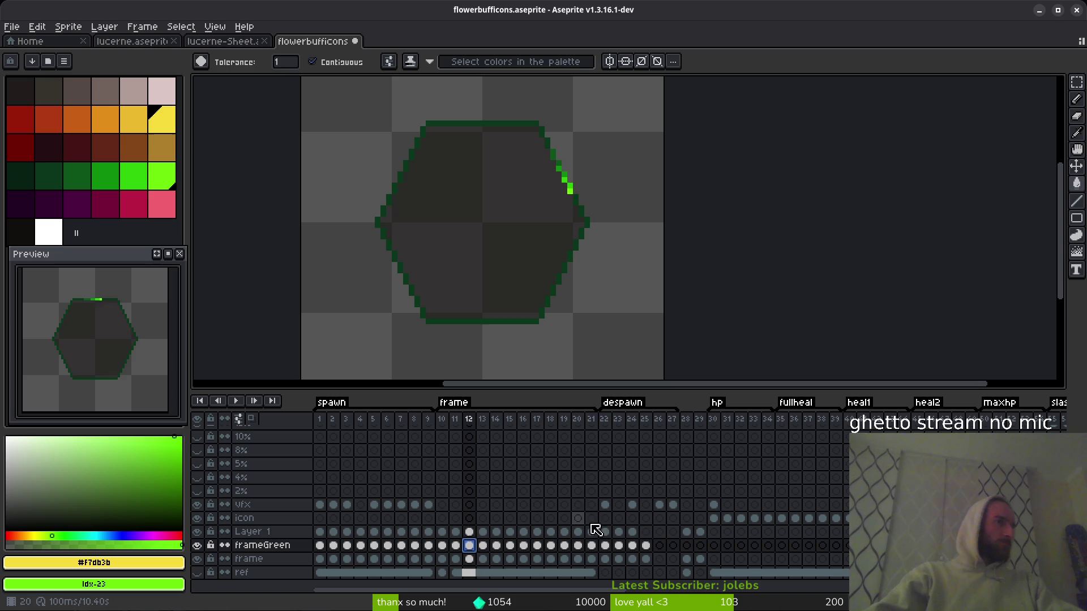
pyautogui.click(611, 547)
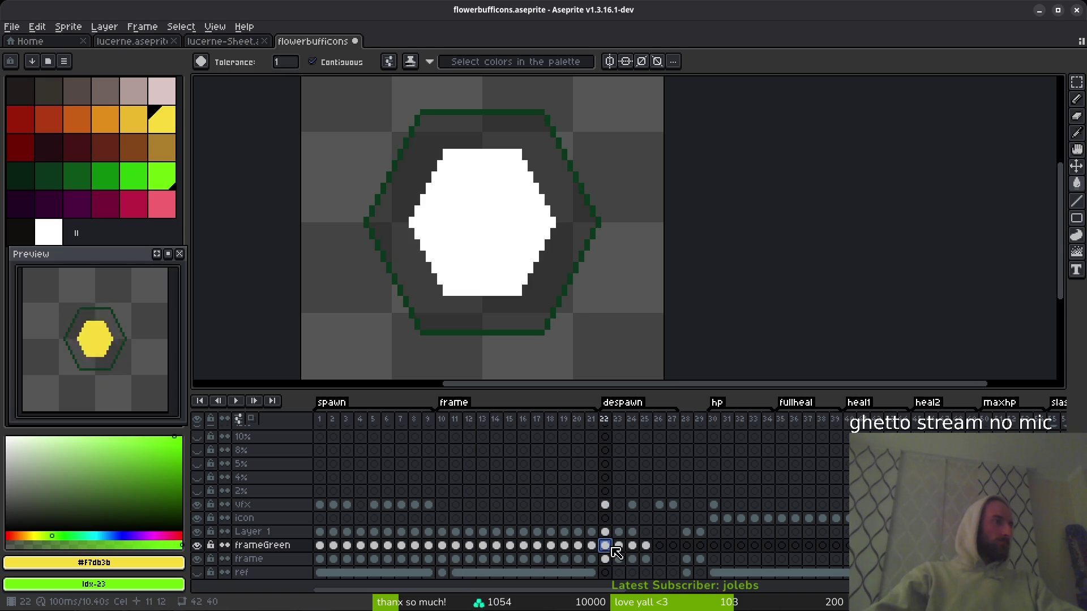
# - Turn the yellow fill on the vfx layer's frame 24 lime green
pyautogui.click(605, 505)
pyautogui.press('i')
pyautogui.press('.')
pyautogui.press('.')
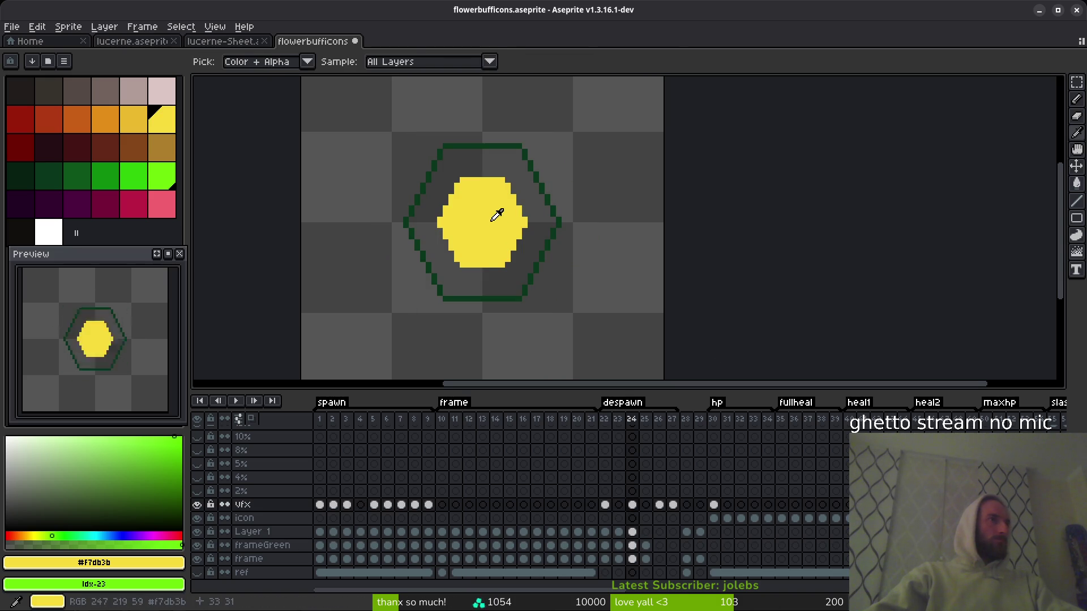
pyautogui.press('w')
pyautogui.hotkey('shift', 'r')
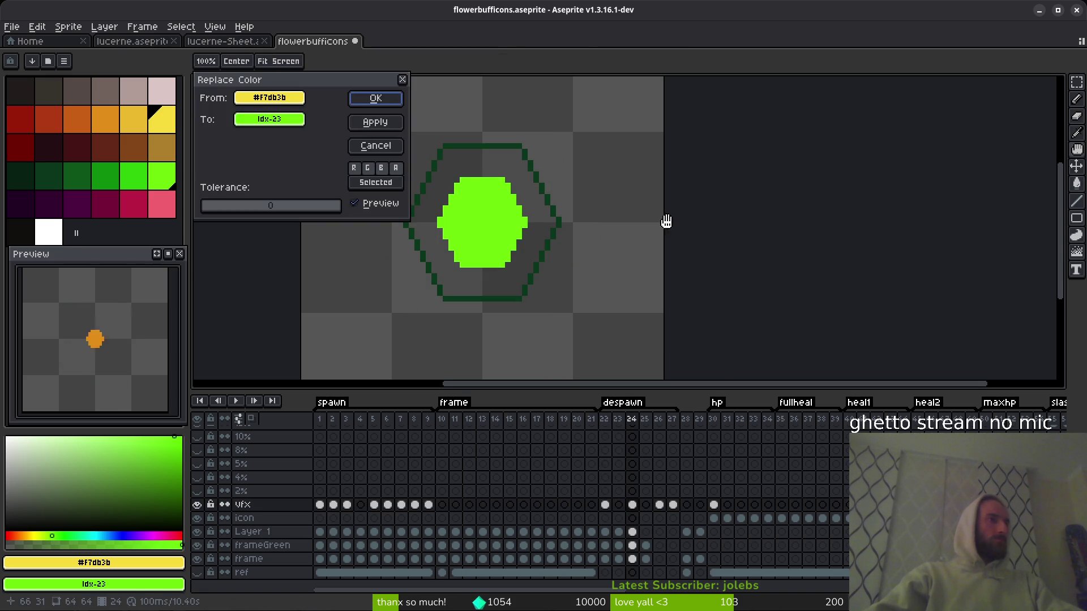
pyautogui.click(364, 97)
# - Recolour frame 26's orange #e28e18 blob to green idx-21
pyautogui.press('i')
pyautogui.press('.')
pyautogui.press('.')
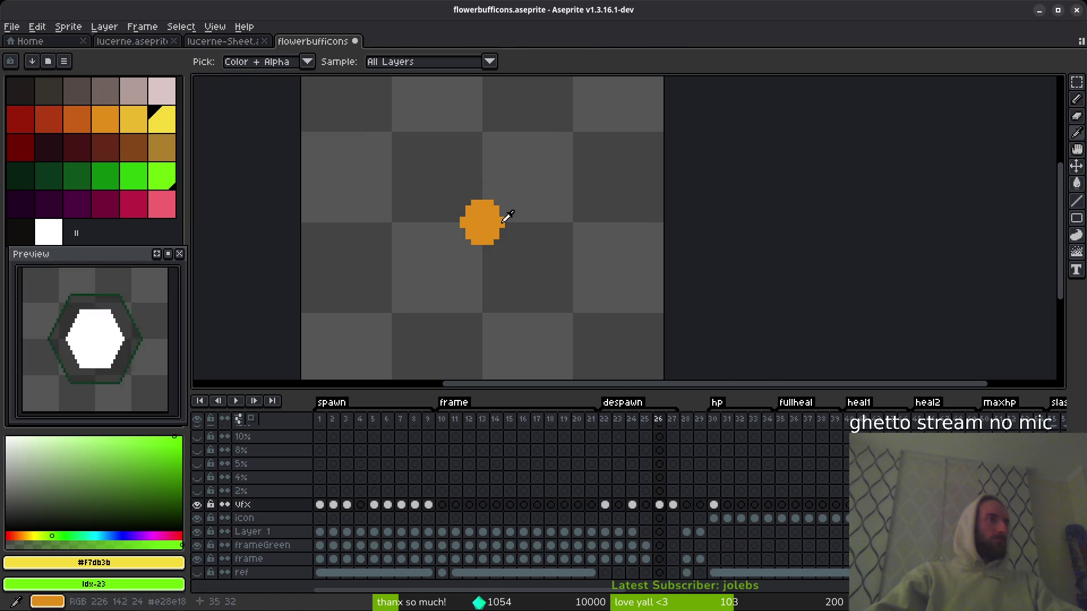
pyautogui.click(498, 222)
pyautogui.press('w')
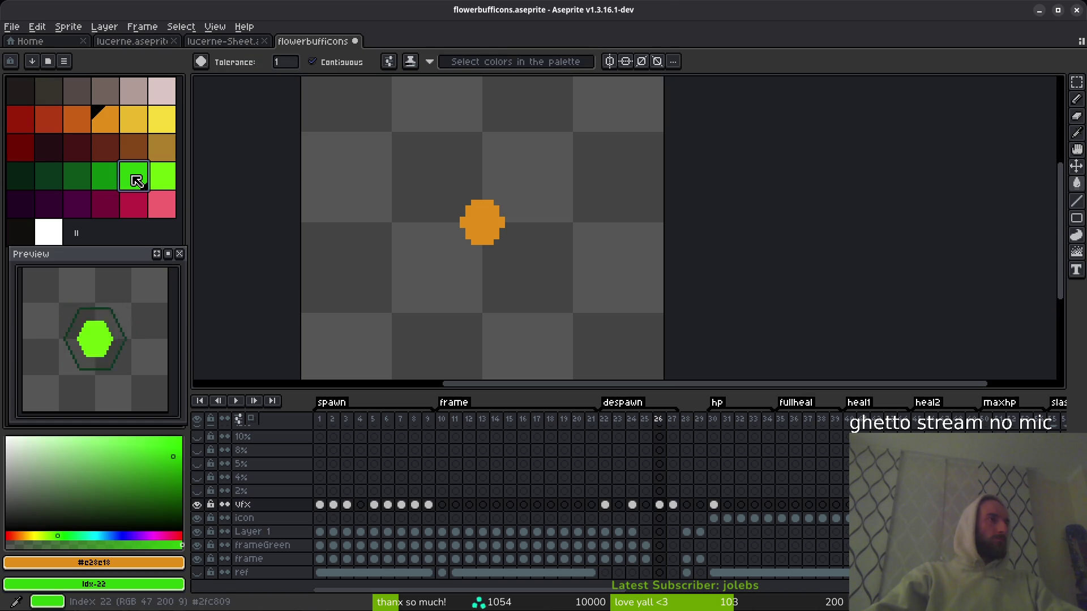
pyautogui.rightClick(106, 182)
pyautogui.hotkey('shift', 'r')
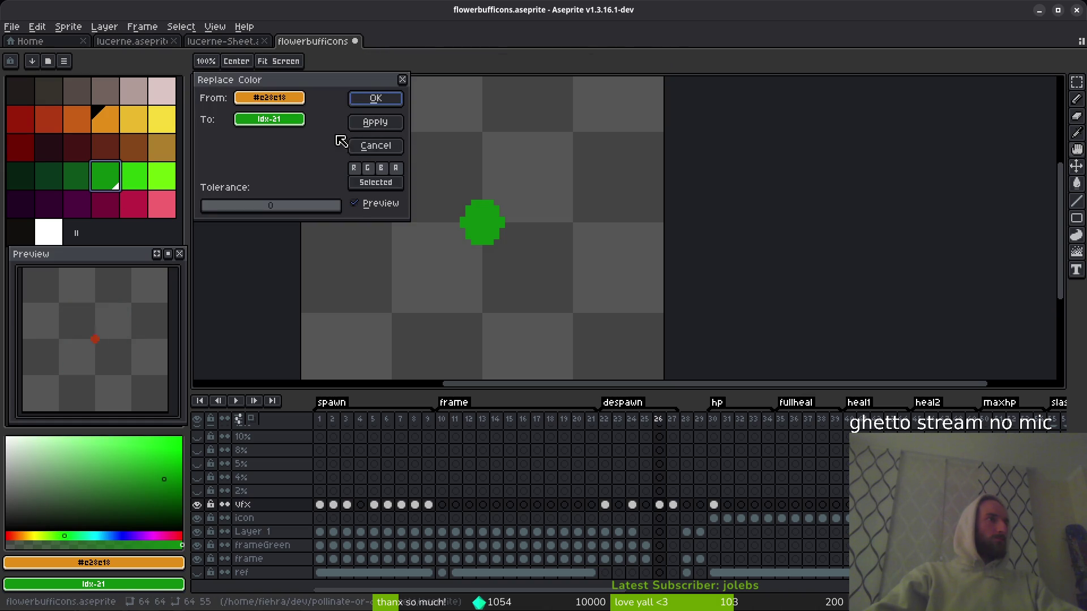
pyautogui.click(360, 105)
# - Recolour frame 27's rust #af3a13 blob to dark green idx-20
pyautogui.press('Right')
pyautogui.press('i')
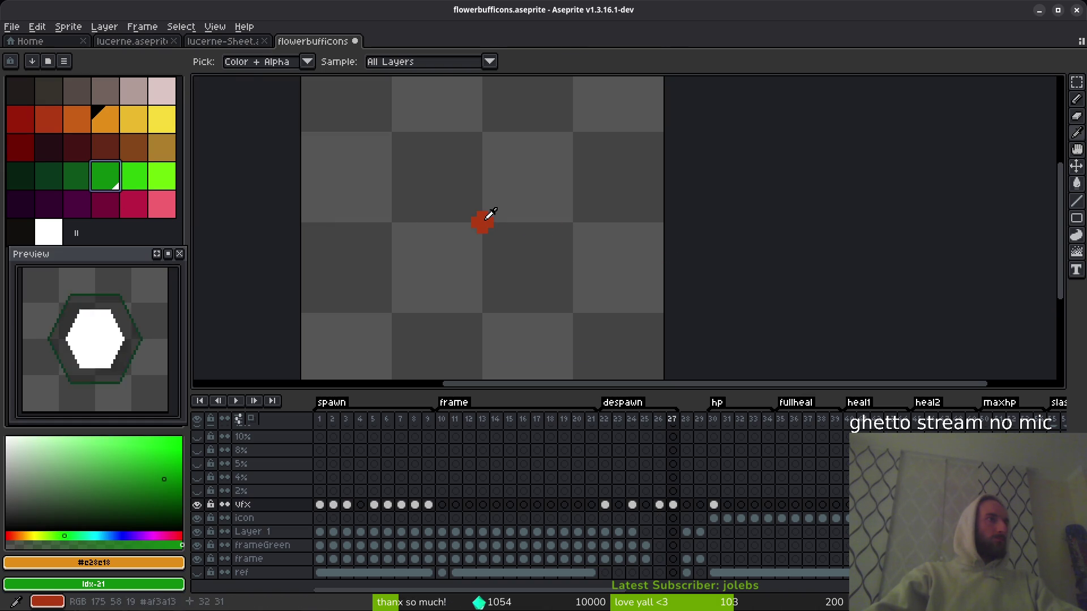
pyautogui.click(484, 219)
pyautogui.rightClick(80, 178)
pyautogui.hotkey('shift', 'r')
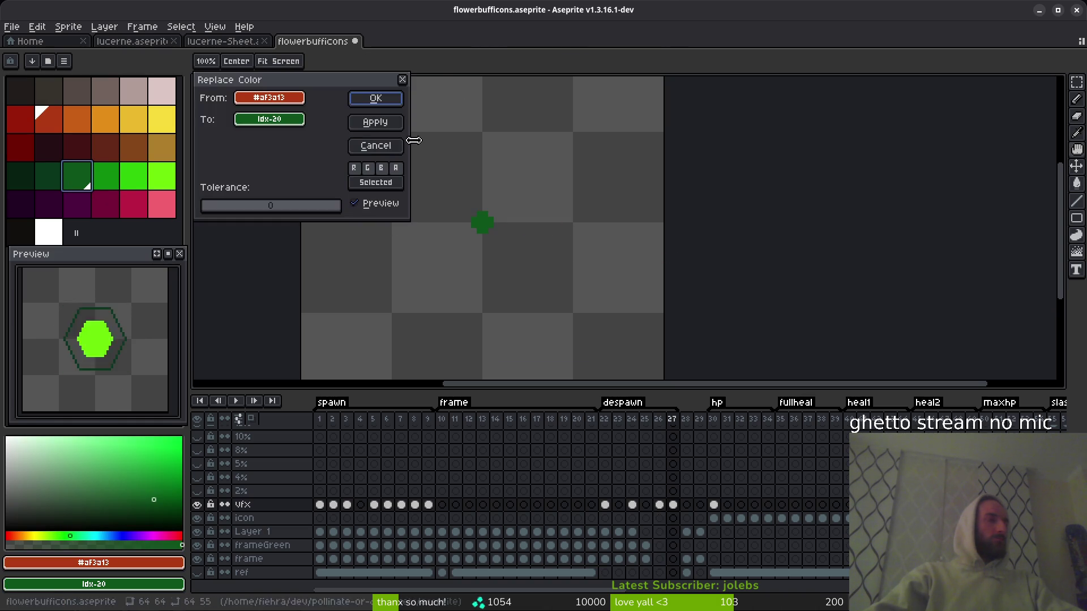
pyautogui.click(370, 100)
pyautogui.press('w')
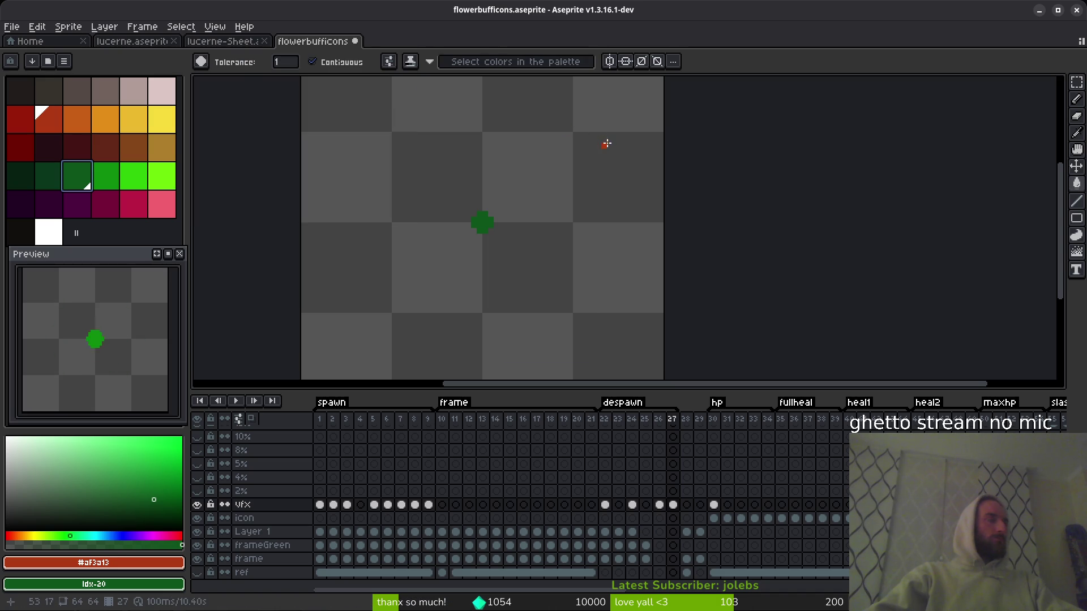
# - Step back to frame 8 with the red dots and play the animation
pyautogui.press('Left')
pyautogui.press('i')
pyautogui.press('Left')
pyautogui.press('Left')
pyautogui.press('Left')
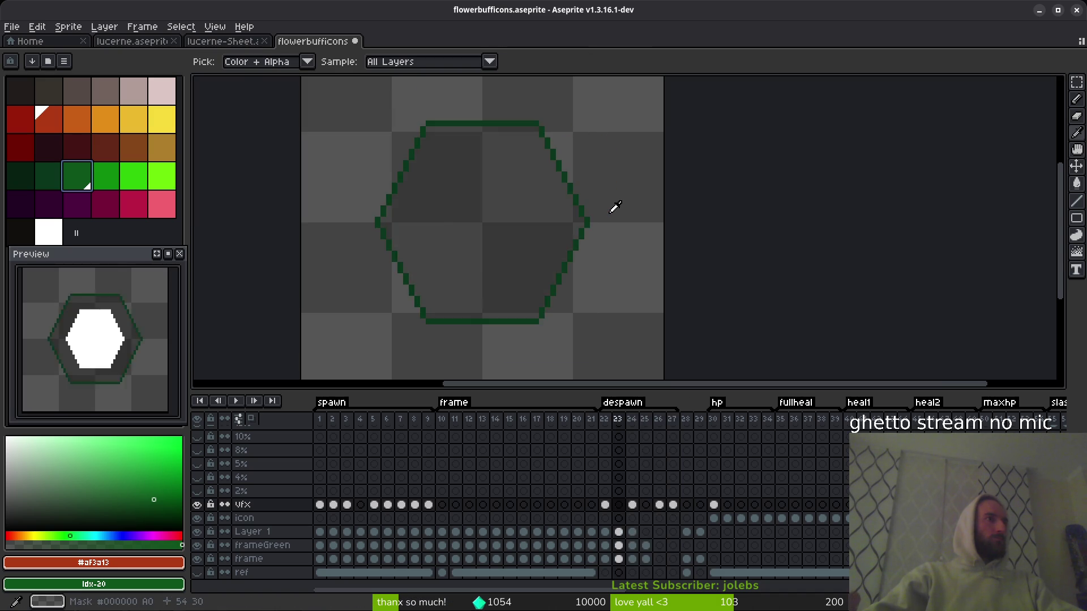
pyautogui.press('Left')
pyautogui.press('Left')
pyautogui.press('Left')
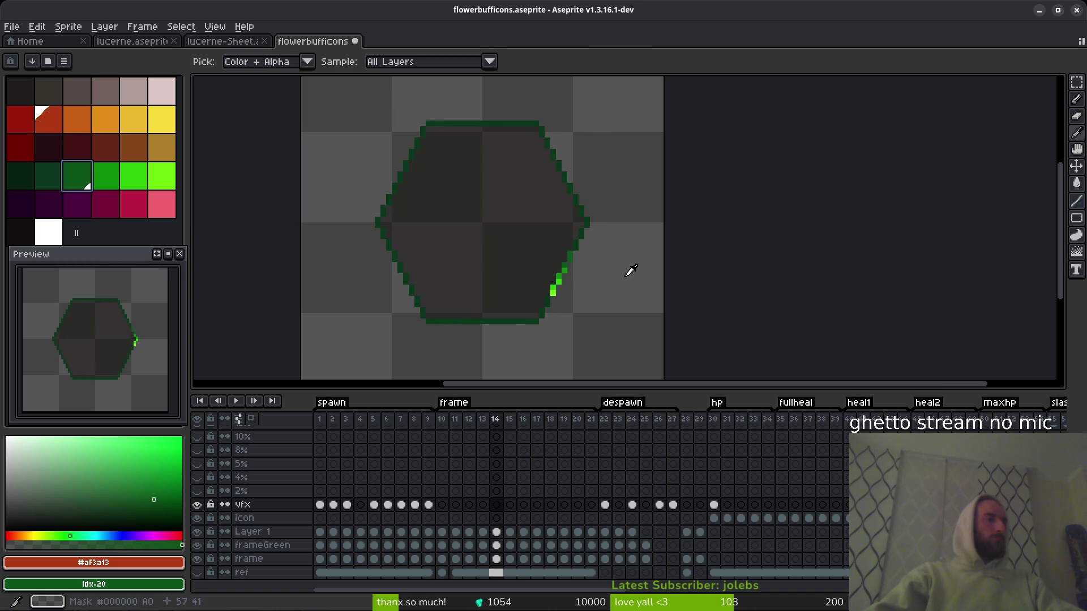
pyautogui.press('Return')
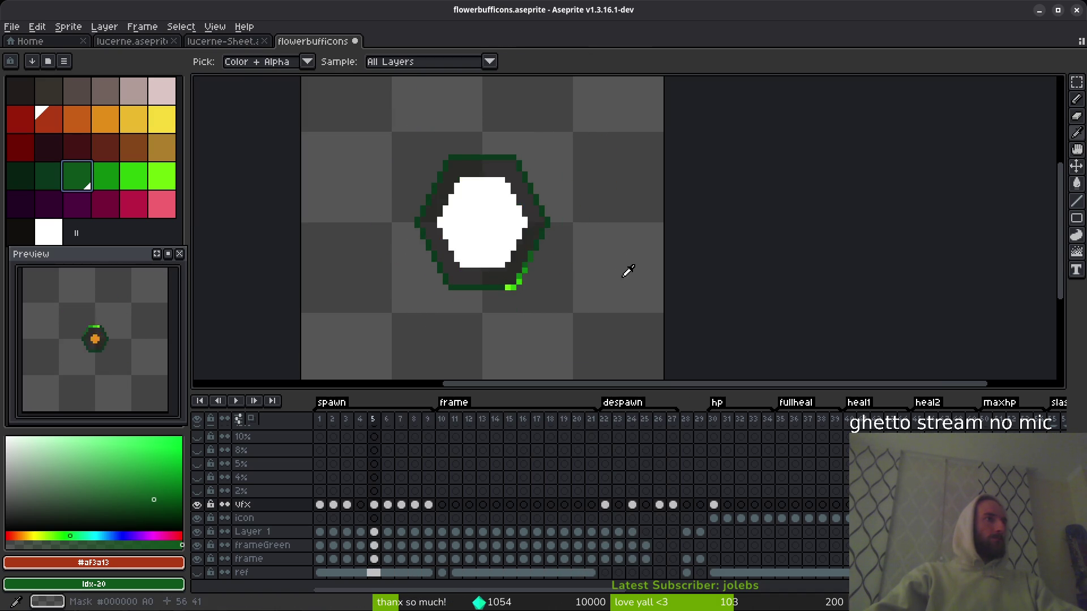
# - Stop playback and replace frame 9's dark red dots with green Idx-19
pyautogui.press('Return')
pyautogui.scroll(5, 540, 236)
pyautogui.press('Right')
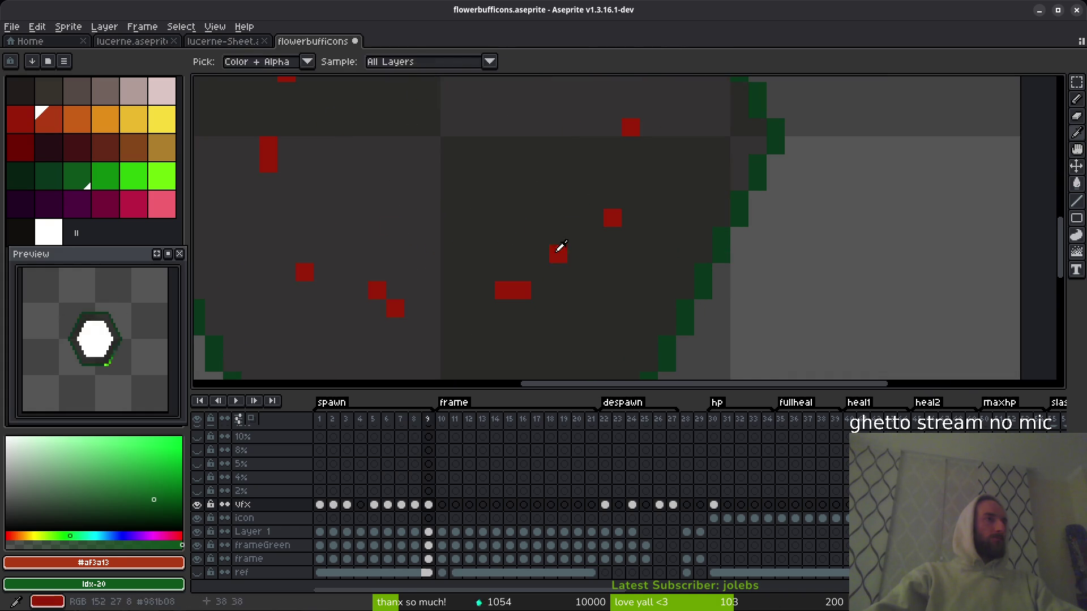
pyautogui.click(613, 218)
pyautogui.press('w')
pyautogui.scroll(-4, 615, 218)
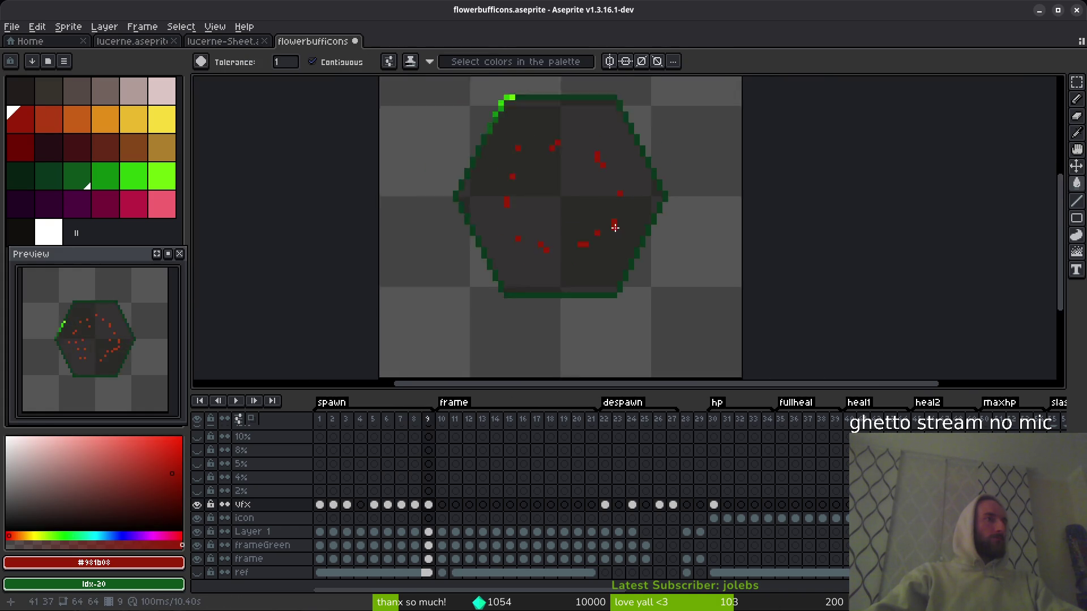
pyautogui.rightClick(50, 183)
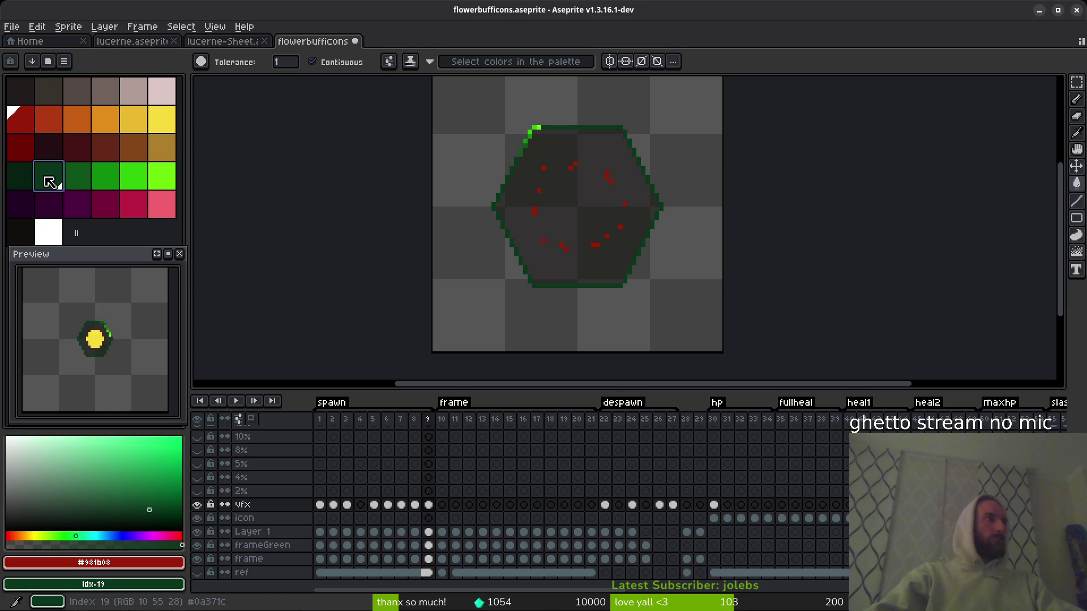
pyautogui.scroll(1, 482, 184)
pyautogui.hotkey('shift', 'r')
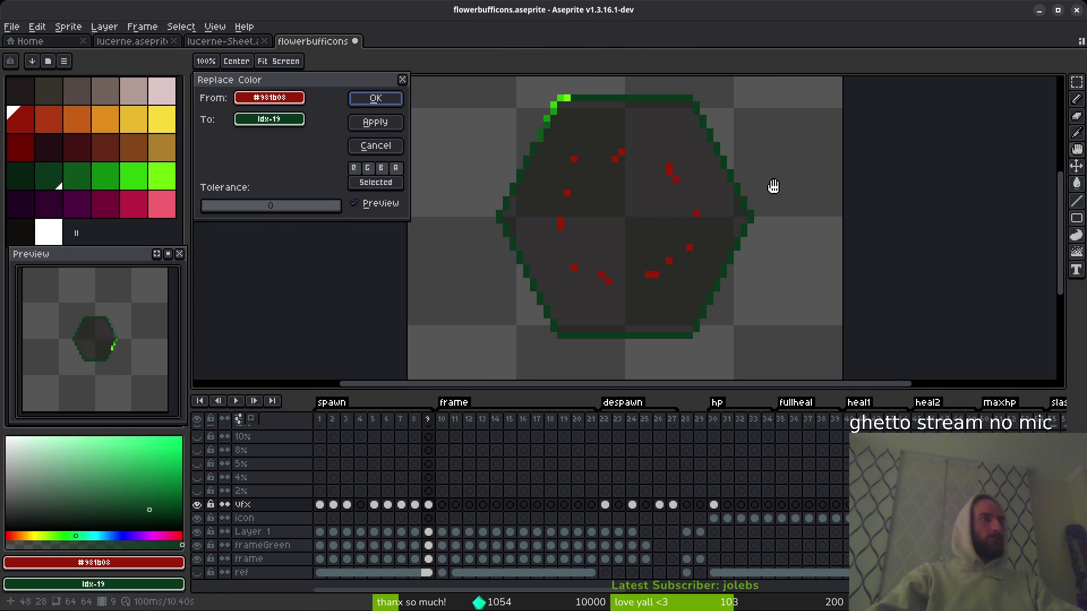
pyautogui.click(375, 98)
# - Replace frame 8's red dots with green Idx-20
pyautogui.press('Left')
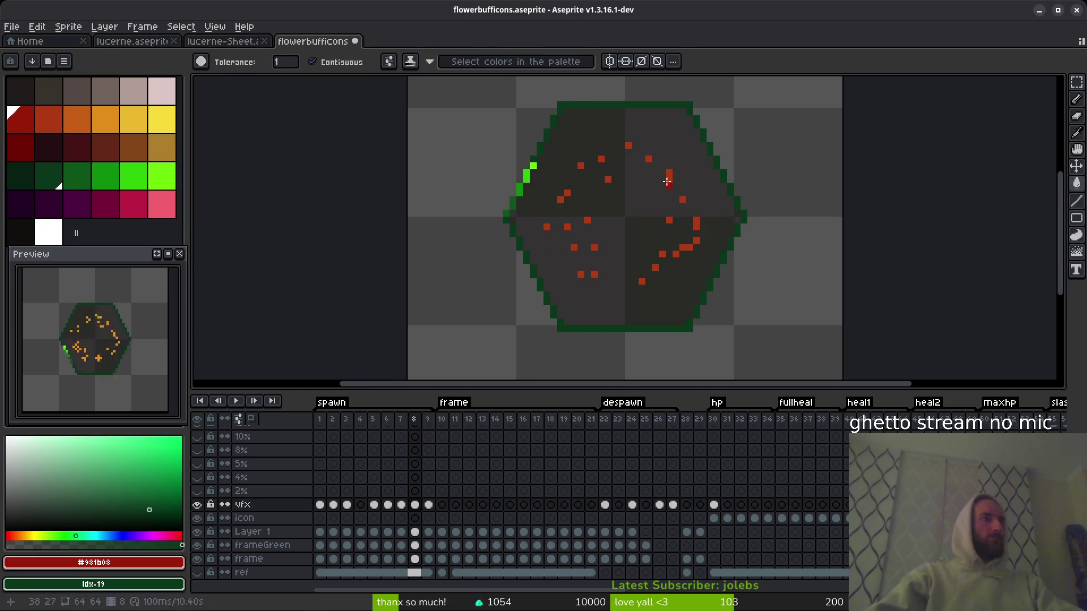
pyautogui.press('i')
pyautogui.click(674, 173)
pyautogui.rightClick(79, 179)
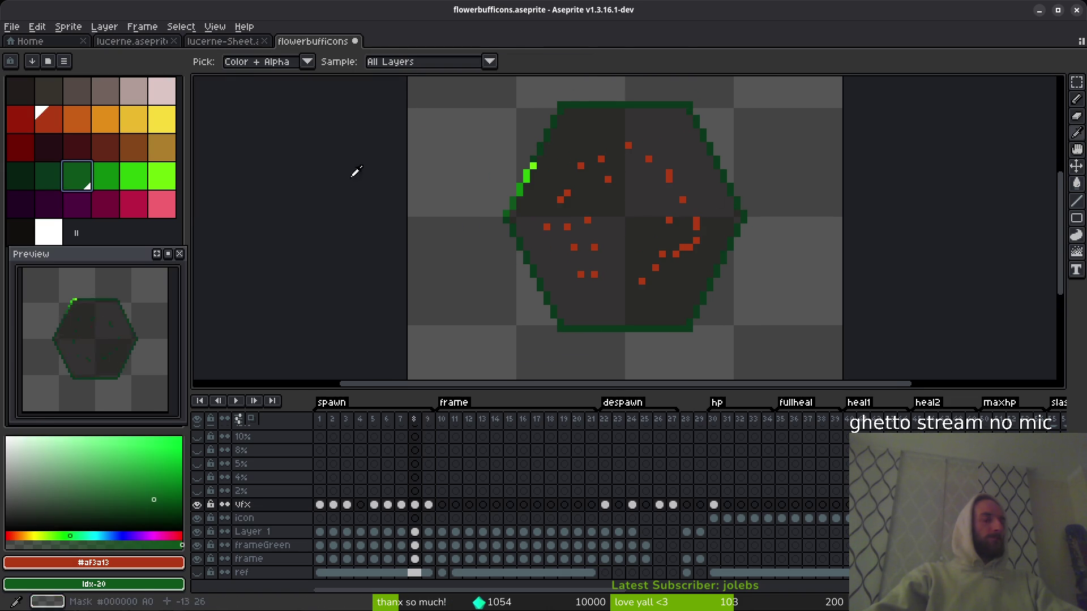
pyautogui.hotkey('shift', 'r')
pyautogui.click(369, 96)
# - Replace frame 7's orange dots with green Idx-21
pyautogui.press('Left')
pyautogui.press('g')
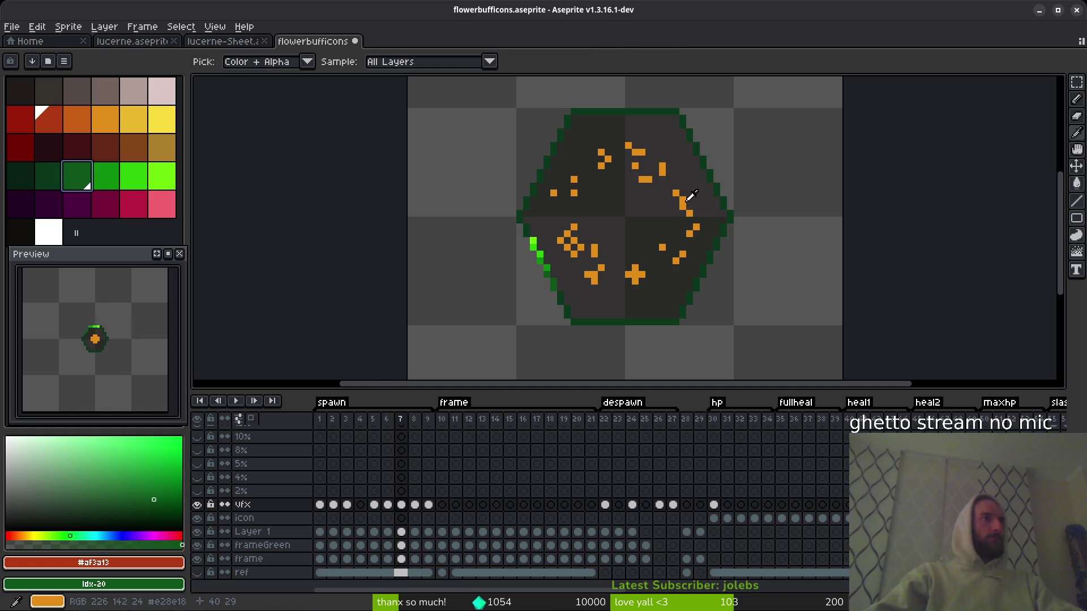
pyautogui.keyDown('alt'); pyautogui.click(684, 201); pyautogui.keyUp('alt')
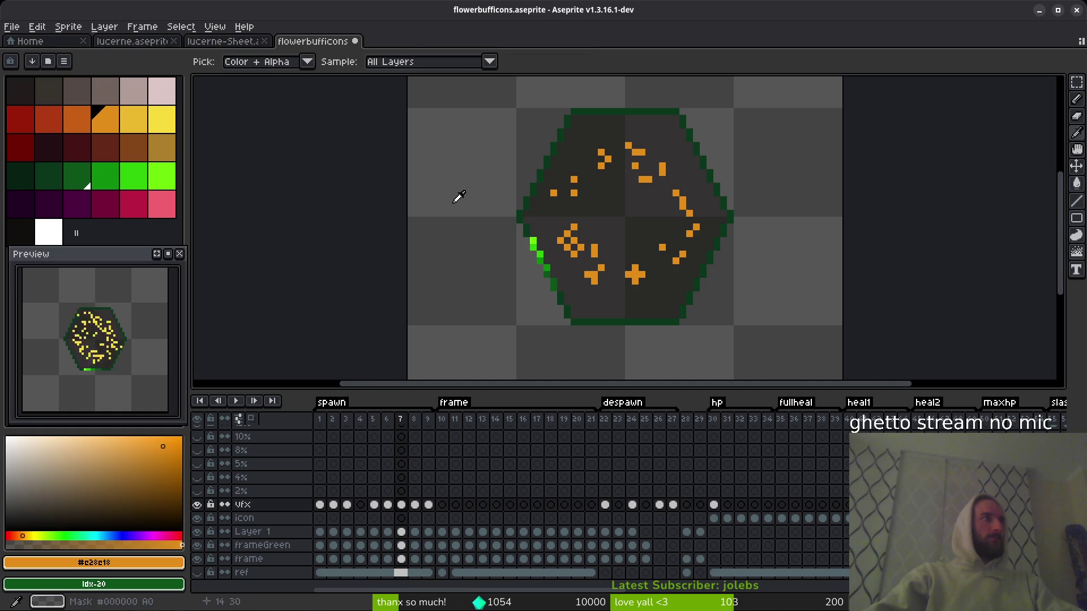
pyautogui.rightClick(105, 180)
pyautogui.hotkey('shift', 'r')
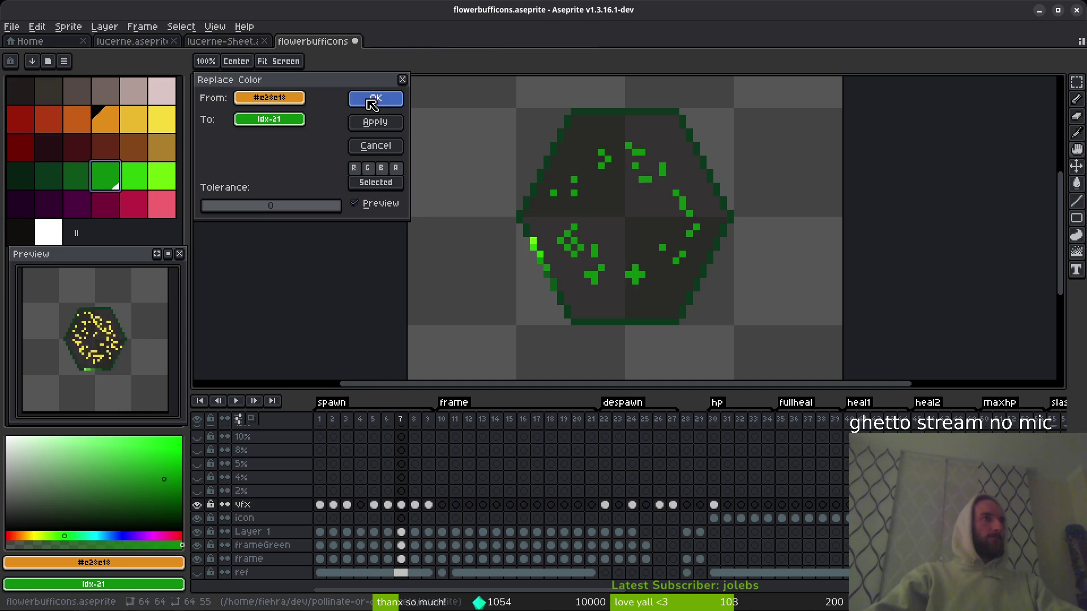
pyautogui.click(372, 99)
# - Replace frame 6's yellow dots with lime Idx-23
pyautogui.press('Left')
pyautogui.press('alt')
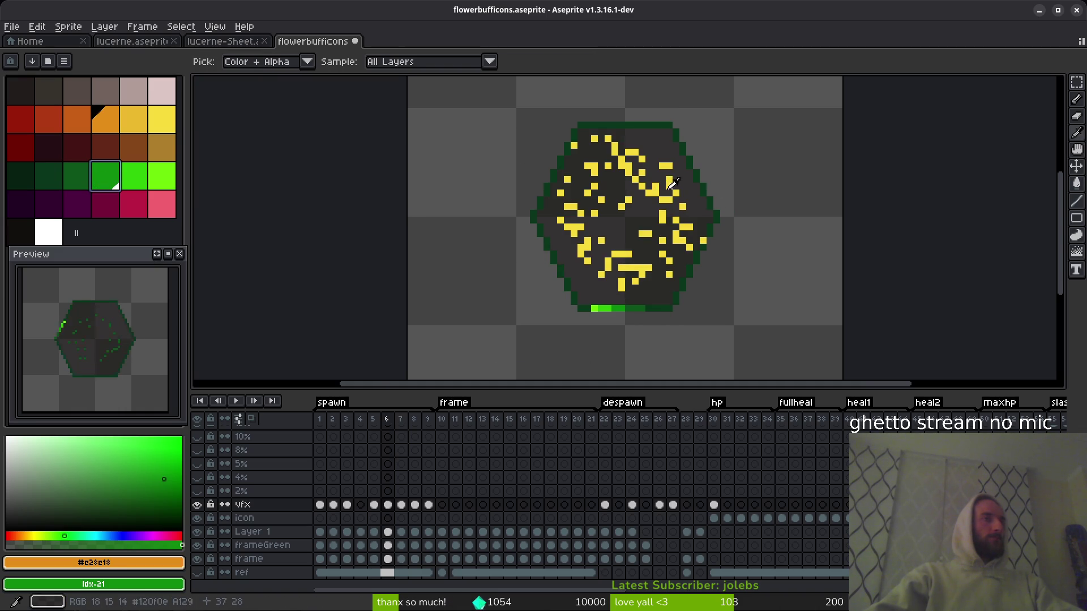
pyautogui.keyDown('alt'); pyautogui.click(662, 183); pyautogui.keyUp('alt')
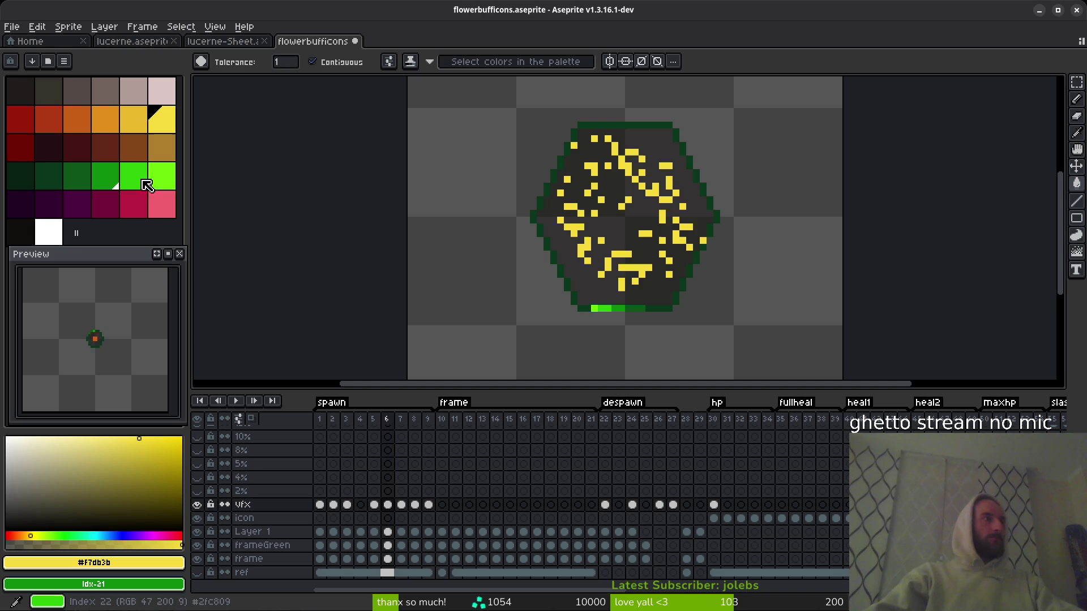
pyautogui.rightClick(169, 180)
pyautogui.hotkey('shift', 'r')
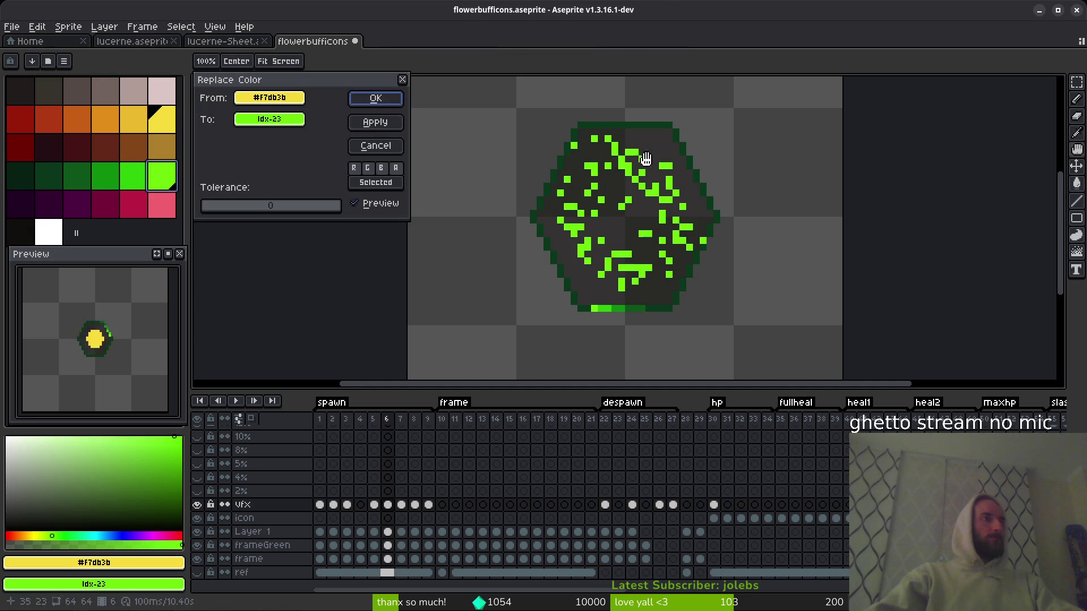
pyautogui.click(377, 102)
# - Brighten frame 7's green dots to bright green Idx-22
pyautogui.press('Right')
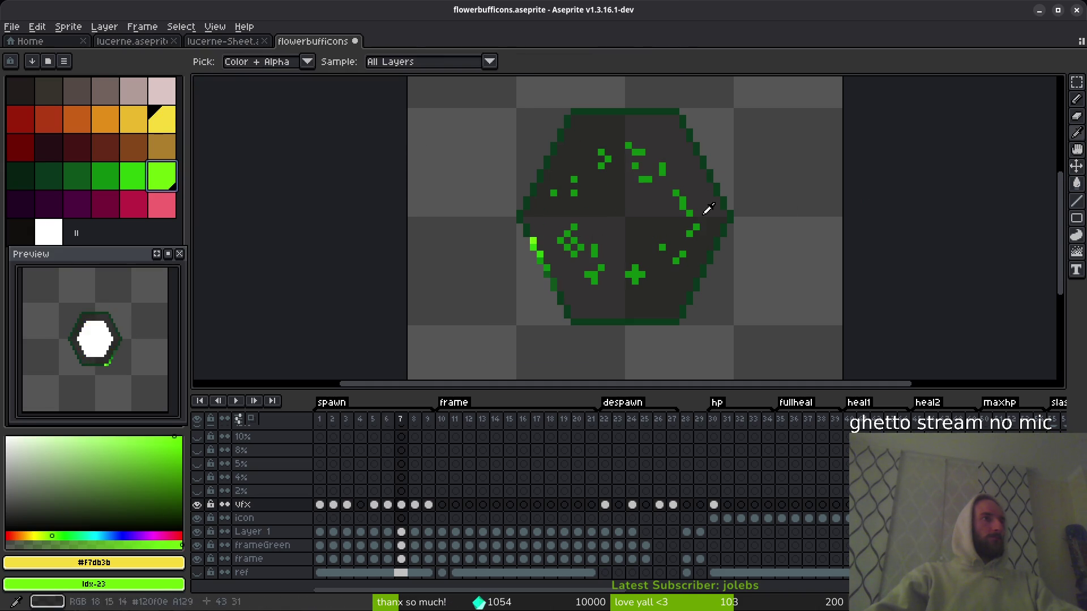
pyautogui.keyDown('alt'); pyautogui.click(662, 170); pyautogui.keyUp('alt')
pyautogui.rightClick(139, 185)
pyautogui.hotkey('shift', 'r')
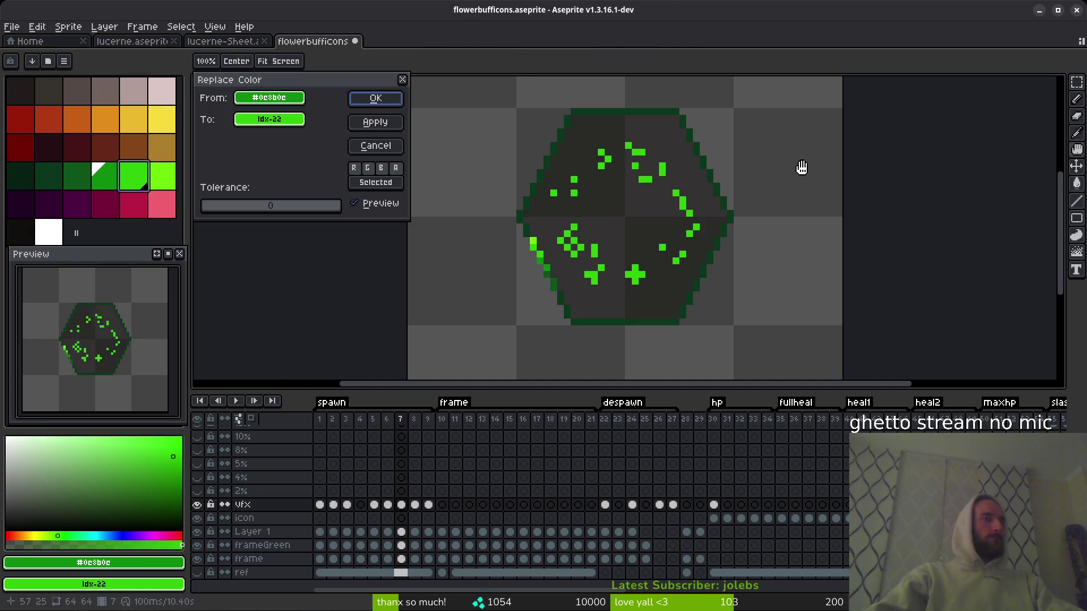
pyautogui.click(377, 102)
# - Compare neighbouring frames, then darken frame 7's dots back to green Idx-21
pyautogui.press('Right')
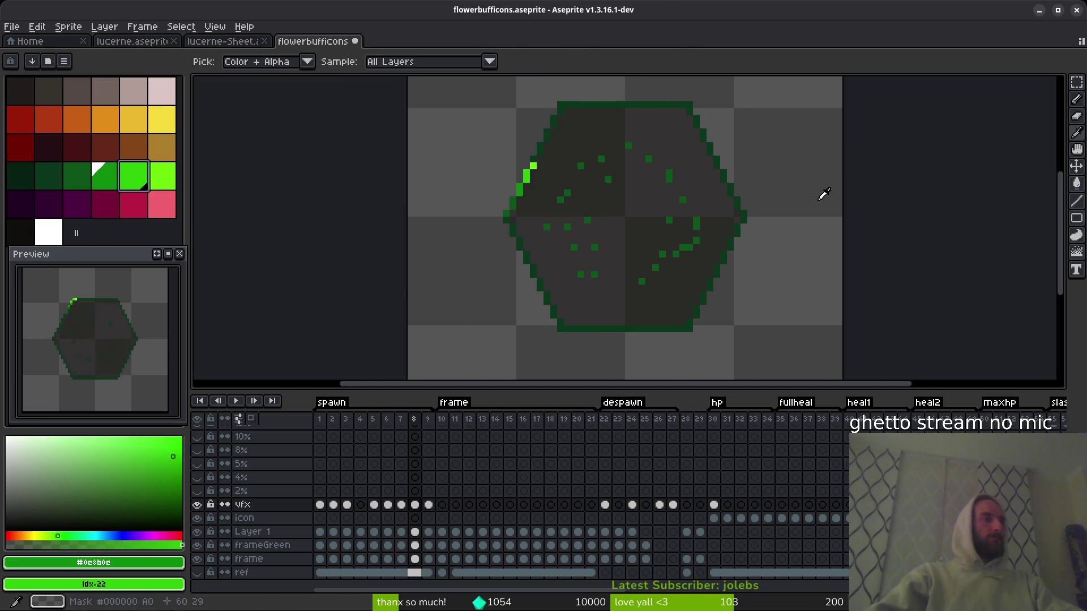
pyautogui.press('Left')
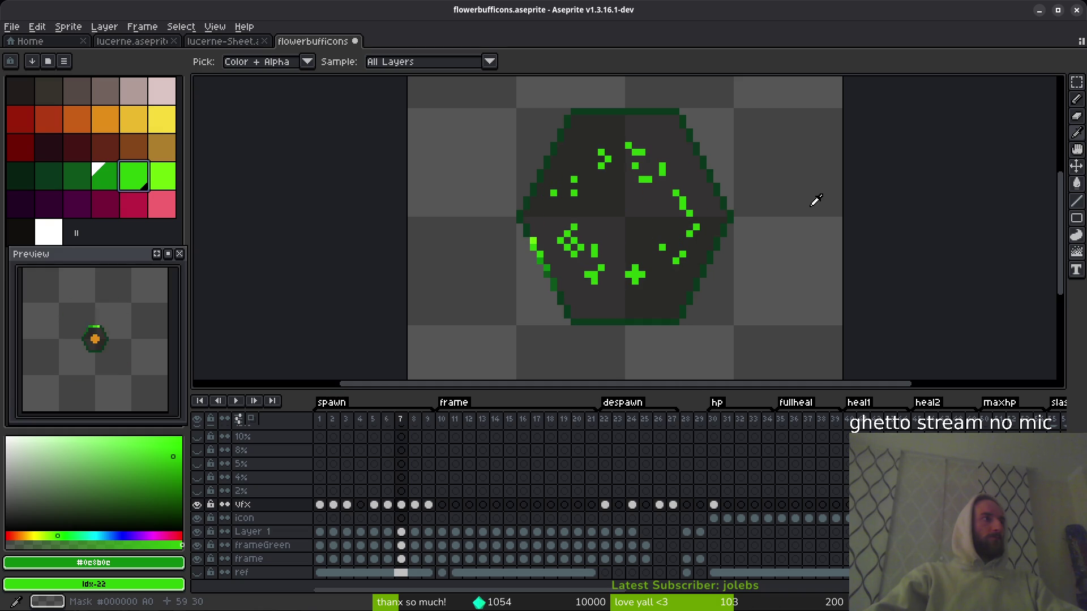
pyautogui.press('Left')
pyautogui.press('Left')
pyautogui.press('Right')
pyautogui.press('Right')
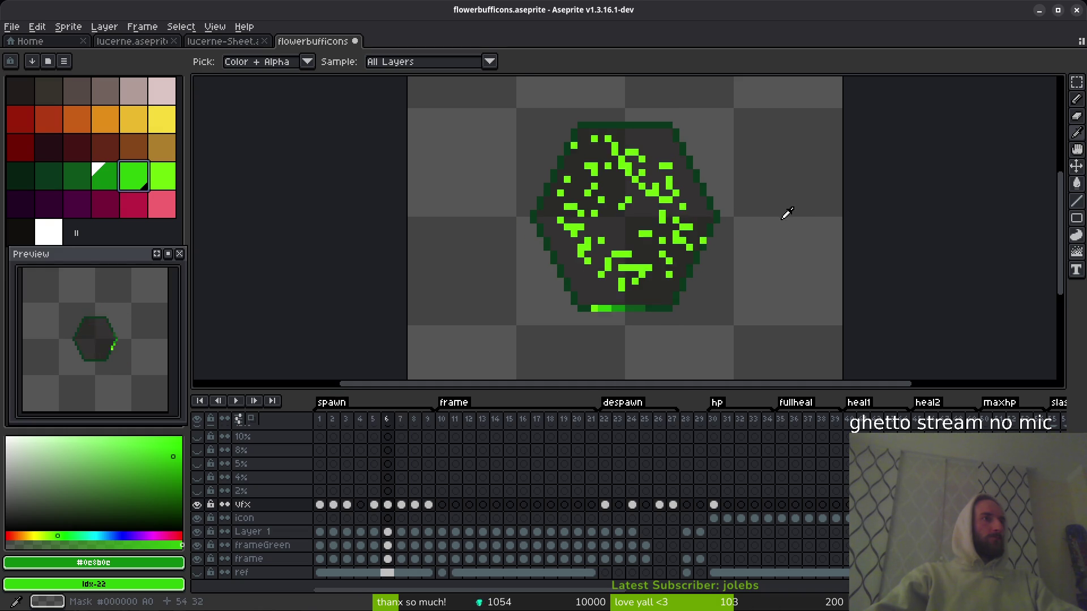
pyautogui.click(690, 211)
pyautogui.press('w')
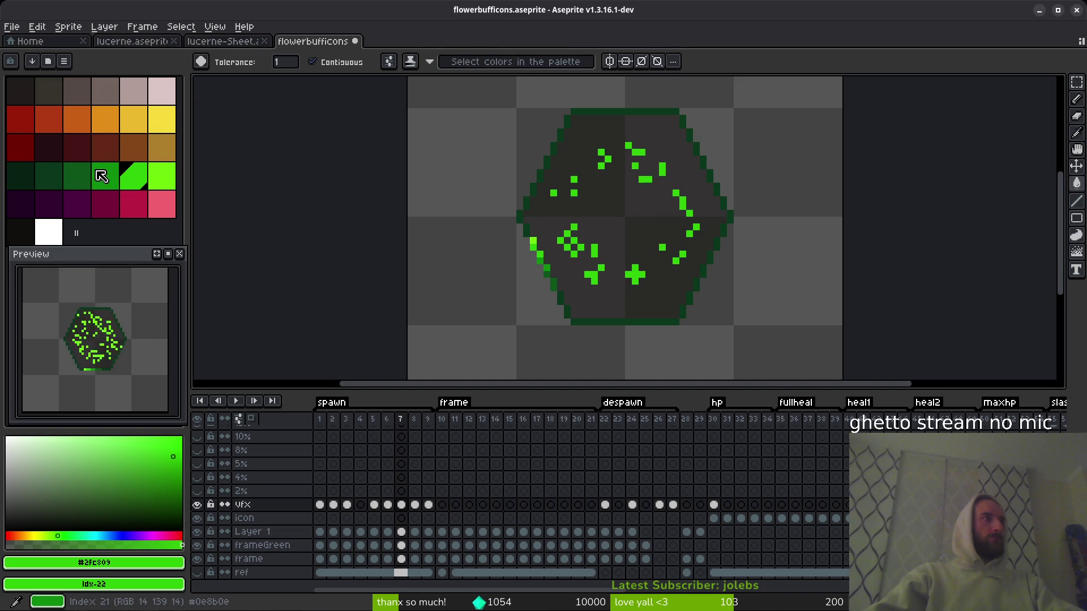
pyautogui.rightClick(104, 176)
pyautogui.hotkey('shift', 'r')
pyautogui.click(376, 96)
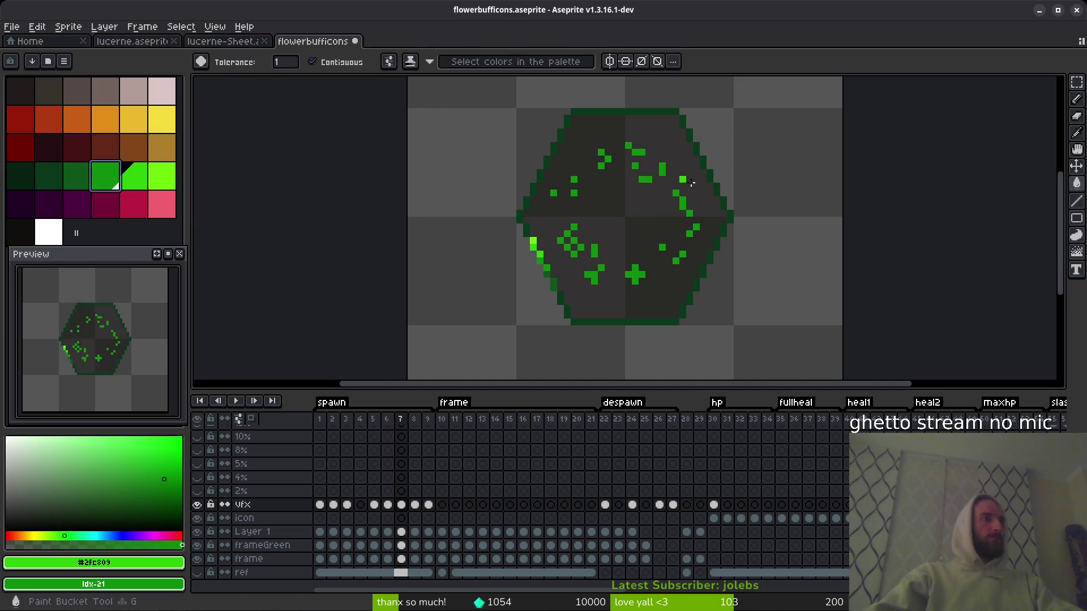
# - Sample frame 8's dark green, then recolour frame 3's yellow centre to lime Idx-23
pyautogui.press('Right')
pyautogui.press('i')
pyautogui.click(704, 215)
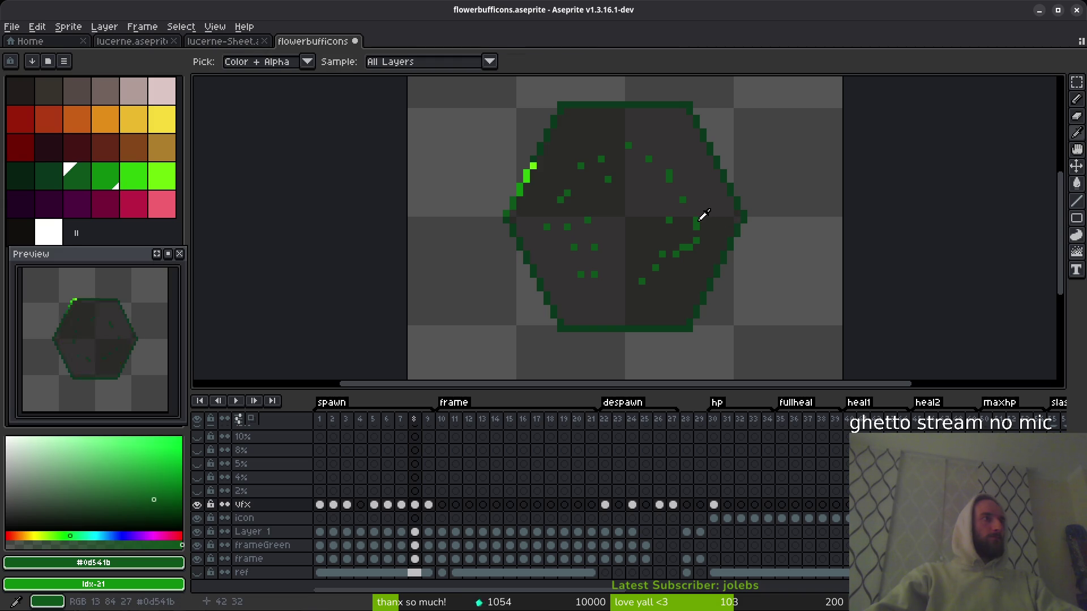
pyautogui.press('Left')
pyautogui.press('Left')
pyautogui.press('Left')
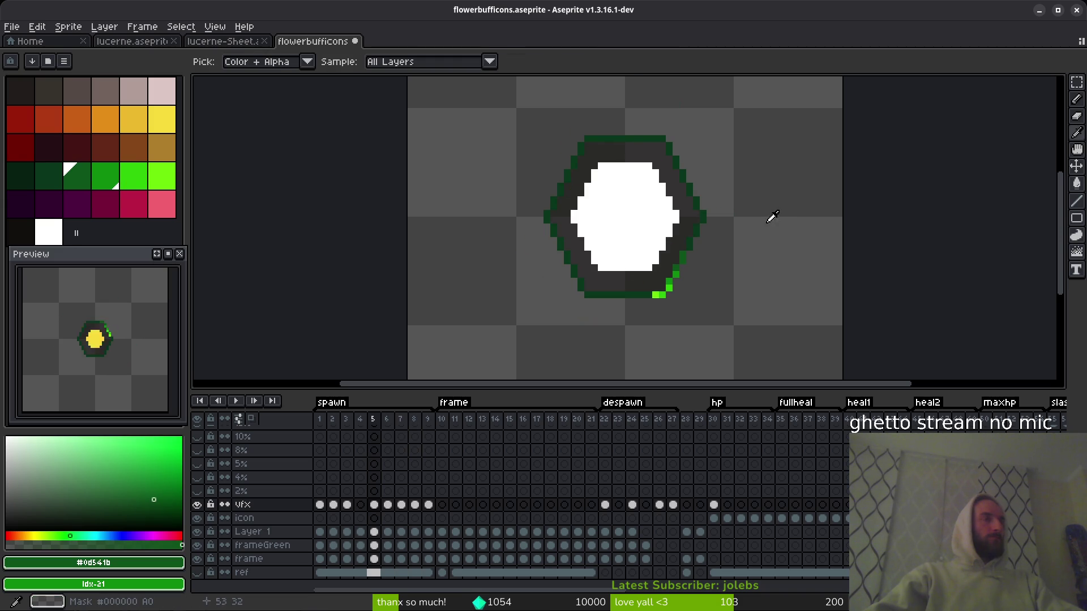
pyautogui.press('Left')
pyautogui.press('Left')
pyautogui.press('b')
pyautogui.keyDown('alt'); pyautogui.click(616, 218); pyautogui.keyUp('alt')
pyautogui.rightClick(162, 176)
pyautogui.hotkey('shift', 'r')
pyautogui.click(377, 100)
# - Recolour frame 2's orange centre to green Idx-22
pyautogui.press('Left')
pyautogui.keyDown('alt'); pyautogui.click(625, 214); pyautogui.keyUp('alt')
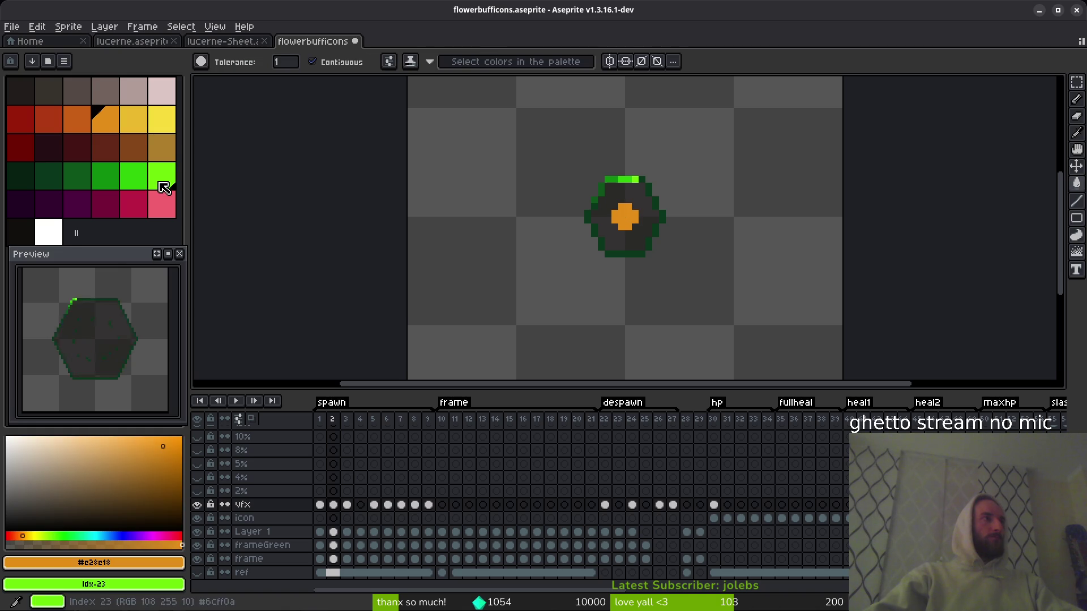
pyautogui.rightClick(134, 181)
pyautogui.hotkey('shift', 'r')
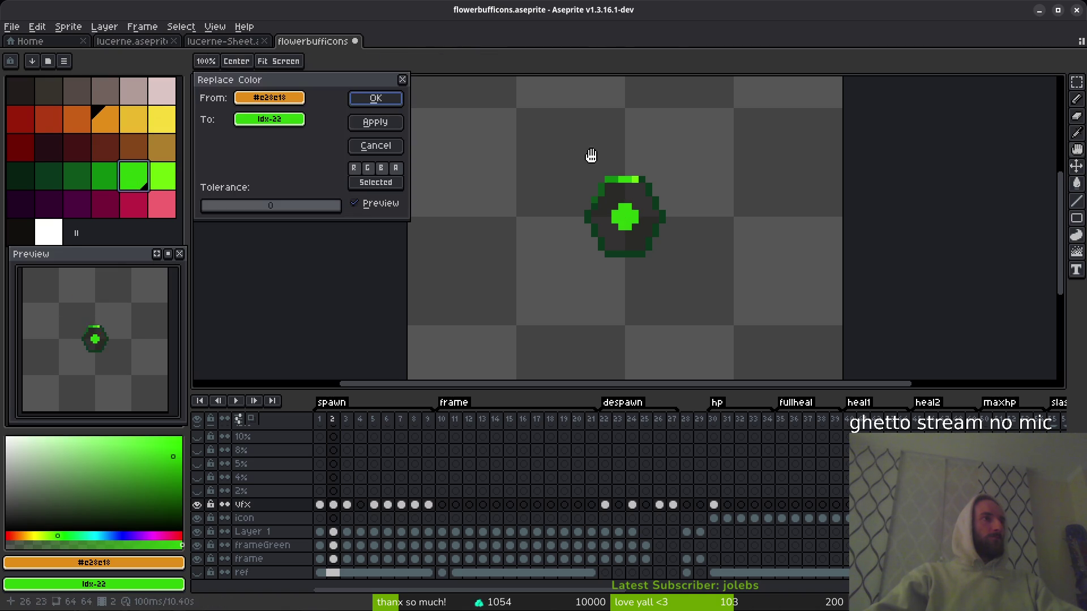
pyautogui.click(373, 98)
# - Recolour frame 1's orange to green Idx-21 and save the sprite file
pyautogui.press('Left')
pyautogui.keyDown('alt'); pyautogui.click(625, 217); pyautogui.keyUp('alt')
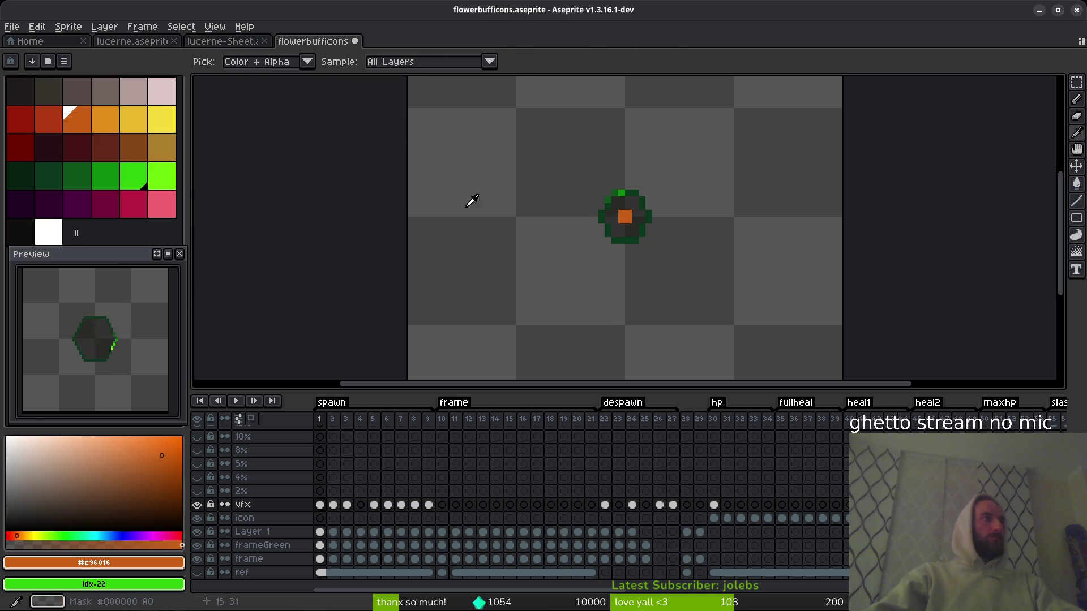
pyautogui.rightClick(106, 179)
pyautogui.hotkey('shift', 'r')
pyautogui.click(376, 99)
pyautogui.hotkey('ctrl', 's')
pyautogui.click(333, 505)
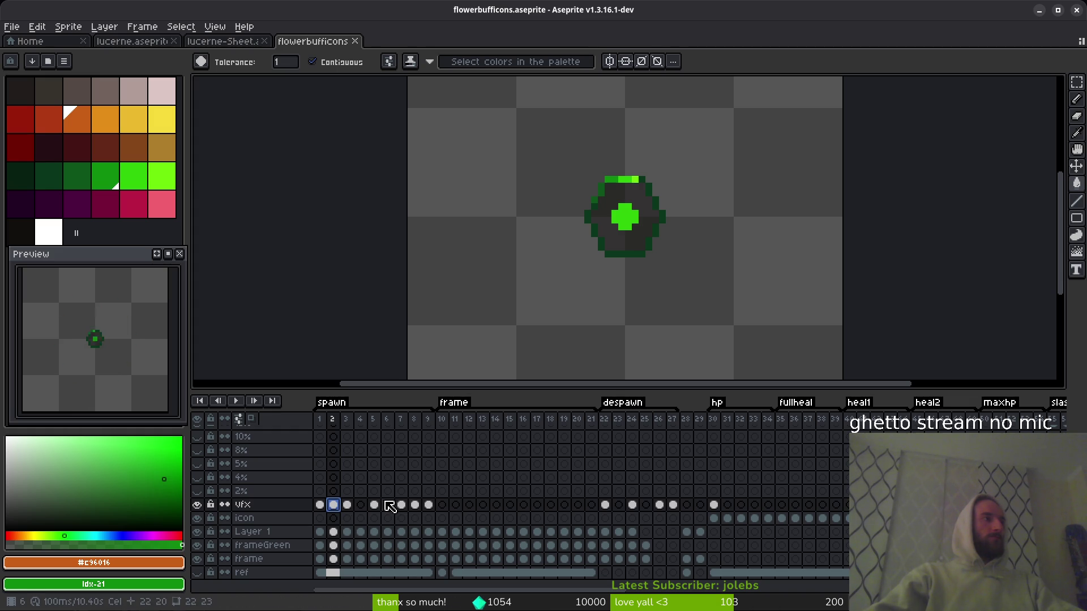
# - Review frames 15, 23, 28 and 22, then select frames 1 through 27 in the timeline
pyautogui.click(509, 504)
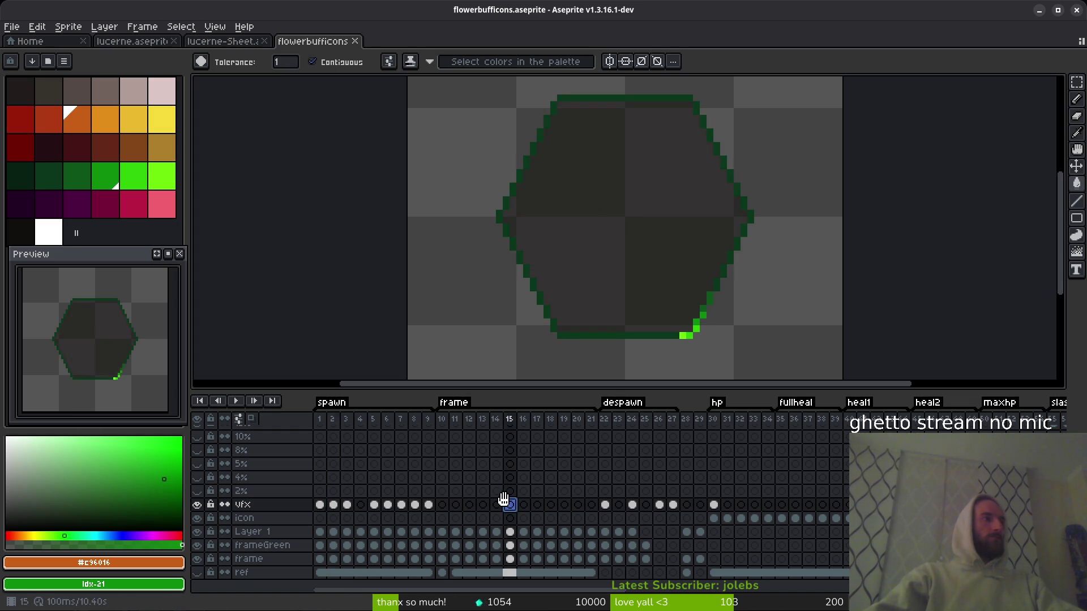
pyautogui.click(619, 504)
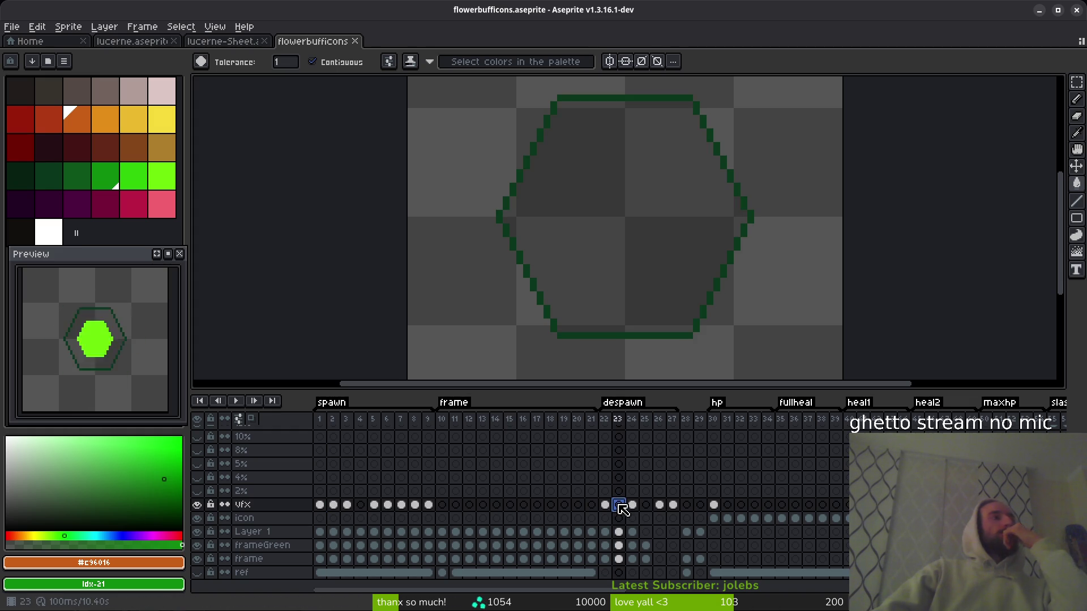
pyautogui.click(692, 505)
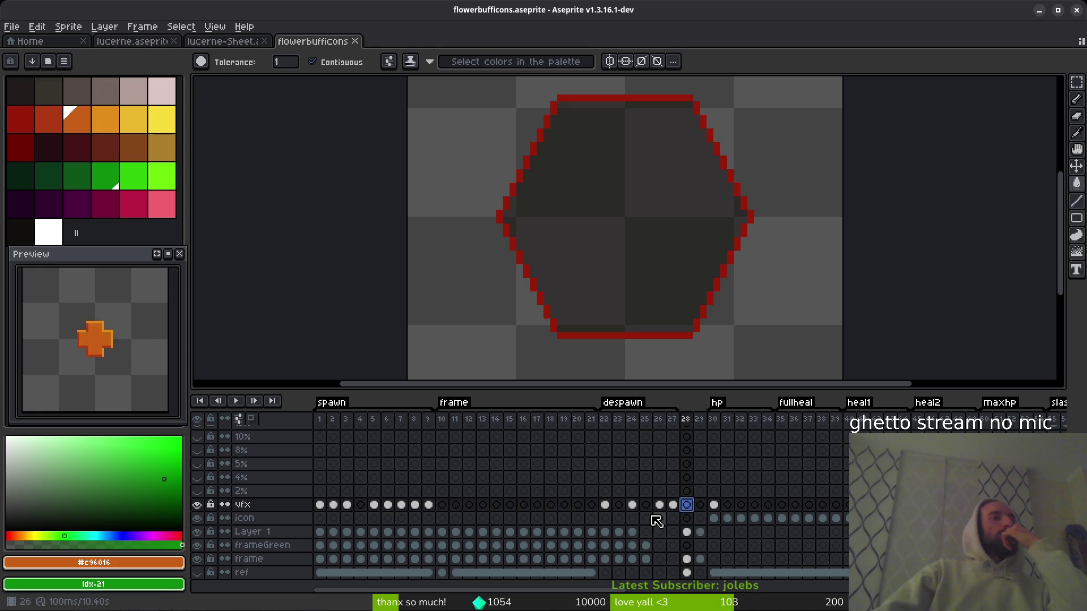
pyautogui.click(605, 504)
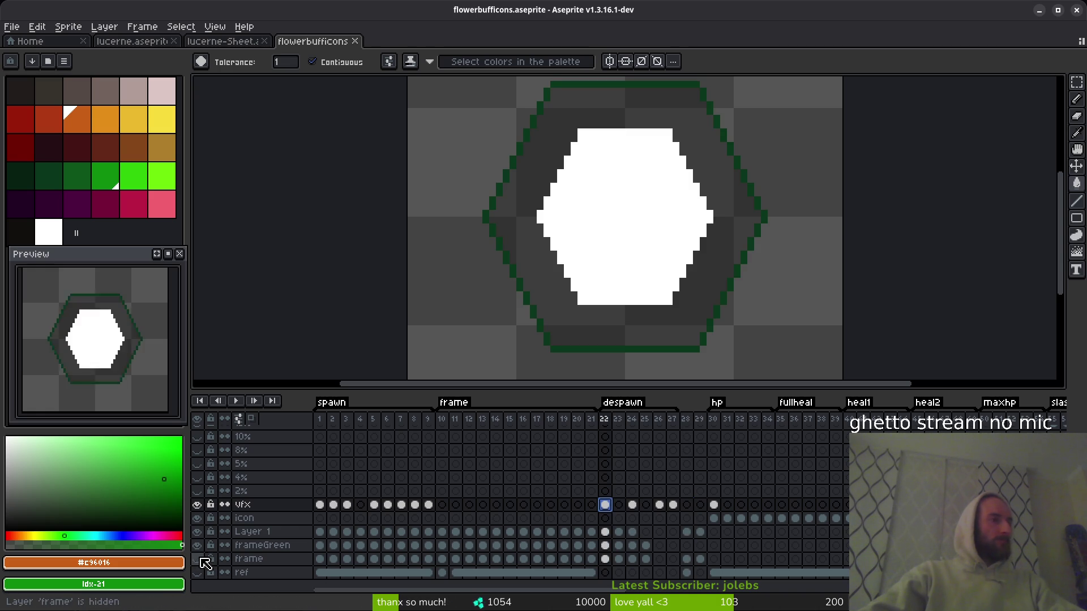
pyautogui.scroll(-3, 583, 317)
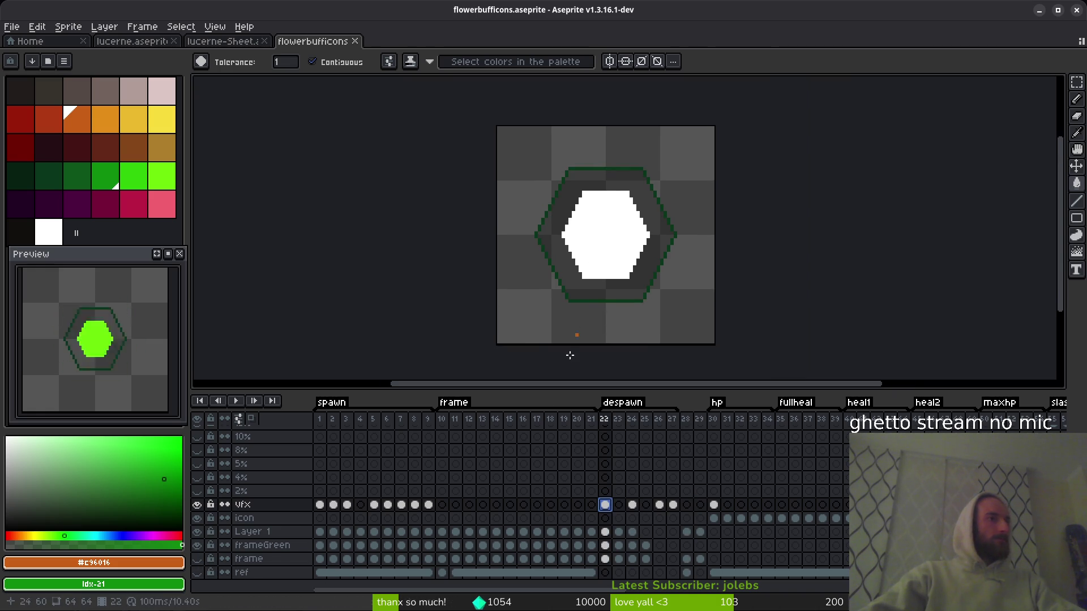
pyautogui.moveTo(319, 419); pyautogui.dragTo(676, 458)
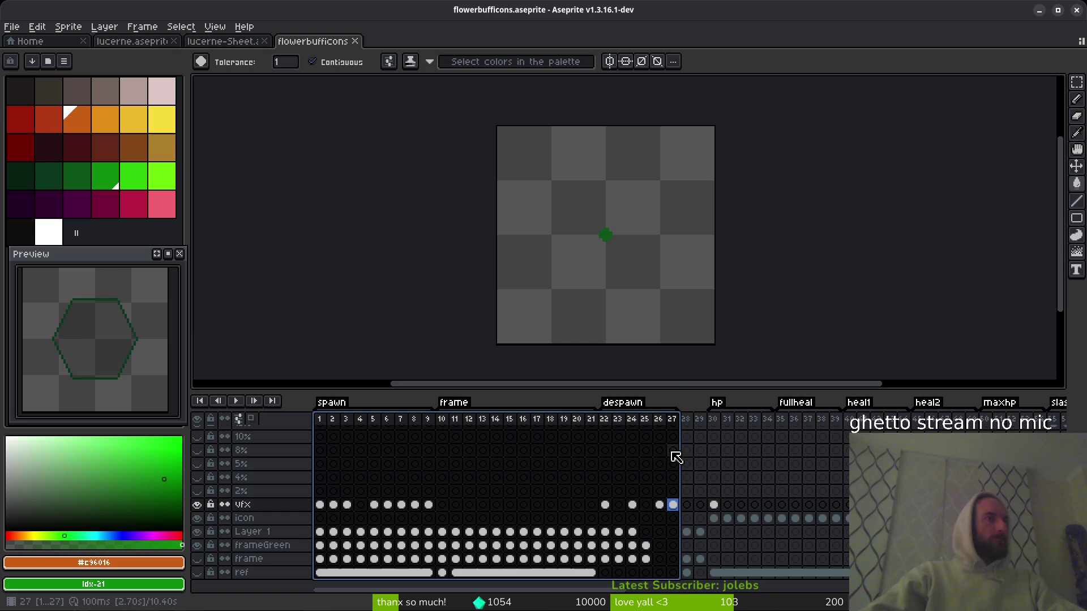
# - Generate a sprite sheet from the selected frames and open the output file browser
pyautogui.hotkey('ctrl', 'e')
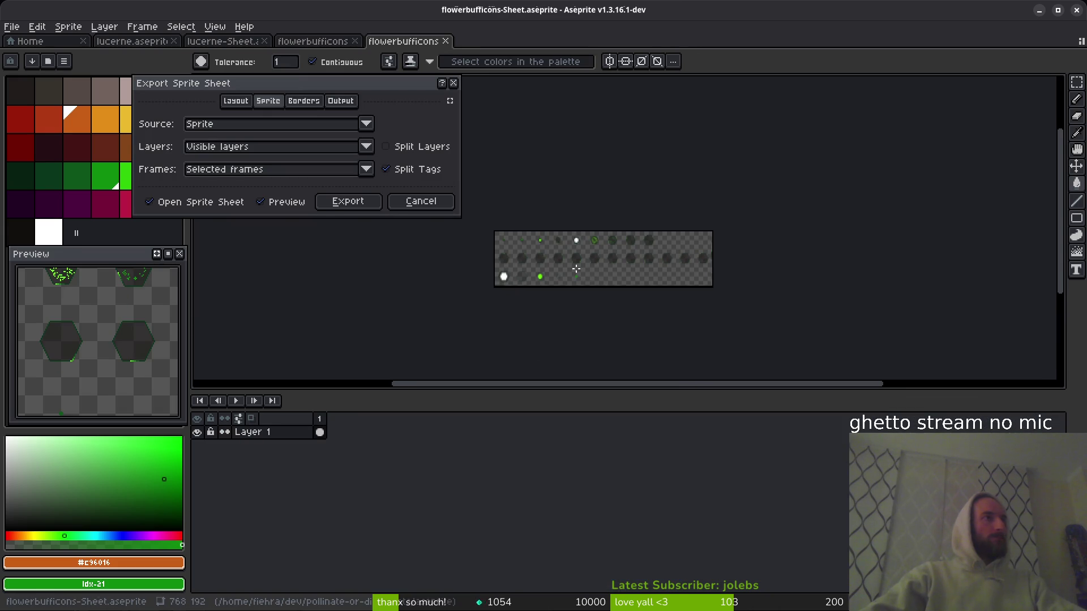
pyautogui.click(351, 202)
pyautogui.hotkey('ctrl', 'alt', 'shift', 's')
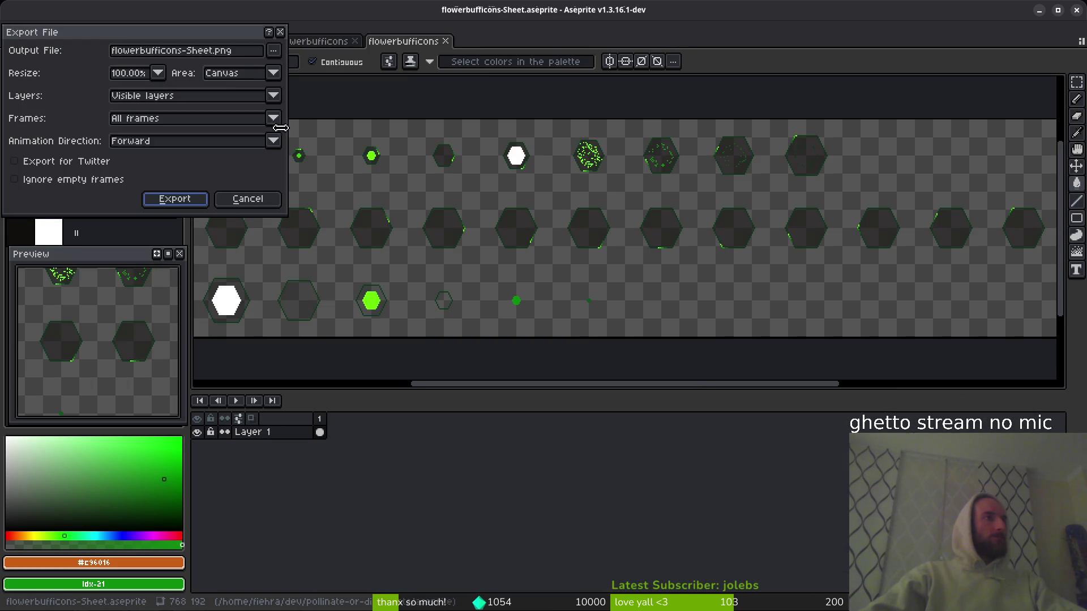
pyautogui.click(276, 51)
pyautogui.click(291, 68)
# - Browse the art folder's objects, vfx and skills subfolders, then pick buffsConsumablesAbilities
pyautogui.click(60, 57)
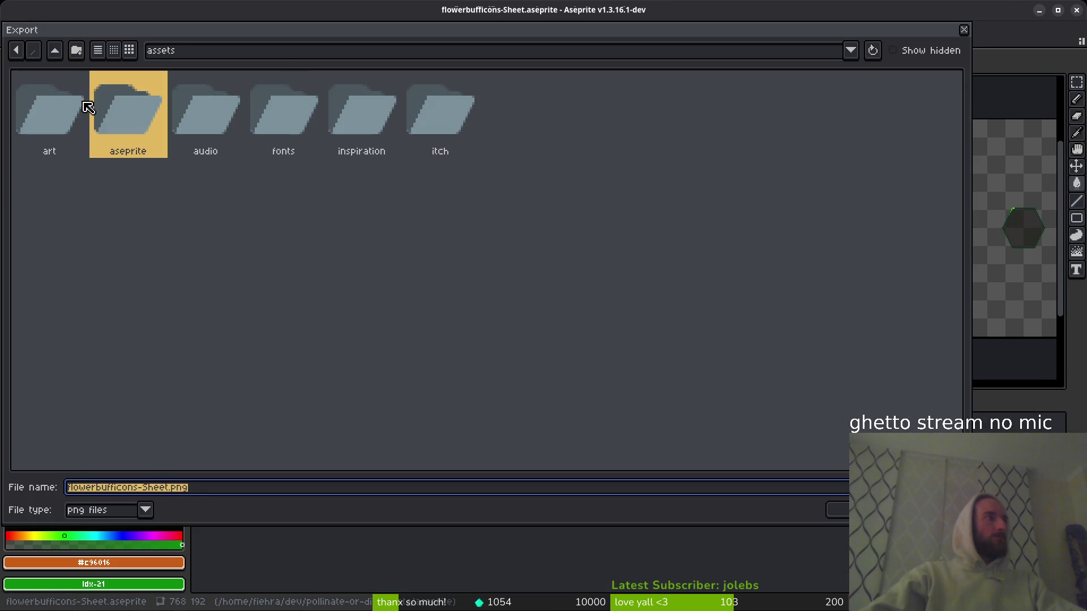
pyautogui.doubleClick(54, 104)
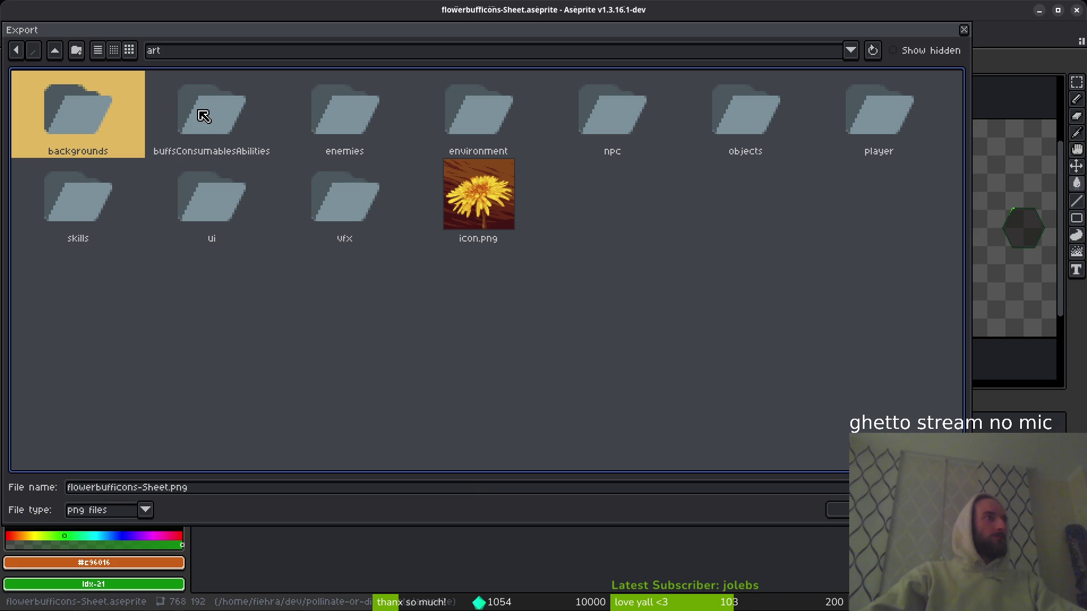
pyautogui.doubleClick(756, 113)
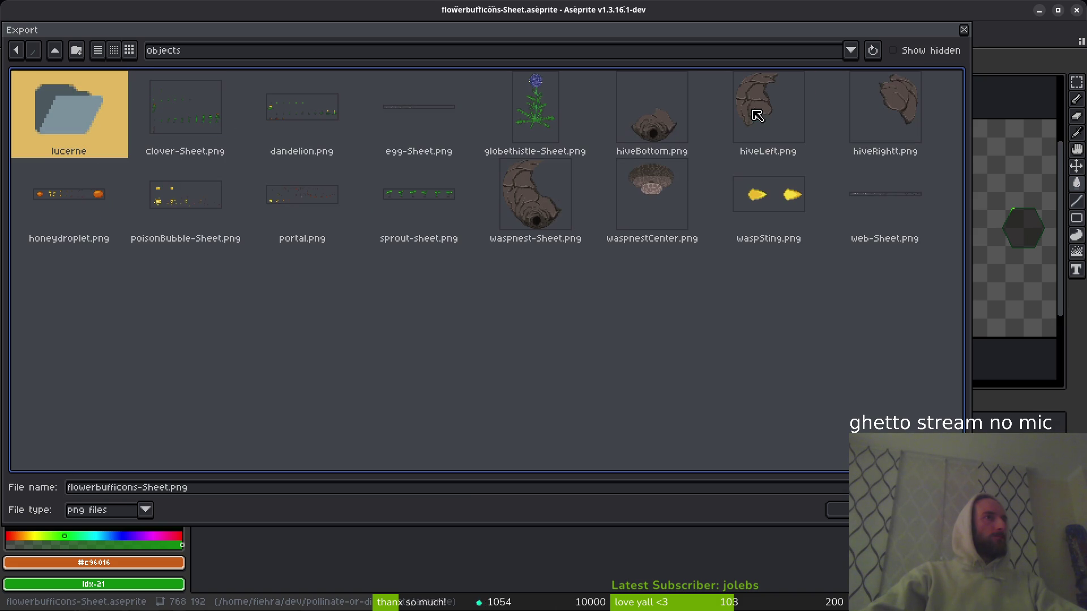
pyautogui.click(55, 50)
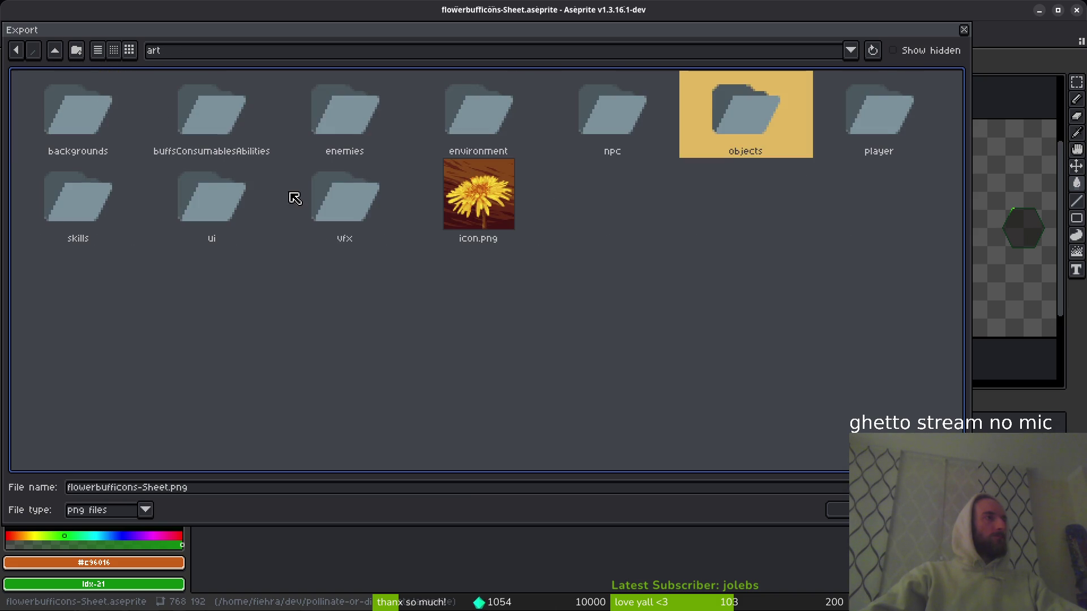
pyautogui.doubleClick(337, 193)
pyautogui.scroll(-3, 717, 365)
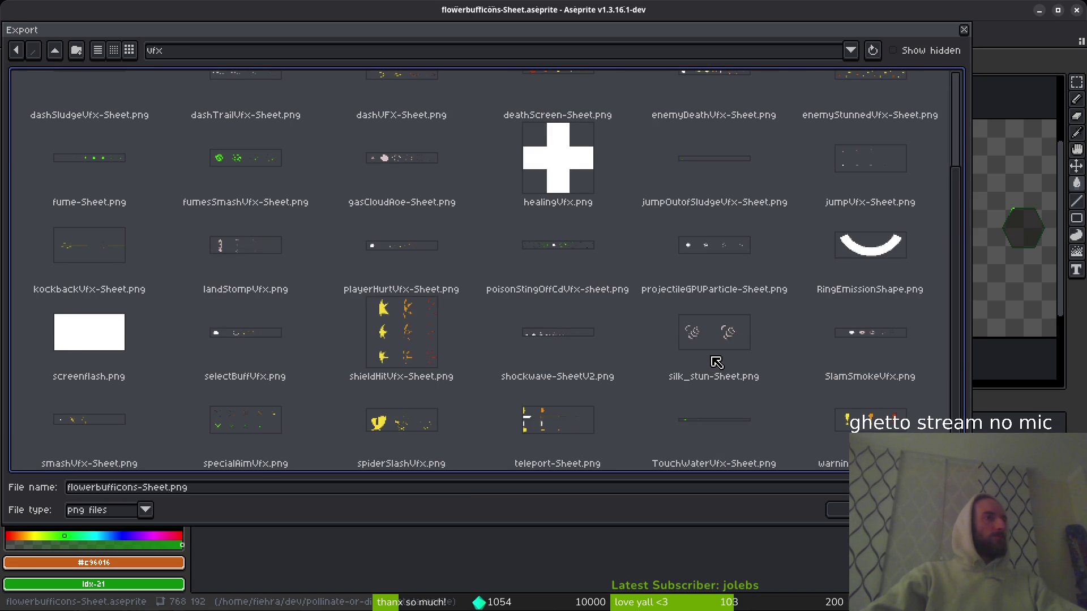
pyautogui.scroll(3, 170, 272)
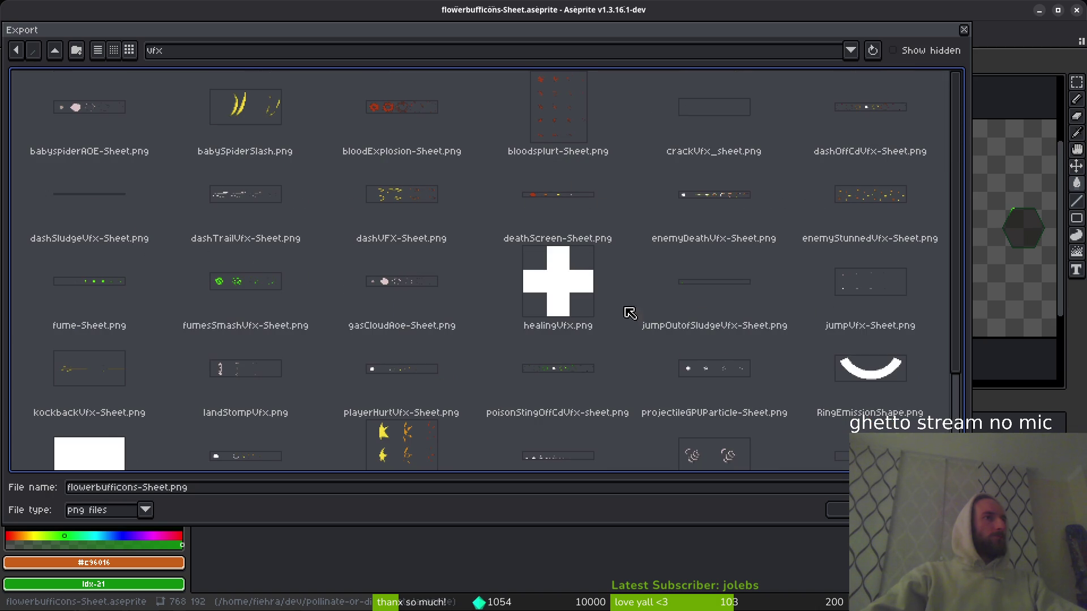
pyautogui.click(55, 51)
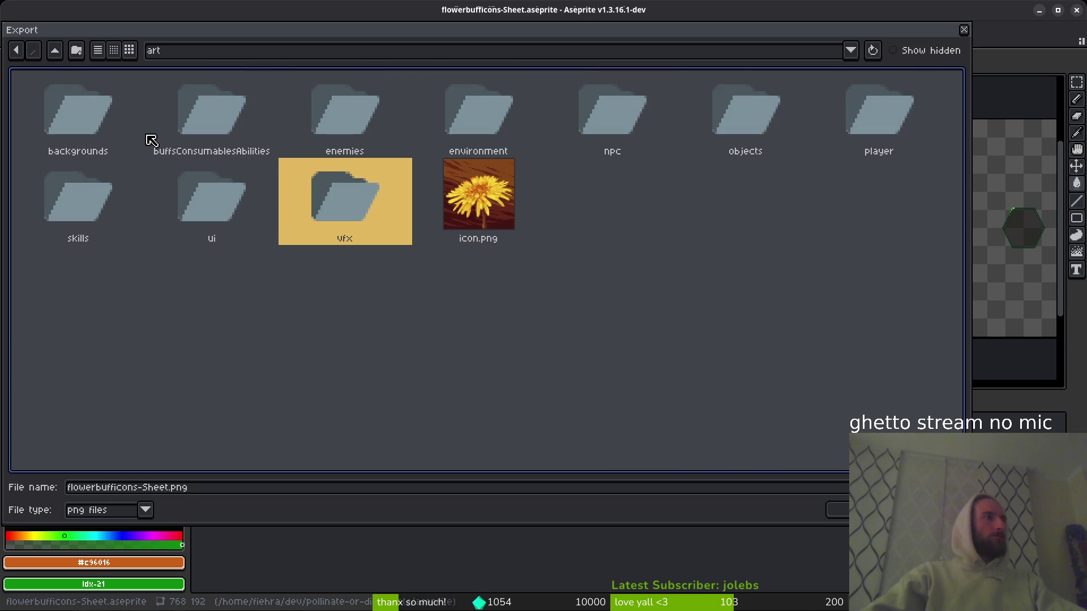
pyautogui.doubleClick(84, 201)
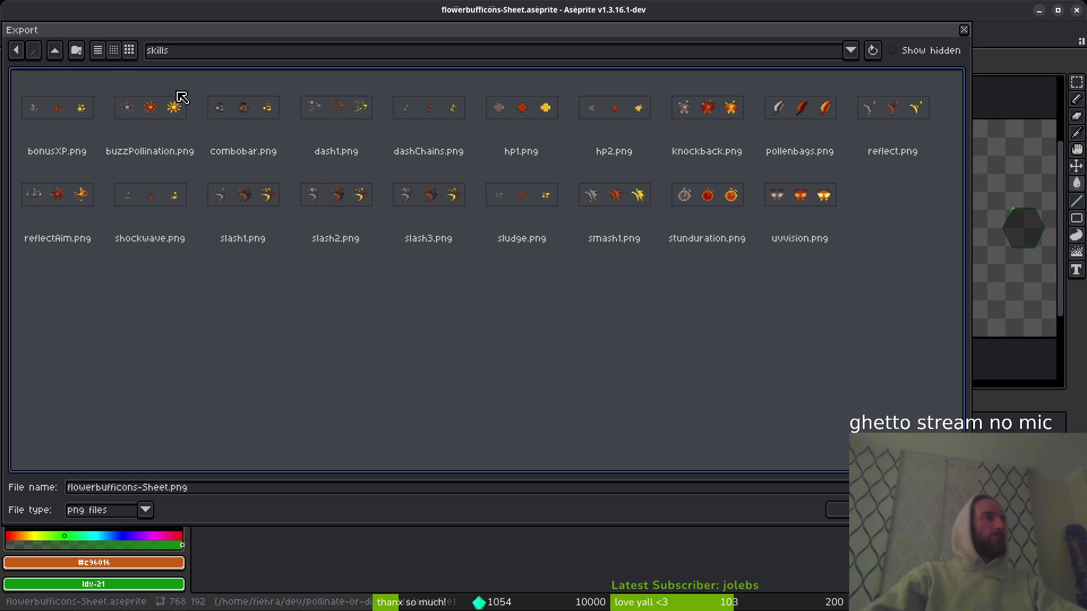
pyautogui.click(55, 51)
pyautogui.click(213, 115)
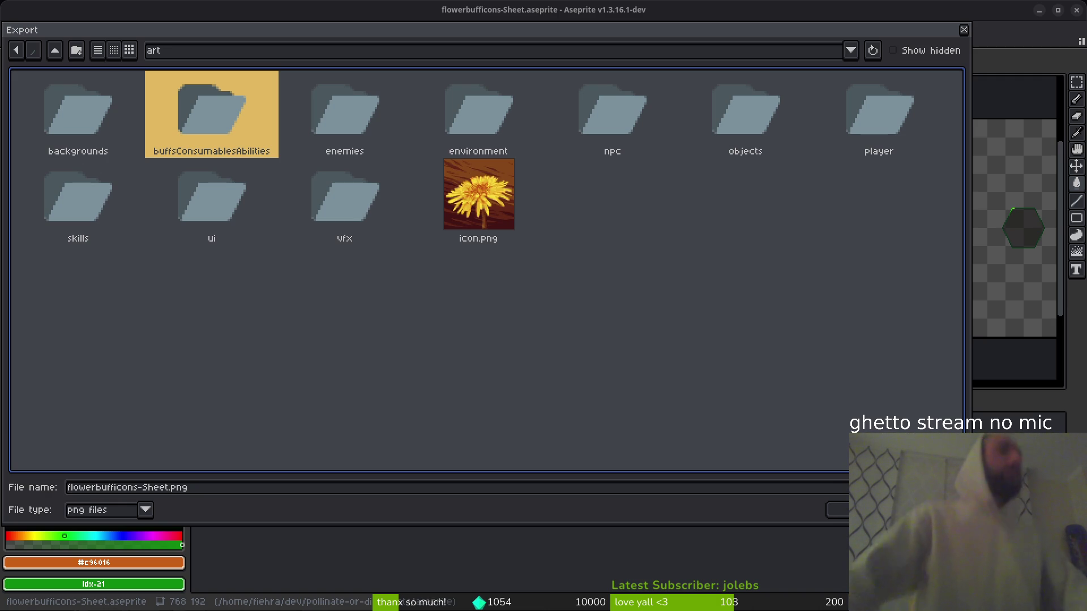
# - Export the sheet into art/ui as recoverybuffFrame.png and close the generated sheet tab
pyautogui.click(540, 237)
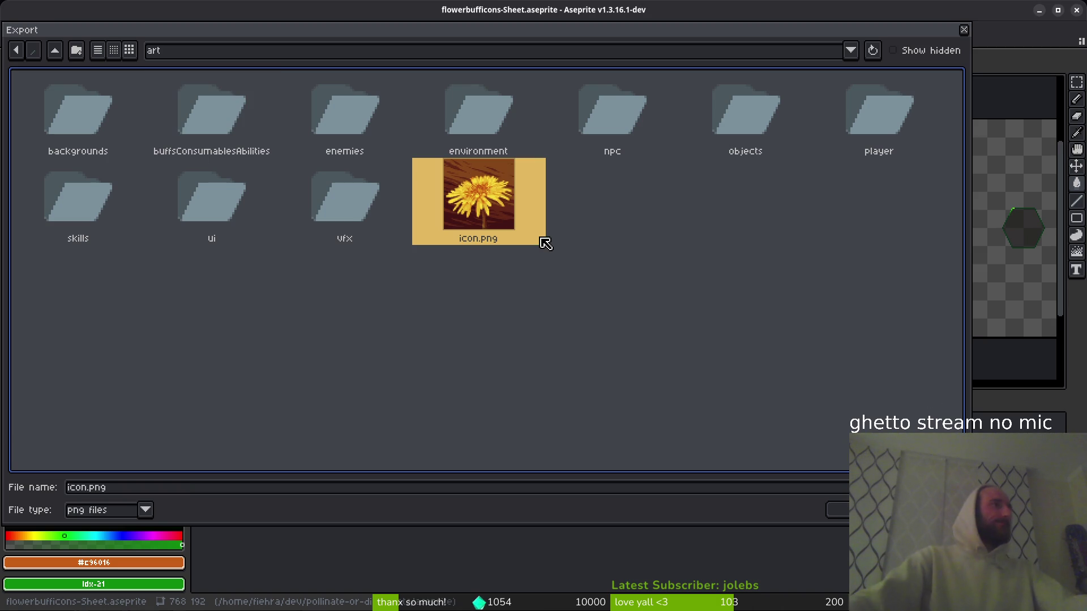
pyautogui.click(214, 206)
pyautogui.doubleClick(215, 206)
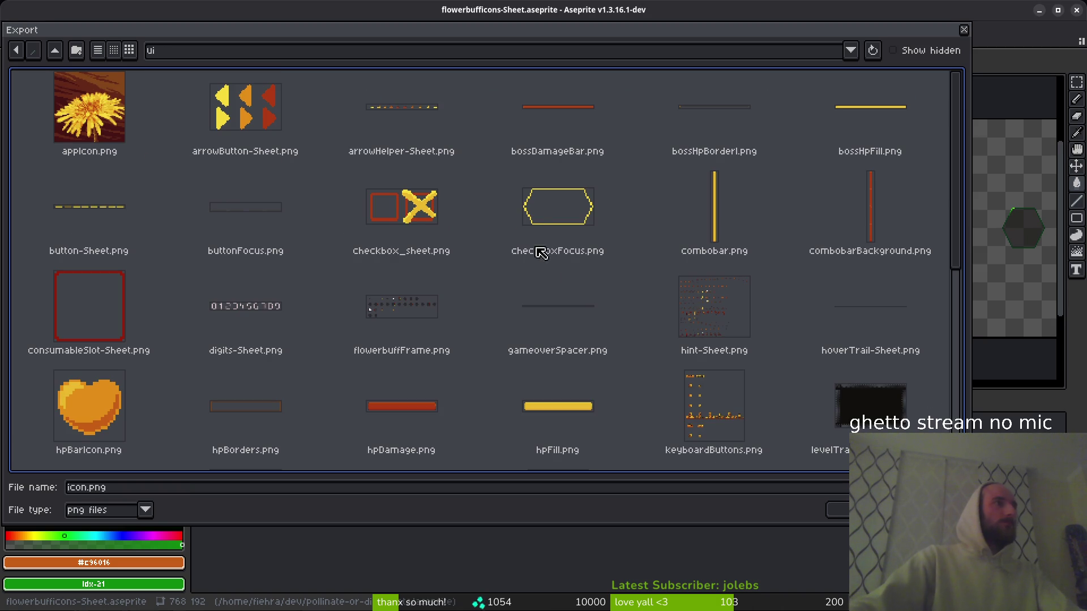
pyautogui.click(392, 313)
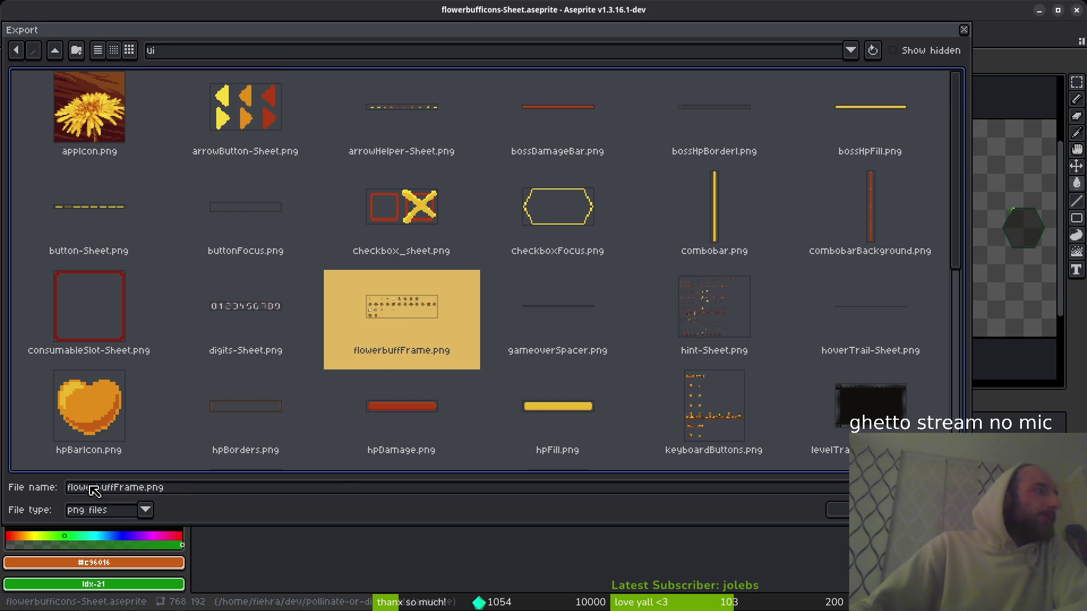
pyautogui.click(71, 487)
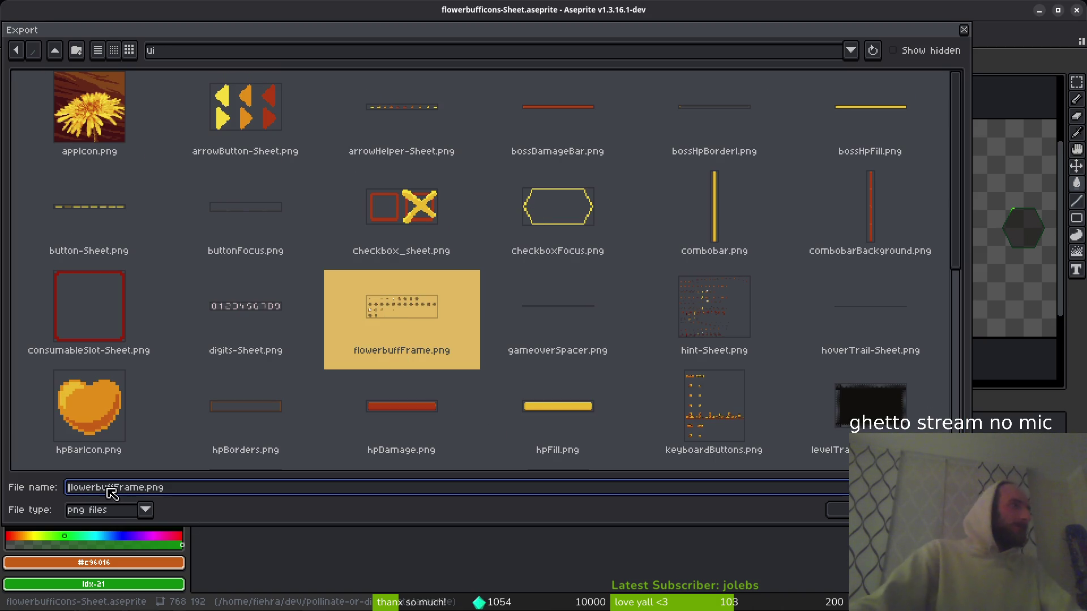
pyautogui.click(86, 489)
pyautogui.moveTo(90, 489); pyautogui.dragTo(6, 491)
pyautogui.write('recovery')
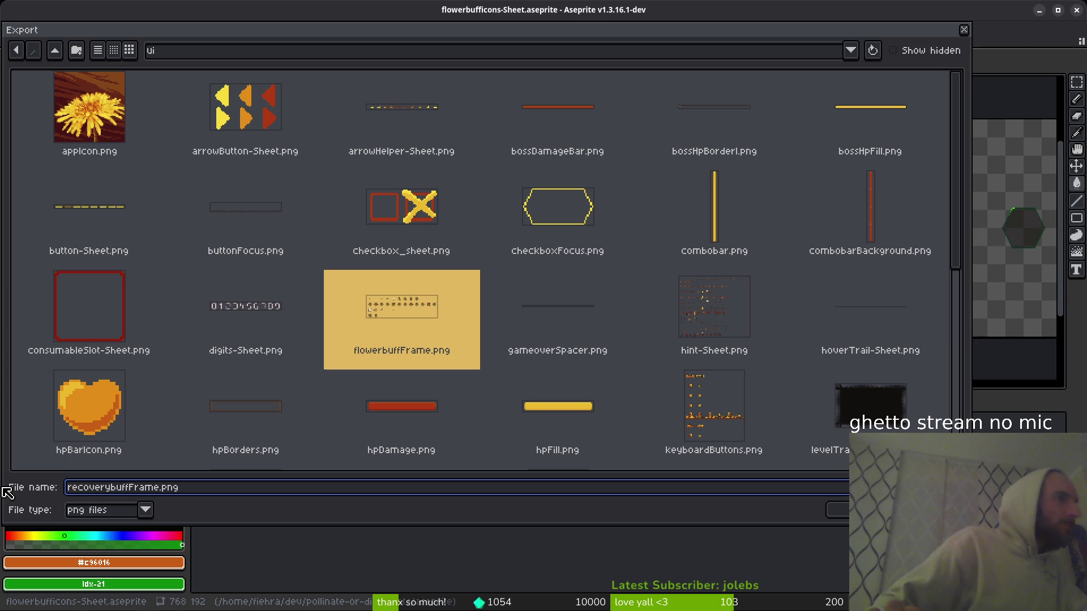
pyautogui.press('Return')
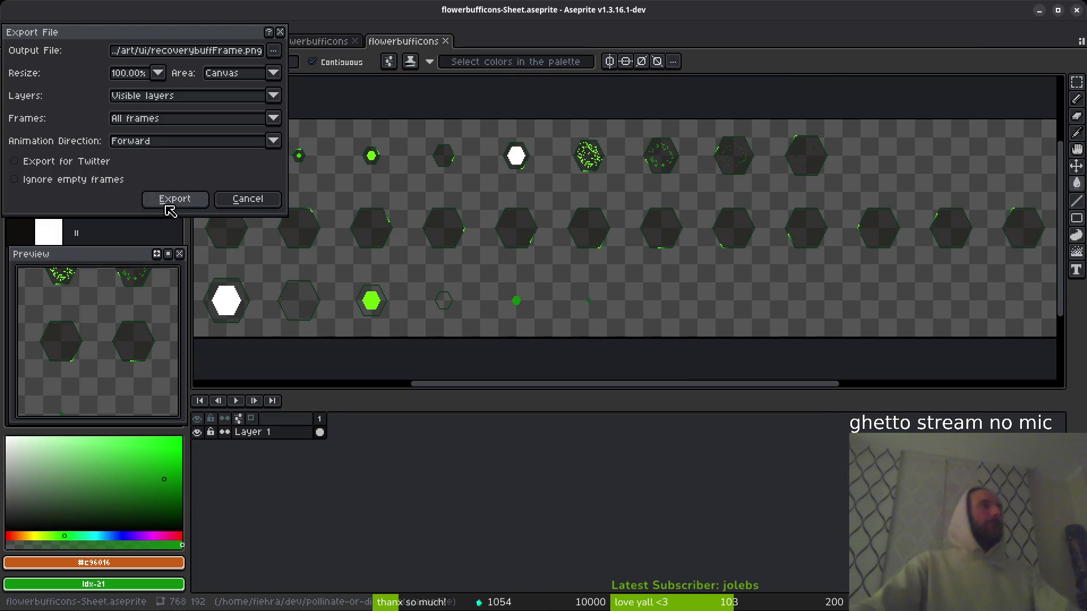
pyautogui.click(170, 201)
pyautogui.hscroll(3, 703, 271)
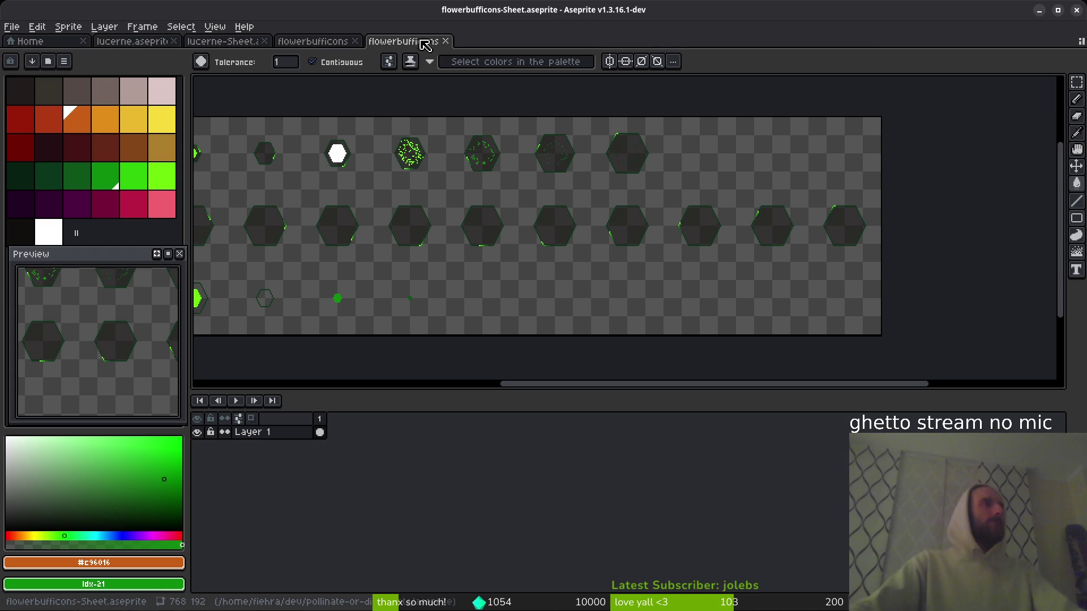
pyautogui.click(445, 41)
# - Build a sprite sheet from recovery frames 100–104 and browse to art/buffsConsumablesAbilities
pyautogui.hscroll(10, 457, 468)
pyautogui.moveTo(691, 419); pyautogui.dragTo(742, 420)
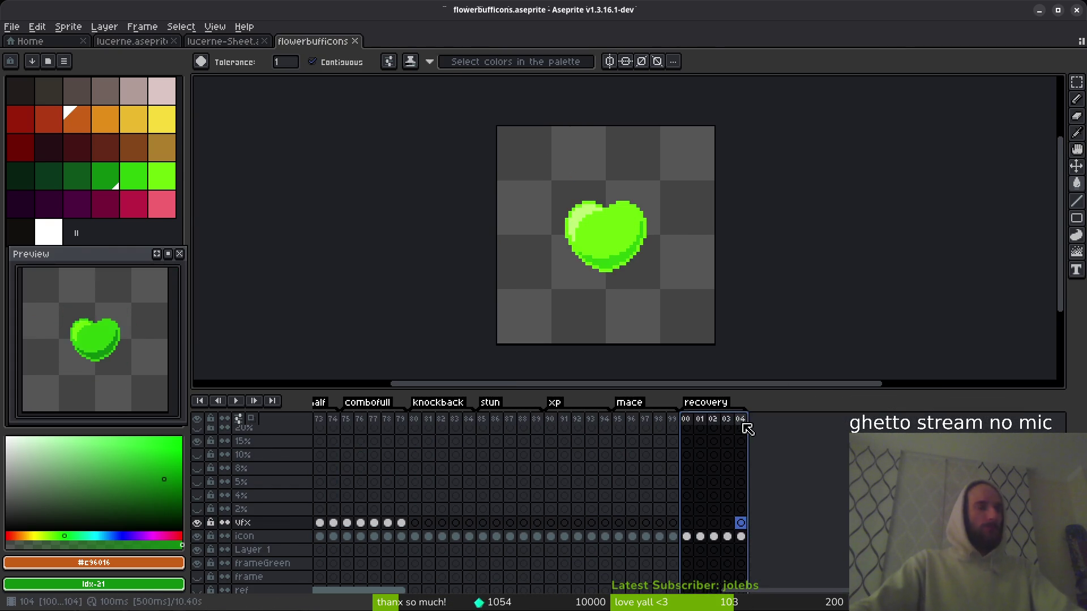
pyautogui.hotkey('ctrl', 'e')
pyautogui.click(357, 202)
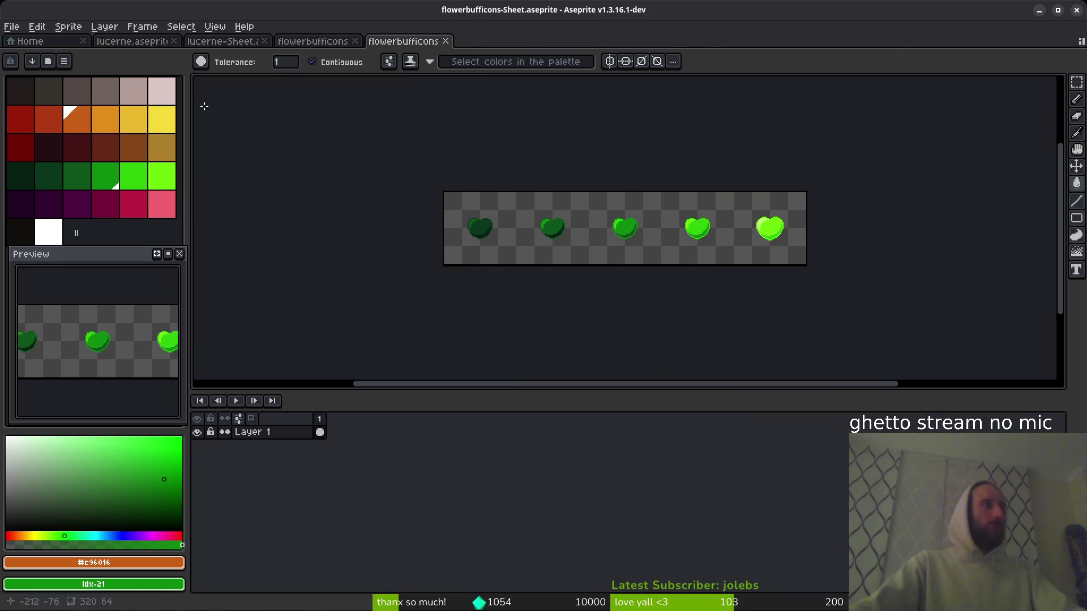
pyautogui.hotkey('ctrl', 'shift', 'e')
pyautogui.click(274, 50)
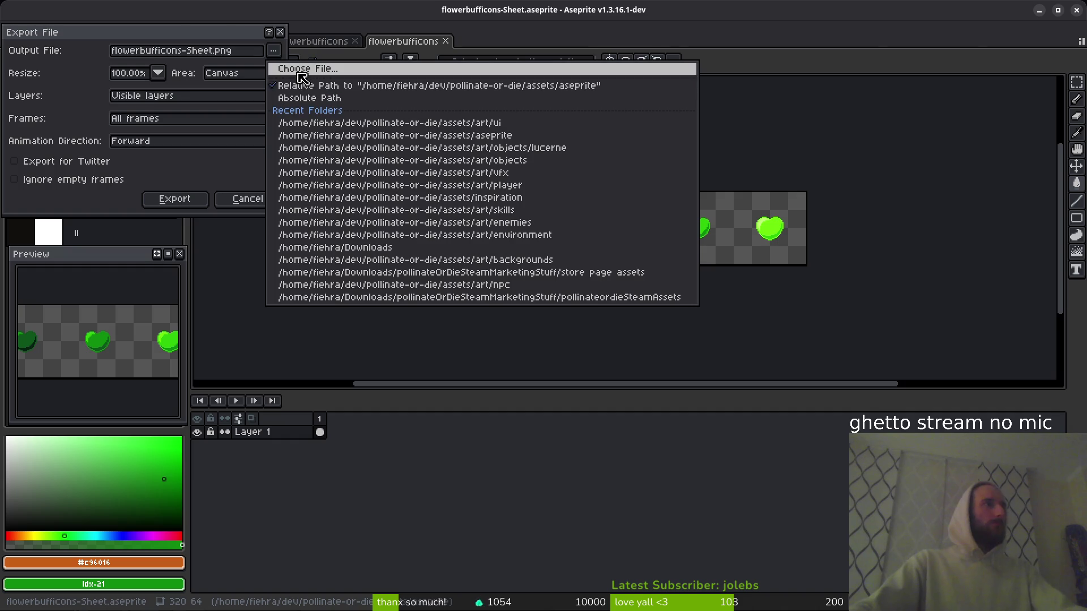
pyautogui.click(300, 73)
pyautogui.click(56, 50)
pyautogui.doubleClick(69, 105)
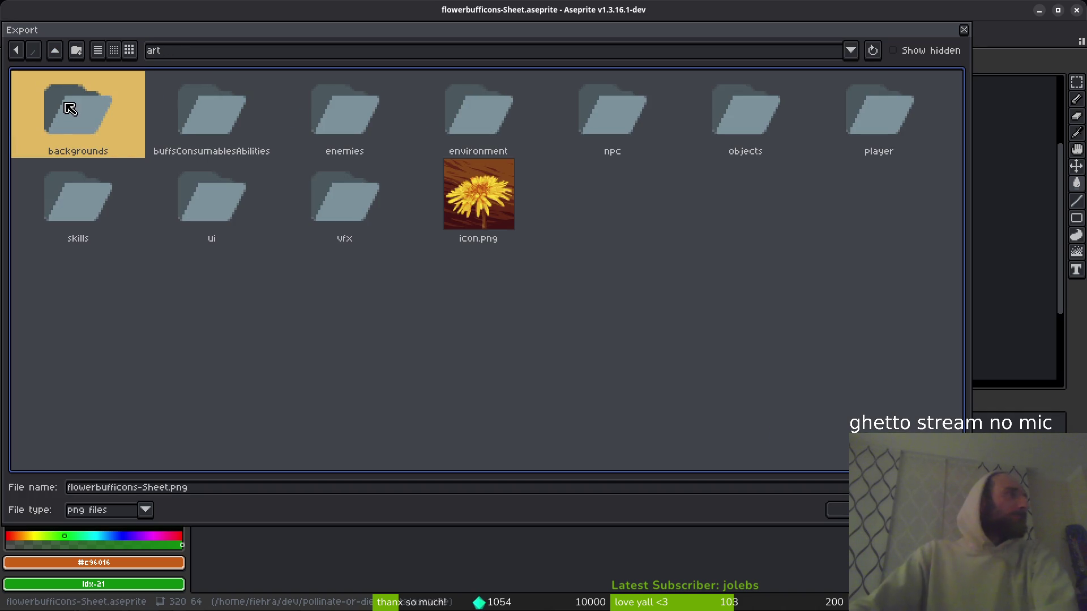
pyautogui.click(249, 127)
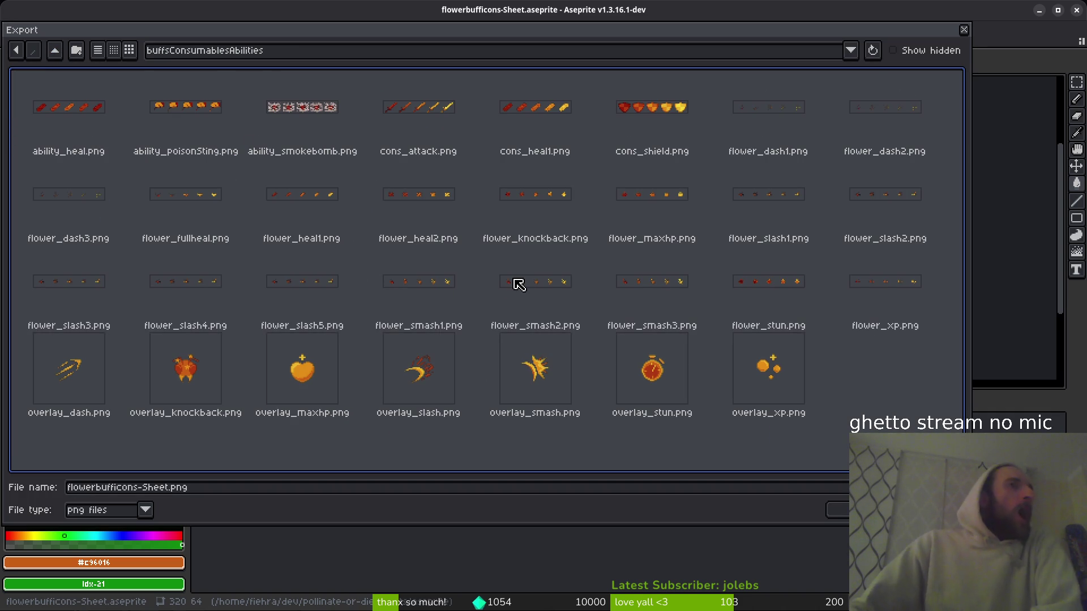
# - Export it as recovery_buff.png, then close the sheet, flowerbufficons and lucerne tabs
pyautogui.moveTo(232, 488); pyautogui.dragTo(5, 487)
pyautogui.write('recovery_buff.')
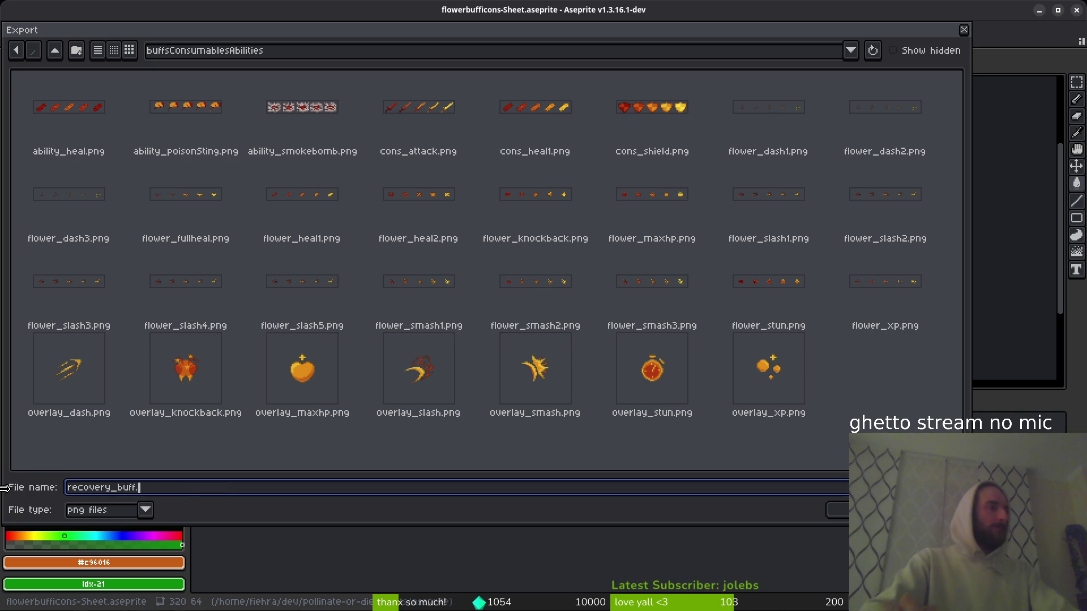
pyautogui.write('g')
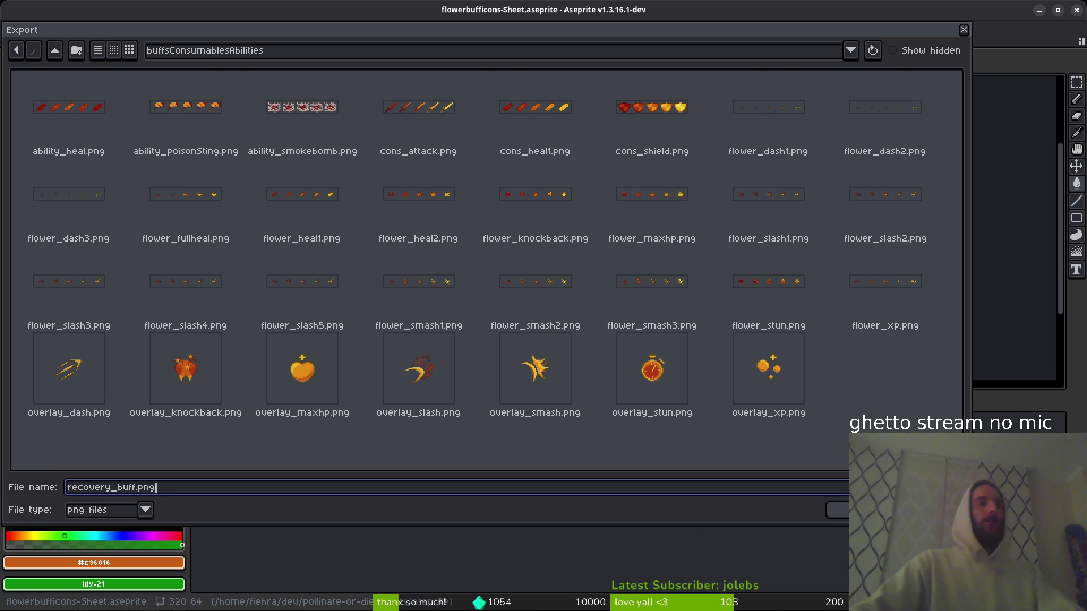
pyautogui.press('Return')
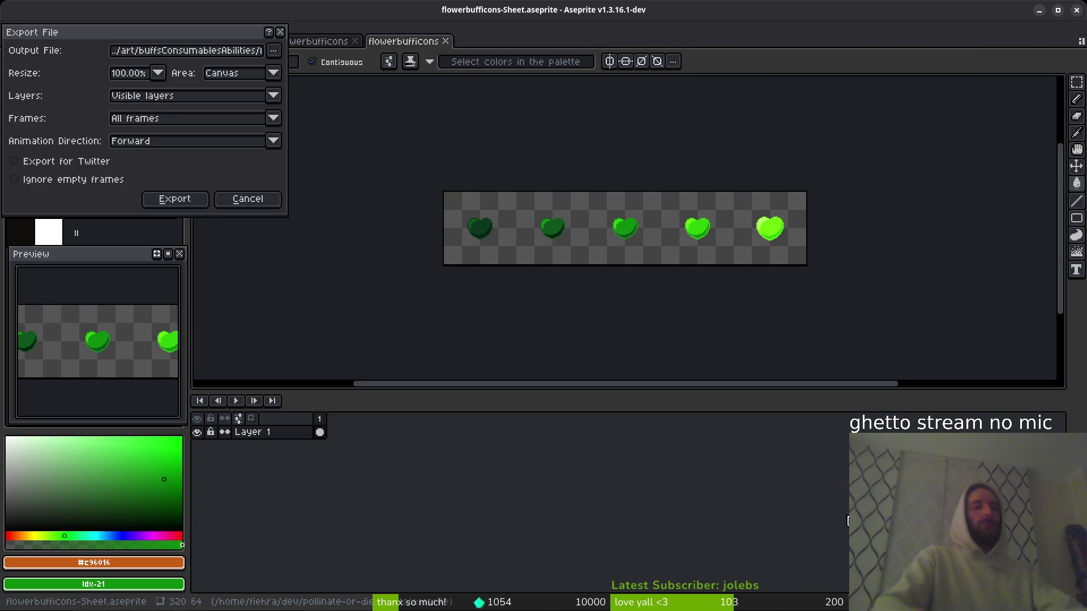
pyautogui.click(173, 200)
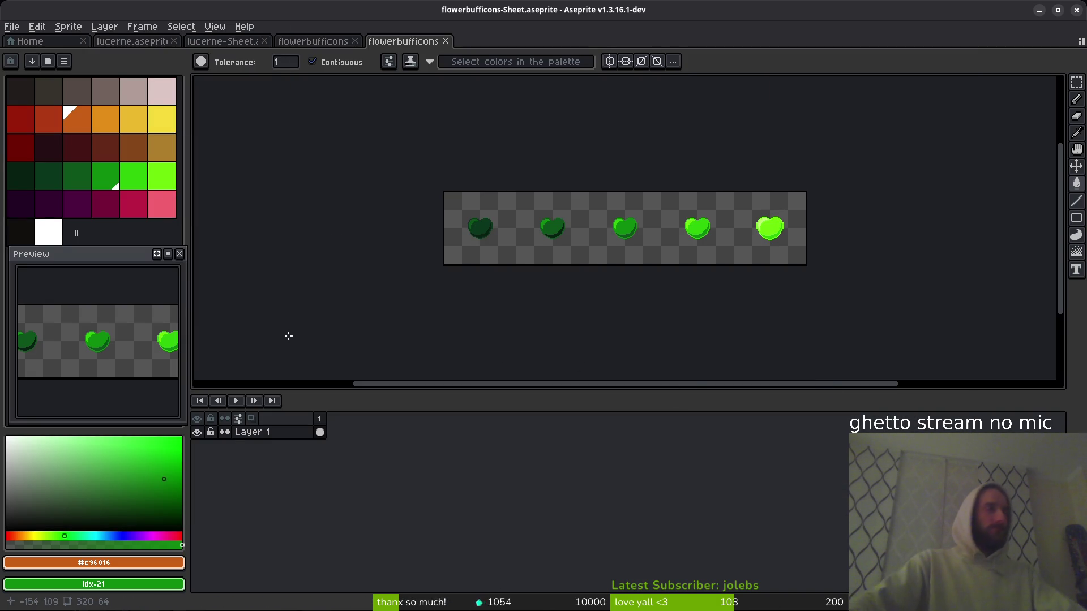
pyautogui.hotkey('ctrl', 'w')
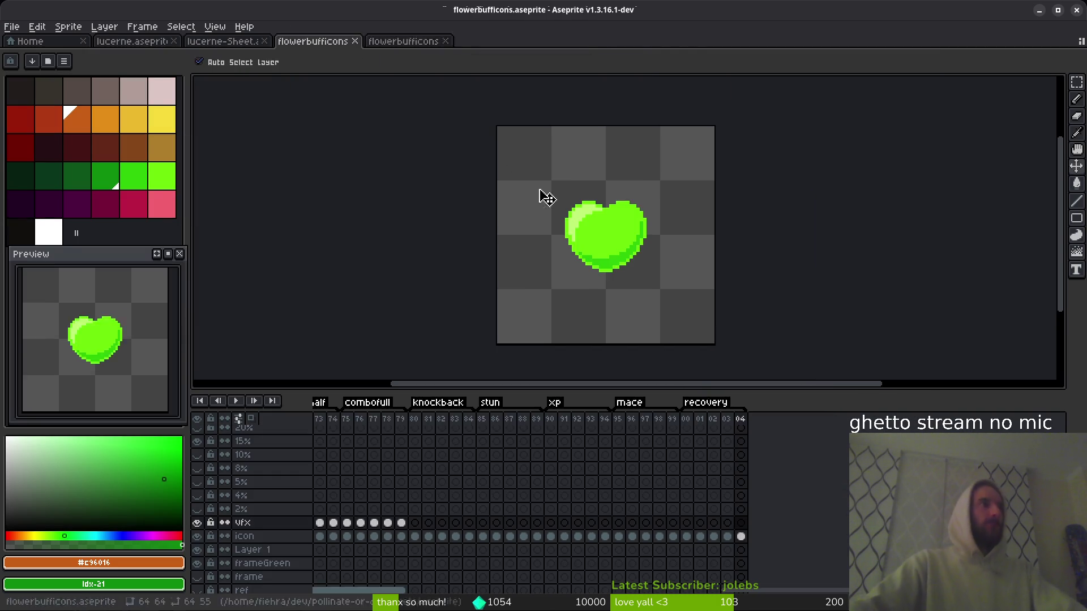
pyautogui.hotkey('ctrl', 'w')
pyautogui.click(264, 42)
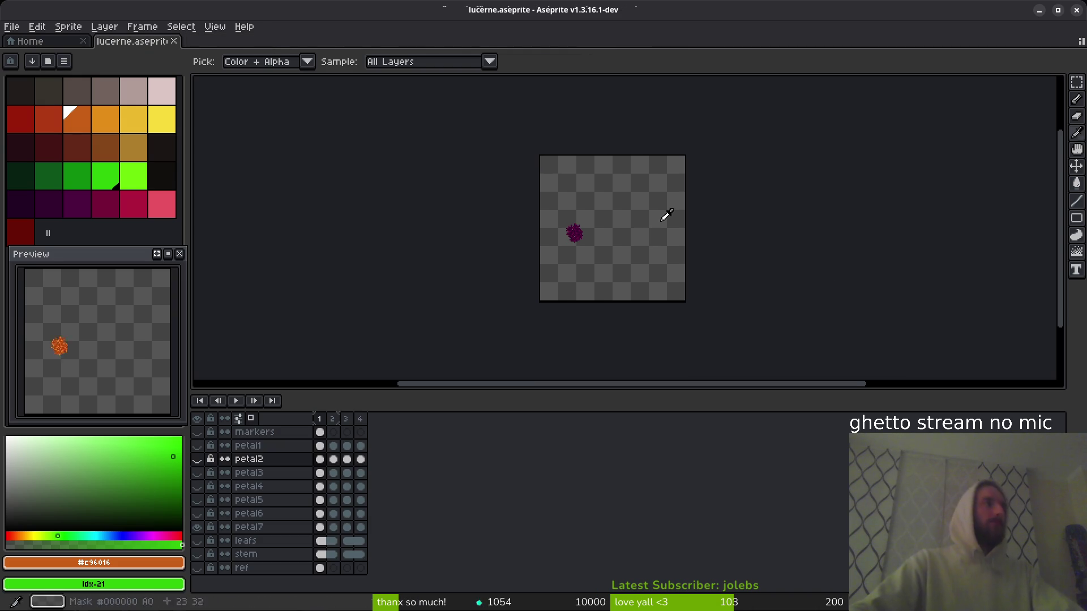
pyautogui.hotkey('alt', 'Tab')
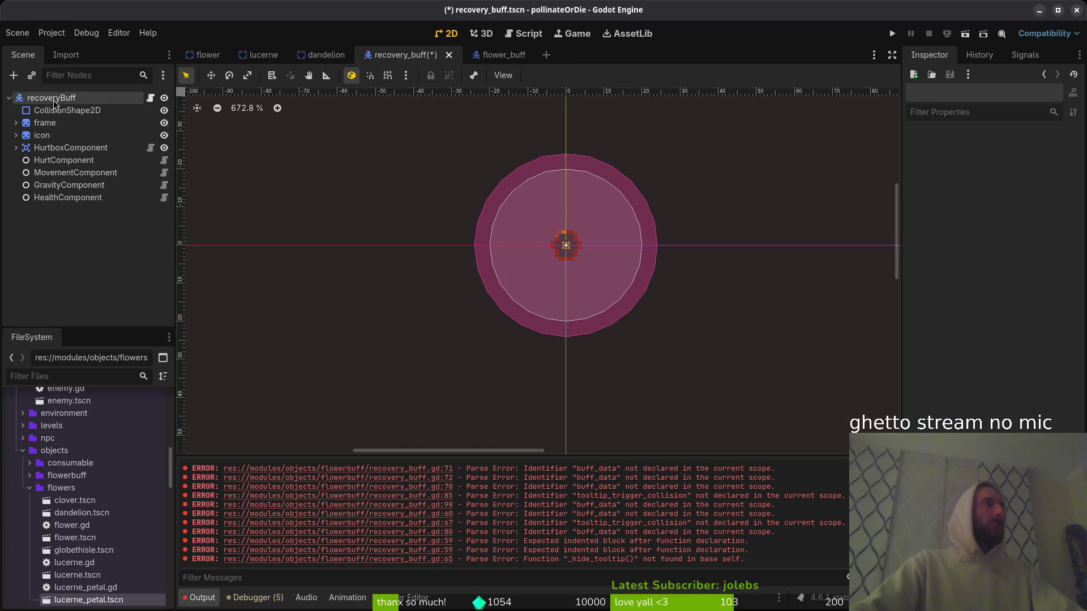
# - Assign recovery_buff.png as the frame sprite's texture and check its 12×4 Hframes/Vframes grid
pyautogui.click(51, 126)
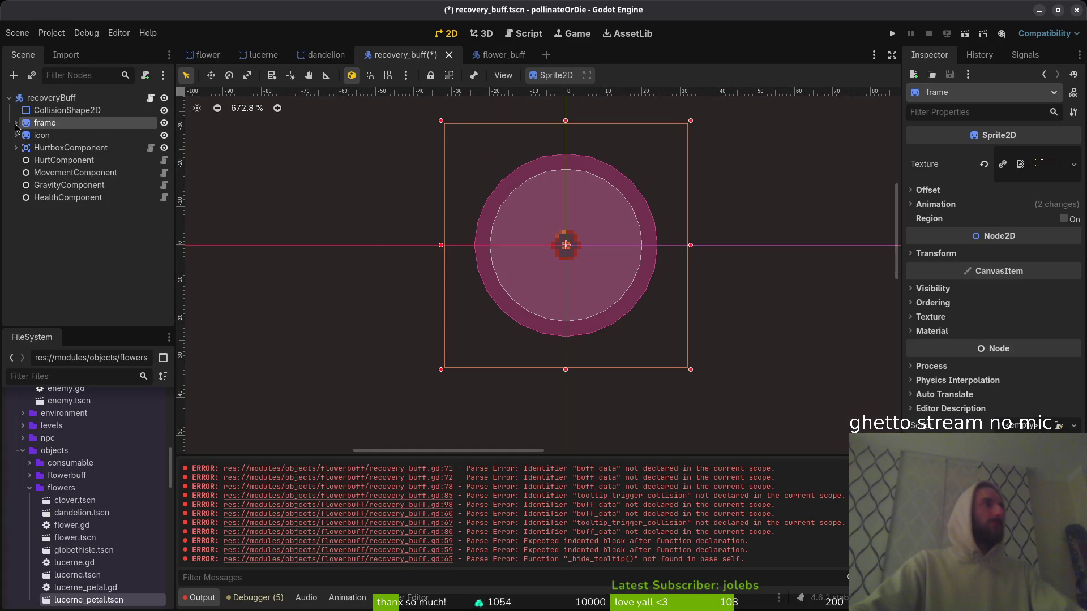
pyautogui.press('Right')
pyautogui.click(984, 165)
pyautogui.click(1074, 154)
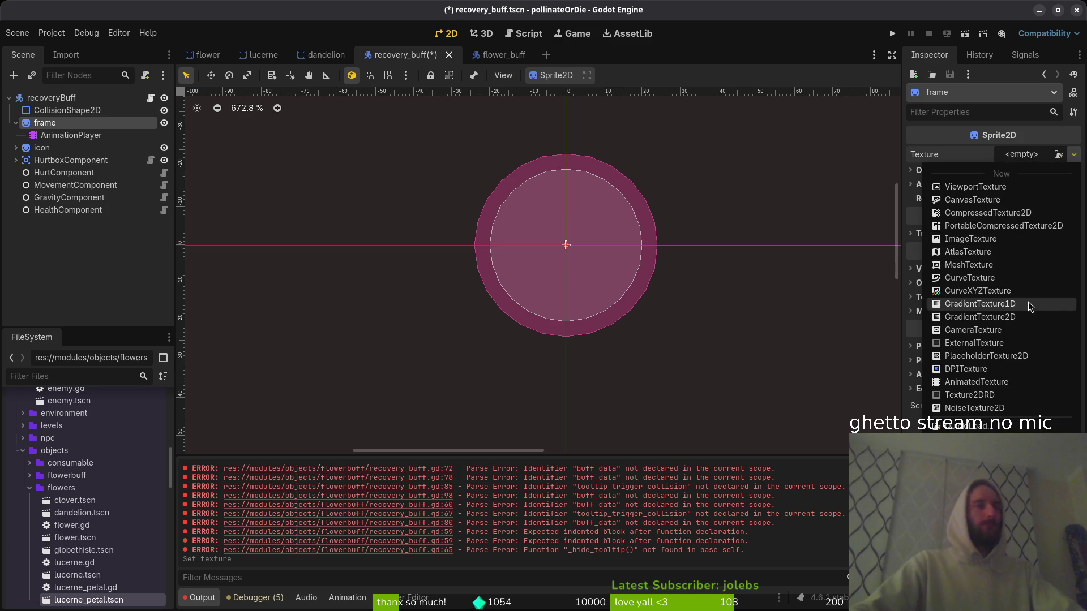
pyautogui.click(964, 426)
pyautogui.write('recov')
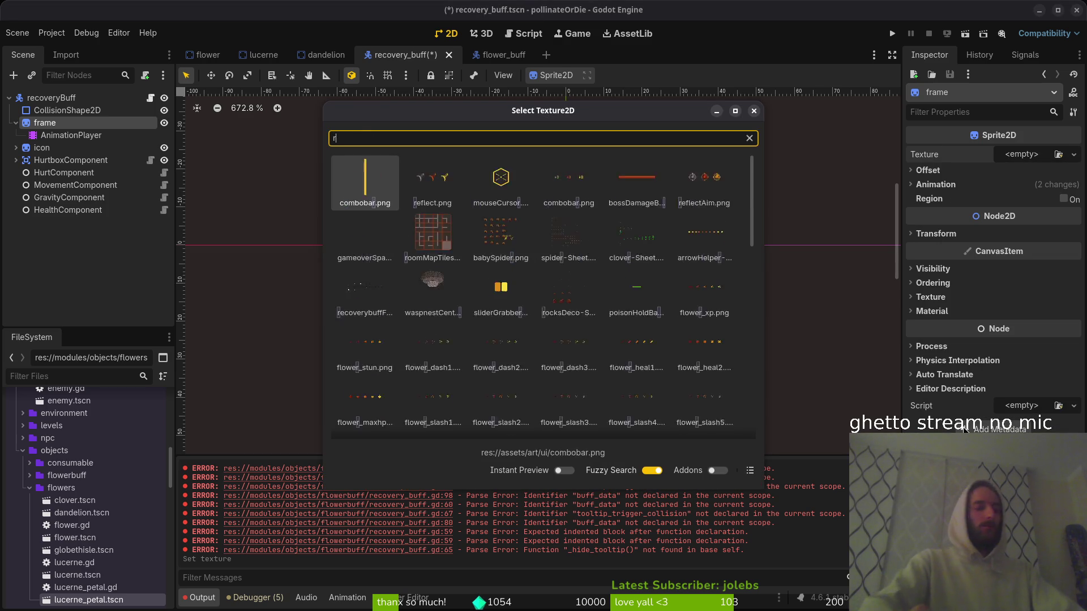
pyautogui.write('er')
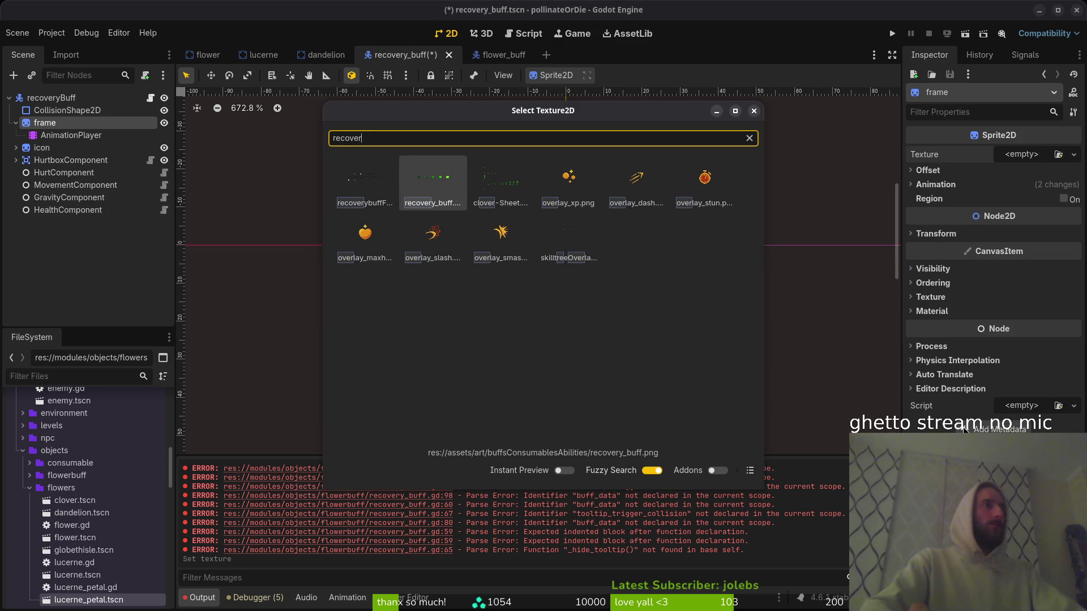
pyautogui.press('Return')
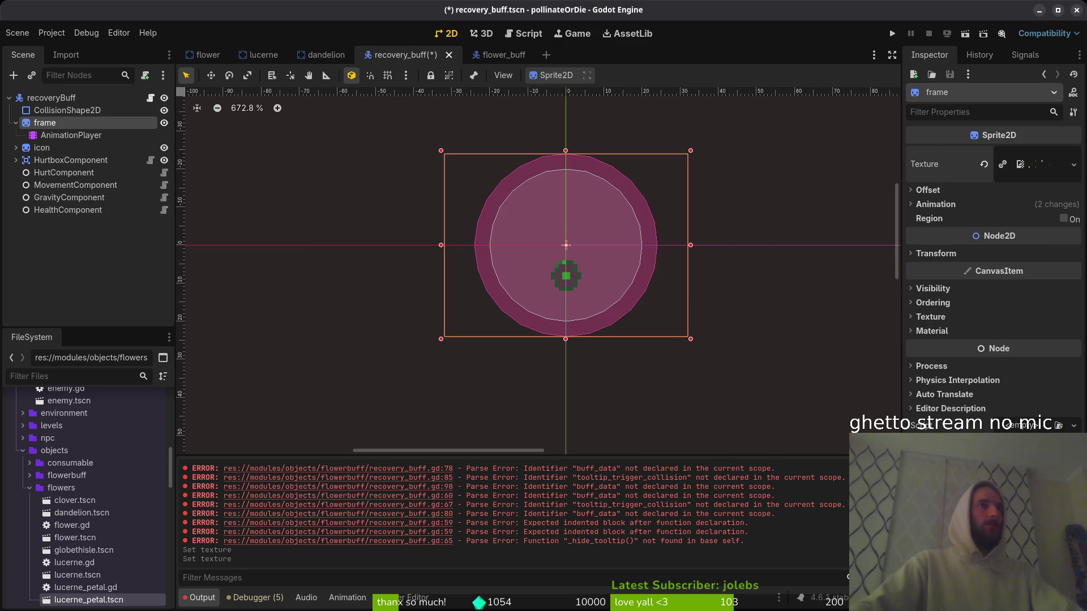
pyautogui.click(957, 206)
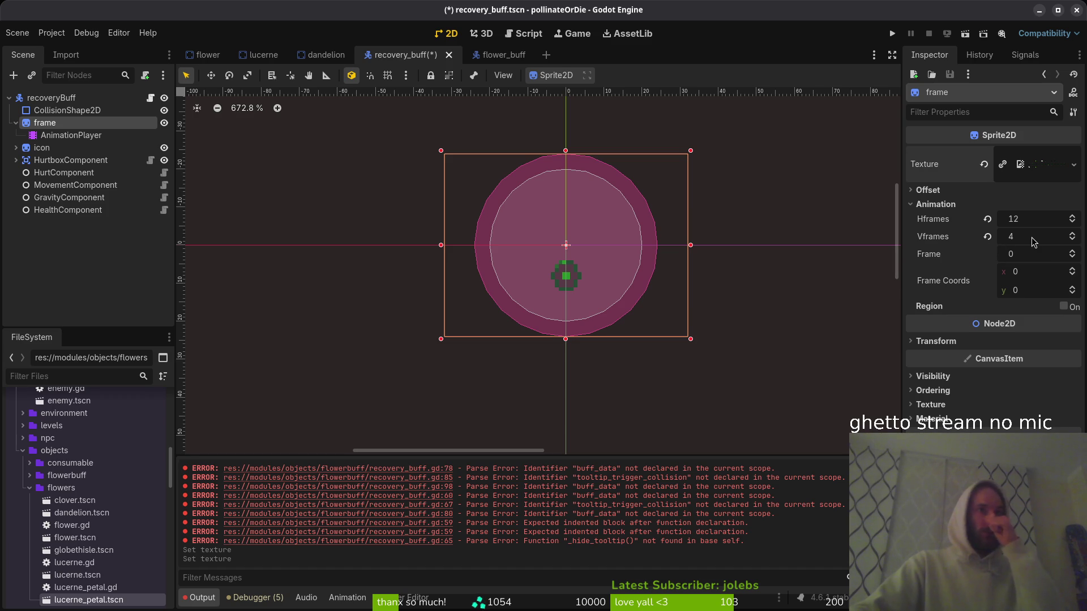
pyautogui.hotkey('alt', 'Tab')
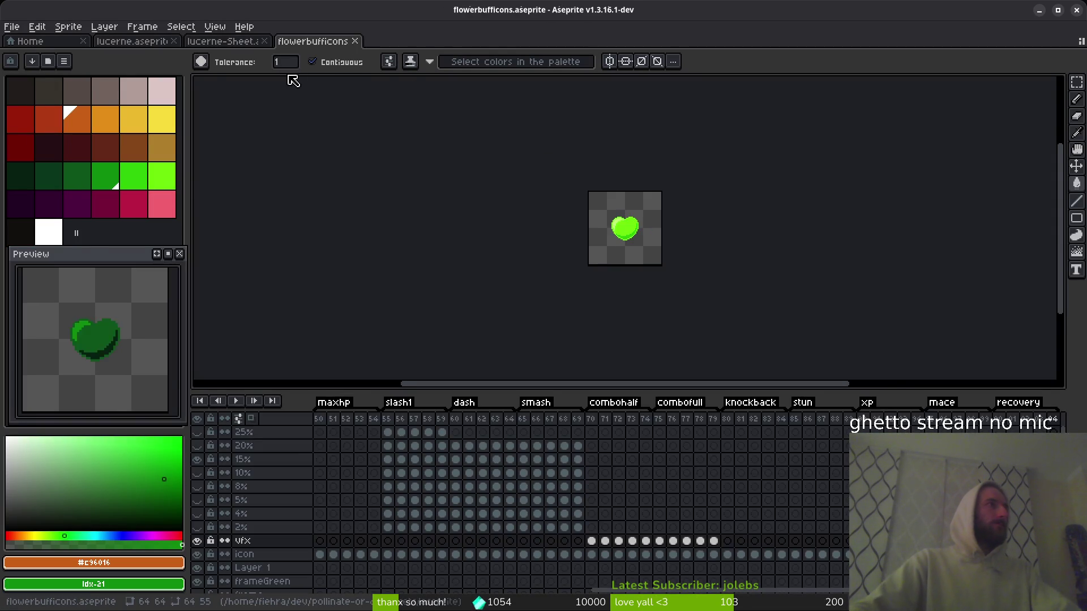
# - Bring up the flowerbufficons sheet, scroll back to frame 1 and select frames 2–27
pyautogui.click(327, 40)
pyautogui.hscroll(-10, 679, 481)
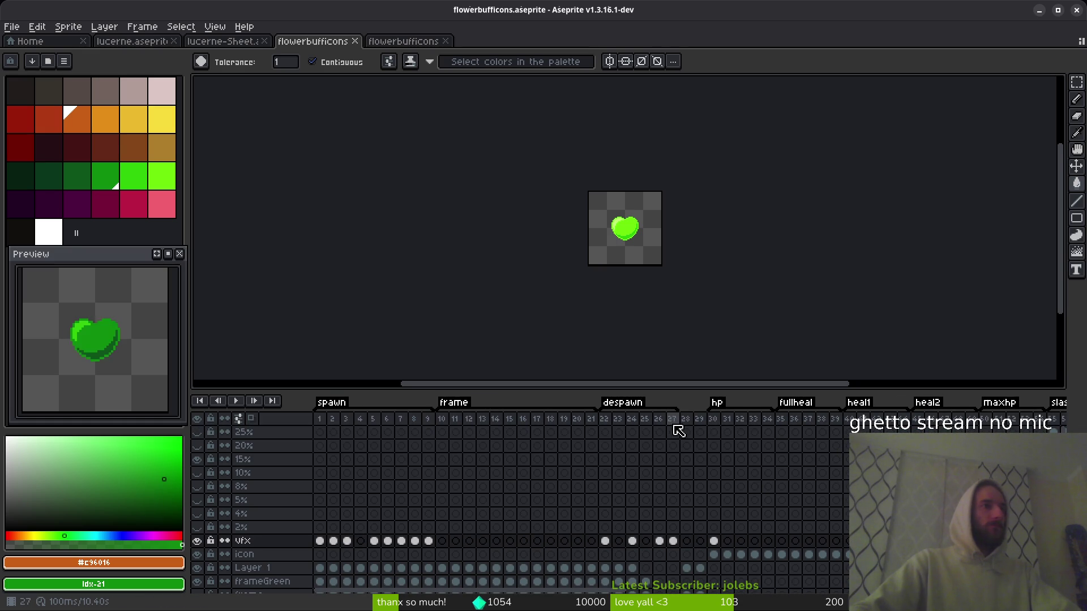
pyautogui.moveTo(674, 424); pyautogui.dragTo(320, 475)
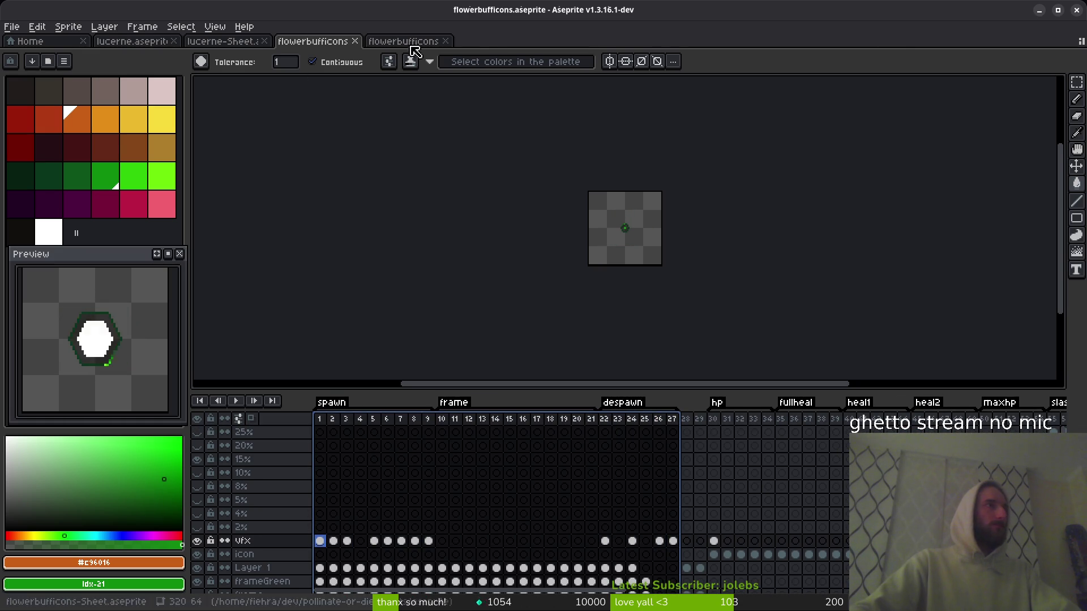
pyautogui.press('super')
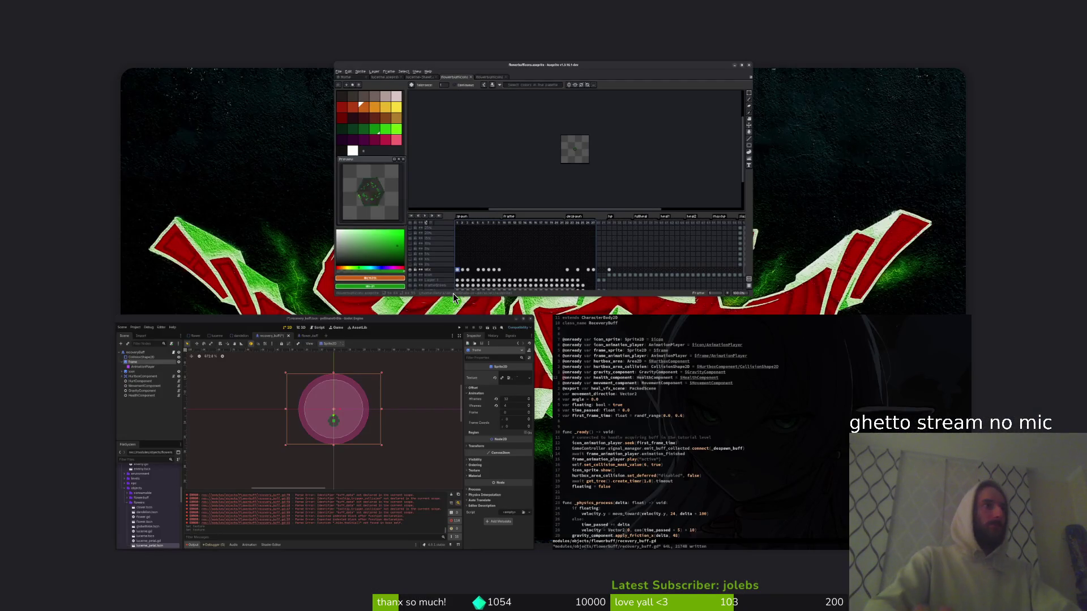
pyautogui.press('super')
pyautogui.hotkey('alt', 'Tab')
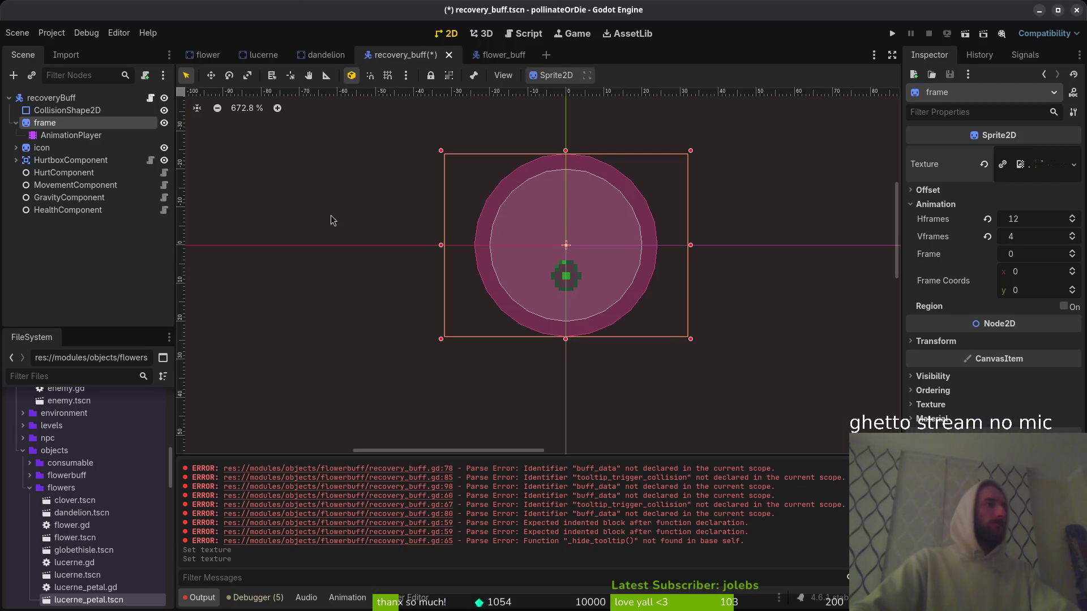
# - In the flower_buff scene, select frame's AnimationPlayer and list its animations
pyautogui.click(500, 62)
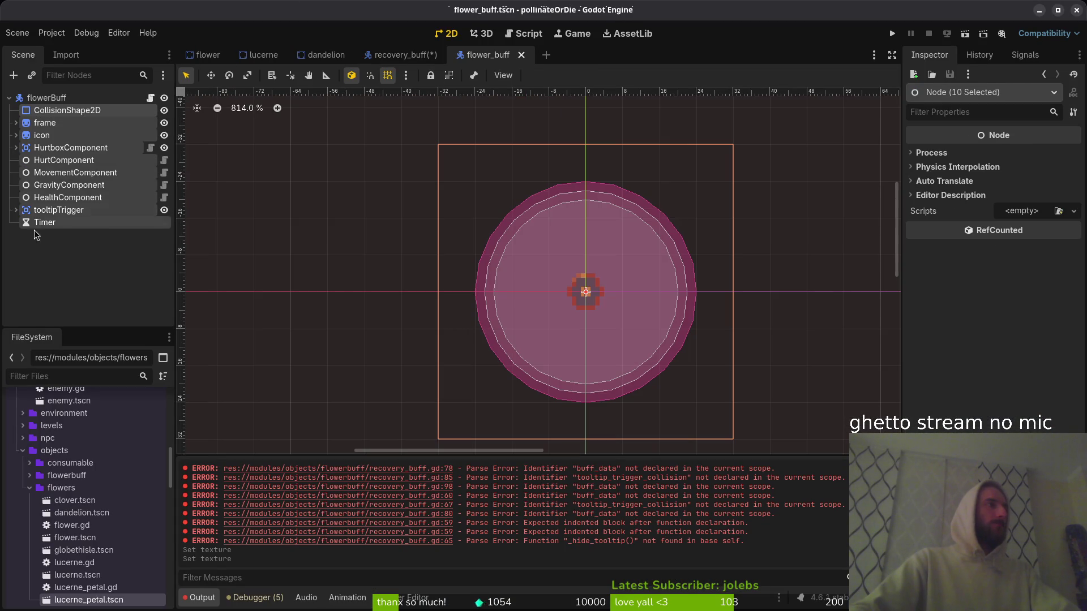
pyautogui.click(16, 123)
pyautogui.click(70, 135)
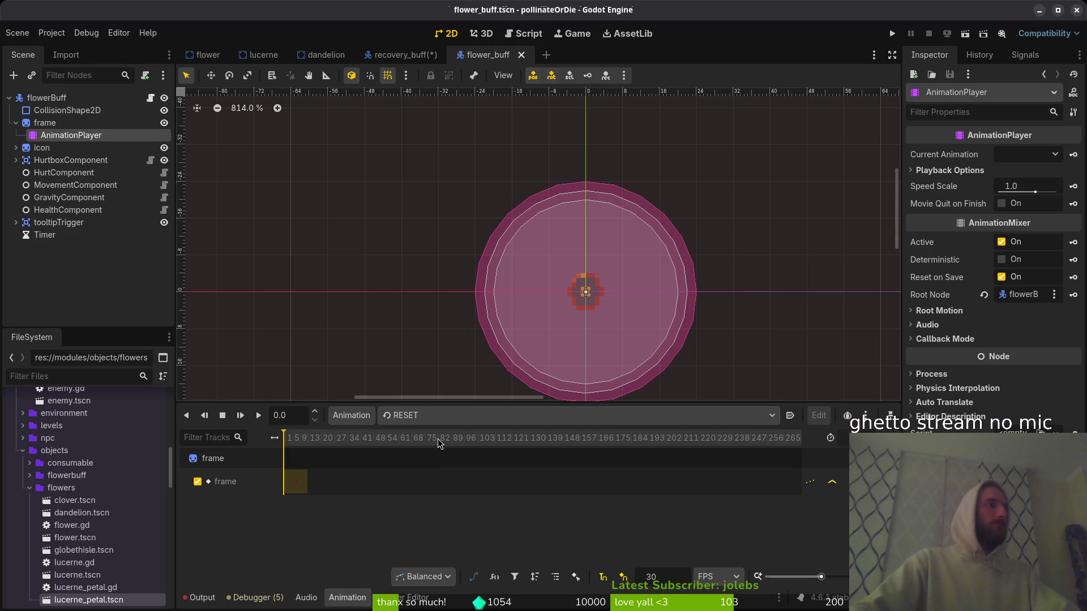
pyautogui.click(448, 416)
pyautogui.hotkey('alt', 'Tab')
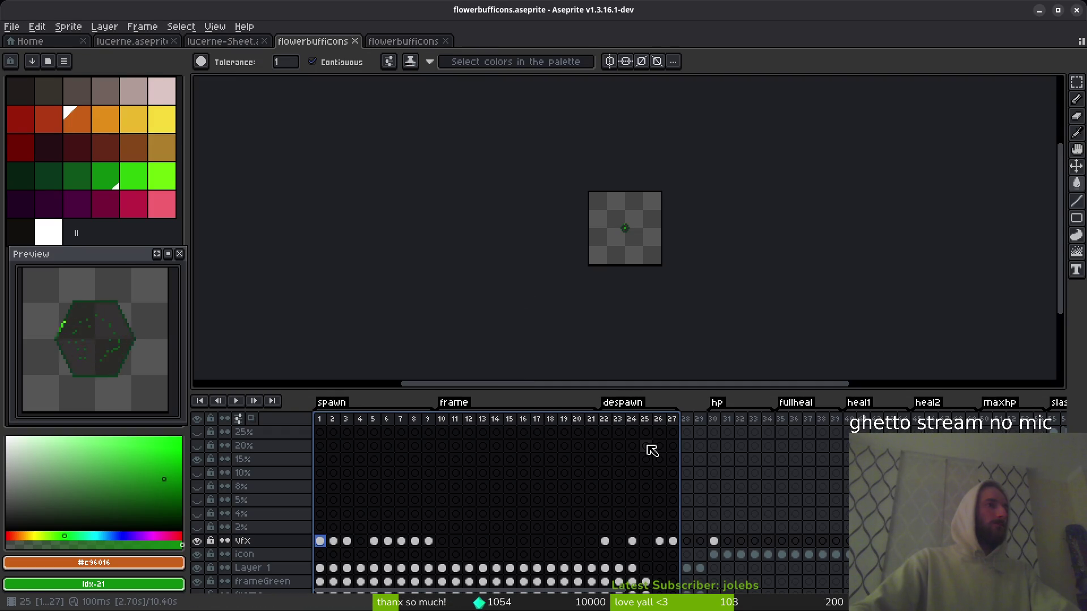
# - Maximize Aseprite and browse the art folder's vfx images in the Open dialog
pyautogui.press('i')
pyautogui.press('super+f')
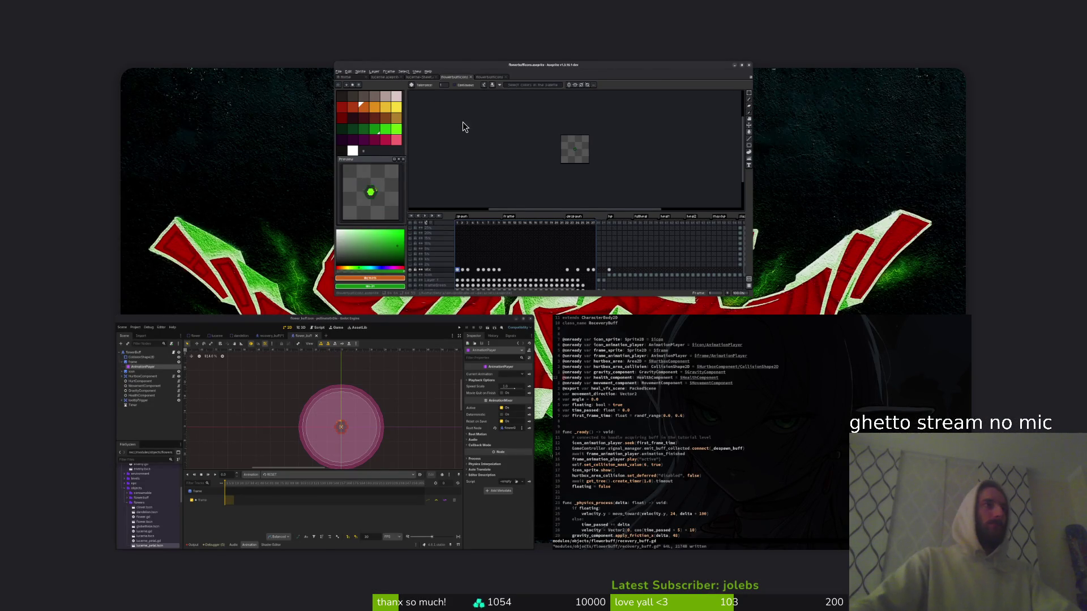
pyautogui.press('super+f')
pyautogui.click(11, 27)
pyautogui.click(28, 55)
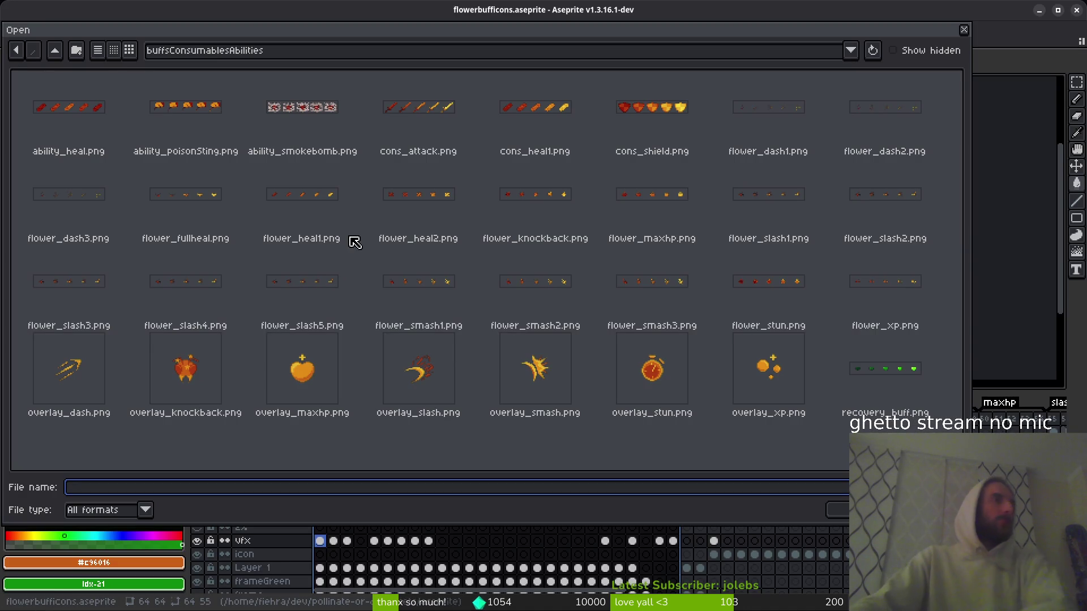
pyautogui.click(55, 50)
pyautogui.doubleClick(324, 204)
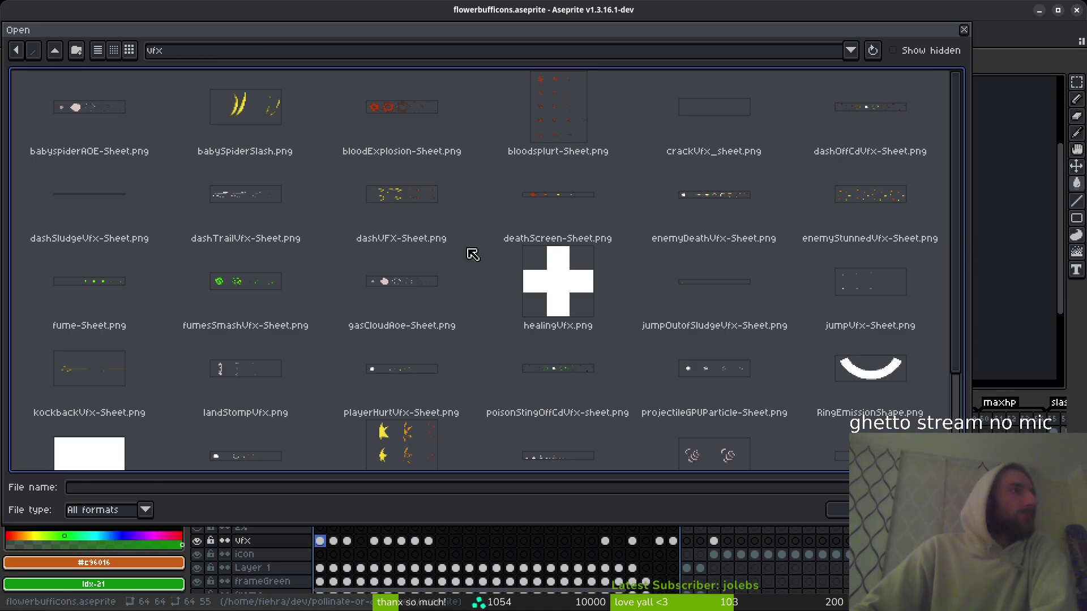
pyautogui.click(450, 234)
# - Open flowerbuffFrame.png from art/ui and zoom in on its hexagon frames
pyautogui.click(55, 50)
pyautogui.doubleClick(203, 186)
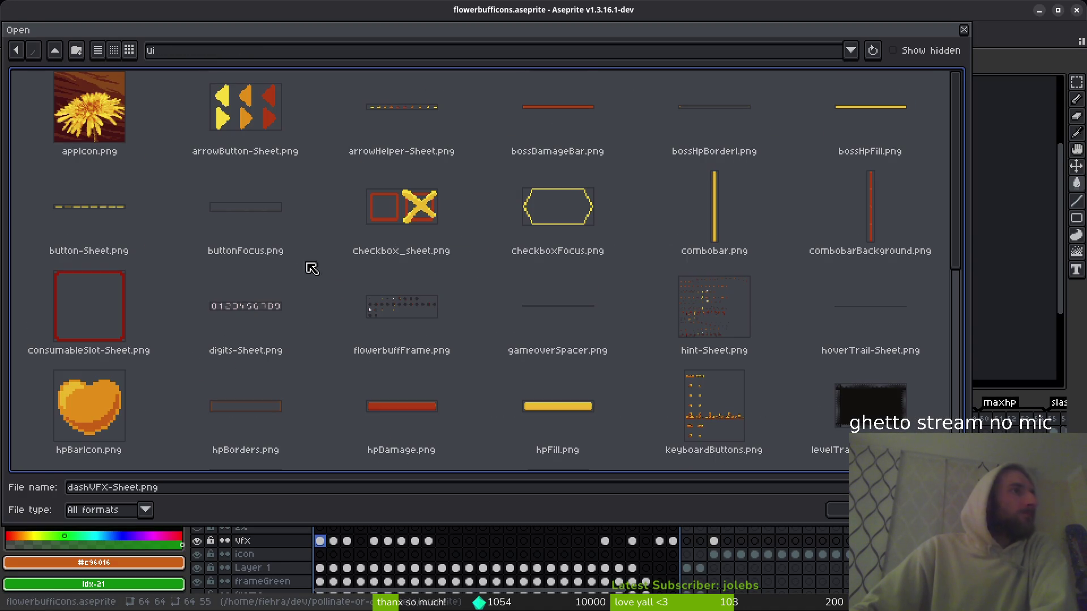
pyautogui.click(441, 338)
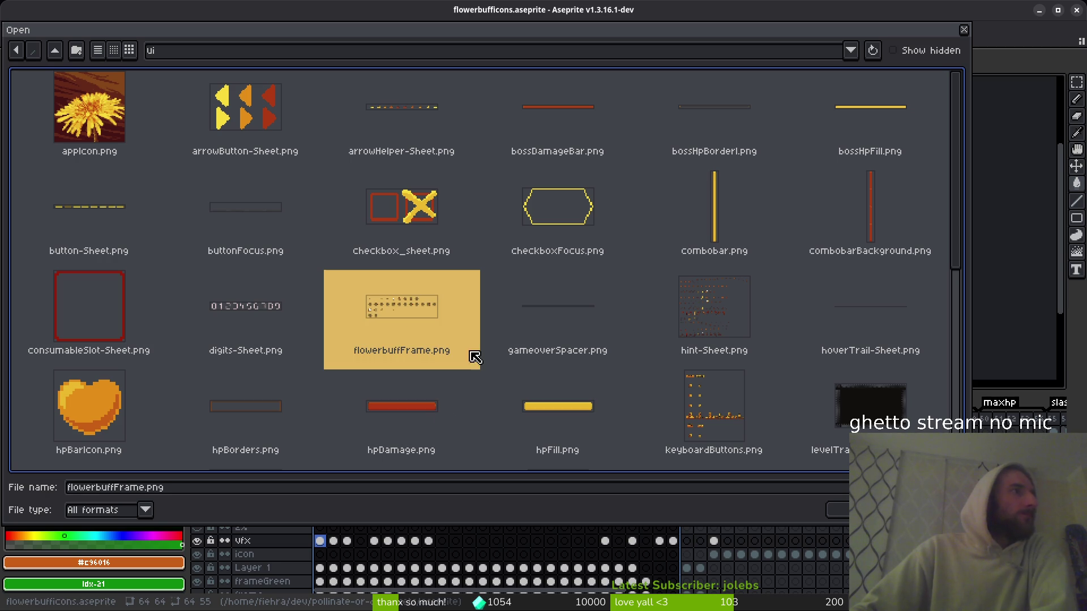
pyautogui.click(838, 510)
pyautogui.moveTo(286, 344)
pyautogui.mouseDown()
pyautogui.moveTo(376, 262)
pyautogui.moveTo(406, 261)
pyautogui.mouseUp()
pyautogui.scroll(6, 376, 259)
pyautogui.hscroll(-3, 572, 264)
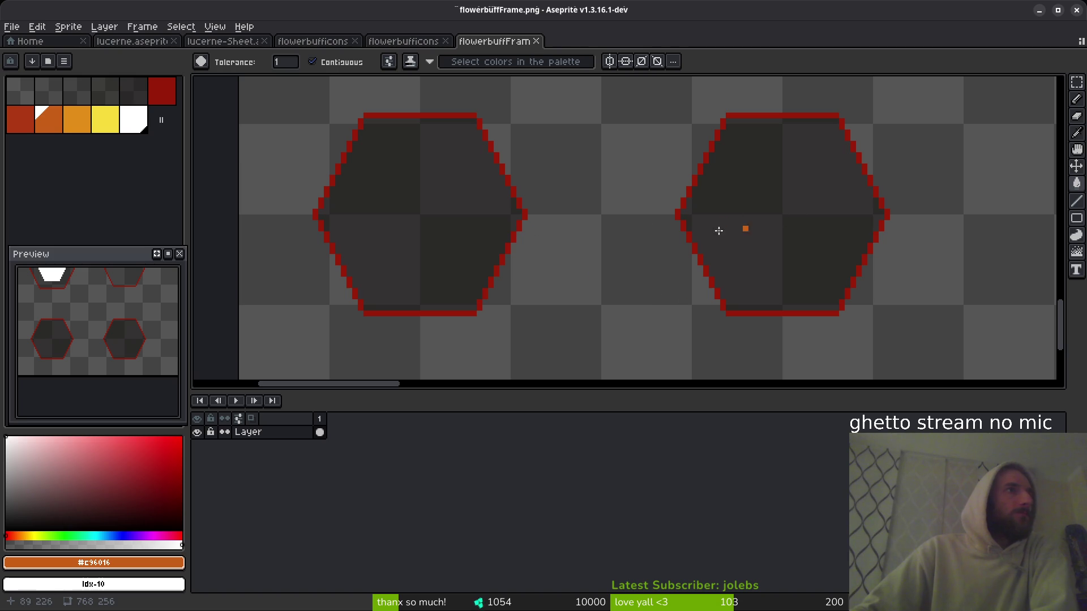
# - Close the flowerbufficons-Sheet and flowerbuffFrame tabs, then select frame 29 in flowerbufficons
pyautogui.scroll(-3, 607, 204)
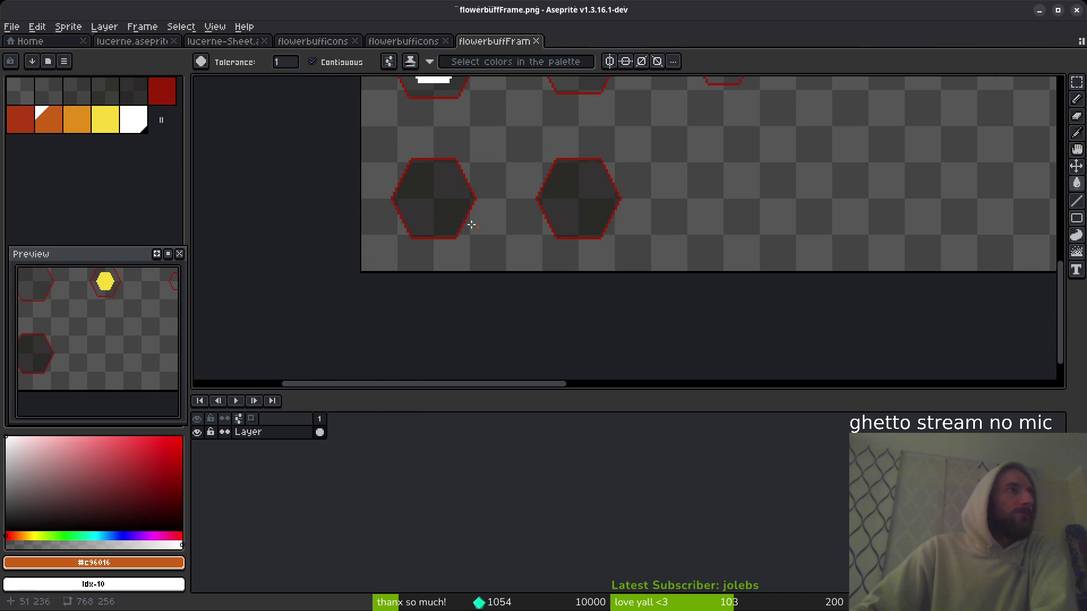
pyautogui.scroll(-3, 592, 211)
pyautogui.scroll(3, 592, 230)
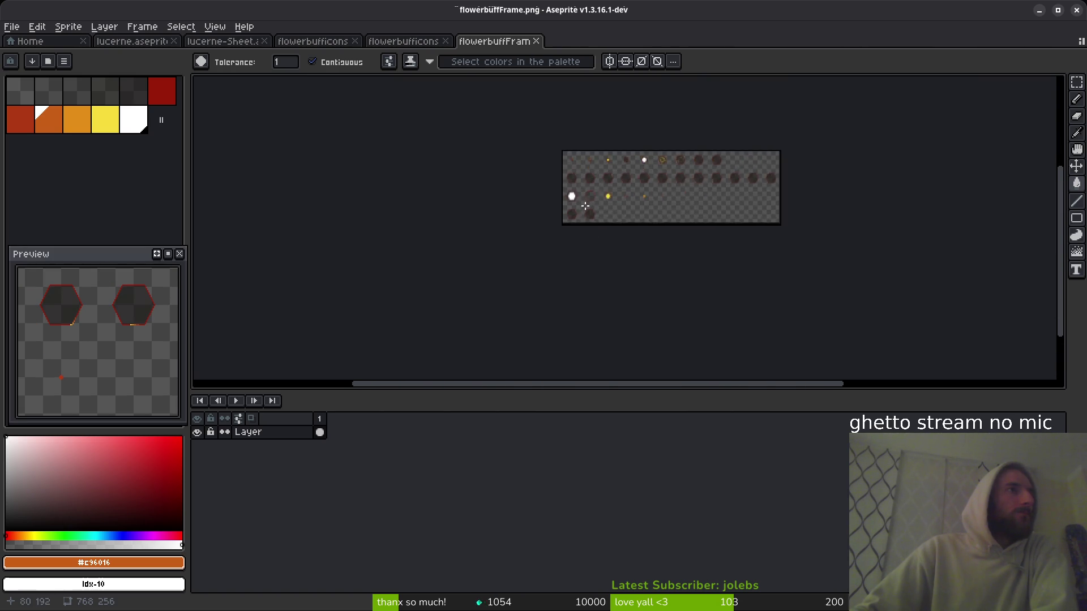
pyautogui.scroll(-4, 567, 241)
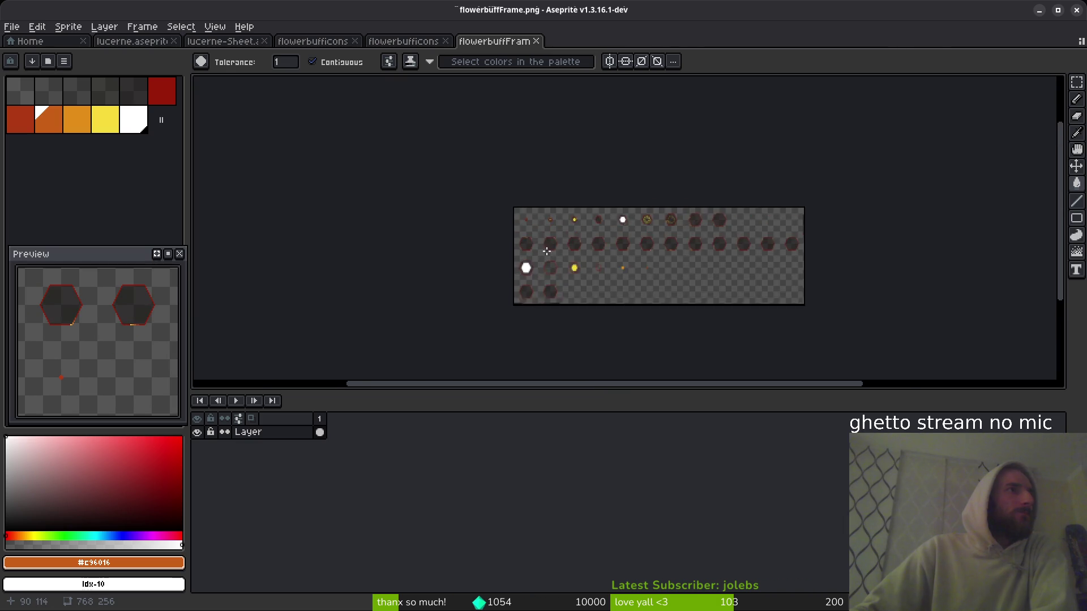
pyautogui.scroll(2, 546, 248)
pyautogui.moveTo(732, 268)
pyautogui.mouseDown()
pyautogui.moveTo(396, 195)
pyautogui.moveTo(552, 231)
pyautogui.mouseUp()
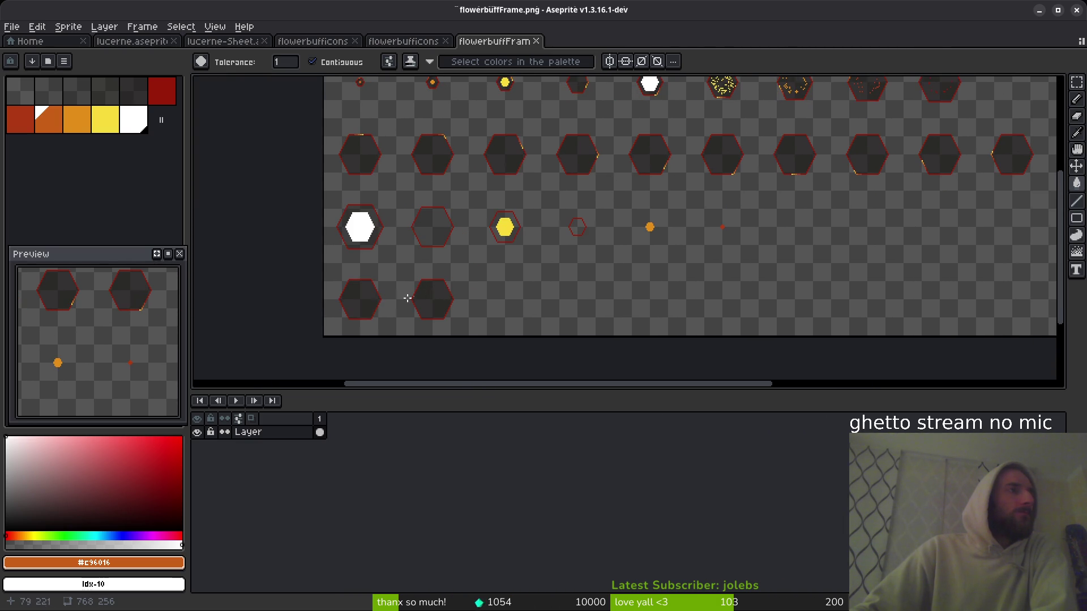
pyautogui.click(409, 42)
pyautogui.middleClick(422, 44)
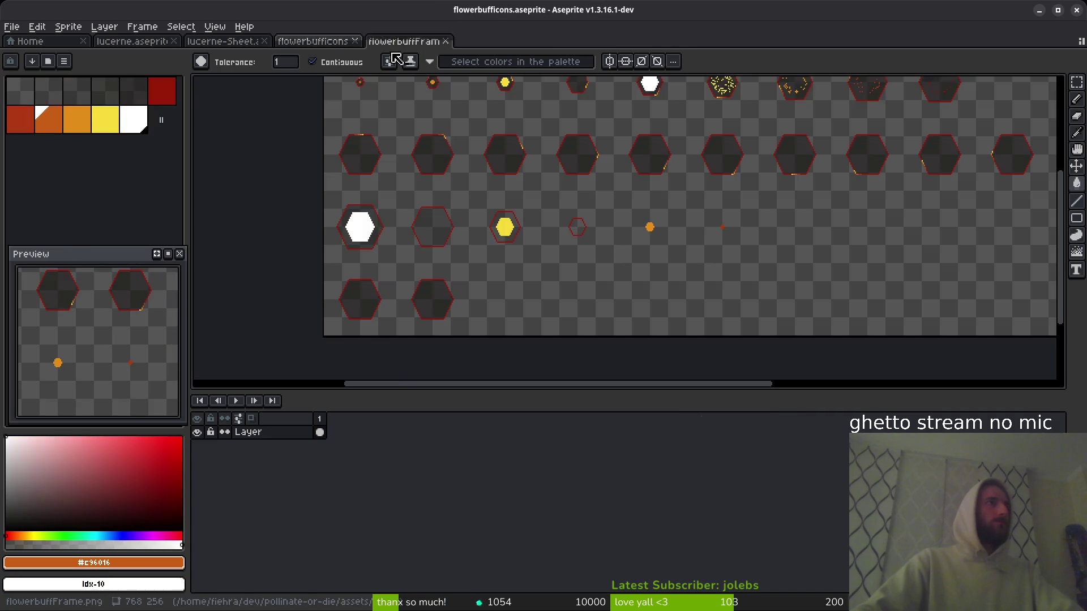
pyautogui.middleClick(414, 45)
pyautogui.moveTo(704, 425); pyautogui.dragTo(694, 424)
pyautogui.click(699, 422)
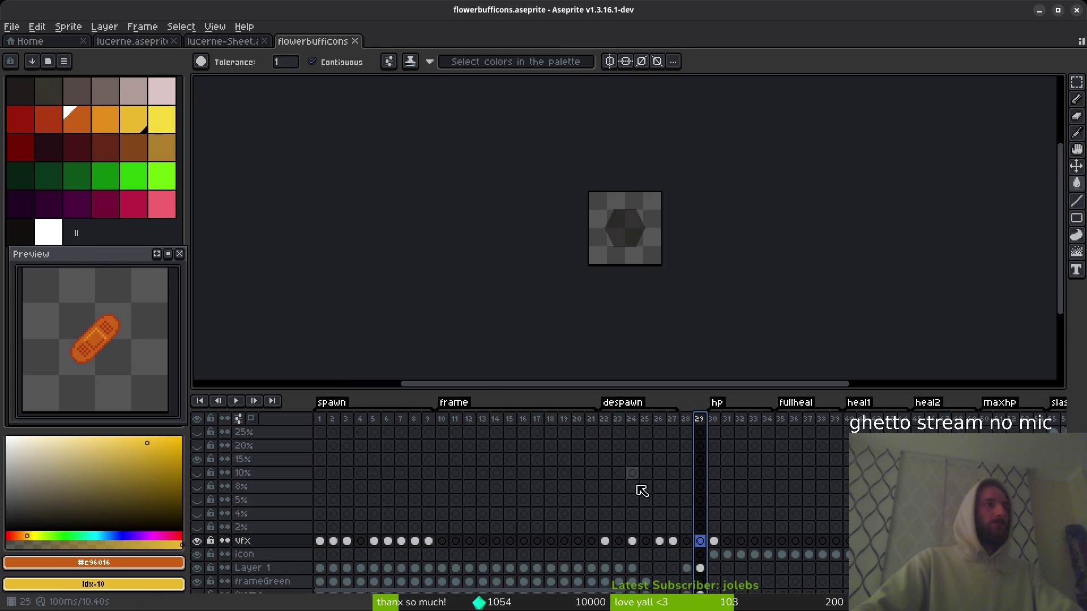
# - Compare the green hexagons on frames 24–25 with the red-outlined frame 28
pyautogui.scroll(-2, 688, 538)
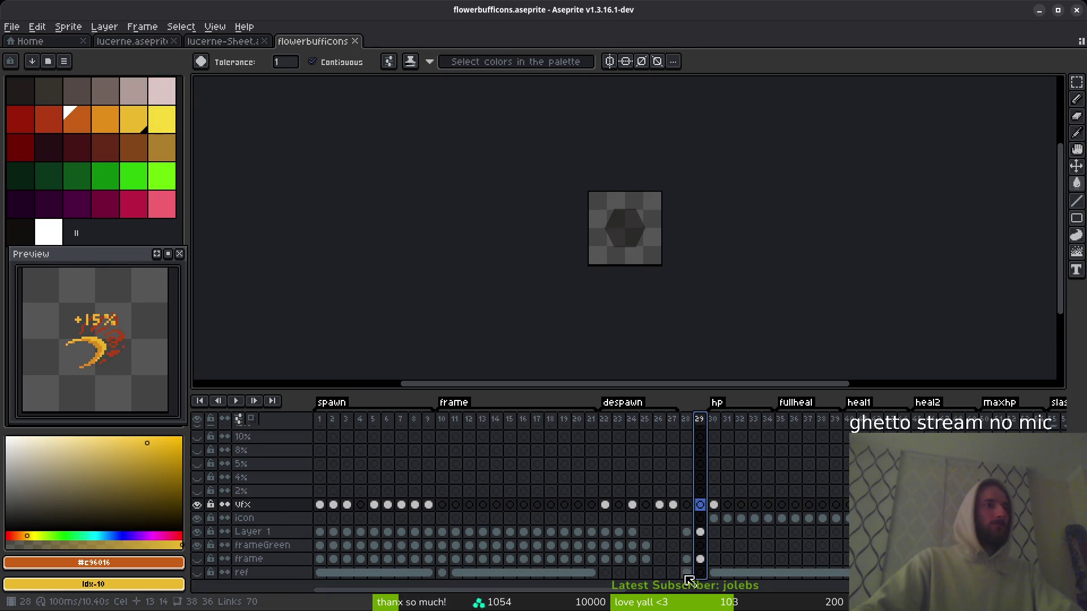
pyautogui.click(644, 546)
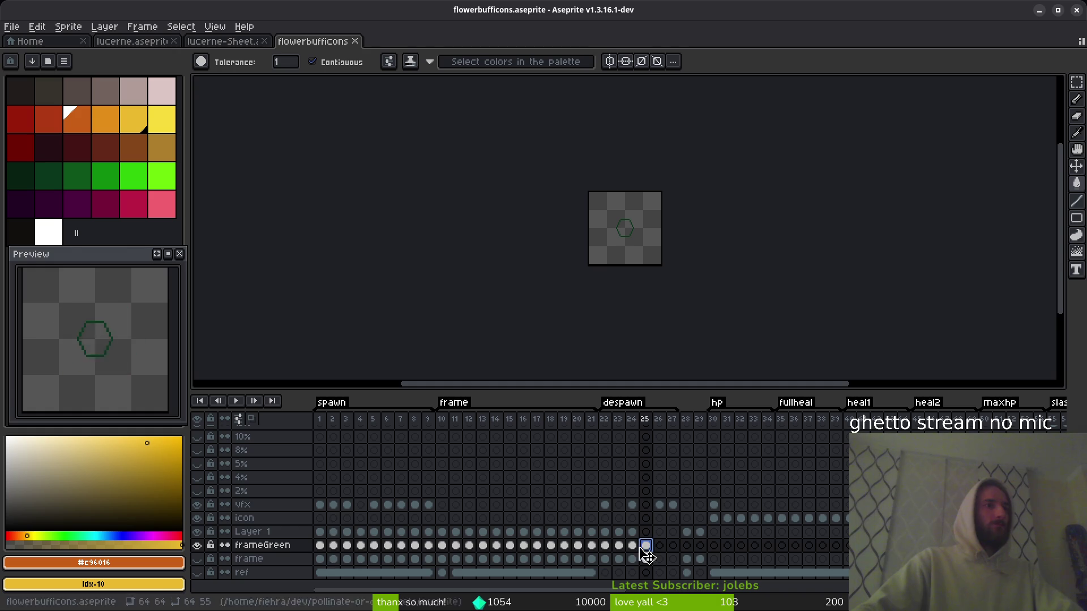
pyautogui.click(633, 546)
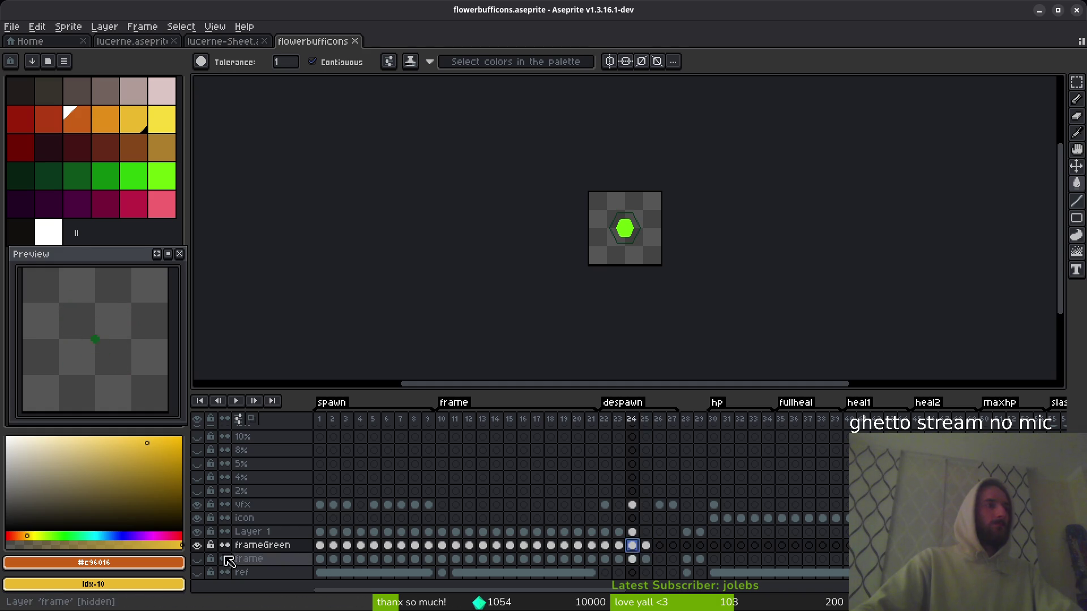
pyautogui.click(686, 559)
pyautogui.scroll(2, 707, 566)
pyautogui.scroll(-2, 708, 566)
pyautogui.moveTo(686, 558)
pyautogui.mouseDown()
pyautogui.moveTo(696, 559)
pyautogui.moveTo(687, 546)
pyautogui.mouseUp()
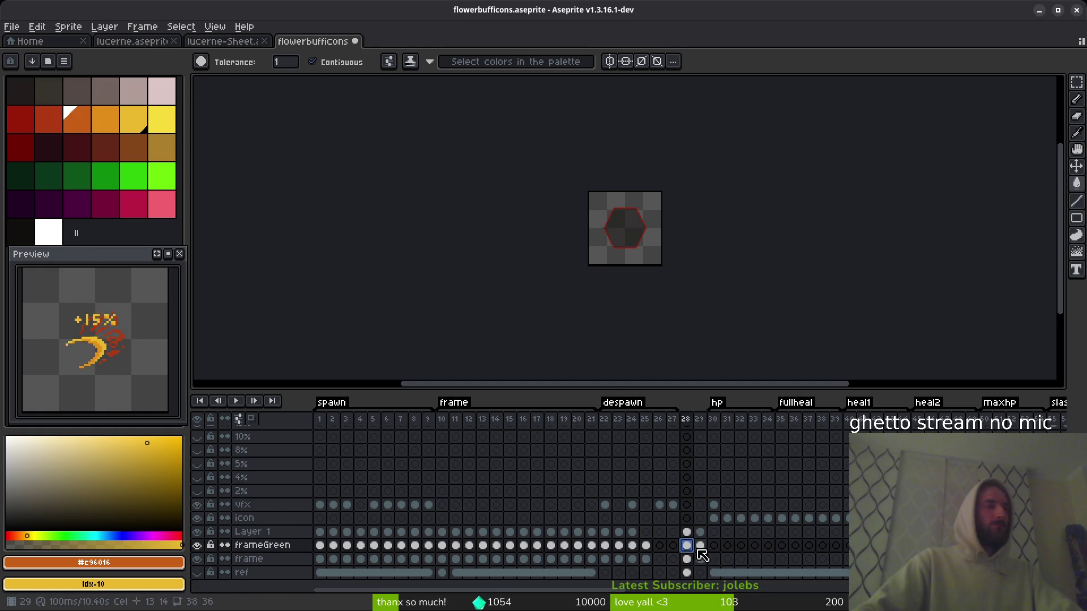
pyautogui.scroll(3, 573, 223)
pyautogui.scroll(1, 651, 232)
# - Eyedrop the red outline and the dark green, setting the green as background colour
pyautogui.press('i')
pyautogui.click(651, 185)
pyautogui.press('w')
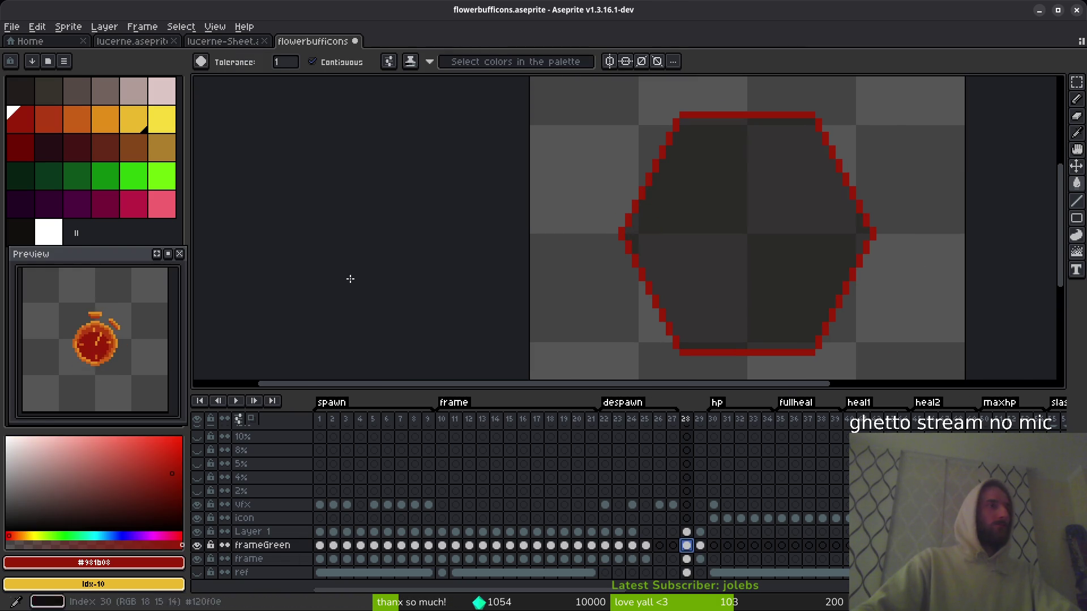
pyautogui.press('i')
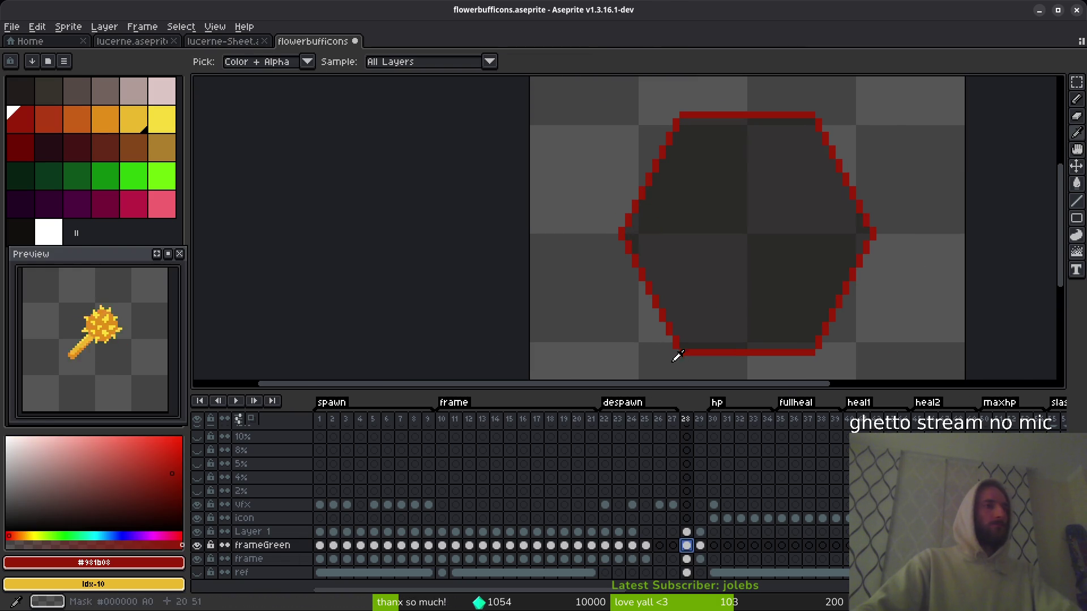
pyautogui.press('Left')
pyautogui.press('Left')
pyautogui.press('Left')
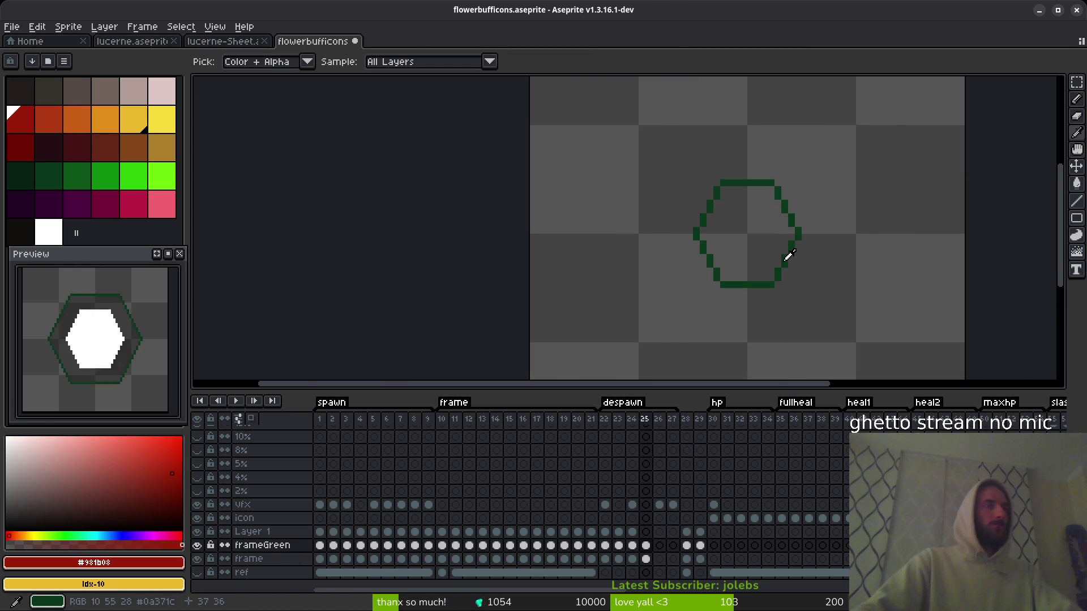
pyautogui.click(789, 256)
pyautogui.press('Right')
pyautogui.press('Right')
pyautogui.press('Right')
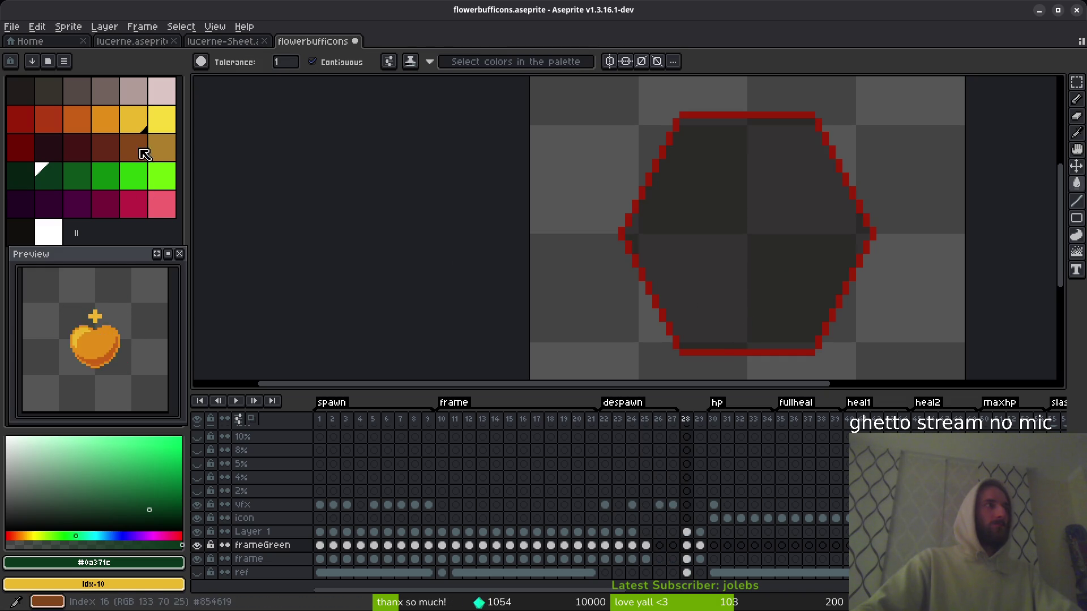
pyautogui.rightClick(52, 182)
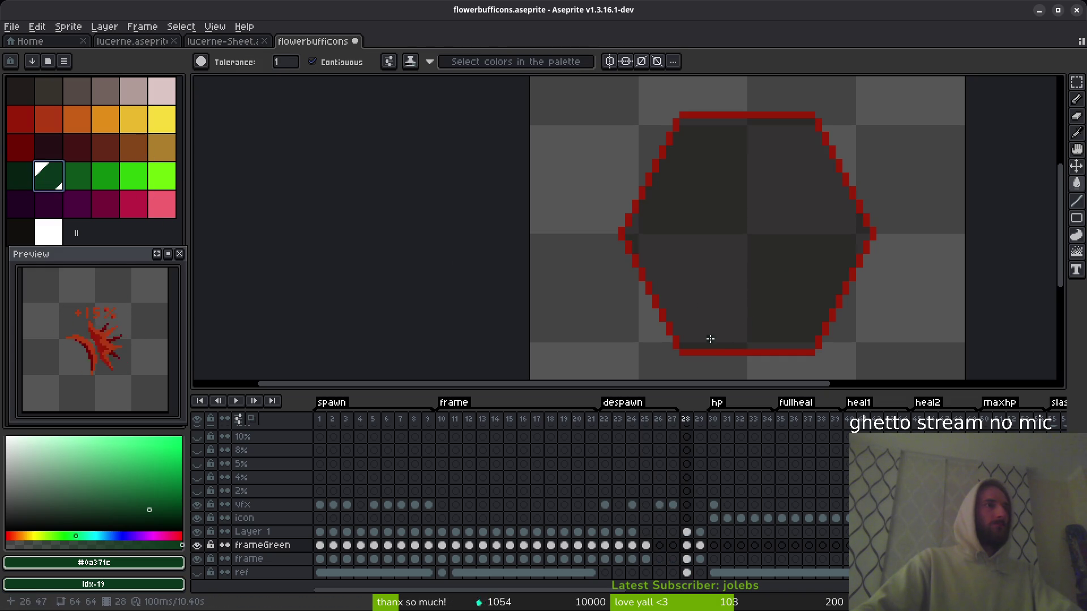
# - Replace red with dark green on frames 28 and 29, then select frames 1–29
pyautogui.keyDown('alt'); pyautogui.click(714, 350); pyautogui.keyUp('alt')
pyautogui.hotkey('shift', 'r')
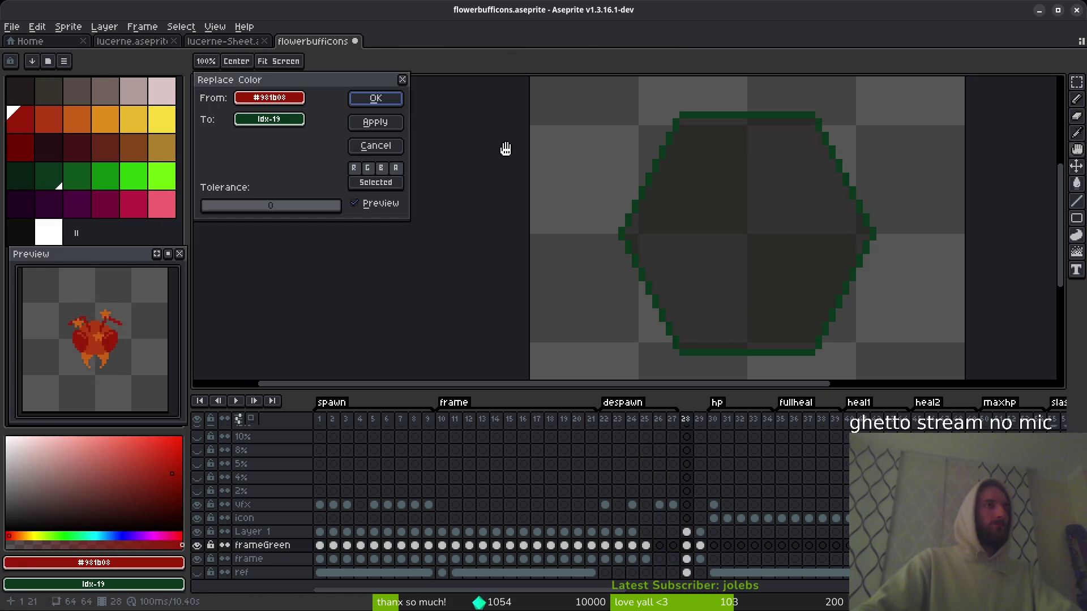
pyautogui.click(376, 98)
pyautogui.press('Right')
pyautogui.hotkey('shift', 'r')
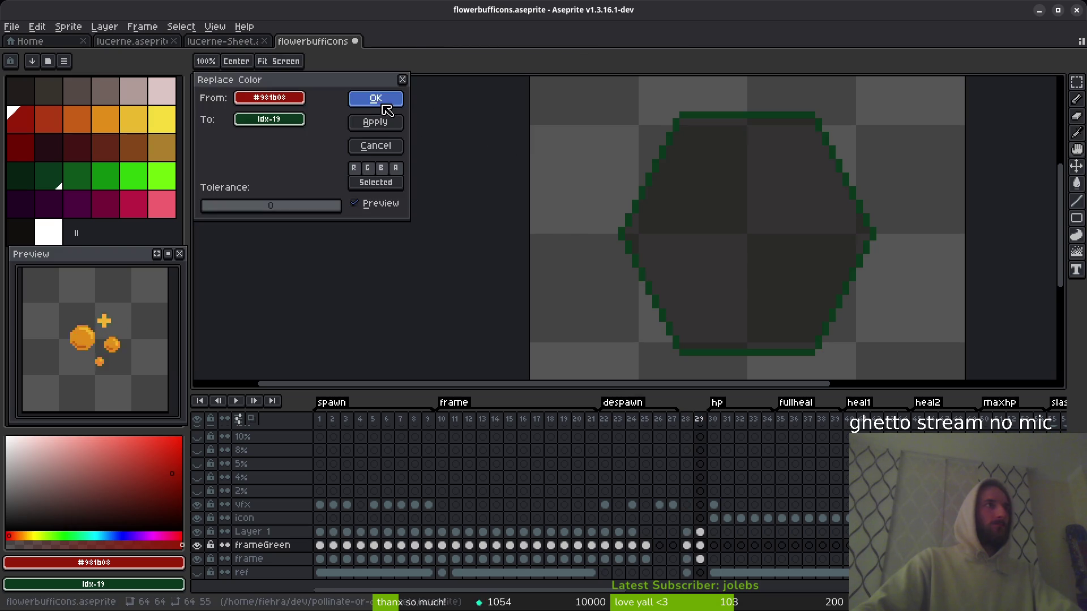
pyautogui.click(378, 101)
pyautogui.moveTo(701, 419); pyautogui.dragTo(320, 419)
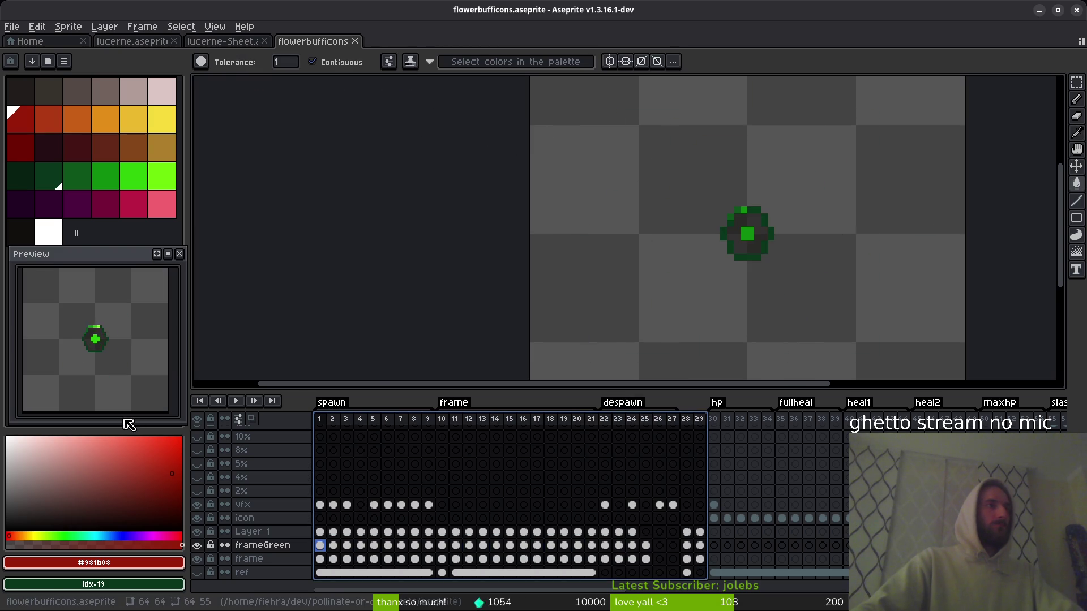
pyautogui.hotkey('ctrl', 'e')
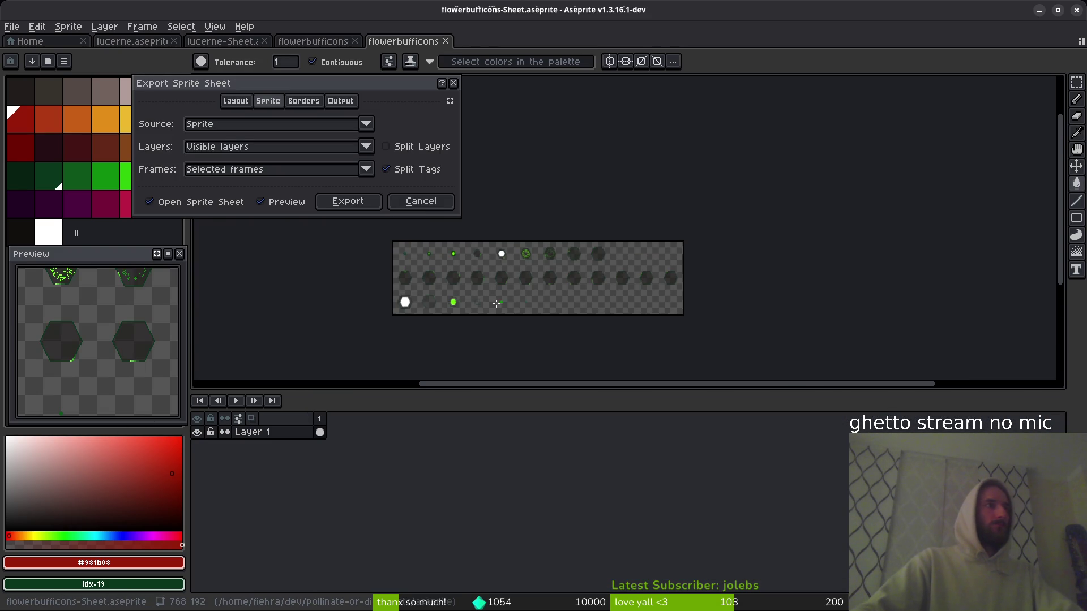
# - Cancel the export and tag frames 28–29 as a new animation named 'def'
pyautogui.click(430, 202)
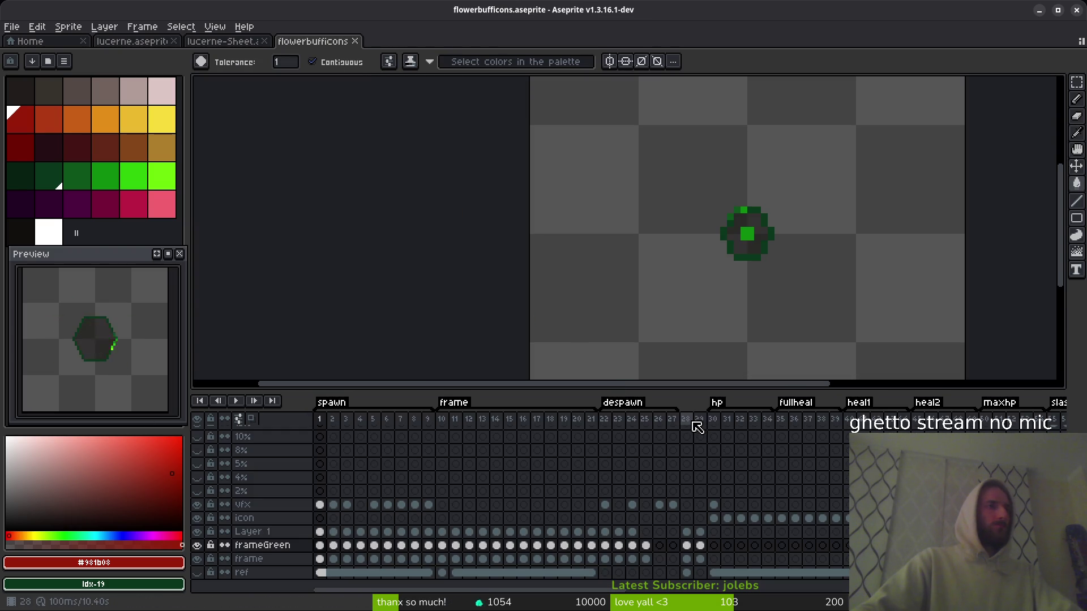
pyautogui.hscroll(10, 559, 471)
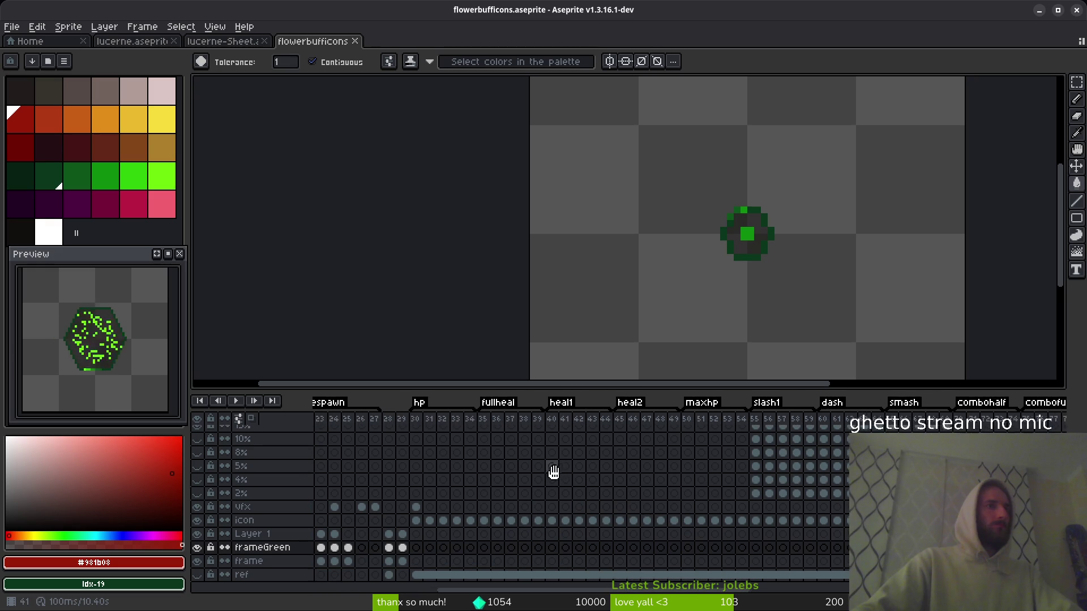
pyautogui.scroll(1, 531, 473)
pyautogui.hscroll(6, 495, 498)
pyautogui.hscroll(-15, 478, 492)
pyautogui.scroll(1, 601, 457)
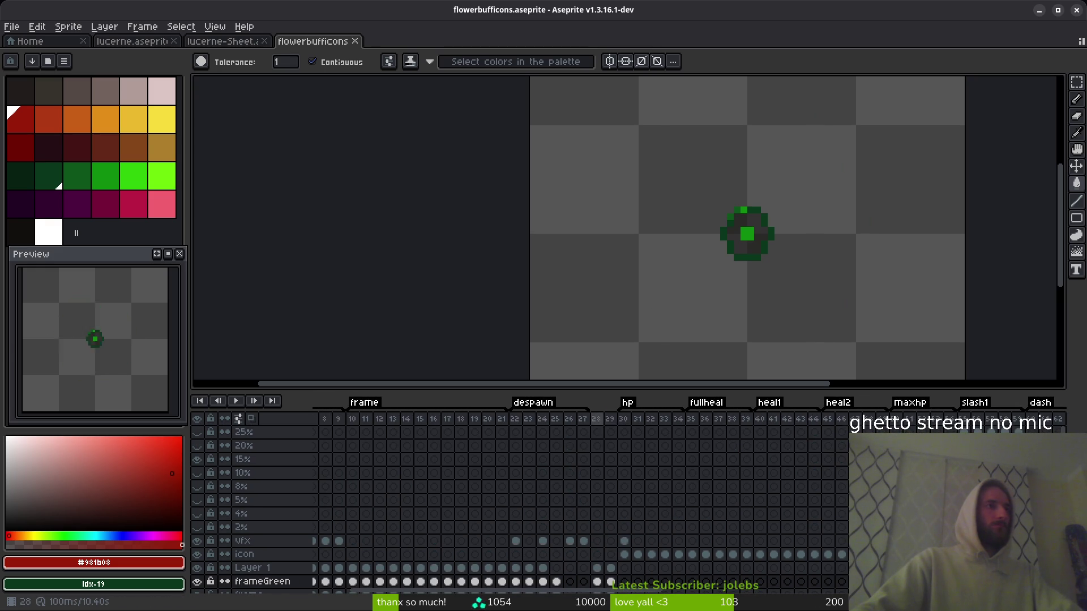
pyautogui.click(601, 420)
pyautogui.keyDown('shift'); pyautogui.click(607, 425); pyautogui.keyUp('shift')
pyautogui.press('F2')
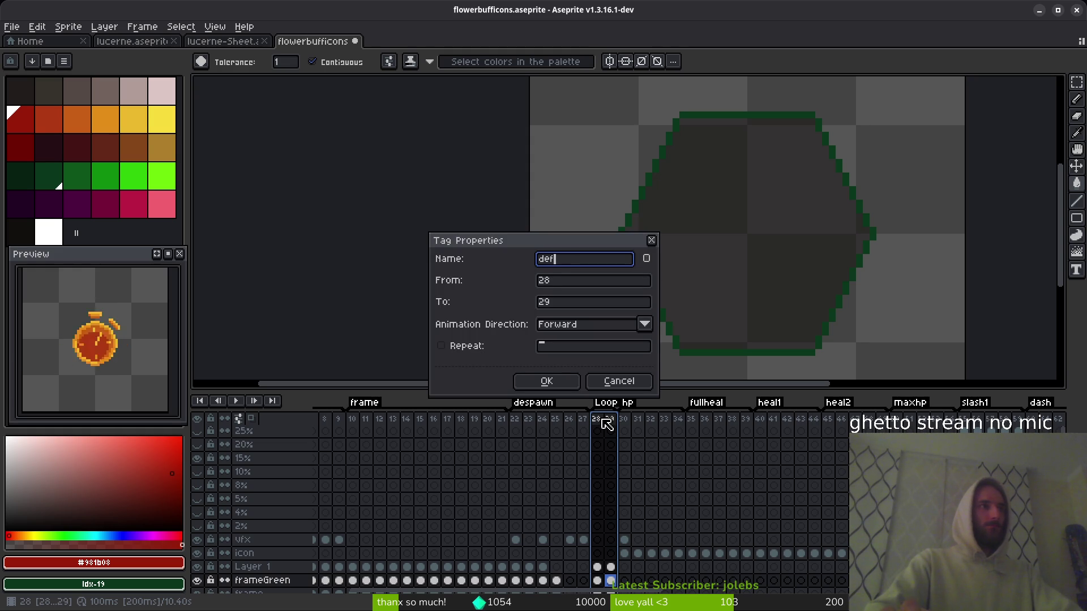
pyautogui.press('Return')
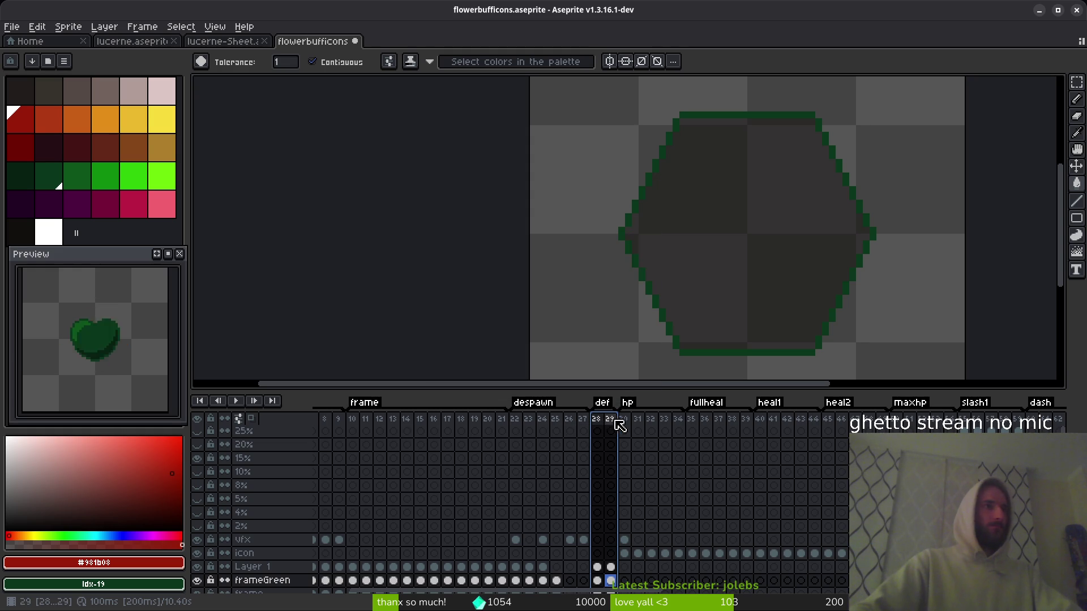
pyautogui.hotkey('ctrl', 'e')
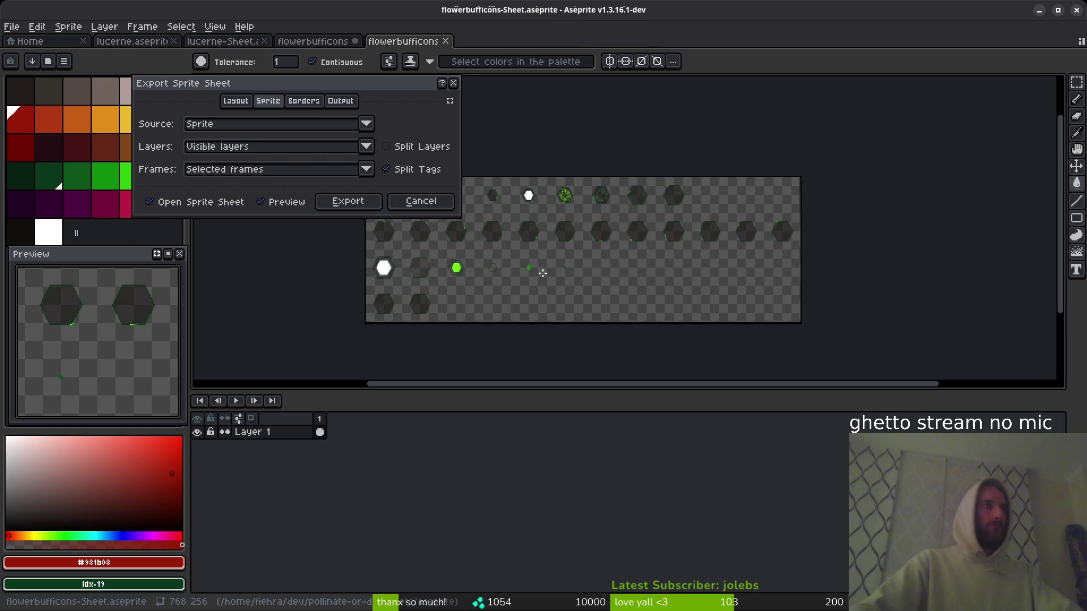
# - Set the sprite sheet's output file to art/ui/recoverybuffFrame.png
pyautogui.click(347, 202)
pyautogui.hotkey('ctrl', 'alt', 'shift', 's')
pyautogui.click(276, 54)
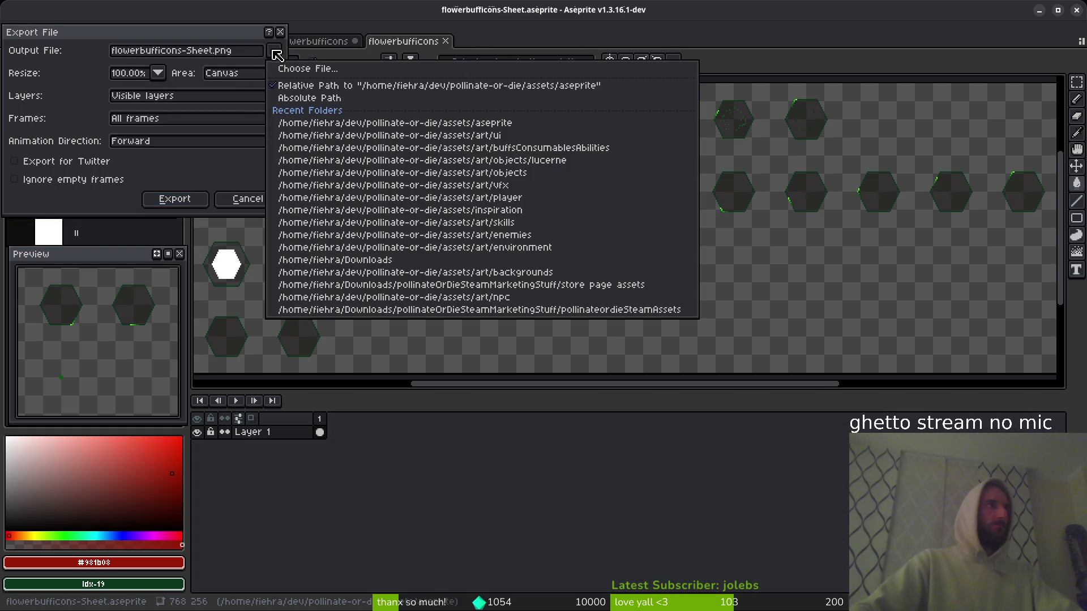
pyautogui.click(278, 69)
pyautogui.doubleClick(51, 116)
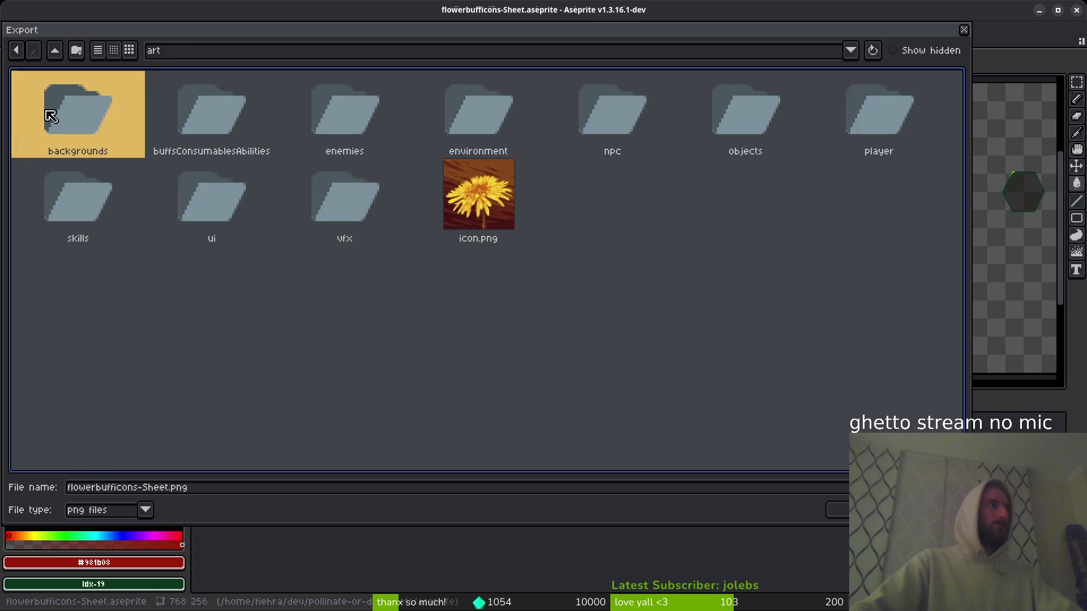
pyautogui.doubleClick(232, 195)
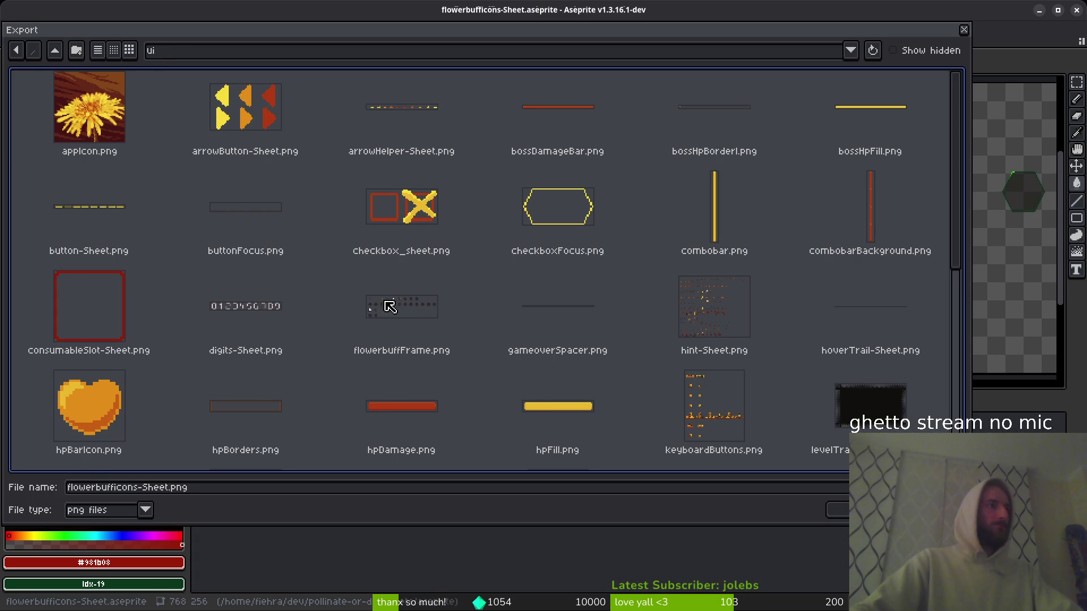
pyautogui.click(565, 329)
pyautogui.scroll(-5, 550, 334)
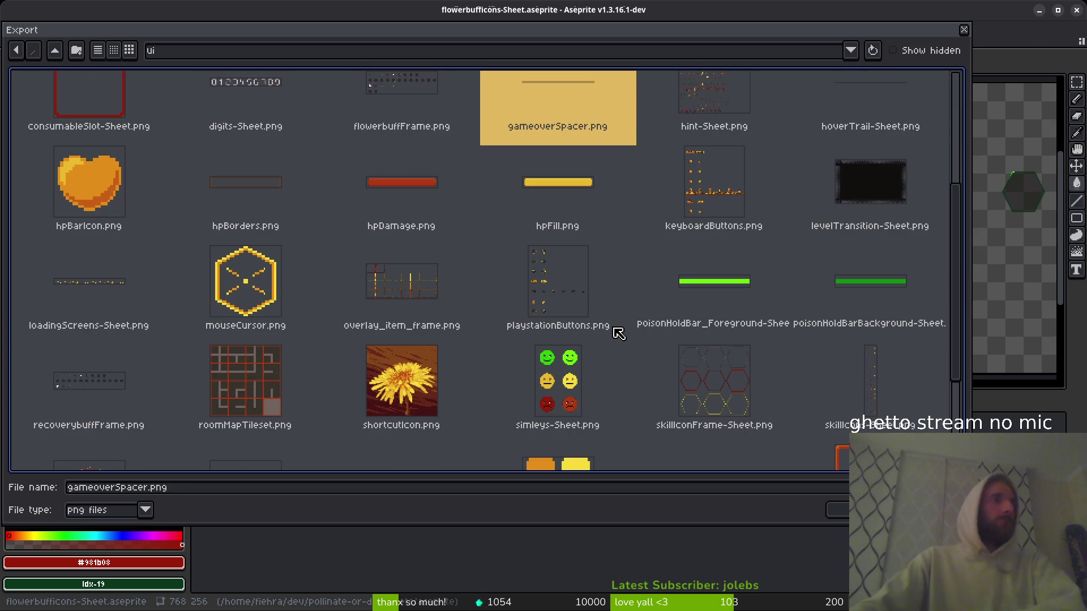
pyautogui.click(105, 215)
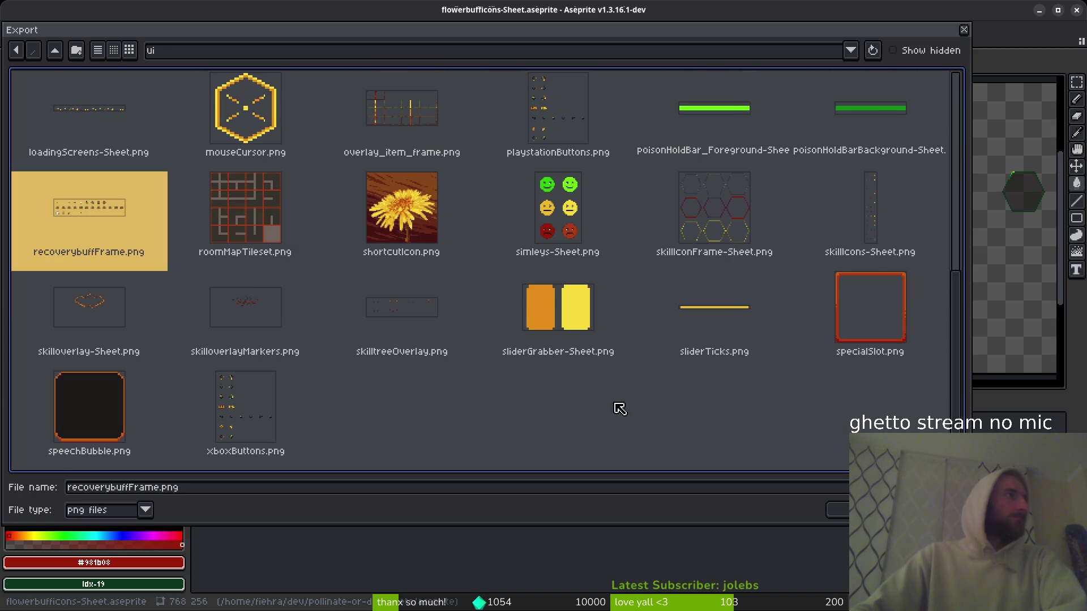
pyautogui.press('Return')
# - Export over the existing recoverybuffFrame.png and close the generated sheet tab
pyautogui.click(470, 342)
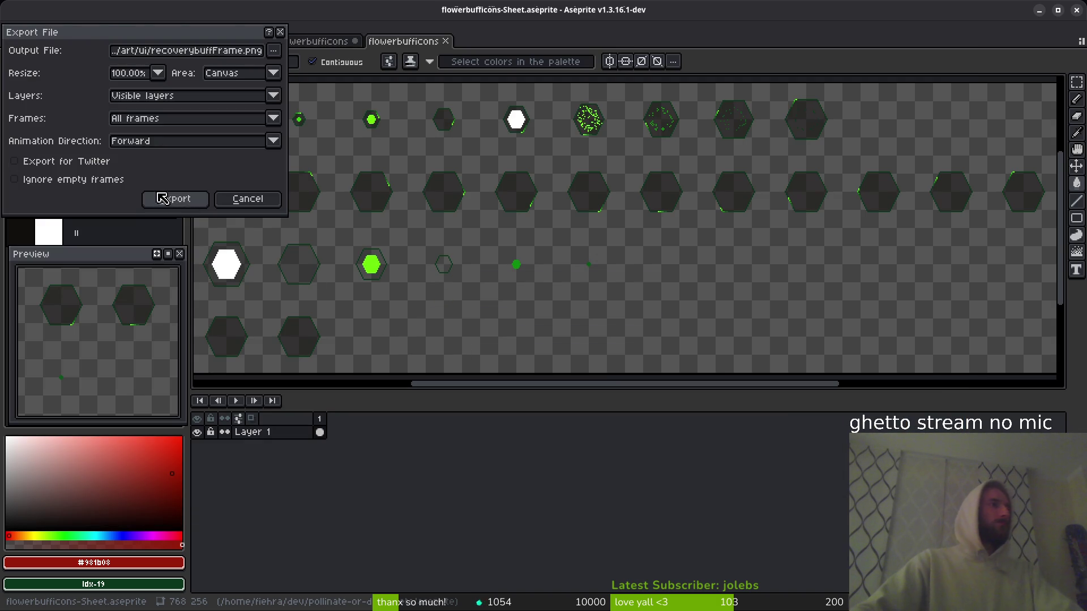
pyautogui.middleClick(369, 41)
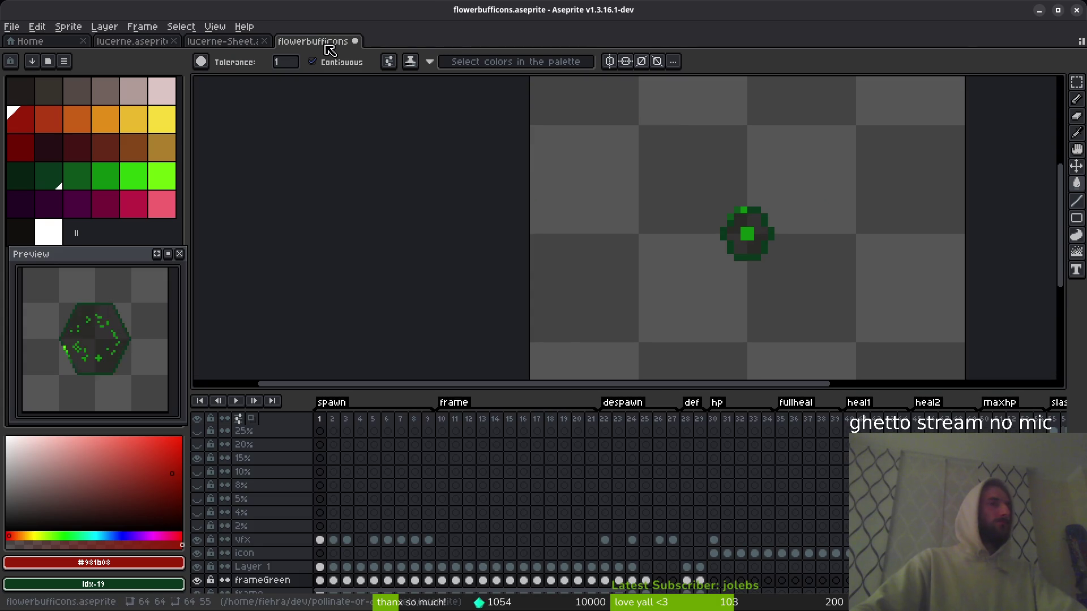
pyautogui.scroll(-2, 642, 230)
pyautogui.hotkey('alt', 'Tab')
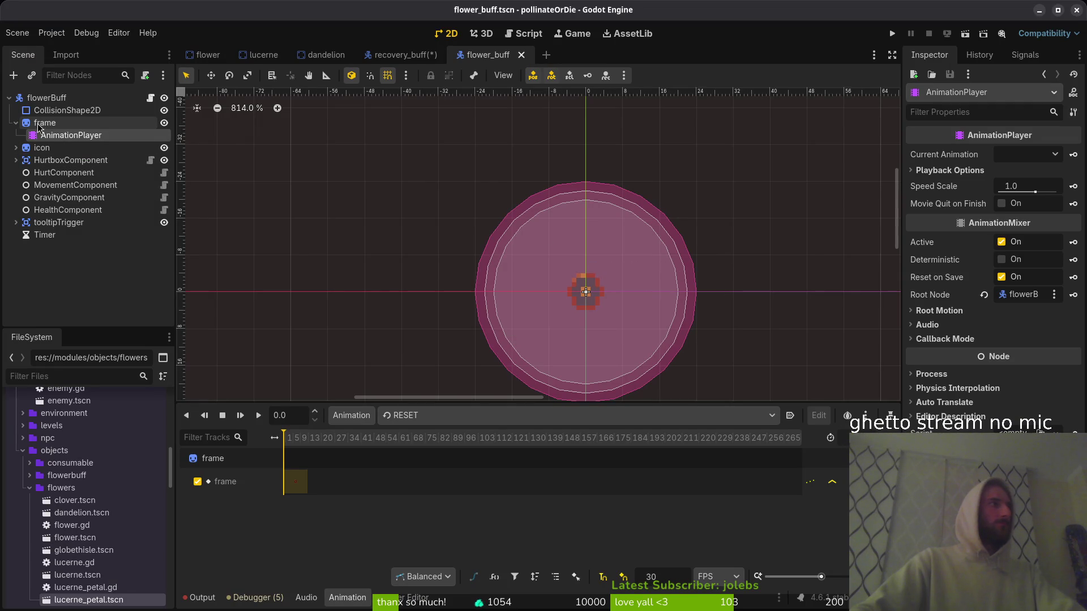
# - Save recovery_buff.tscn and preview its active and spawn animations, ending on RESET
pyautogui.click(399, 54)
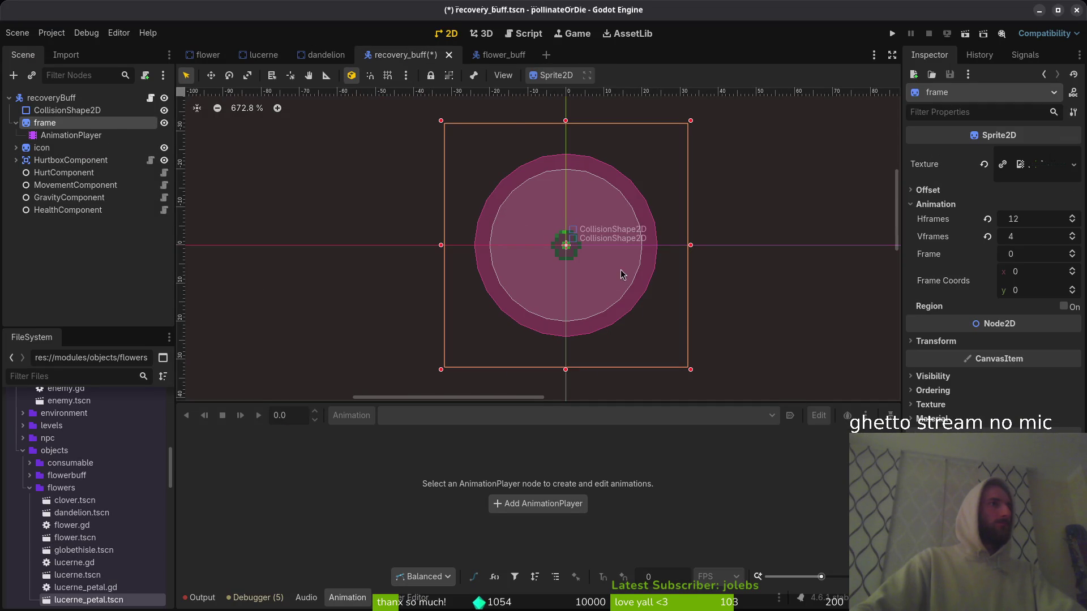
pyautogui.click(518, 58)
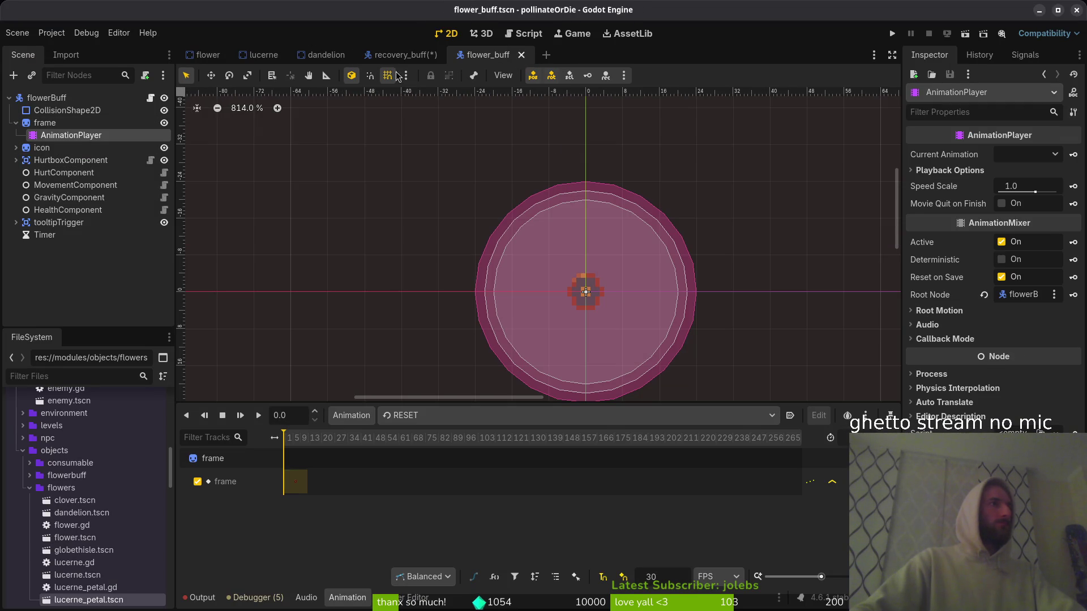
pyautogui.click(399, 55)
pyautogui.hotkey('ctrl', 's')
pyautogui.click(71, 135)
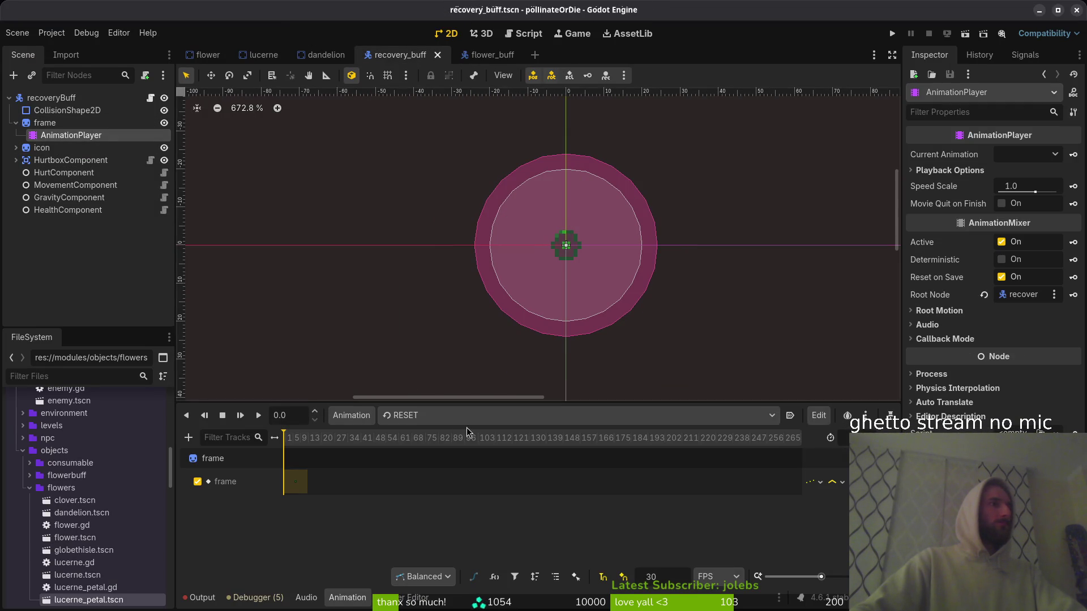
pyautogui.click(467, 419)
pyautogui.click(436, 447)
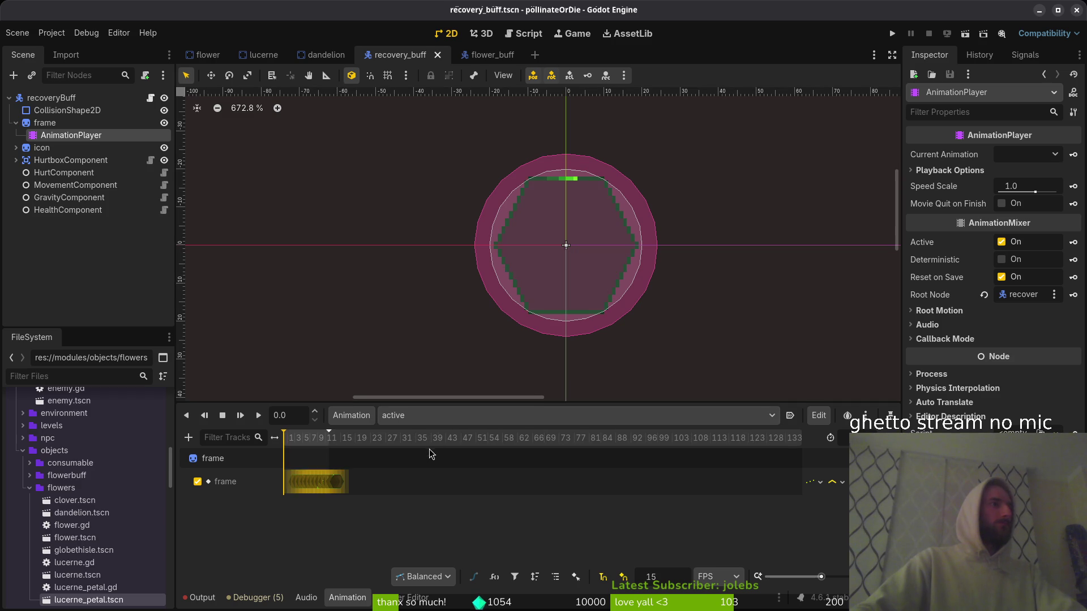
pyautogui.click(422, 416)
pyautogui.hotkey('ctrl', 's')
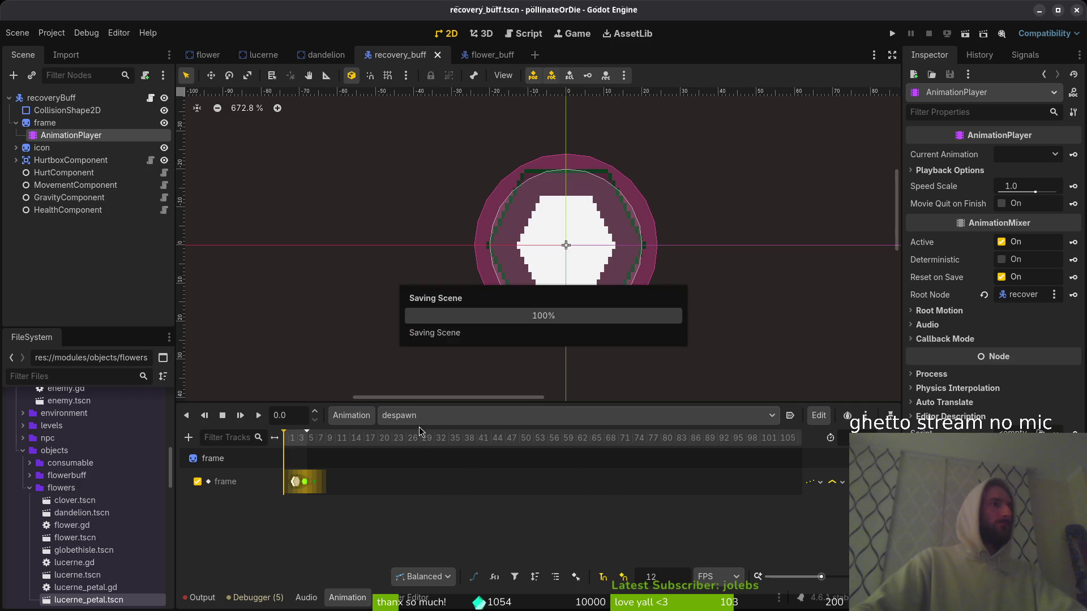
pyautogui.click(421, 416)
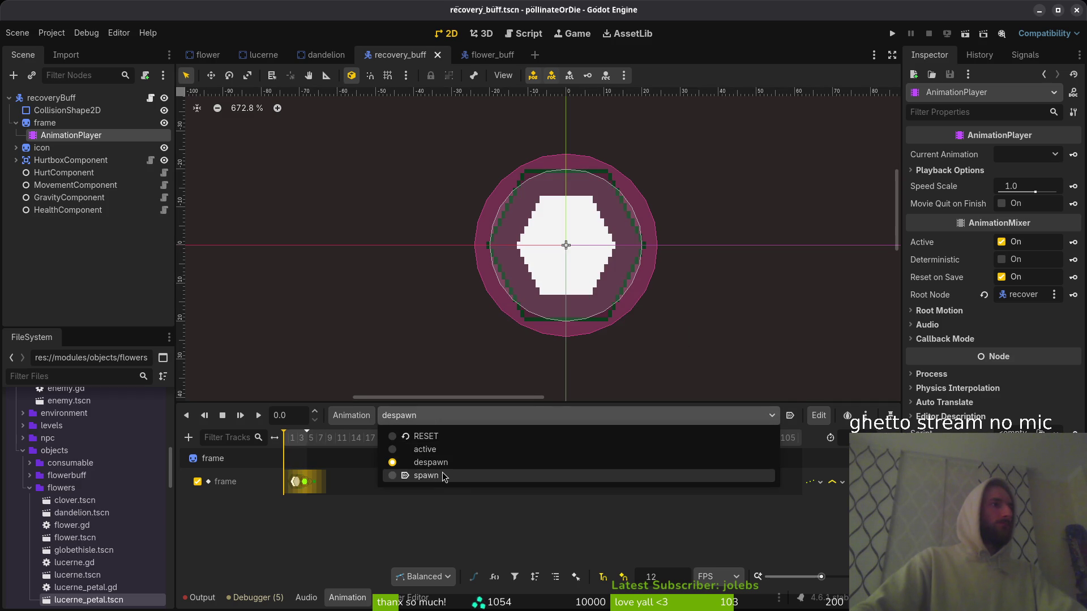
pyautogui.click(442, 476)
pyautogui.click(429, 416)
pyautogui.click(430, 439)
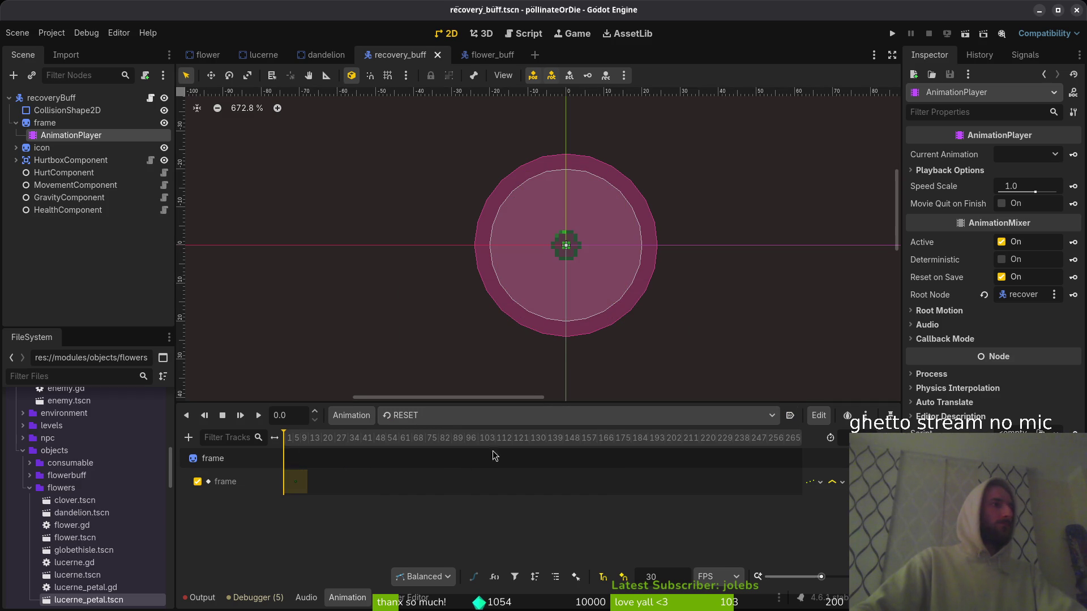
# - Move the AnimationPlayer under icon and give icon the recovery buff texture, then save
pyautogui.moveTo(53, 149); pyautogui.dragTo(51, 149)
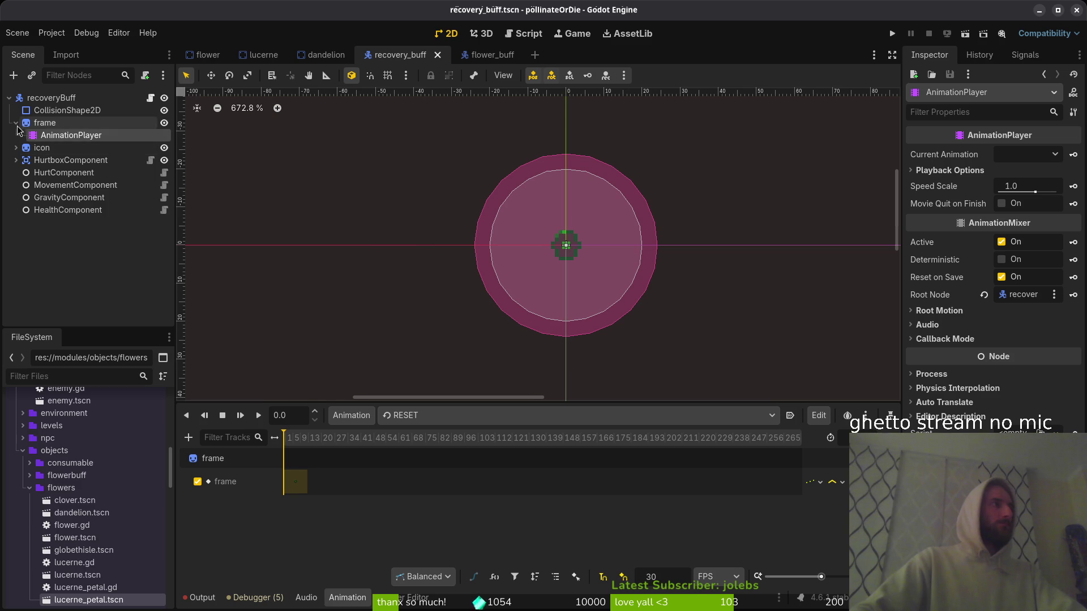
pyautogui.click(41, 135)
pyautogui.click(1056, 155)
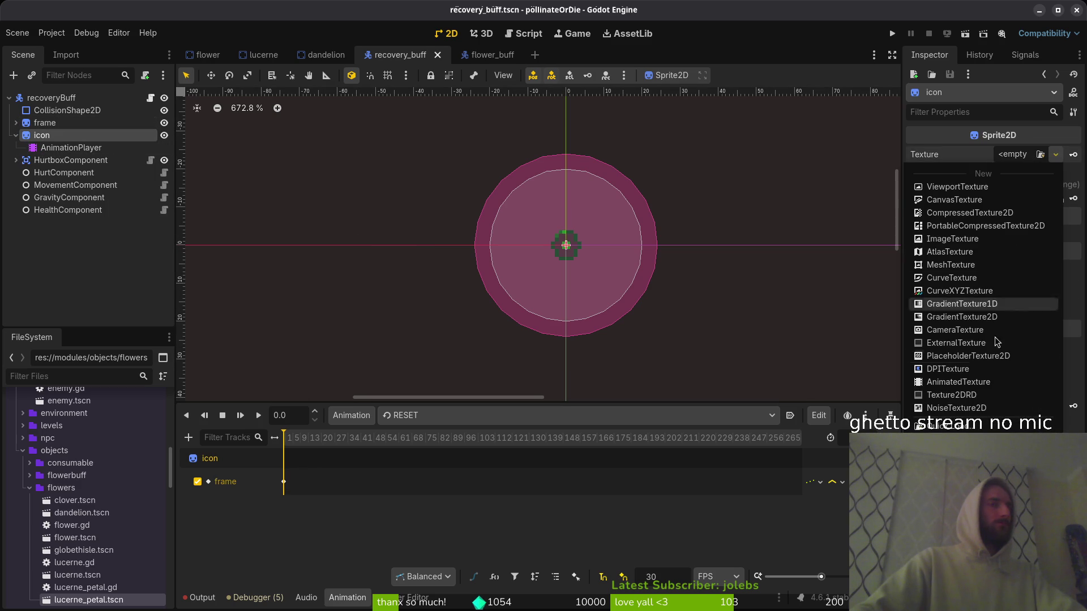
pyautogui.click(946, 426)
pyautogui.write('reco')
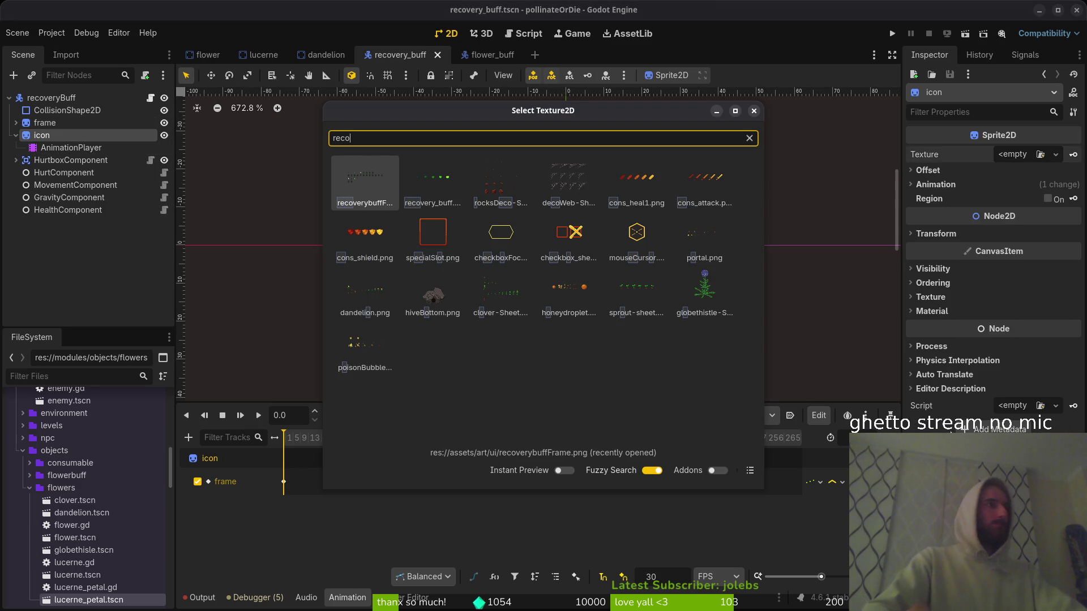
pyautogui.press('Right')
pyautogui.press('Return')
pyautogui.hotkey('ctrl', 's')
# - Play the icon's active animation and stop it on the bright heart frame
pyautogui.click(416, 417)
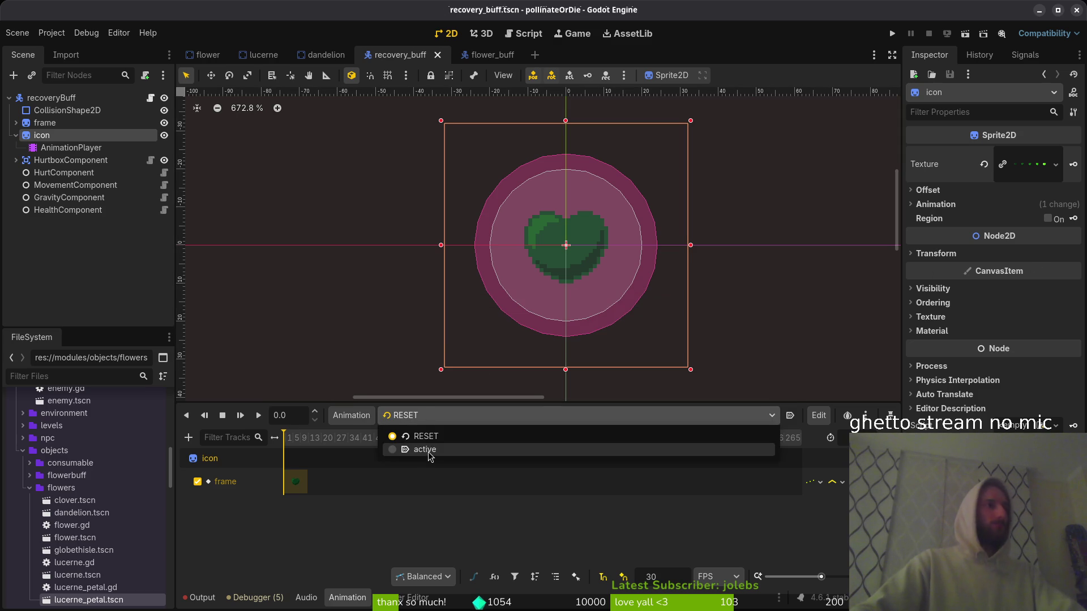
pyautogui.click(425, 450)
pyautogui.click(258, 416)
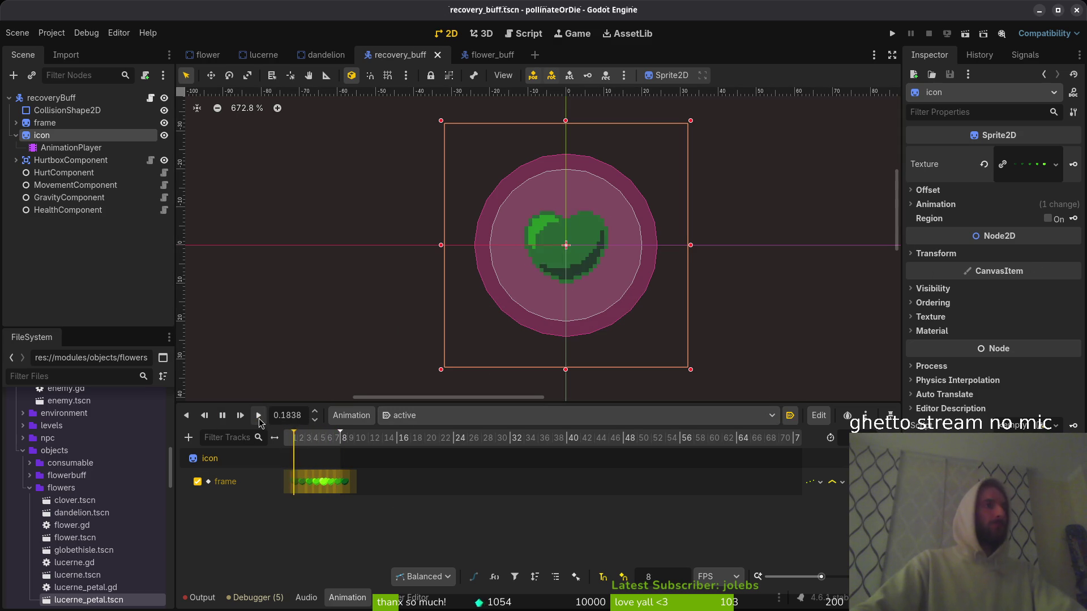
pyautogui.click(222, 416)
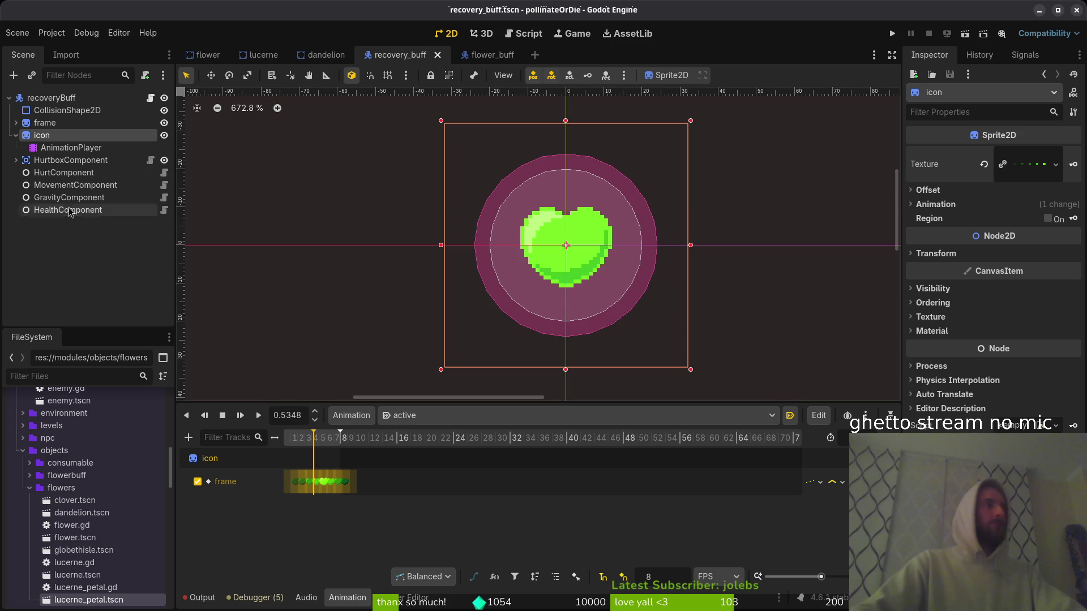
# - Inspect the HurtboxComponent's shape and the recoveryBuff root node's properties
pyautogui.click(16, 135)
pyautogui.click(52, 148)
pyautogui.click(16, 148)
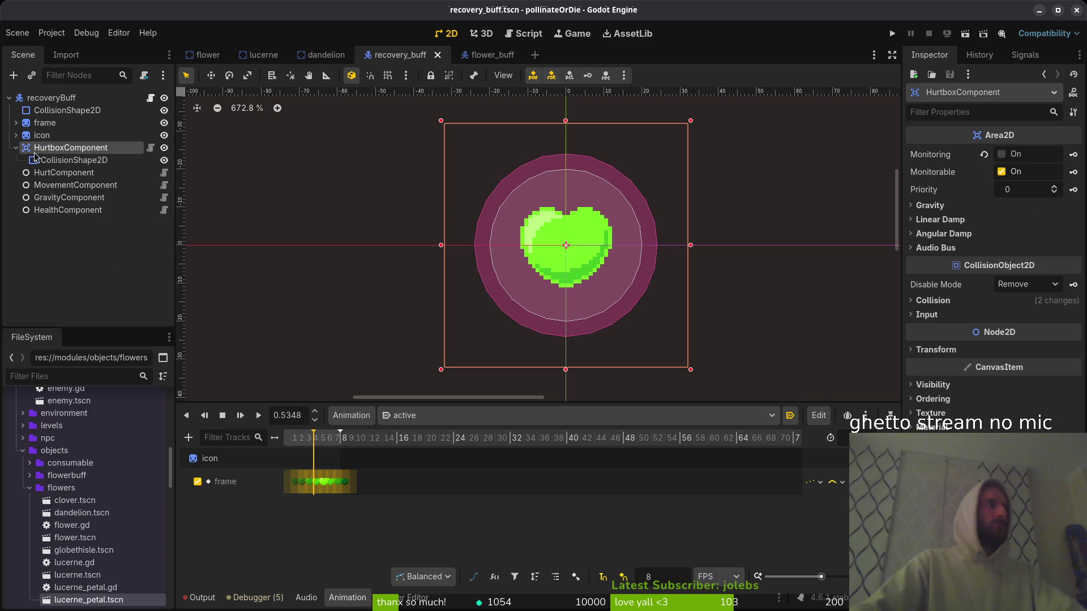
pyautogui.click(15, 148)
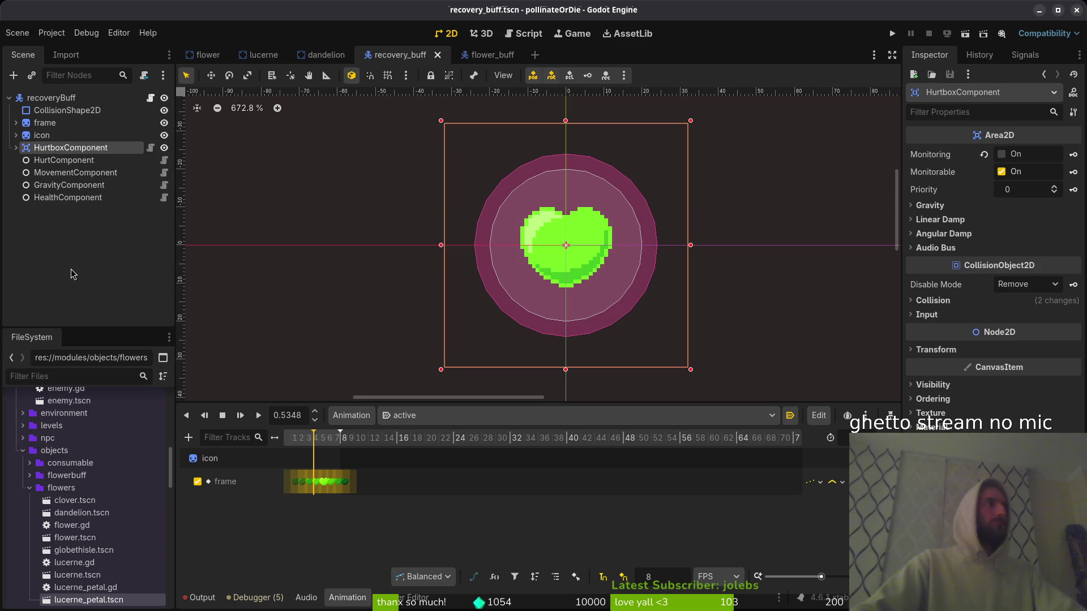
pyautogui.click(60, 249)
pyautogui.click(51, 98)
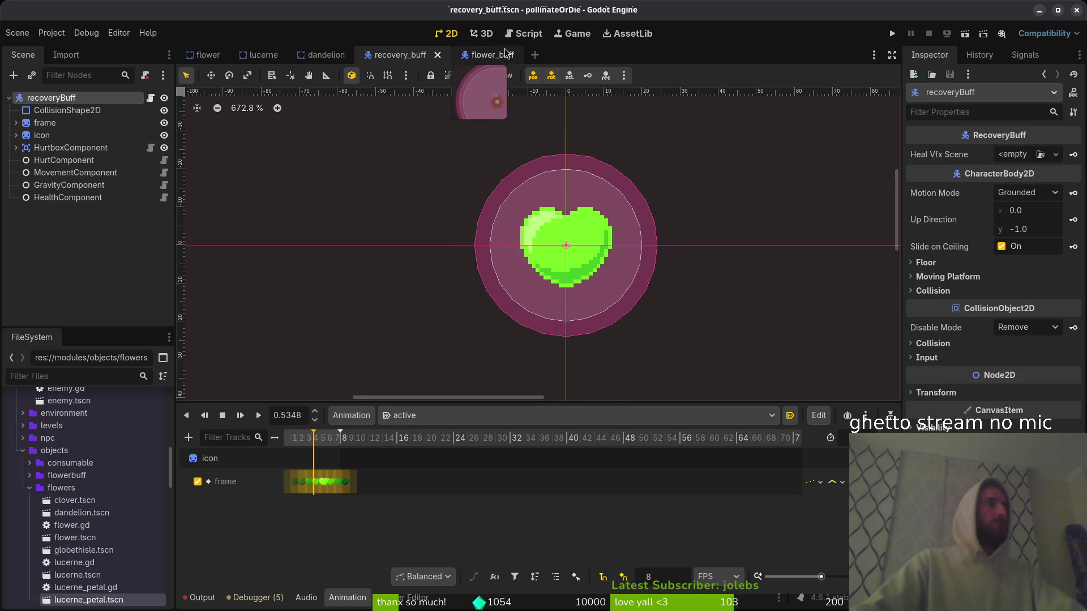
# - Assign recovery_buff.tscn as the lucerne node's Healing Buff Scene and save the lucerne scene
pyautogui.click(262, 55)
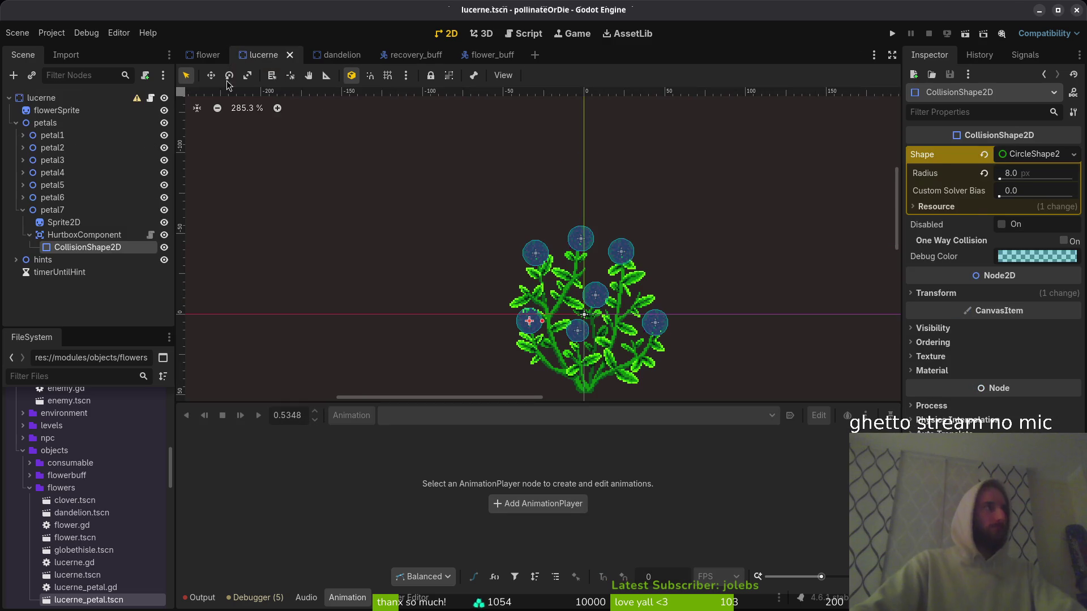
pyautogui.click(83, 102)
pyautogui.click(1028, 156)
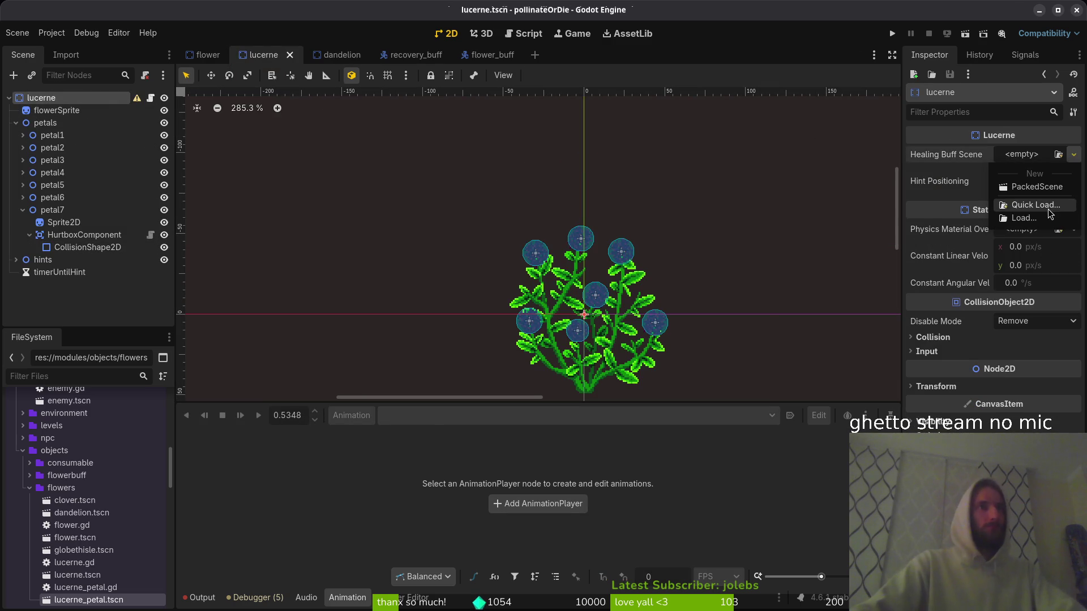
pyautogui.click(1042, 209)
pyautogui.write('reco')
pyautogui.press('Down')
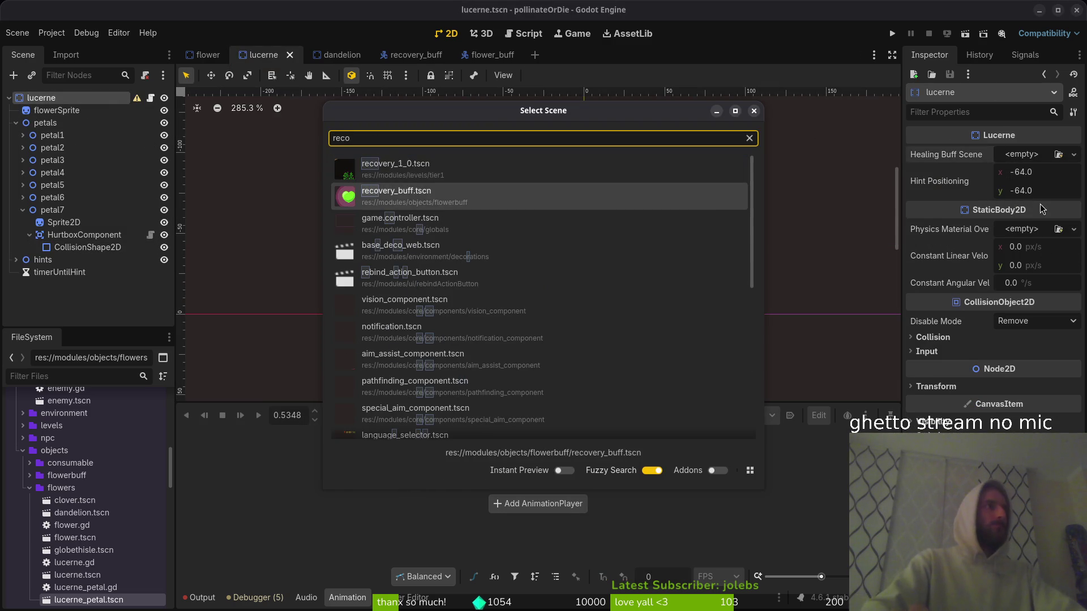
pyautogui.press('Return')
pyautogui.hotkey('ctrl', 's')
pyautogui.hotkey('alt', 'Tab')
pyautogui.hotkey('alt', 'Tab')
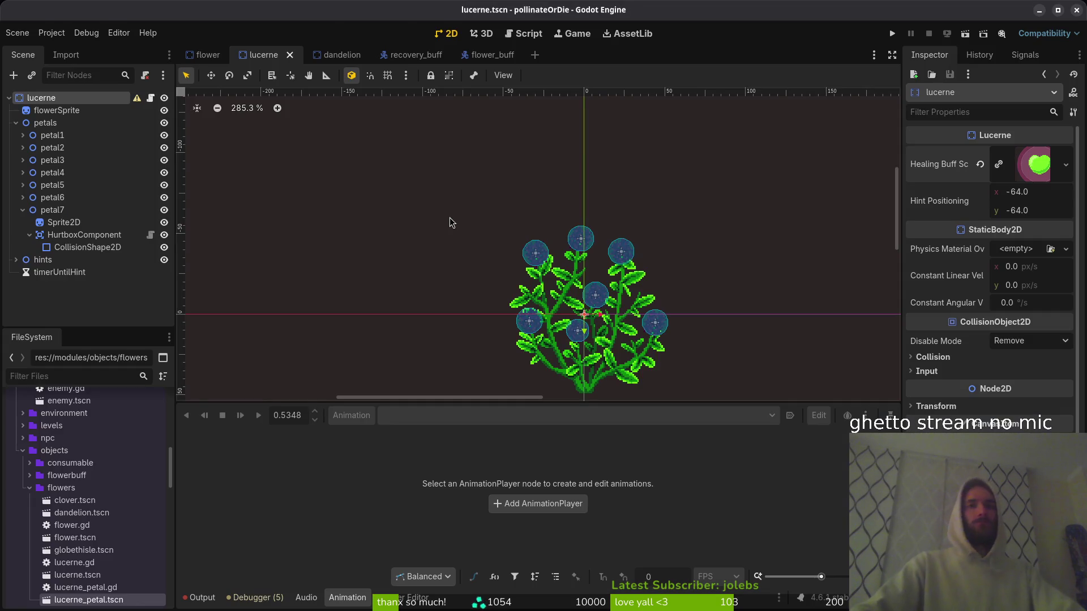
pyautogui.hotkey('alt', 'Tab')
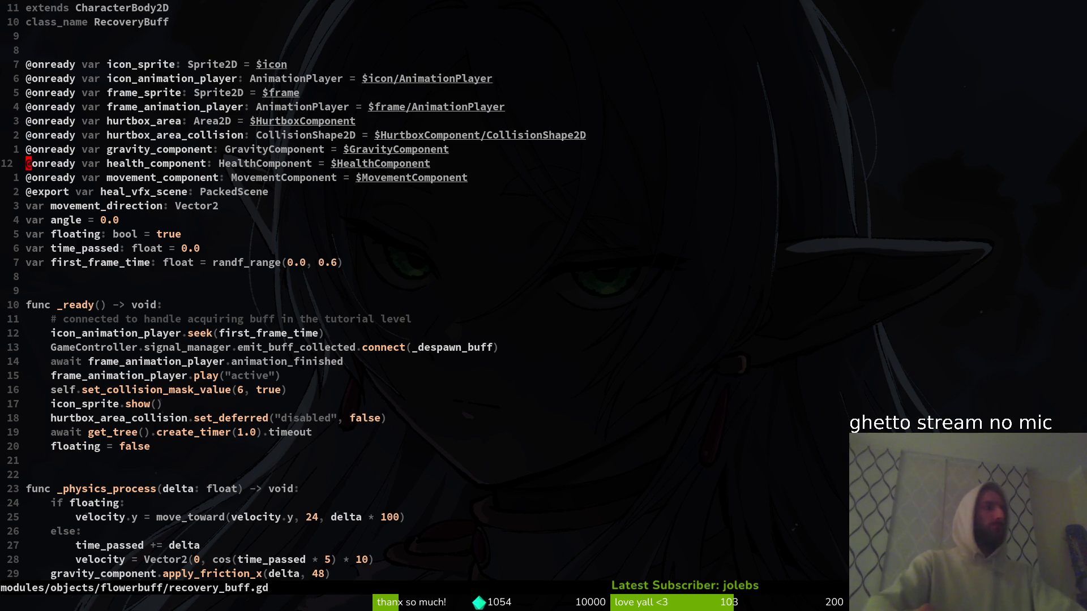
# - Open lucerne.gd and go to the healing_buff_scene export line
pyautogui.press('space')
pyautogui.press('f')
pyautogui.press('f')
pyautogui.write('luce')
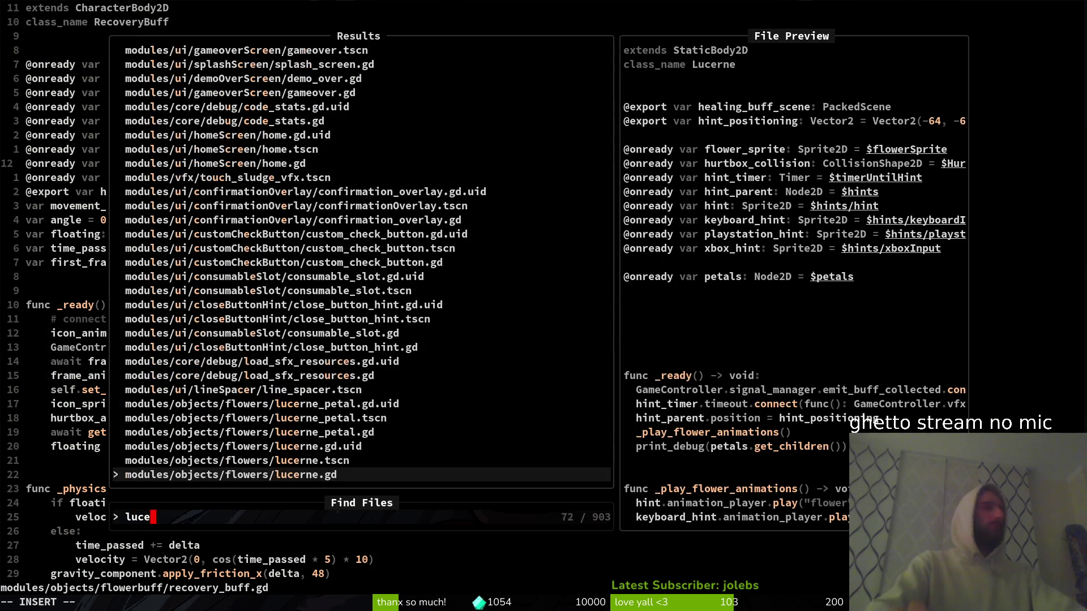
pyautogui.press('Return')
pyautogui.press('g')
pyautogui.press('g')
pyautogui.press('j')
pyautogui.press('j')
pyautogui.press('j')
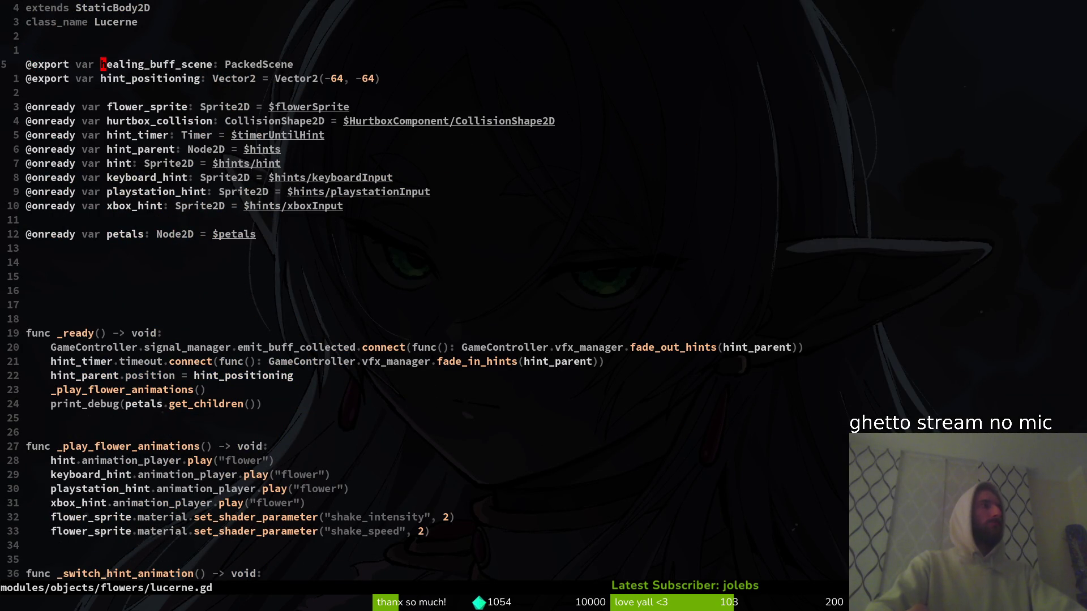
# - Rename the export to recovery_buff_scene, copy the new name, and save
pyautogui.write('cwrecovery_buff_scene')
pyautogui.press('Escape')
pyautogui.press('v')
pyautogui.press('i')
pyautogui.press('w')
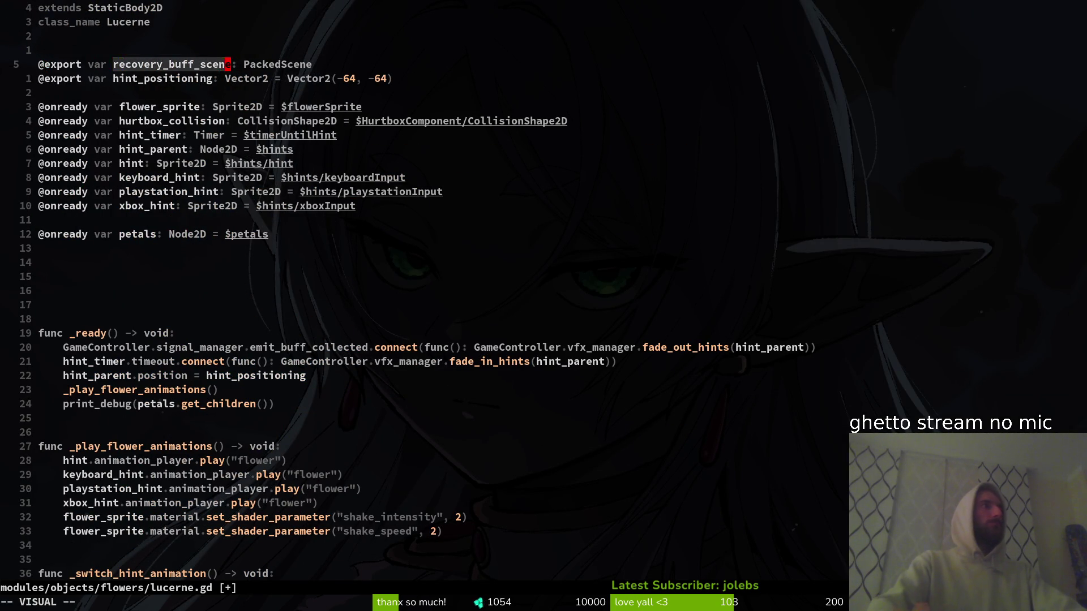
pyautogui.press('Escape')
pyautogui.write(':w')
pyautogui.press('Return')
# - Replace the undeclared healing_buff_scene on line 63 with recovery_buff_scene and save
pyautogui.press('G')
pyautogui.press('[d')
pyautogui.write('wviw')
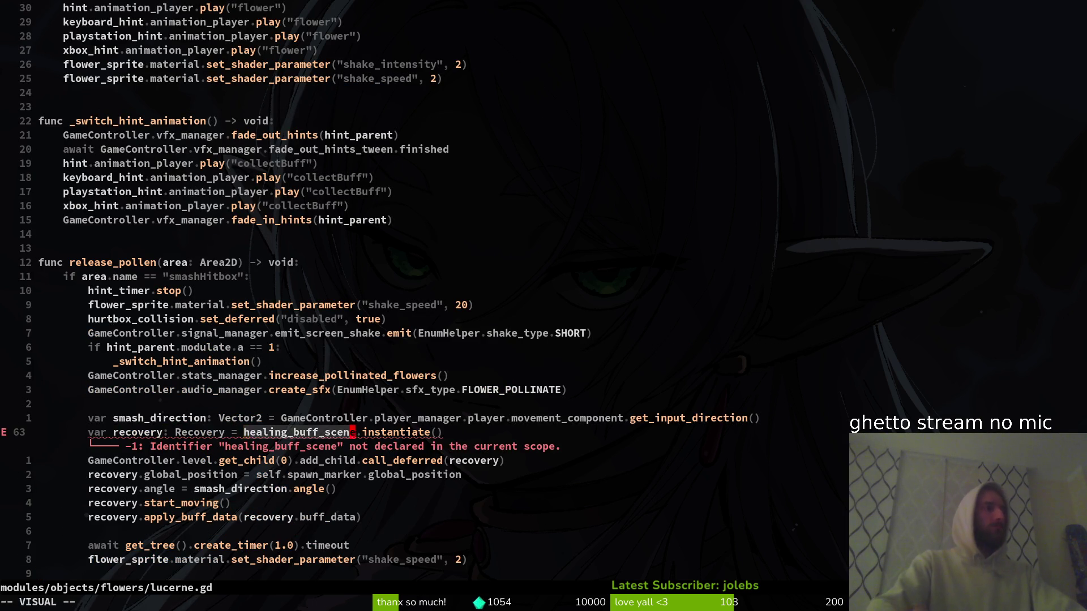
pyautogui.write('p:w')
pyautogui.press('Return')
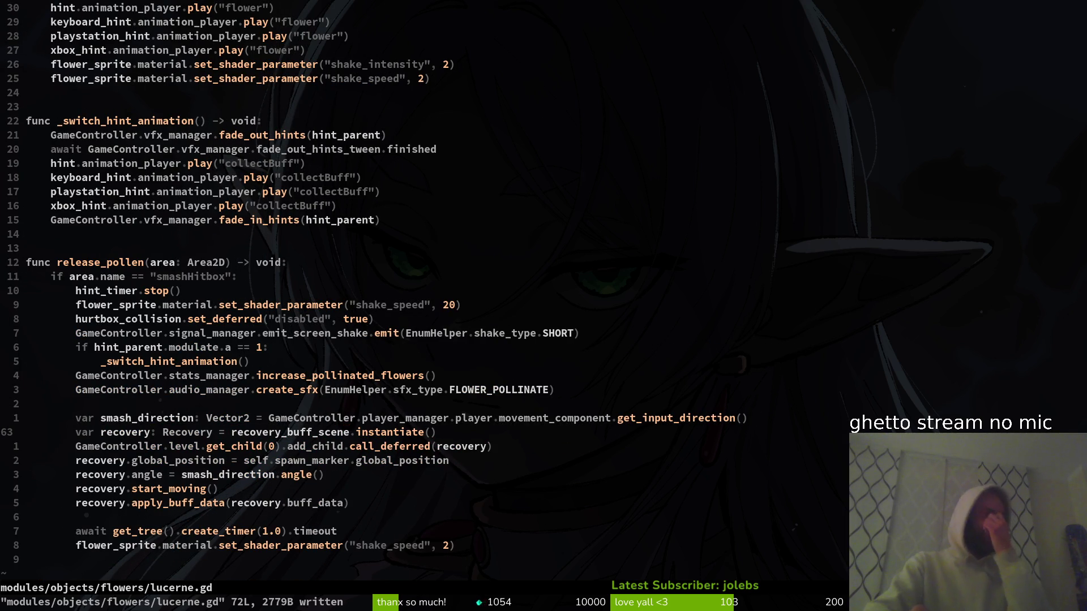
# - Rename the spawned local 'recovery' to recovery_buff and update its global_position line
pyautogui.press('j')
pyautogui.press('j')
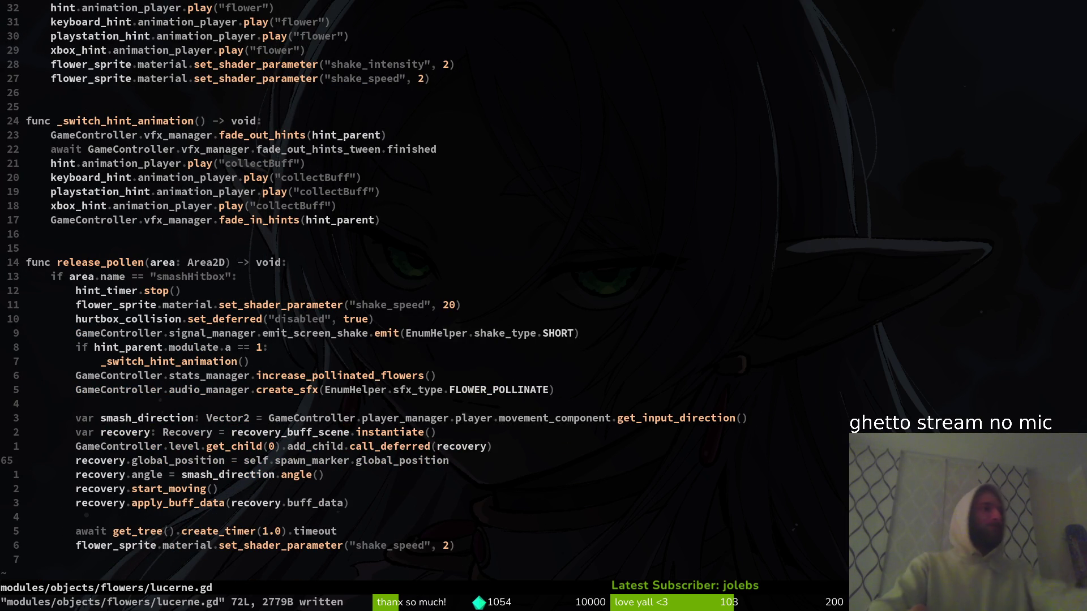
pyautogui.press('k')
pyautogui.press('k')
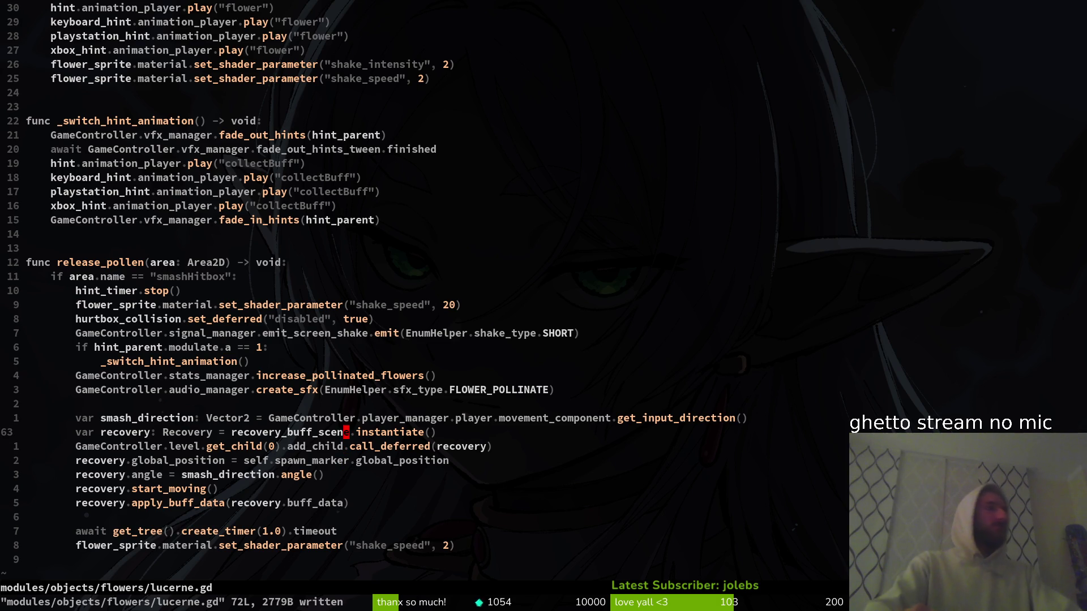
pyautogui.press('w')
pyautogui.press('w')
pyautogui.write('ea_buff')
pyautogui.press('Escape')
pyautogui.press('v')
pyautogui.press('i')
pyautogui.press('w')
pyautogui.press('y')
pyautogui.press('j')
pyautogui.press('j')
pyautogui.press('j')
pyautogui.press('v')
pyautogui.press('Escape')
pyautogui.press('k')
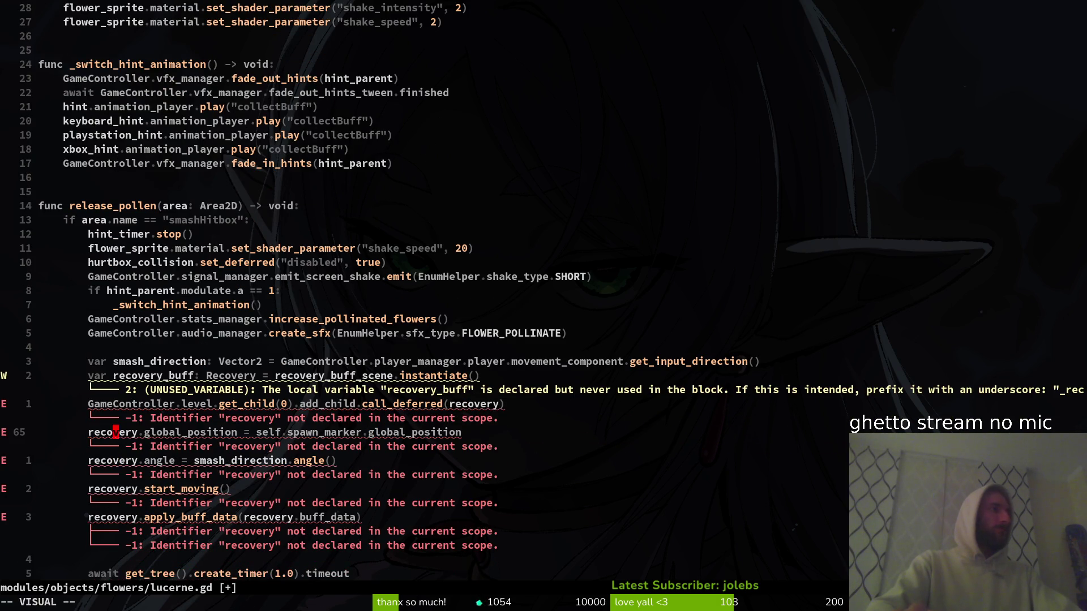
pyautogui.press('v')
# - Replace recovery with recovery_buff on the angle, start_moving and apply_buff_data lines, then save
pyautogui.press('i')
pyautogui.press('w')
pyautogui.press('p')
pyautogui.press('j')
pyautogui.press('b')
pyautogui.press('h')
pyautogui.press('b')
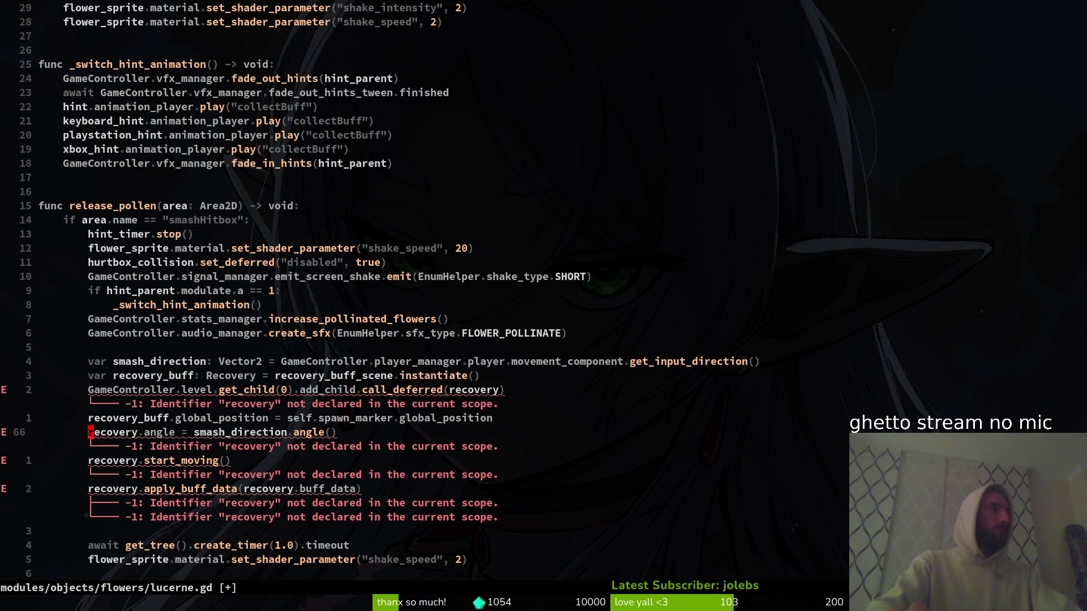
pyautogui.press('v')
pyautogui.press('i')
pyautogui.press('w')
pyautogui.press('p')
pyautogui.press('j')
pyautogui.press('b')
pyautogui.press('v')
pyautogui.press('i')
pyautogui.press('w')
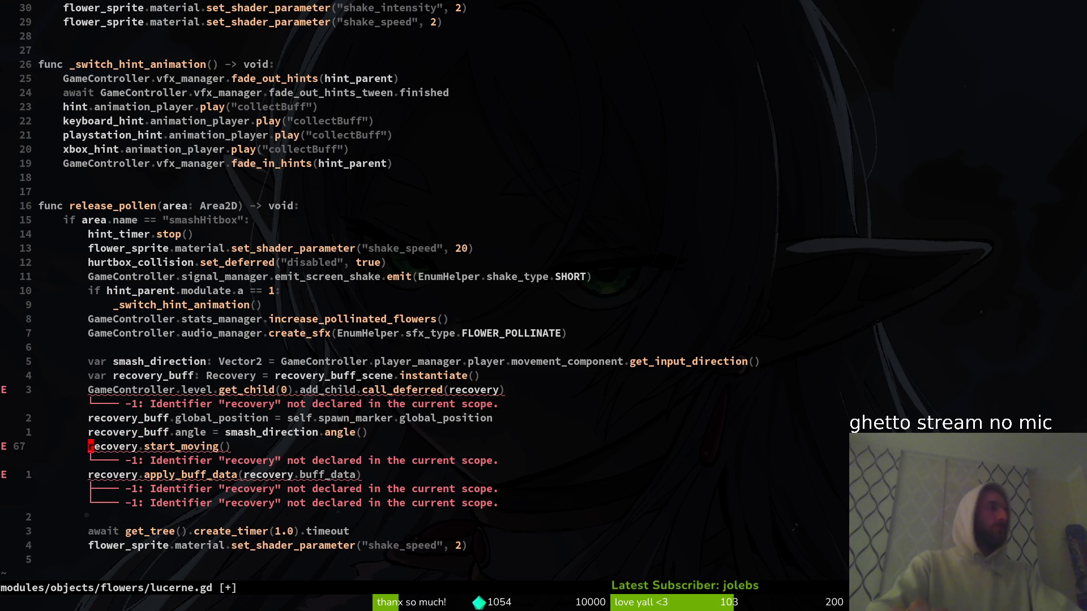
pyautogui.press('p')
pyautogui.press('Down')
pyautogui.press('j')
pyautogui.press('0')
pyautogui.write('wviwp:w')
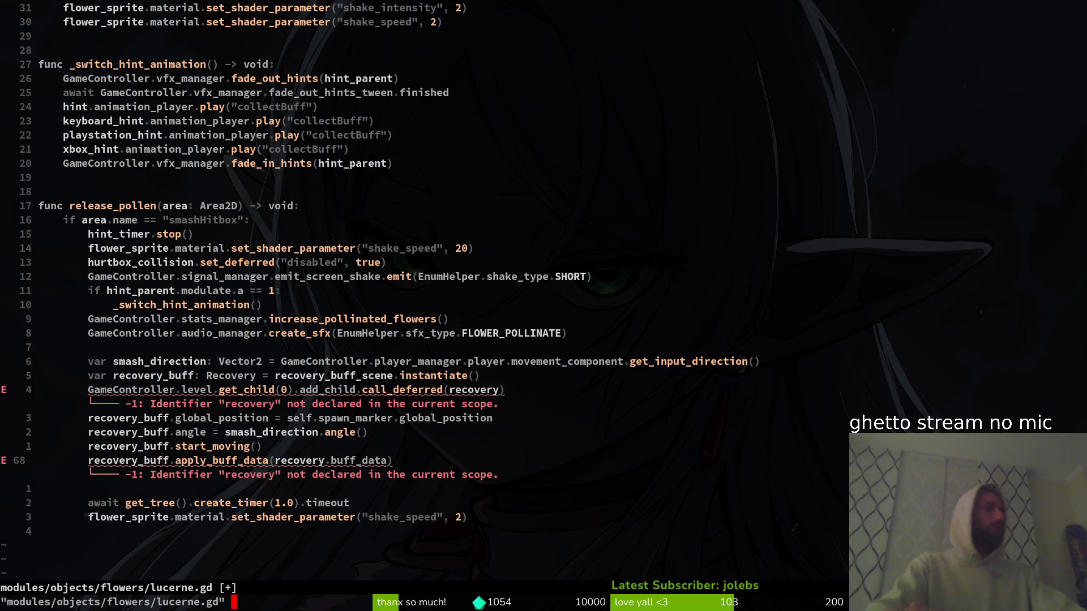
pyautogui.press('Return')
# - Change the call_deferred argument to recovery_buff and fix line 68, saving lucerne.gd
pyautogui.press('k')
pyautogui.press('k')
pyautogui.press('k')
pyautogui.press('k')
pyautogui.write('$bciwp')
pyautogui.press('Escape')
pyautogui.write(':w')
pyautogui.press('Return')
pyautogui.write('ciwrec')
pyautogui.press('Return')
pyautogui.press('Escape')
pyautogui.write(':w')
pyautogui.press('Return')
pyautogui.press('j')
pyautogui.press('j')
pyautogui.press('j')
pyautogui.press('j')
pyautogui.press('w')
pyautogui.press('w')
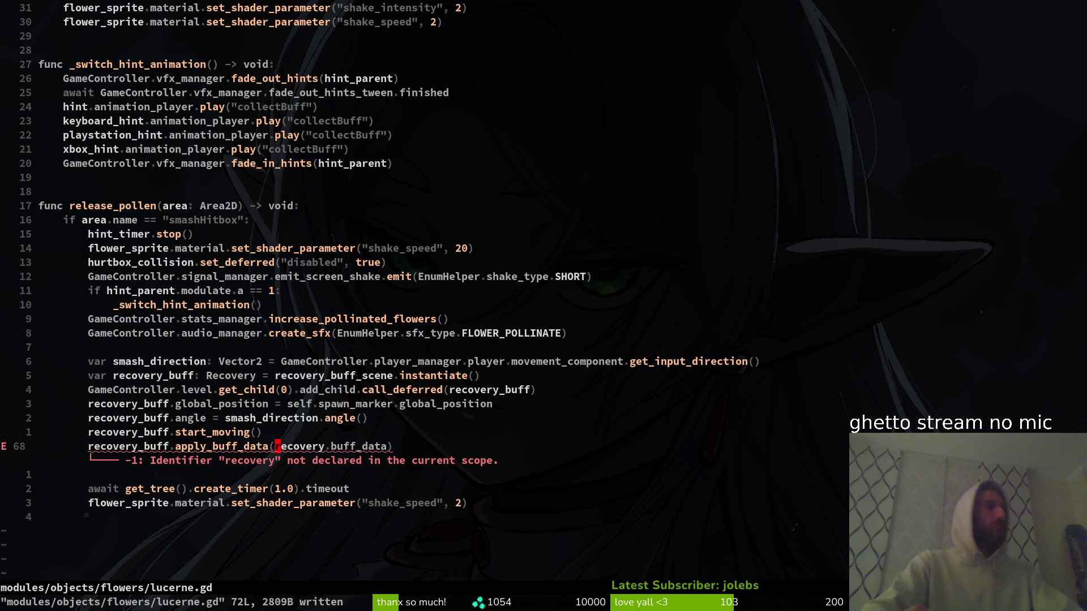
pyautogui.write('.:w')
pyautogui.press('Return')
# - Delete the apply_buff_data line and save lucerne.gd
pyautogui.hotkey('alt', 'Tab')
pyautogui.hotkey('alt', 'Tab')
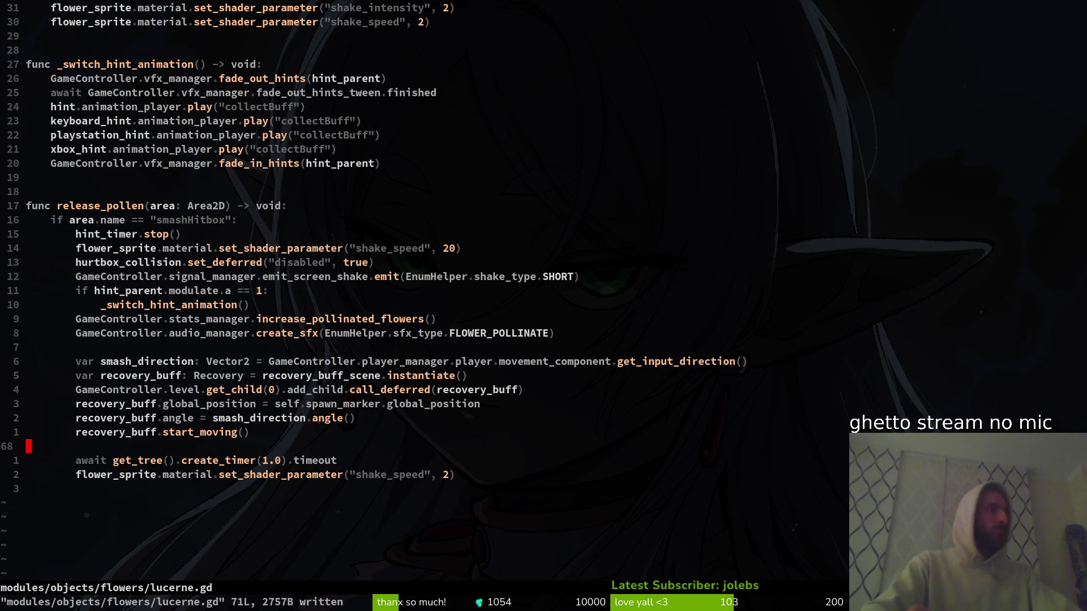
pyautogui.press('u')
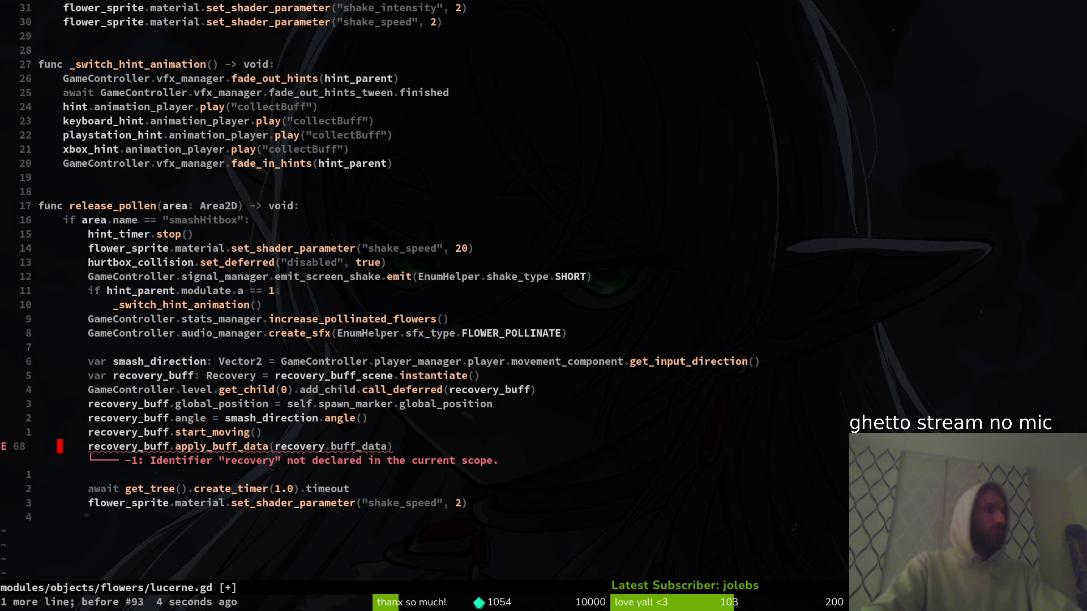
pyautogui.press('d')
pyautogui.press('d')
pyautogui.write(':w')
pyautogui.press('Return')
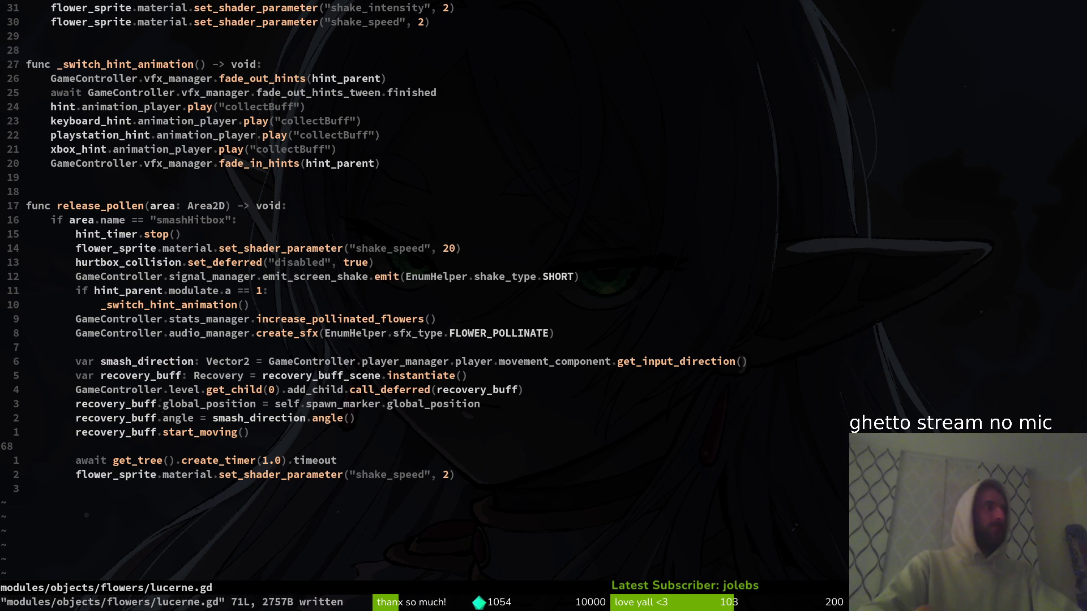
pyautogui.press('space')
# - Open recovery_buff.gd and go to the heal effect line in choose_buff
pyautogui.press('f')
pyautogui.press('f')
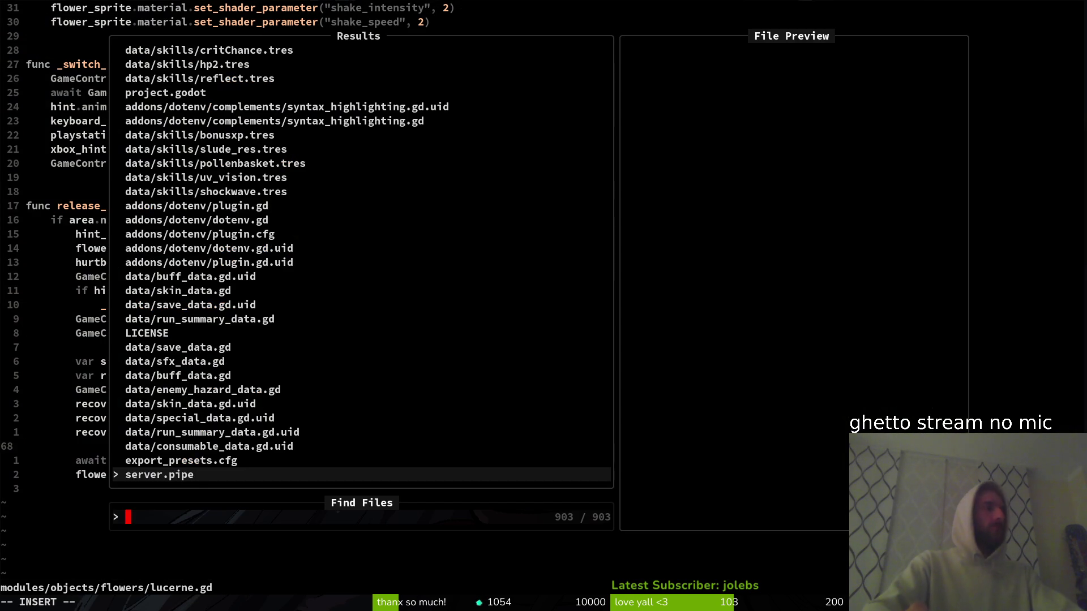
pyautogui.write('recbu')
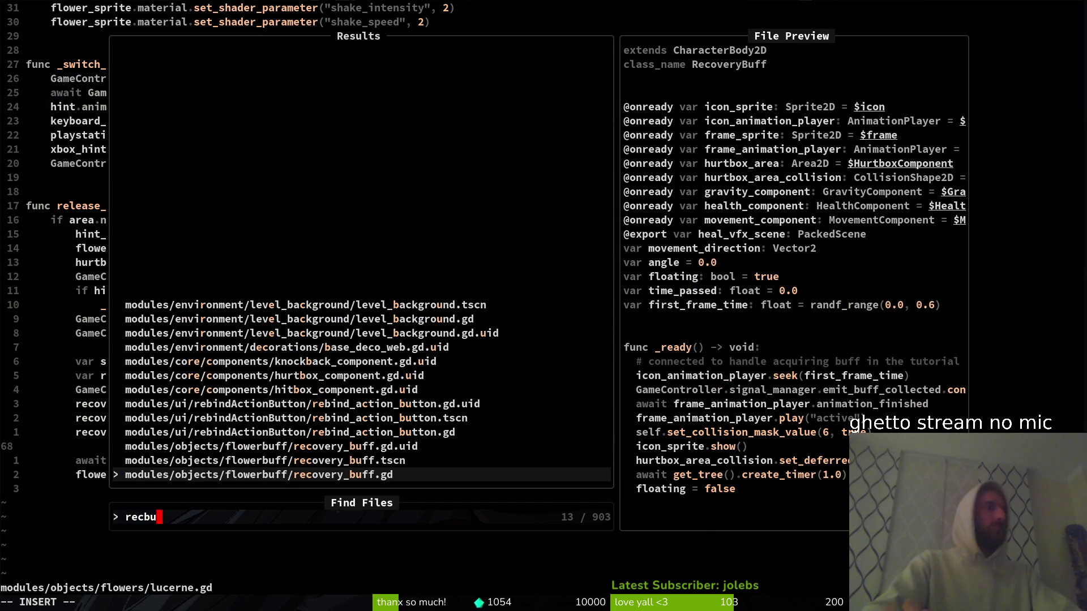
pyautogui.press('Return')
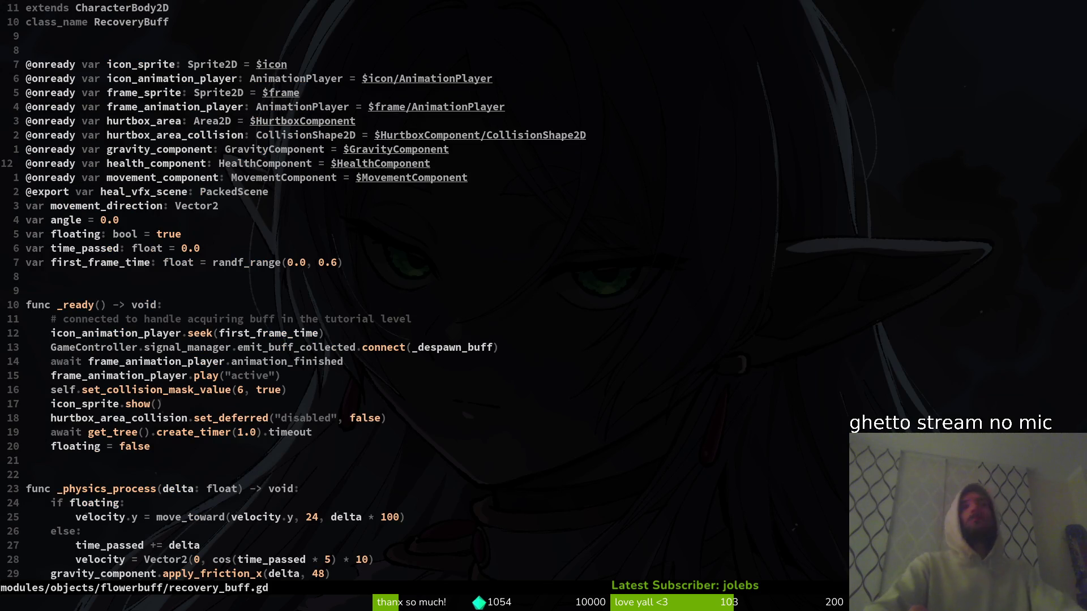
pyautogui.click(29, 191)
pyautogui.press('j')
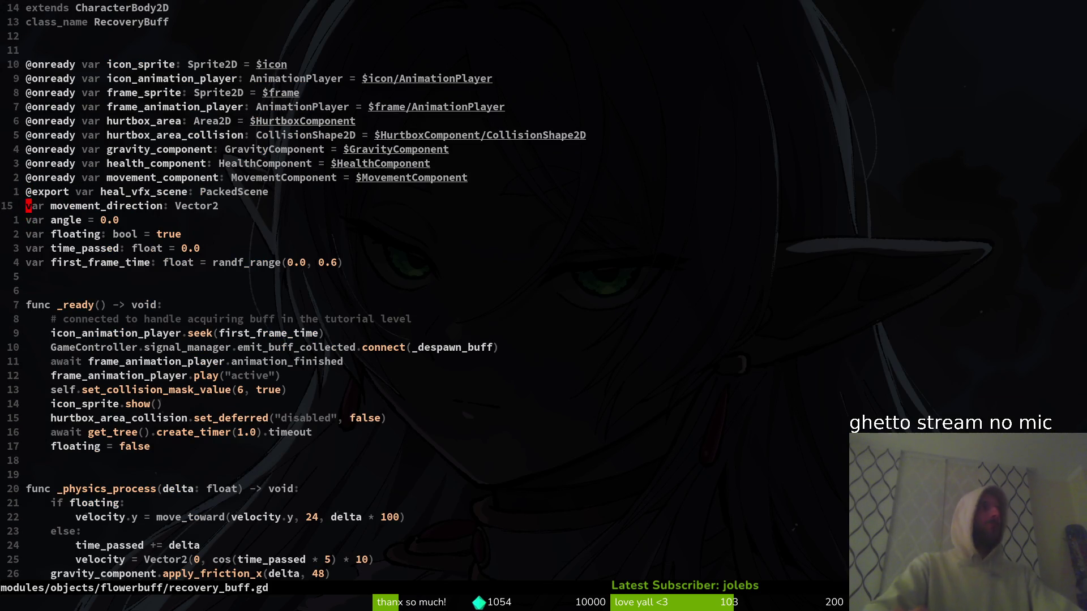
pyautogui.write('/buff_data')
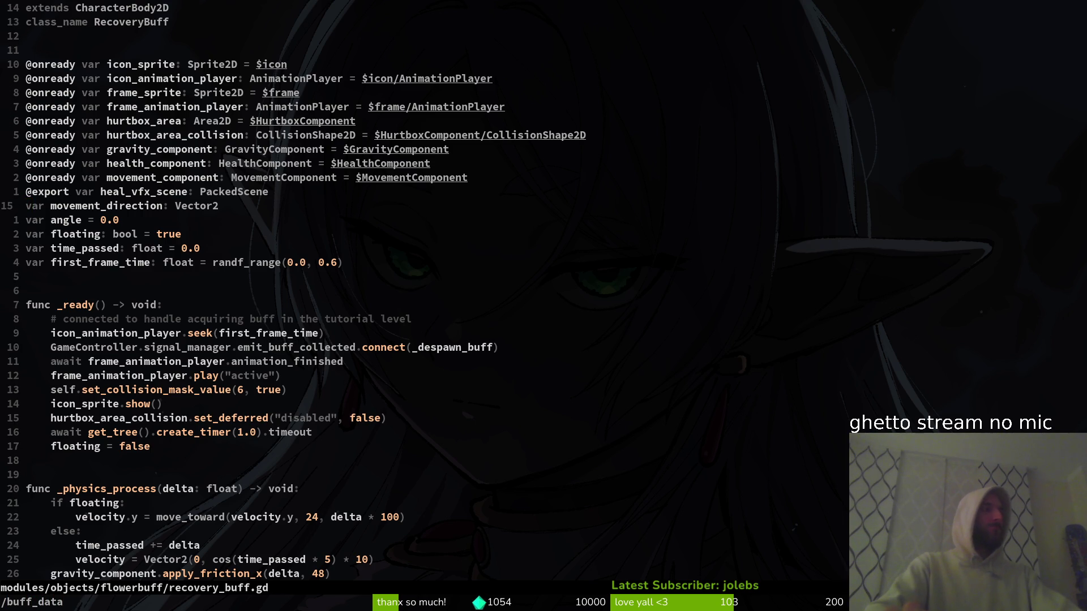
pyautogui.press('Escape')
pyautogui.write(':w')
pyautogui.press('Return')
pyautogui.hotkey('ctrl', 'o')
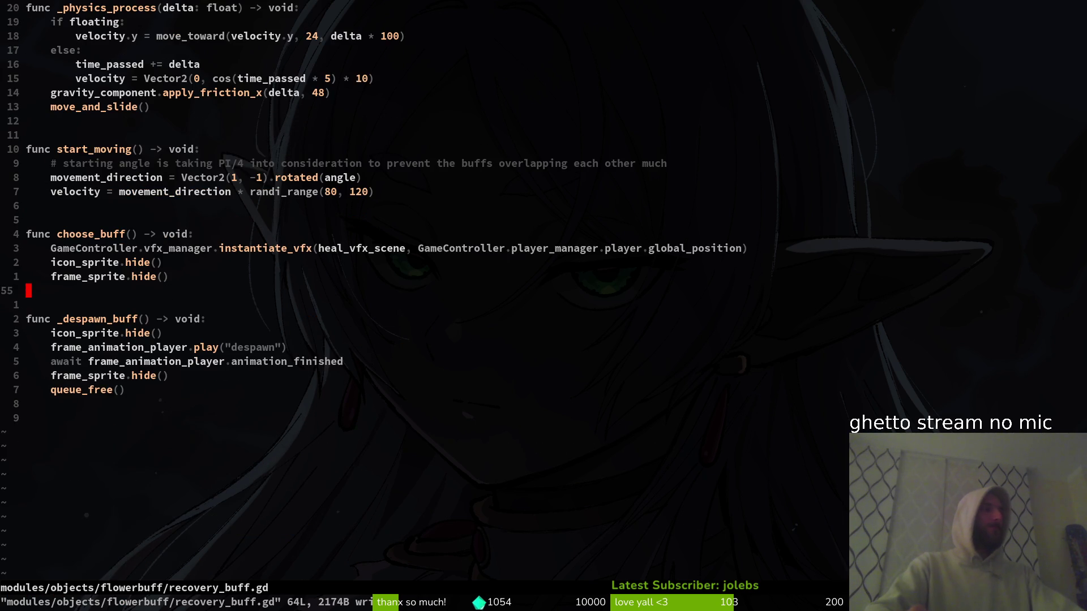
pyautogui.press('k')
pyautogui.press('k')
pyautogui.press('k')
pyautogui.press('k')
pyautogui.press('j')
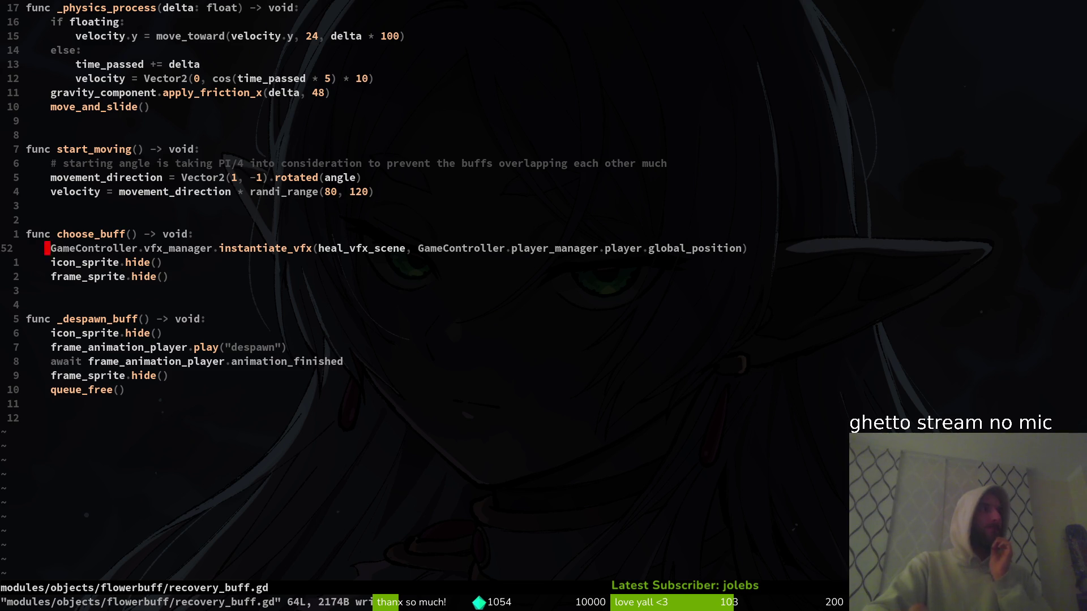
# - Start a new line below the heal effect call with GameController
pyautogui.press('o')
pyautogui.write('GameController.')
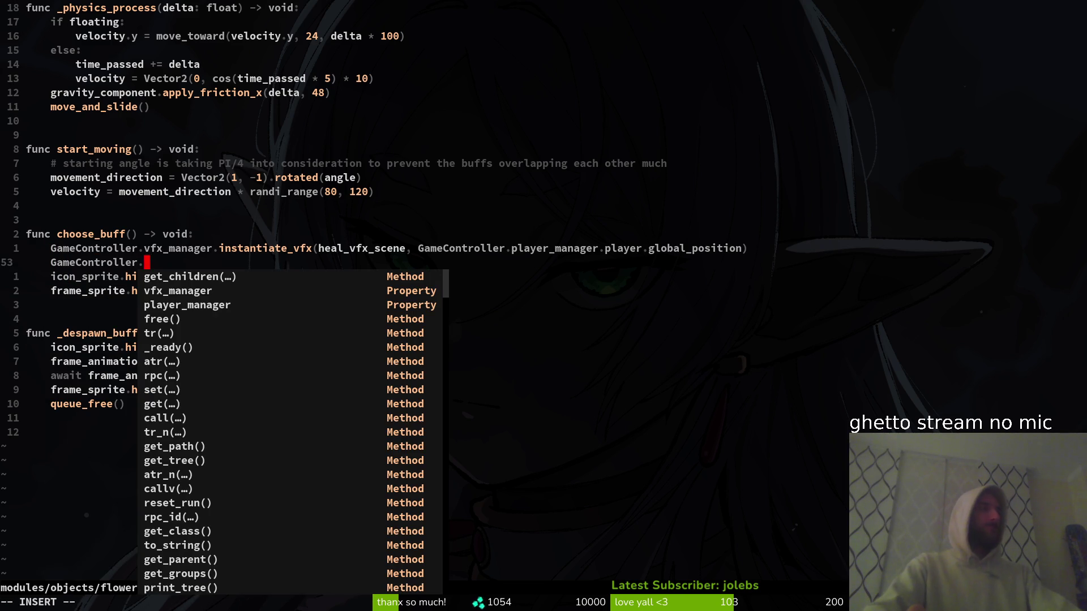
pyautogui.press('Escape')
pyautogui.press('space')
pyautogui.press('f')
pyautogui.press('f')
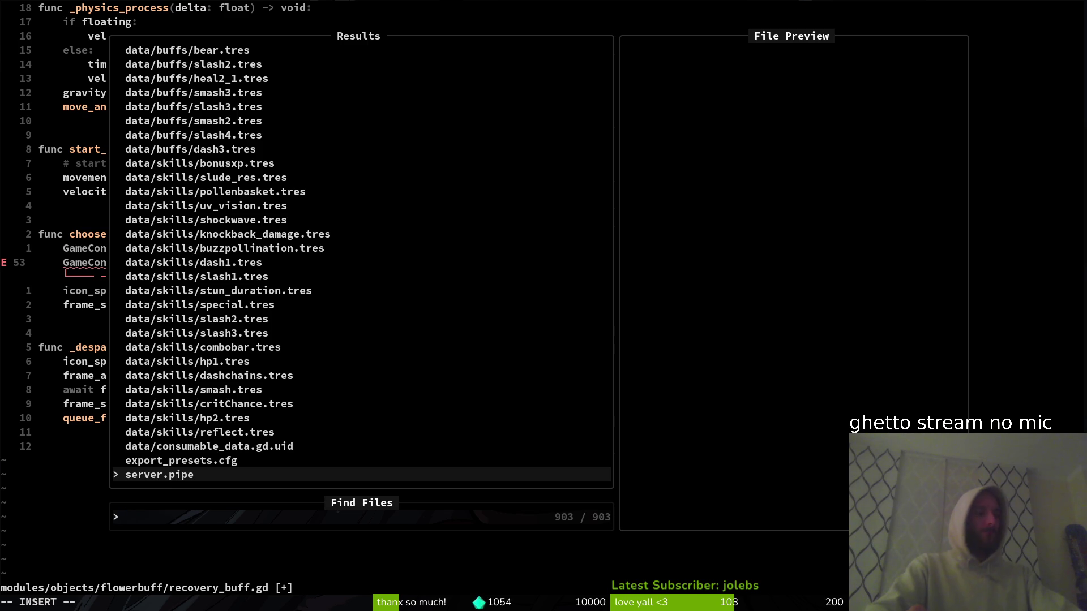
pyautogui.press('Escape')
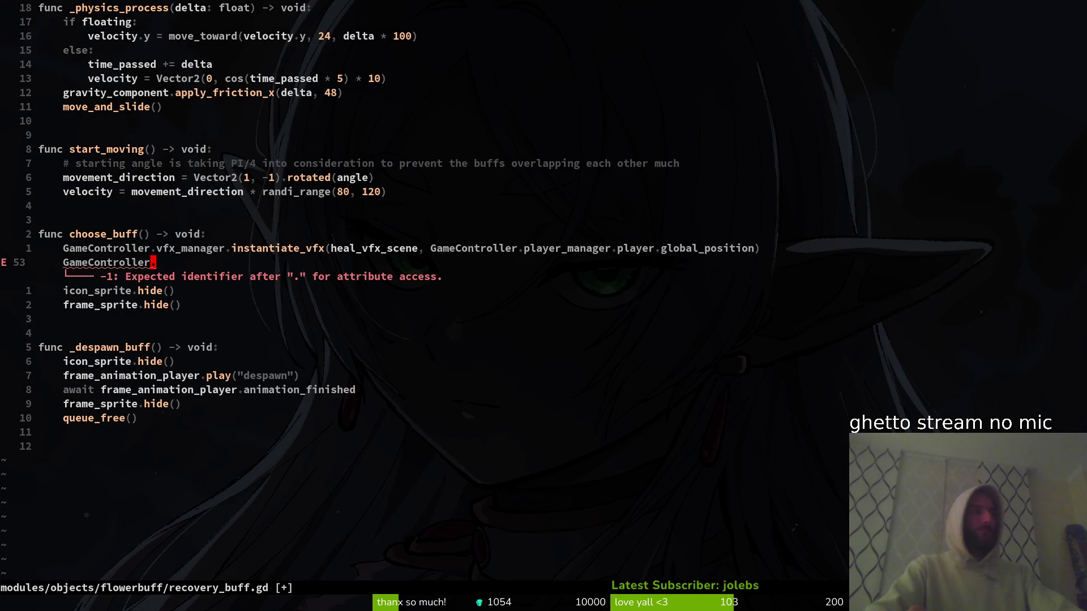
pyautogui.press('a')
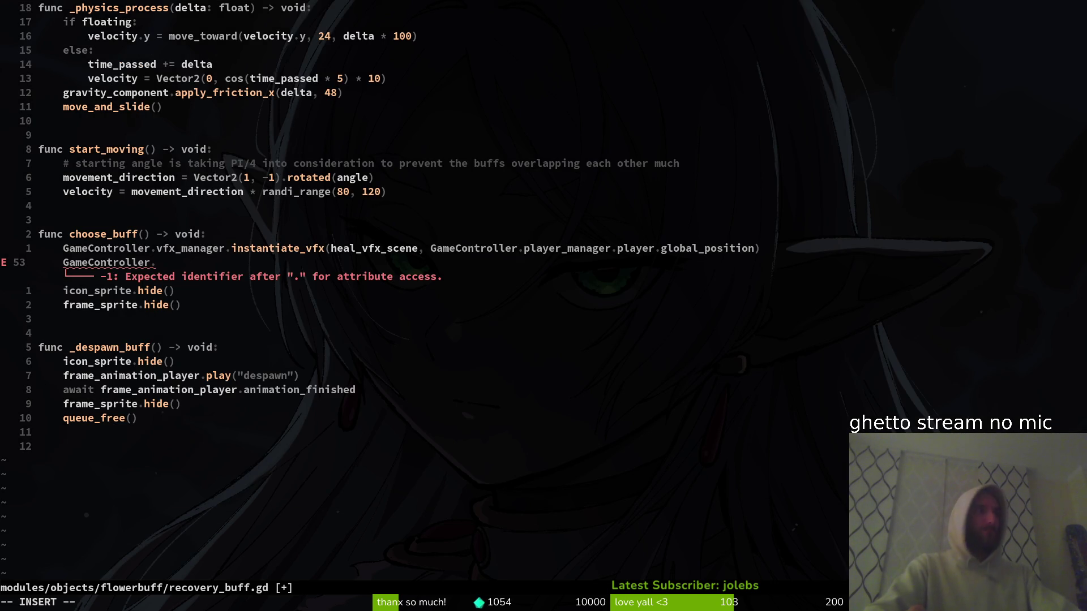
# - Complete it to GameController.player_manager.increase_health(1) and save recovery_buff.gd
pyautogui.write('heal')
pyautogui.press('BackSpace')
pyautogui.press('BackSpace')
pyautogui.press('BackSpace')
pyautogui.write('pl')
pyautogui.press('Return')
pyautogui.write('.')
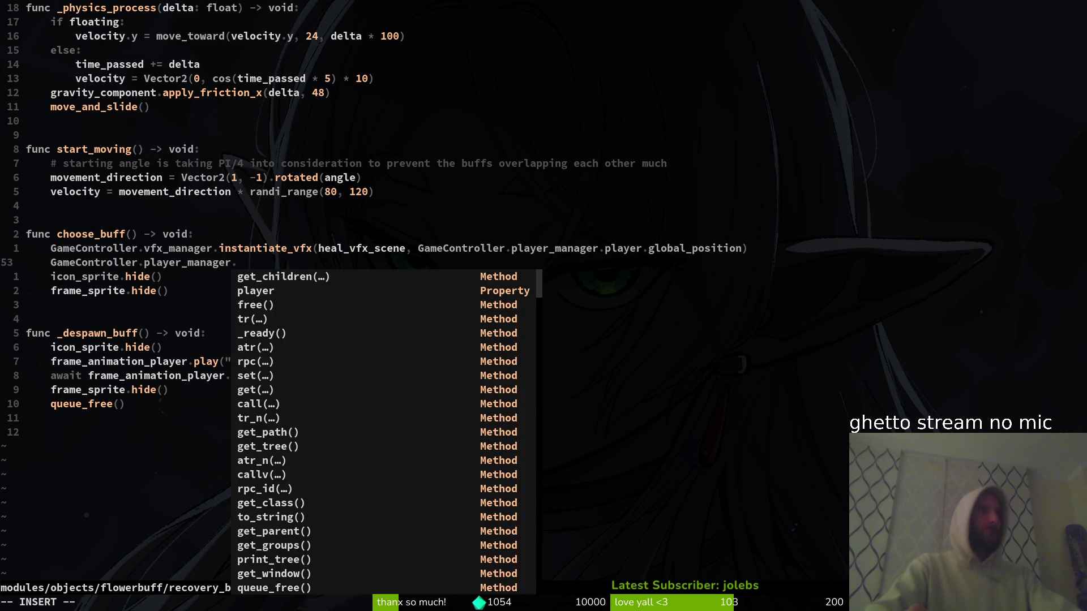
pyautogui.write('inc')
pyautogui.press('Return')
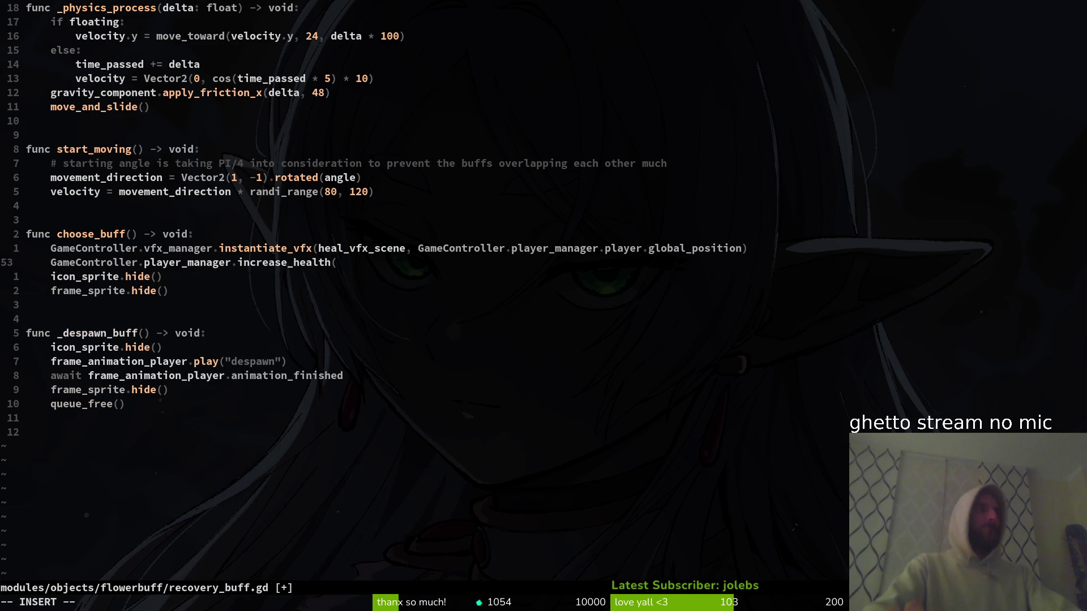
pyautogui.write('1')
pyautogui.press('Escape')
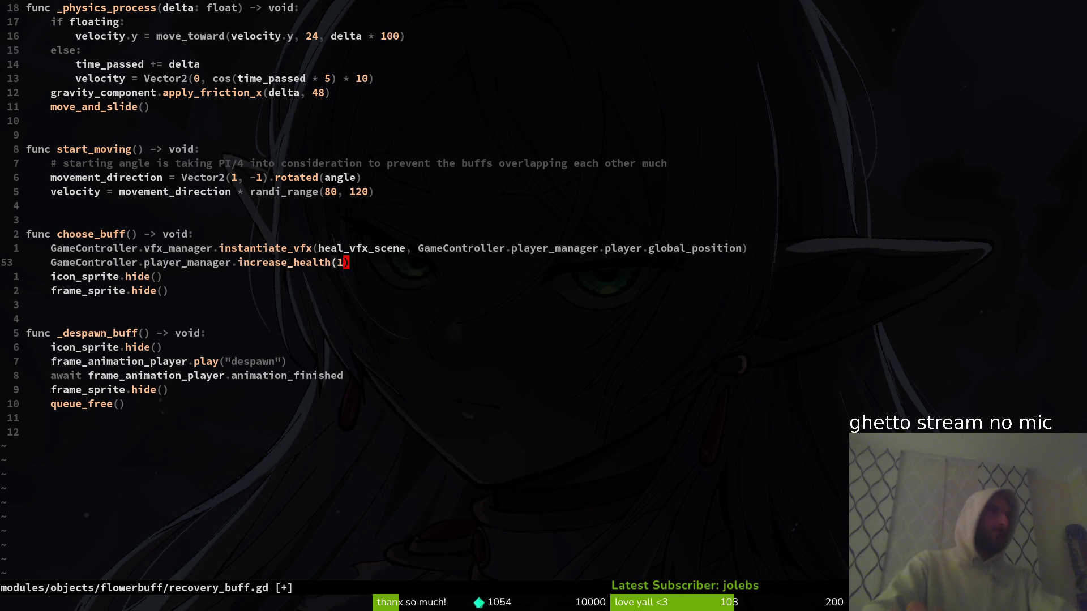
pyautogui.write(':w')
pyautogui.press('Return')
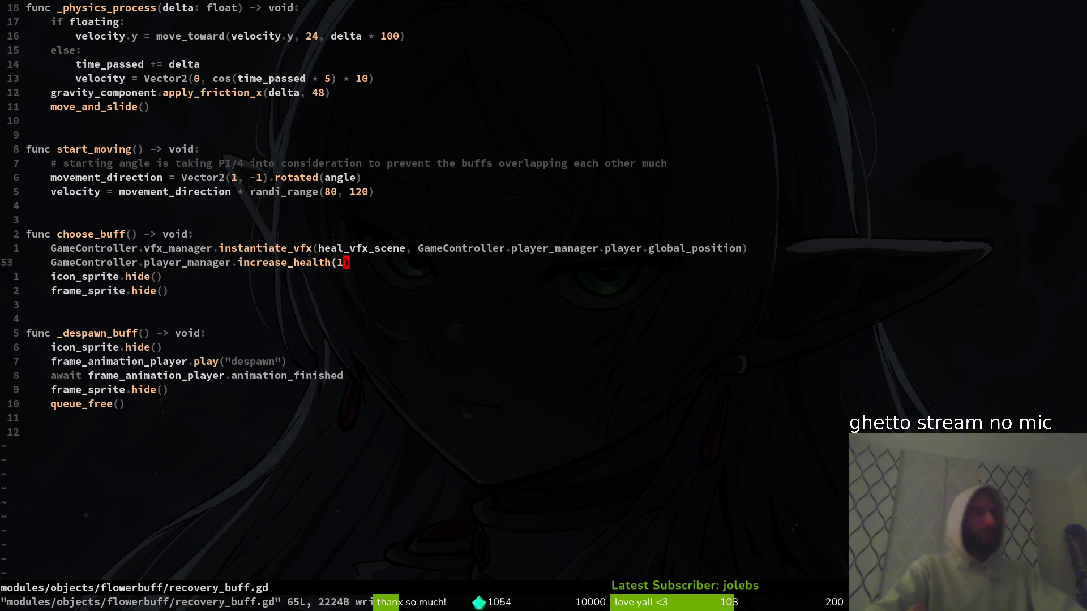
pyautogui.press('k')
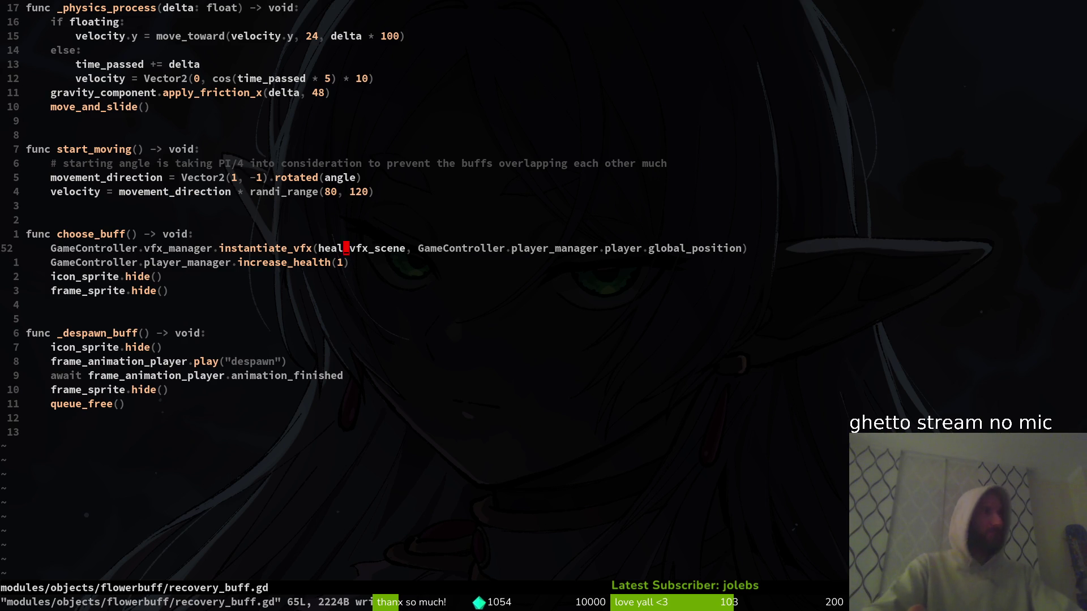
pyautogui.hotkey('ctrl', 'o')
pyautogui.hotkey('ctrl', 'o')
# - Open flower_buff.gd and copy the create_sfx PLAYER_HEAL line from _play_correct_vfx
pyautogui.press('k')
pyautogui.press('k')
pyautogui.press('k')
pyautogui.press('space')
pyautogui.press('f')
pyautogui.press('f')
pyautogui.write('flowerbu')
pyautogui.press('Return')
pyautogui.hotkey('ctrl', 'd')
pyautogui.hotkey('ctrl', 'u')
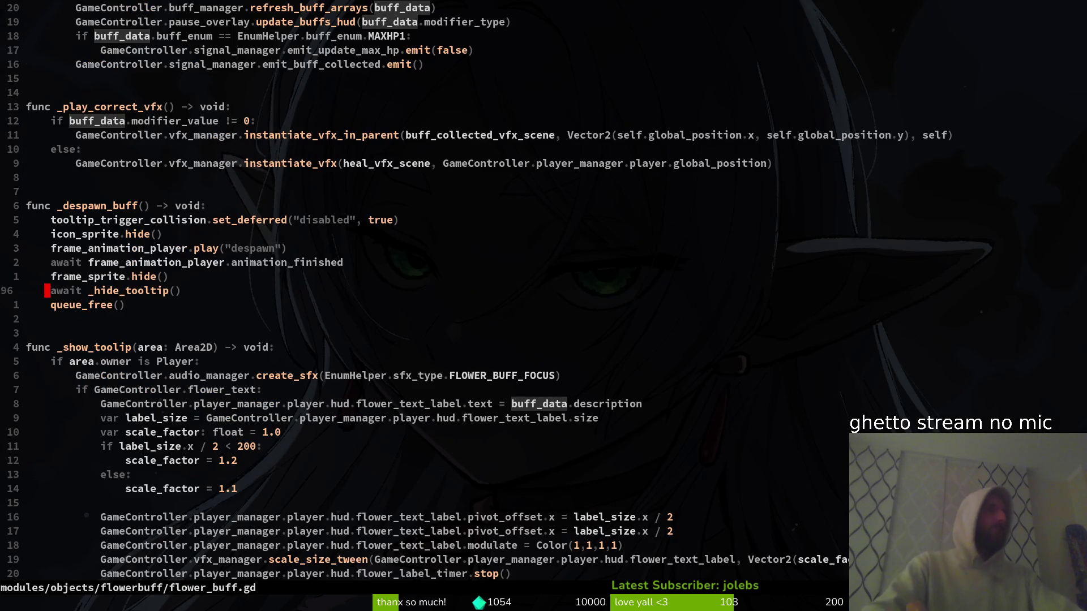
pyautogui.press('j')
pyautogui.press('j')
pyautogui.press('j')
pyautogui.press('y')
pyautogui.press('y')
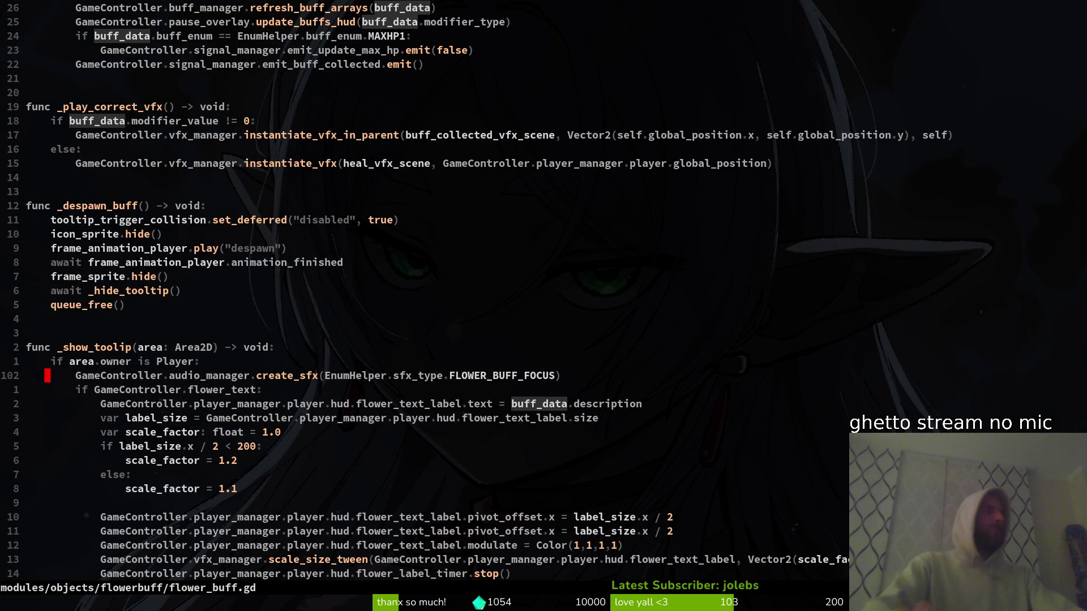
pyautogui.press('2')
pyautogui.press('0')
pyautogui.press('k')
pyautogui.press('z')
pyautogui.press('z')
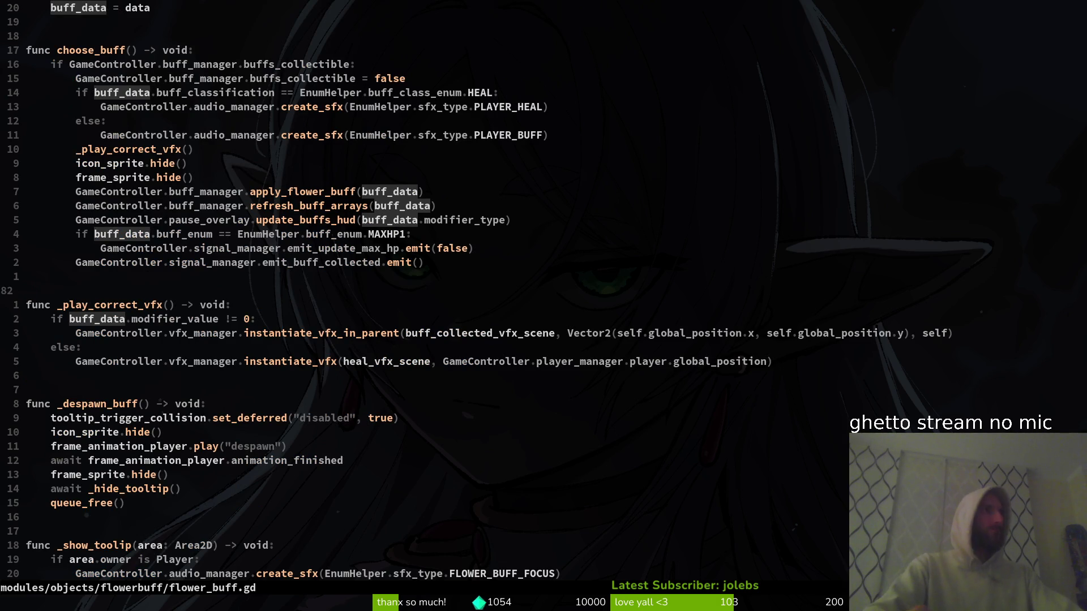
pyautogui.press('1')
pyautogui.press('3')
pyautogui.press('k')
pyautogui.press('y')
pyautogui.press('y')
# - Return to recovery_buff.gd via the file finder
pyautogui.hotkey('ctrl', 'o')
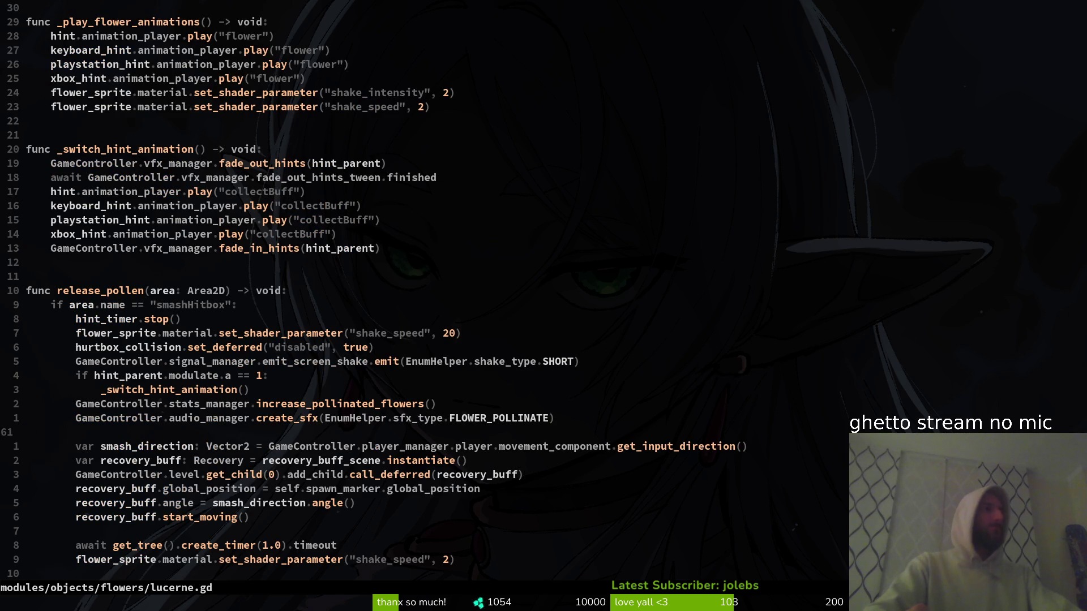
pyautogui.hotkey('ctrl', 'i')
pyautogui.press('space')
pyautogui.press('f')
pyautogui.press('f')
pyautogui.write('ecov')
pyautogui.press('Return')
# - Paste the PLAYER_HEAL sound line as choose_buff's first line, save recovery_buff.gd, and return to Godot
pyautogui.press('j')
pyautogui.press('j')
pyautogui.press('j')
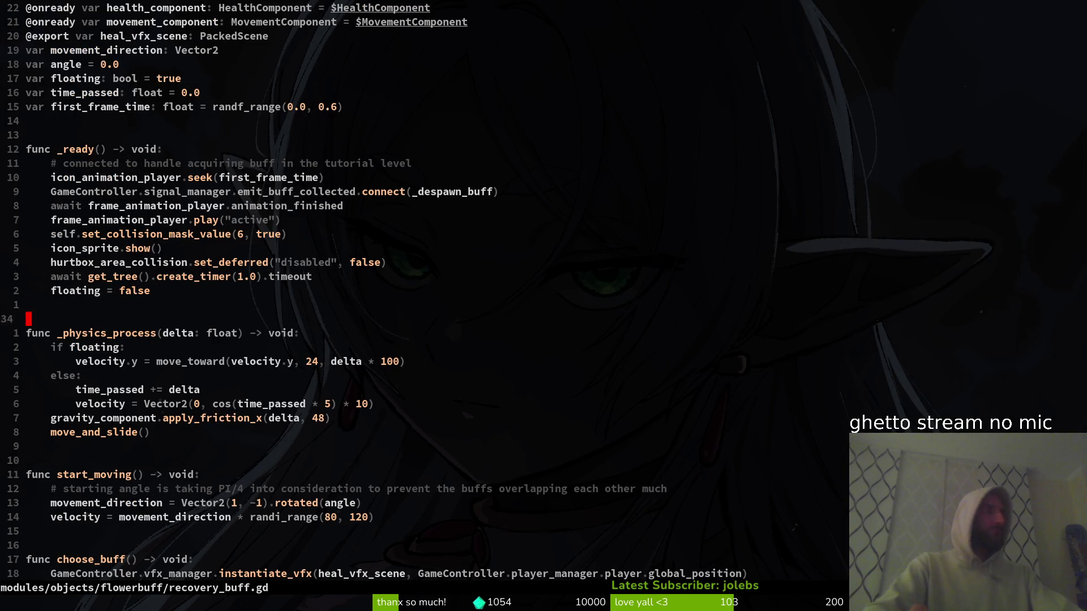
pyautogui.press('k')
pyautogui.press('k')
pyautogui.press('k')
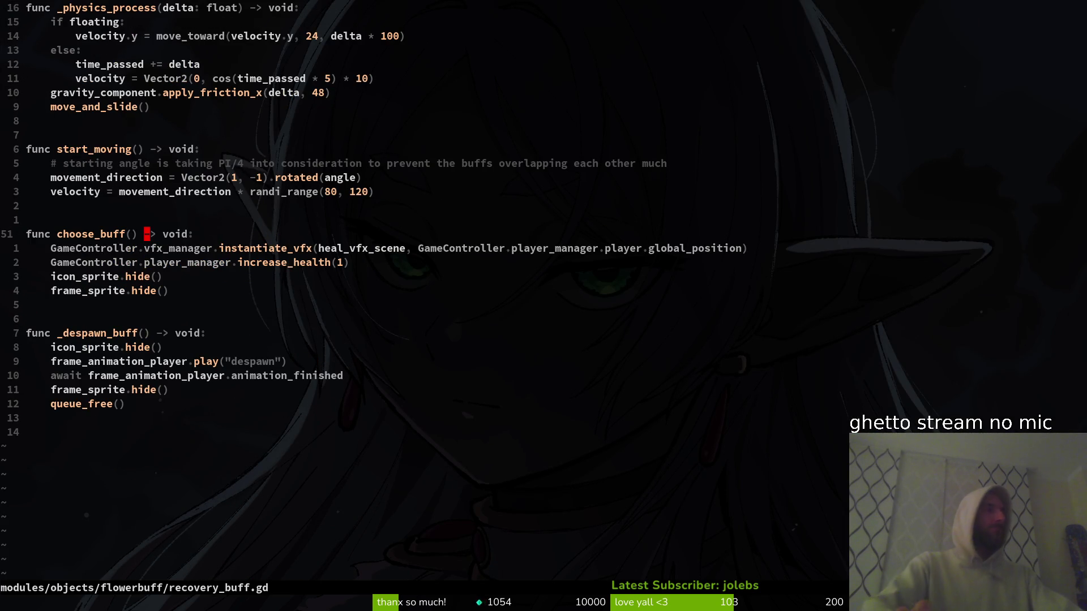
pyautogui.press('p')
pyautogui.hotkey('ctrl', 'o')
pyautogui.hotkey('ctrl', 'i')
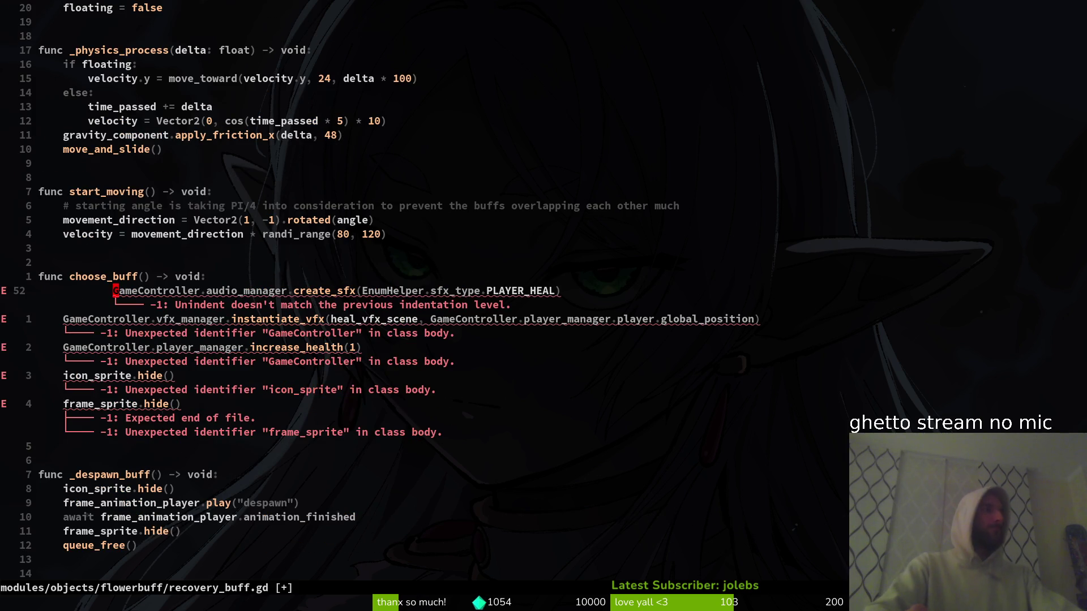
pyautogui.write(':w')
pyautogui.press('Return')
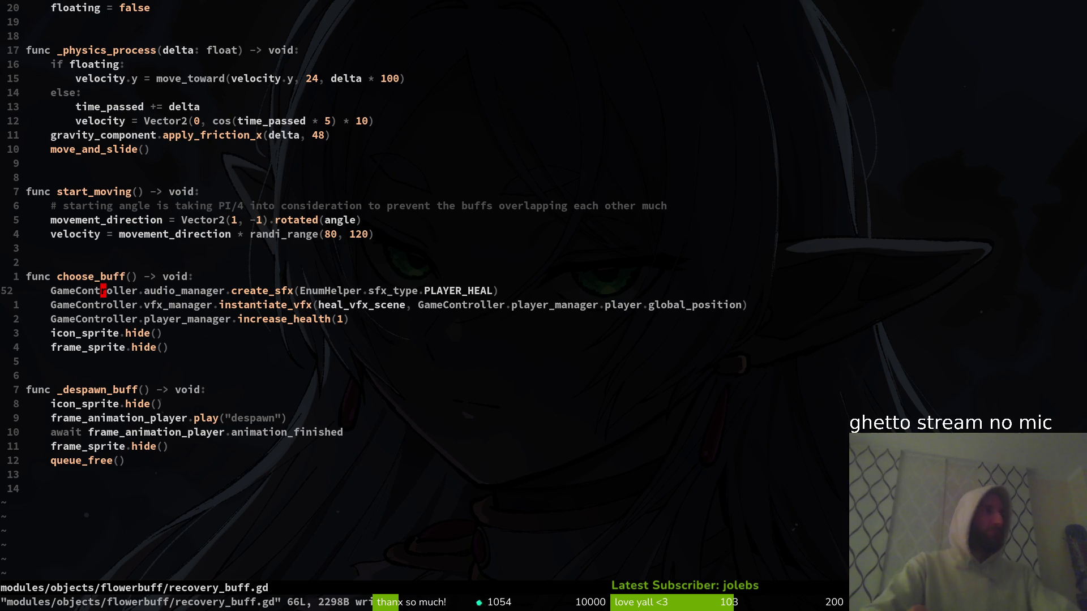
pyautogui.hotkey('alt', 'Tab')
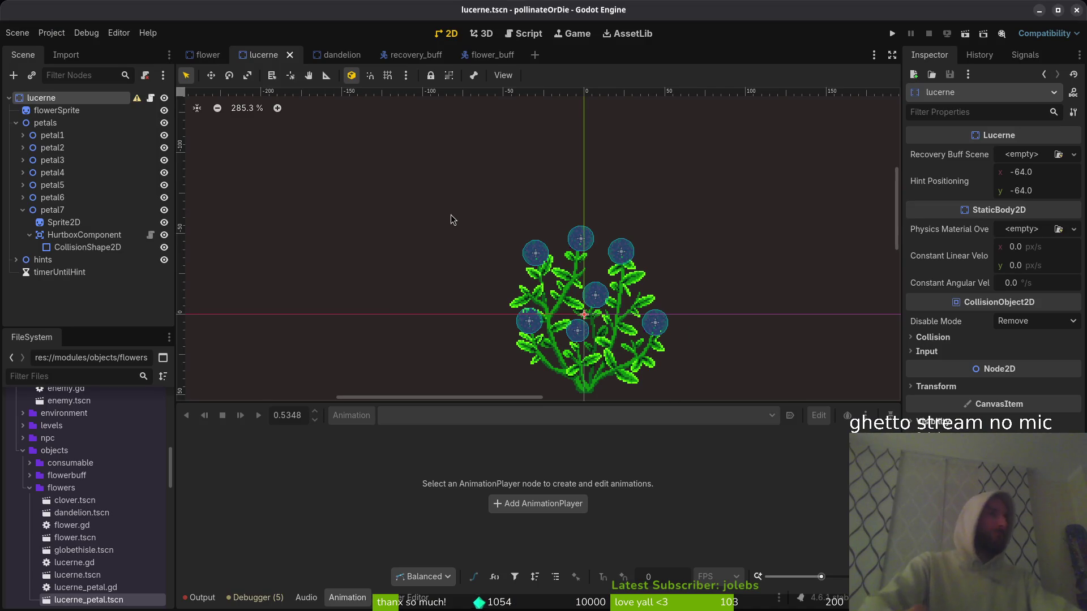
# - Run the game, continue the save, load level R1-0, then stop it to see lucerne.gd's missing-node error
pyautogui.press('F5')
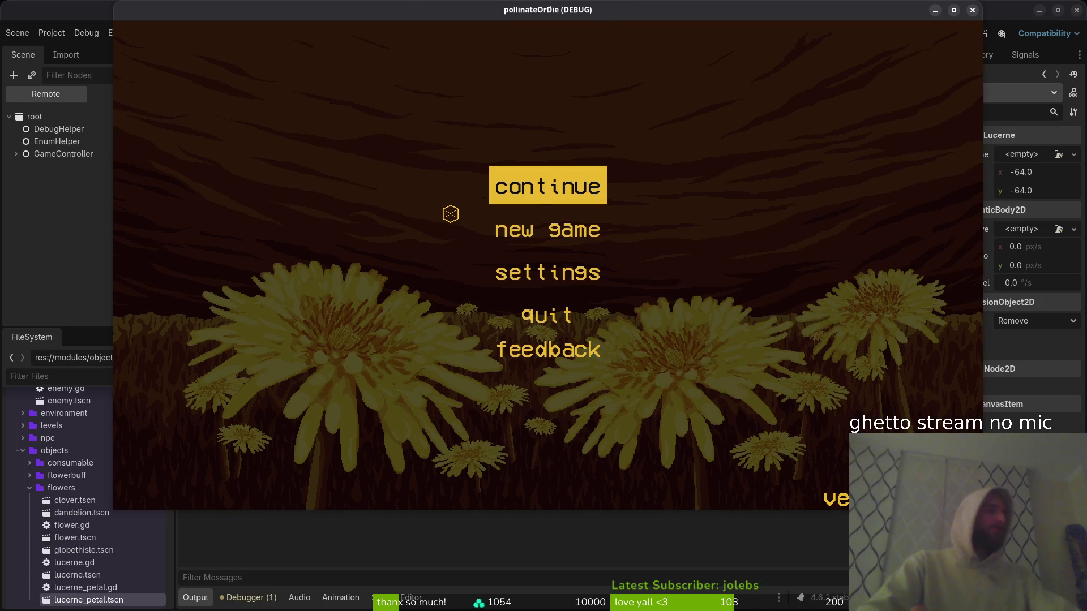
pyautogui.press('Return')
pyautogui.press('Escape')
pyautogui.press('Right')
pyautogui.press('Right')
pyautogui.press('Return')
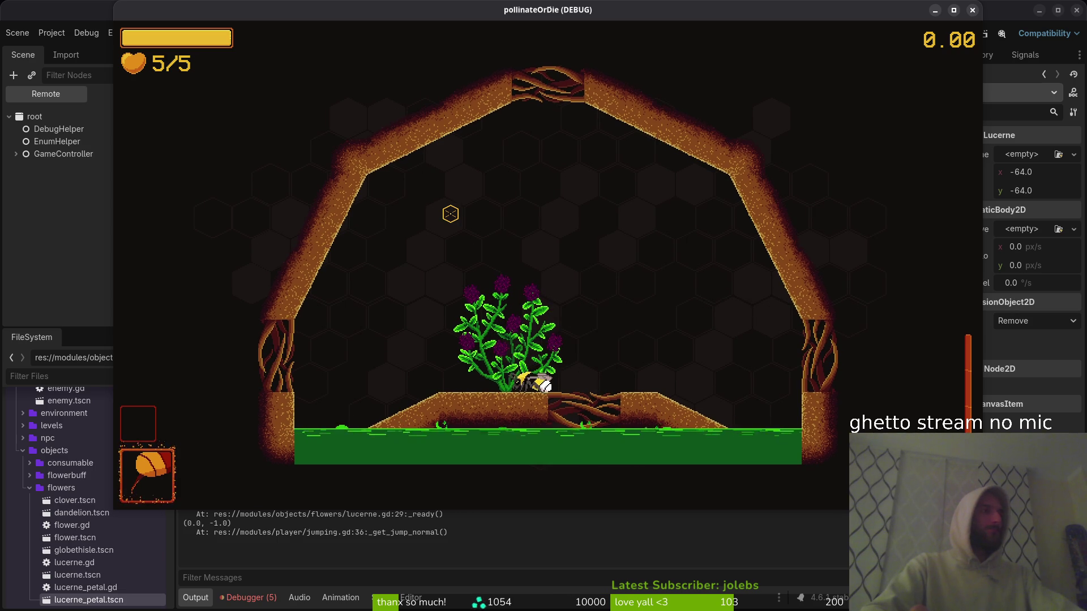
pyautogui.click(530, 583)
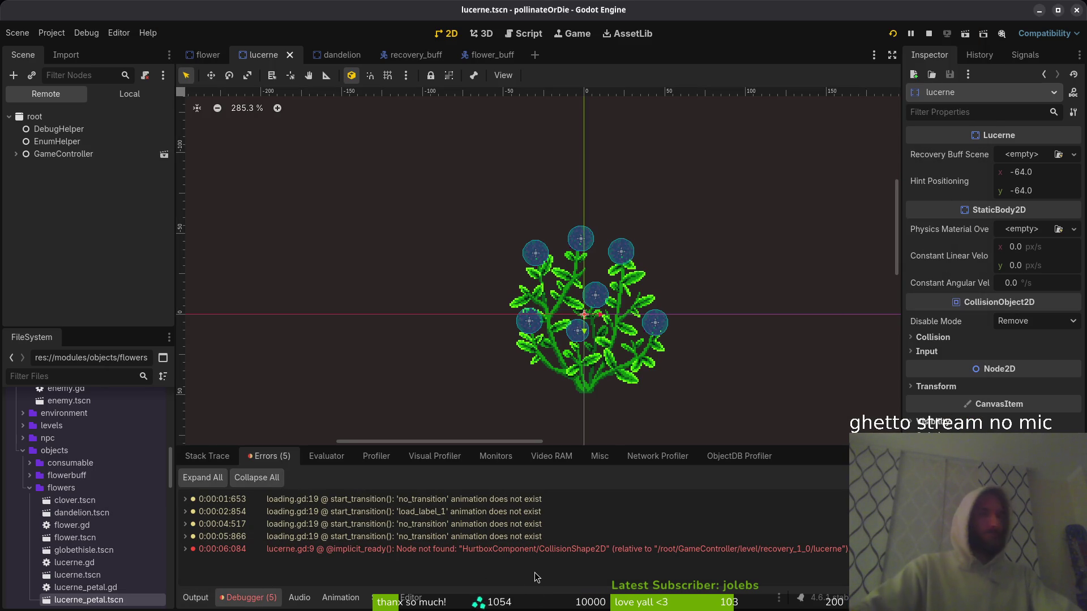
pyautogui.hotkey('alt', 'Tab')
pyautogui.press('space')
pyautogui.press('f')
pyautogui.press('f')
pyautogui.write('lucer')
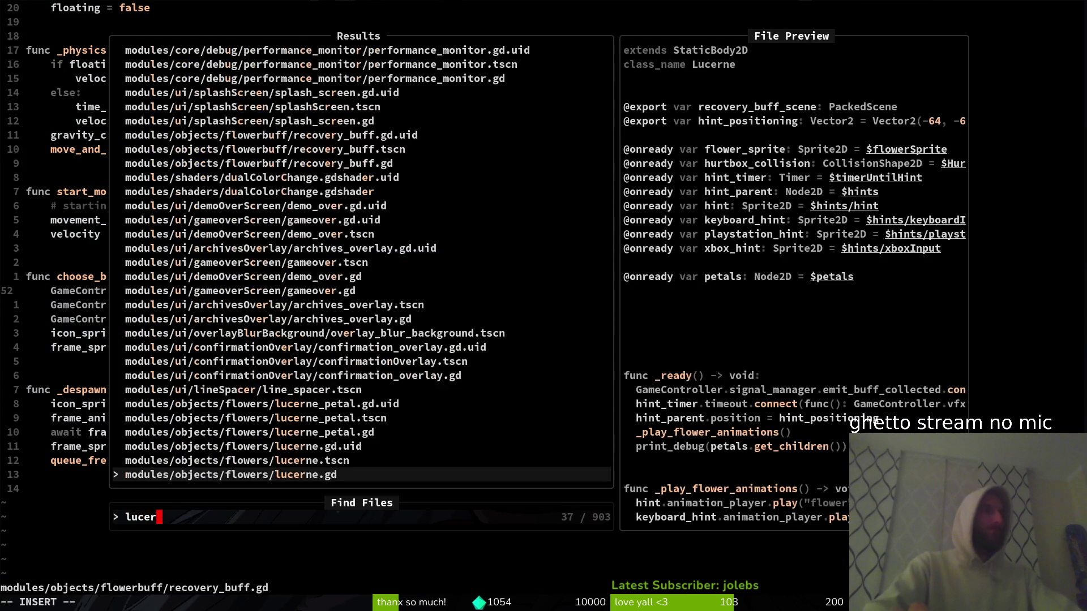
pyautogui.press('Return')
pyautogui.press('j')
pyautogui.press('j')
pyautogui.press('j')
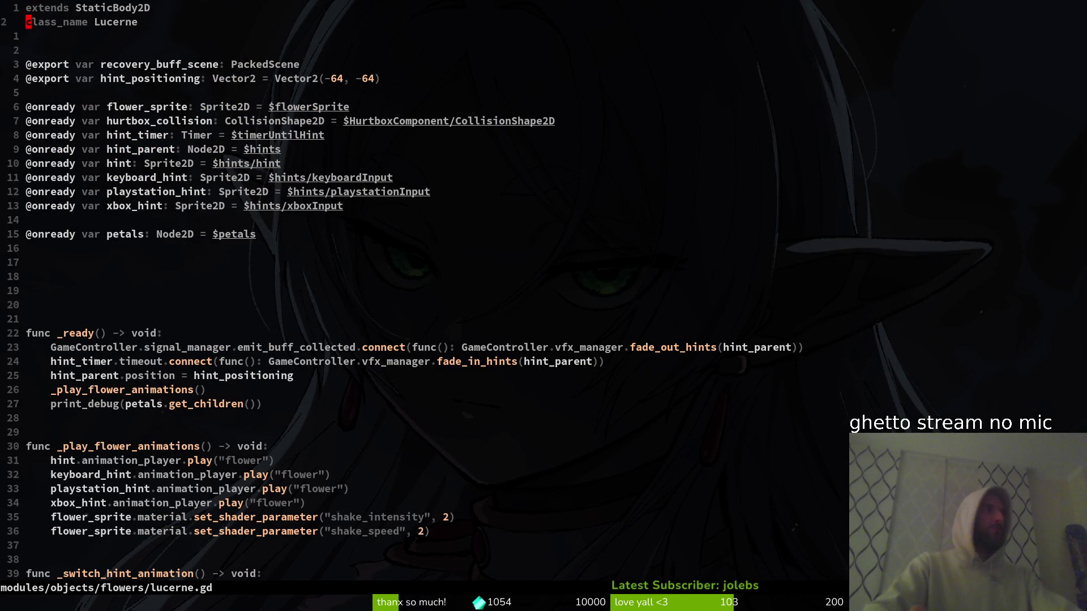
pyautogui.hotkey('shift', 'v')
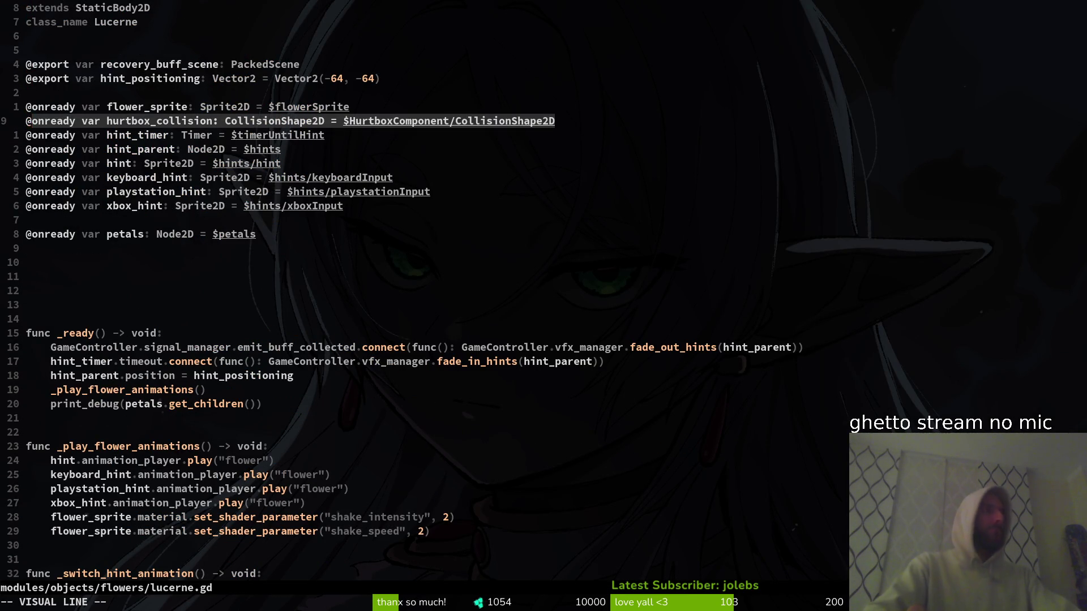
# - Rerun the game from Godot and close the game window
pyautogui.hotkey('alt', 'Tab')
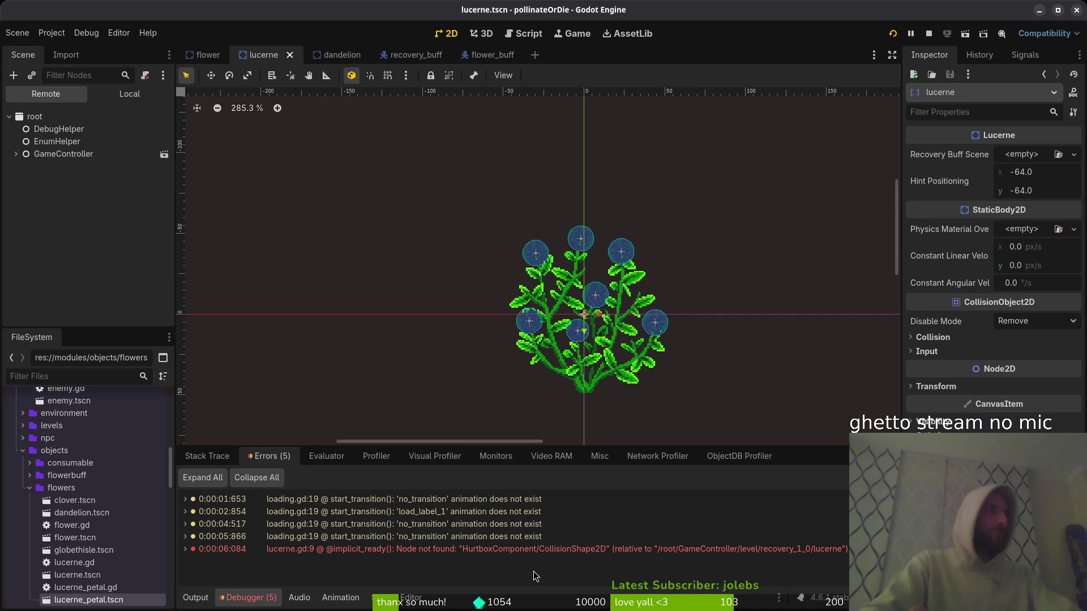
pyautogui.press('F5')
pyautogui.hotkey('alt', 'Tab')
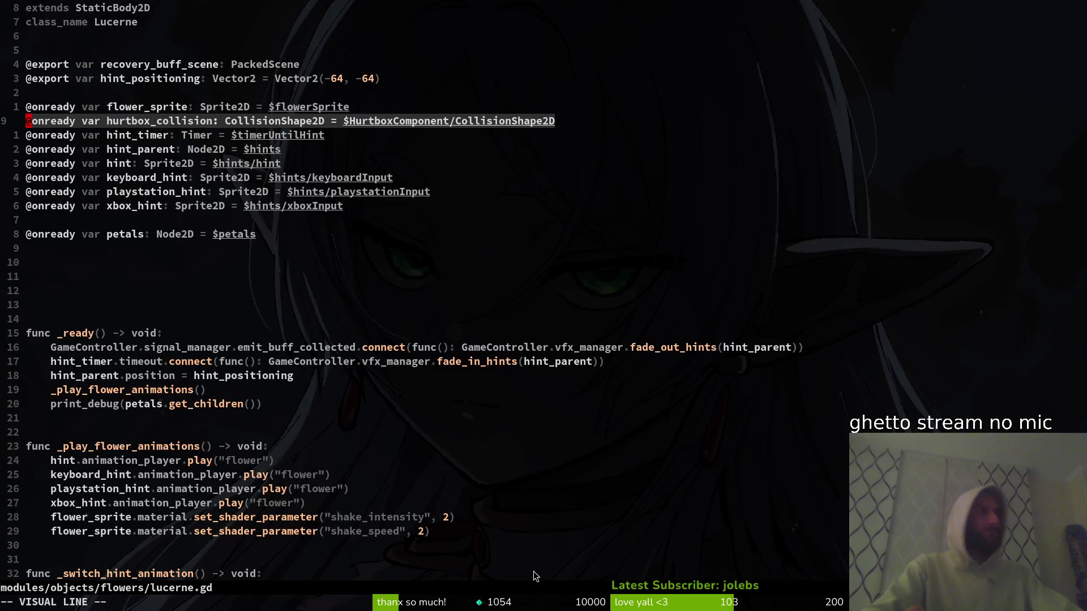
pyautogui.hotkey('alt', 'F4')
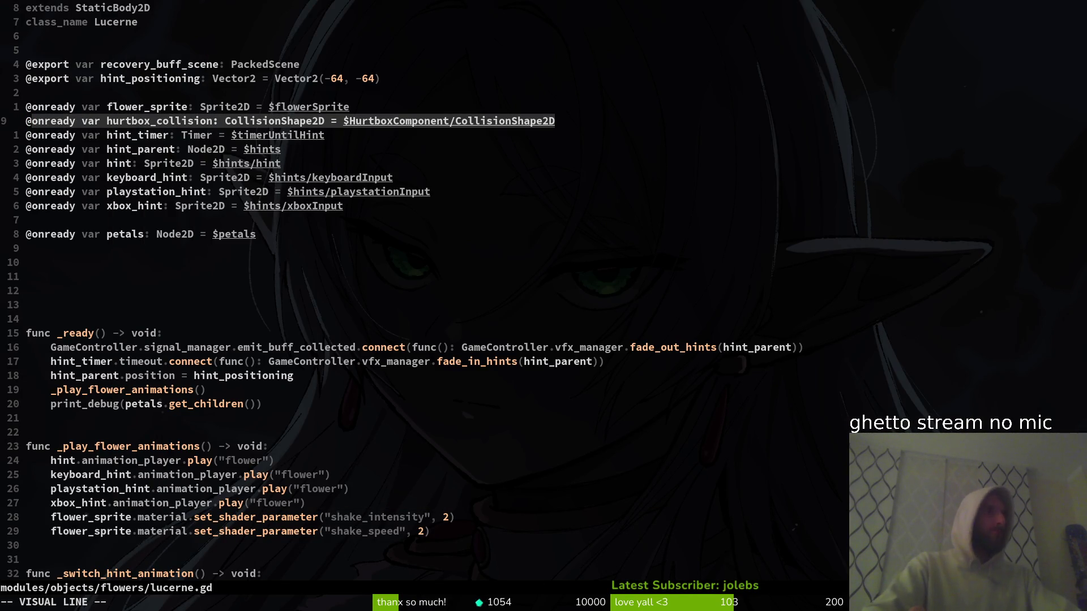
# - Delete the hurtbox_collision declaration and scroll to release_pollen's now-undeclared reference
pyautogui.press('Escape')
pyautogui.press('d')
pyautogui.press('d')
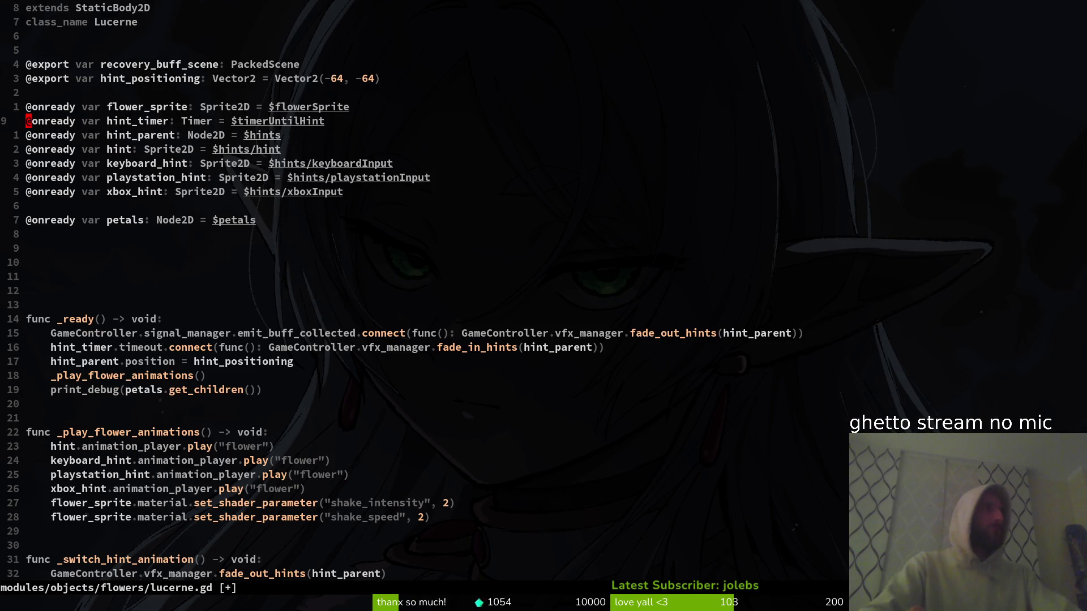
pyautogui.hotkey('ctrl', 'd')
pyautogui.hotkey('ctrl', 'd')
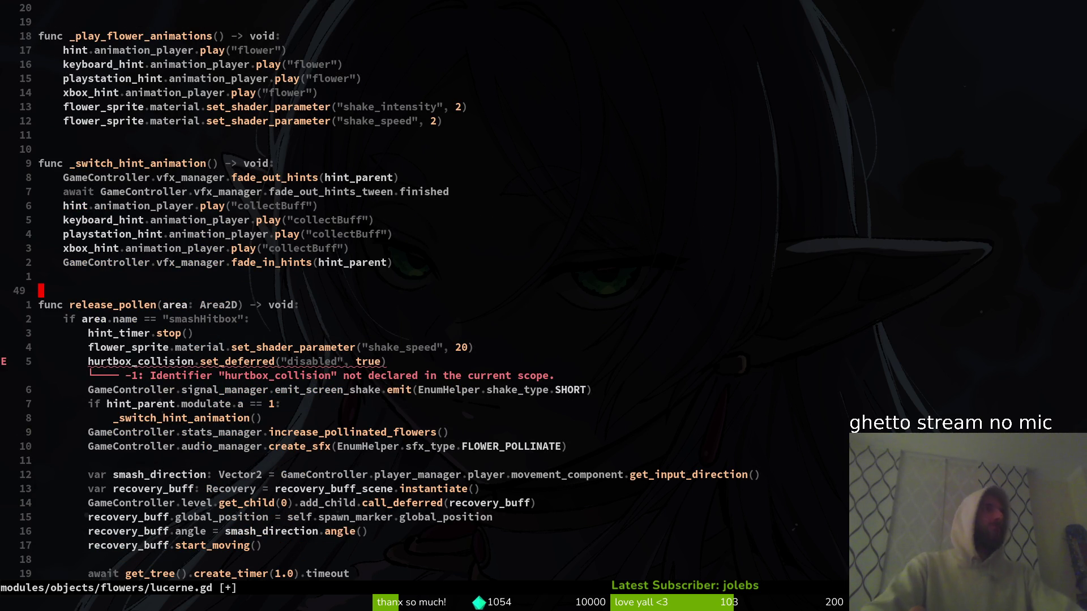
pyautogui.hotkey('ctrl', 'u')
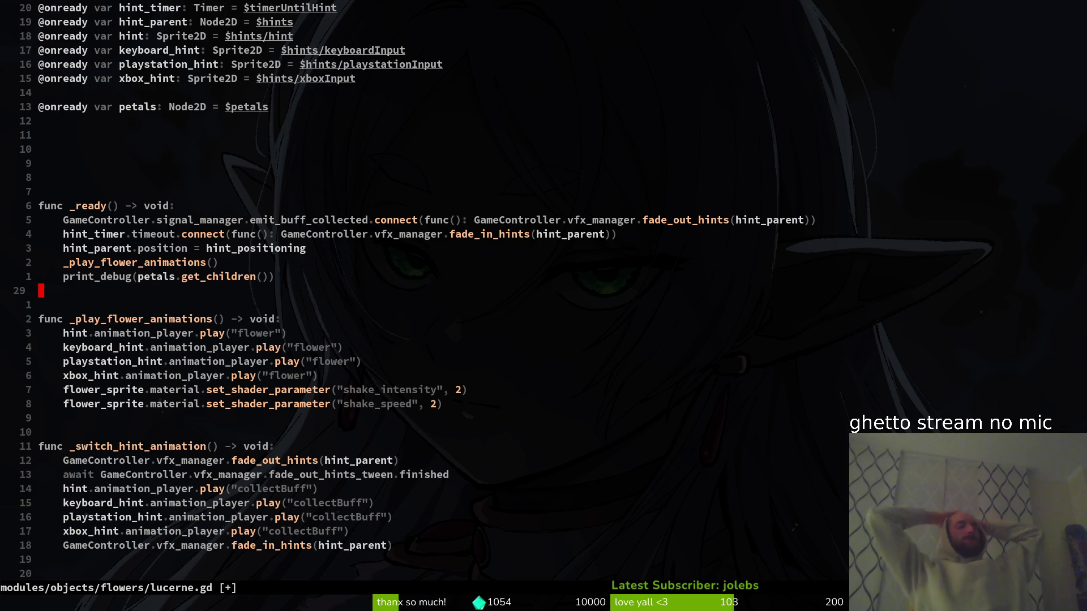
pyautogui.hotkey('ctrl', '6')
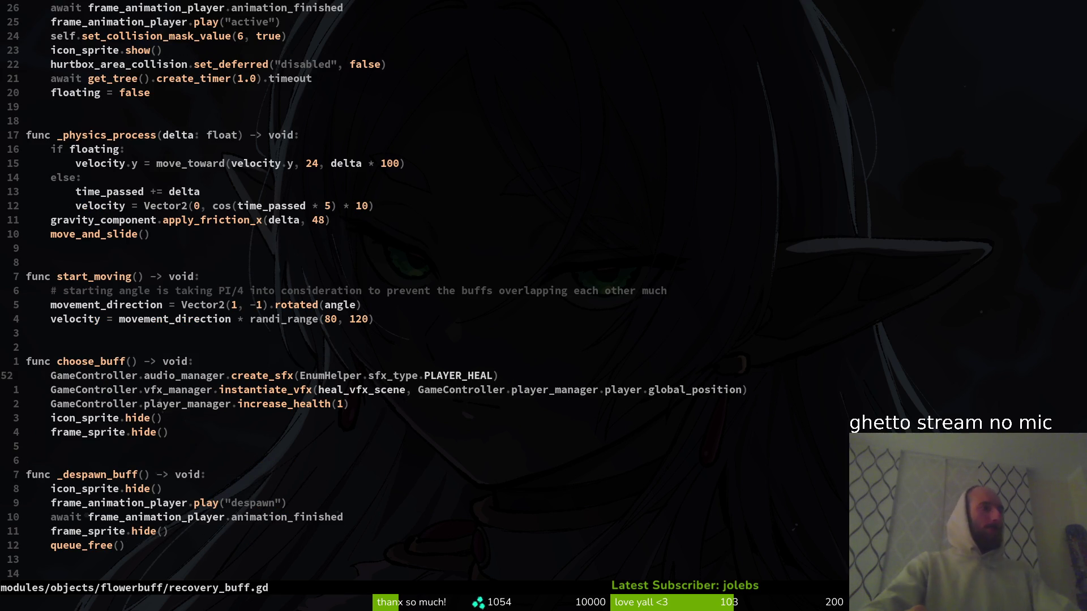
pyautogui.hotkey('ctrl', '6')
pyautogui.hotkey('ctrl', 'p')
pyautogui.write('flowergd')
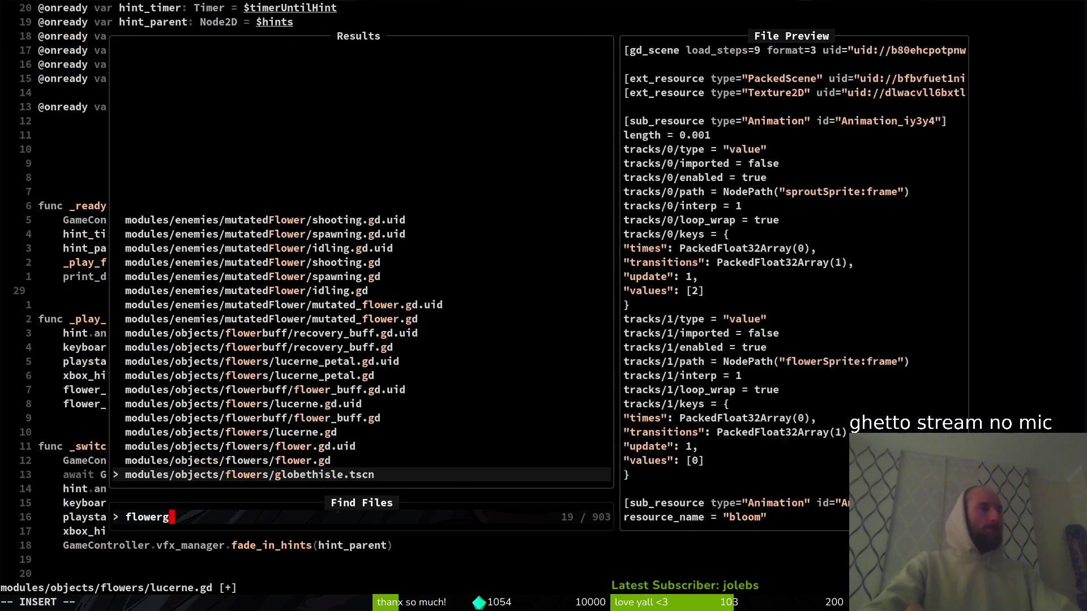
pyautogui.press('Return')
pyautogui.hotkey('ctrl', 'u')
pyautogui.hotkey('ctrl', 'u')
pyautogui.hotkey('ctrl', 'u')
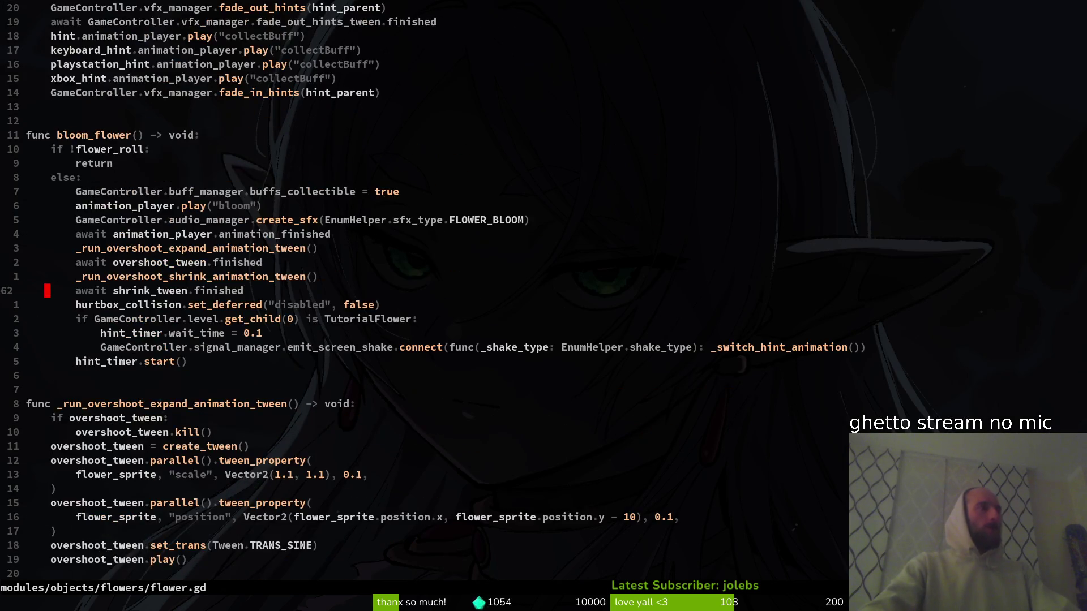
pyautogui.press('j')
pyautogui.press('j')
pyautogui.press('j')
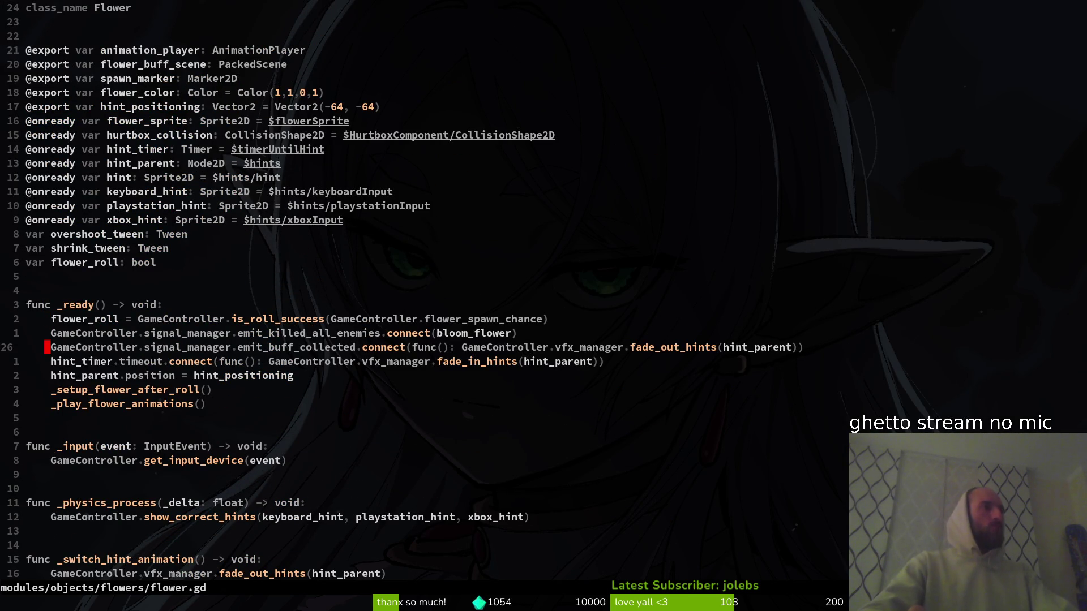
pyautogui.press('2')
pyautogui.press('0')
pyautogui.press('j')
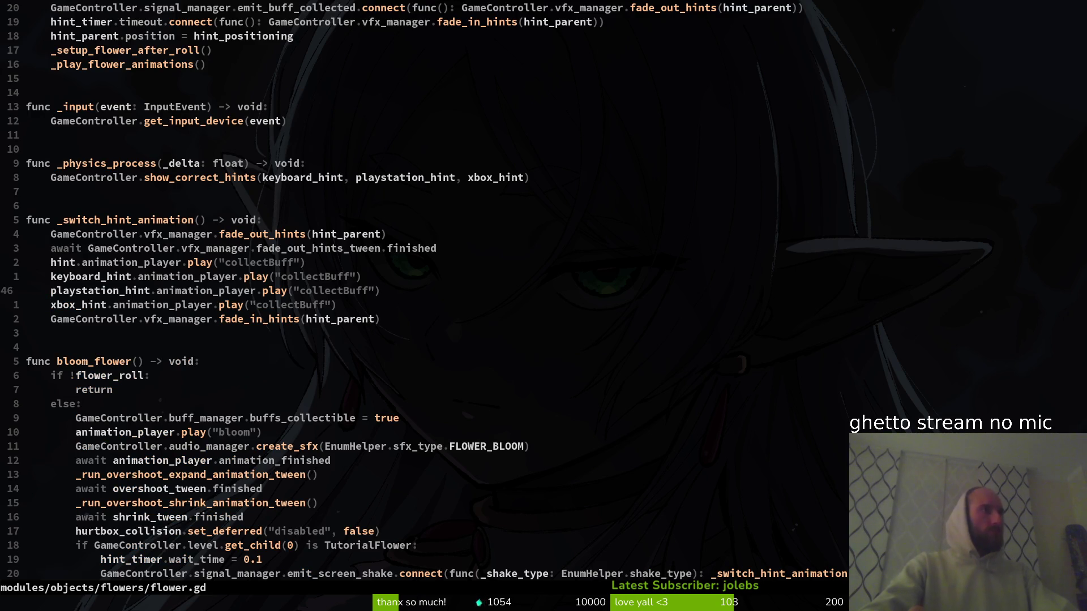
pyautogui.press('2')
pyautogui.press('0')
pyautogui.press('k')
pyautogui.hotkey('ctrl', 'd')
pyautogui.hotkey('ctrl', 'd')
pyautogui.hotkey('ctrl', 'd')
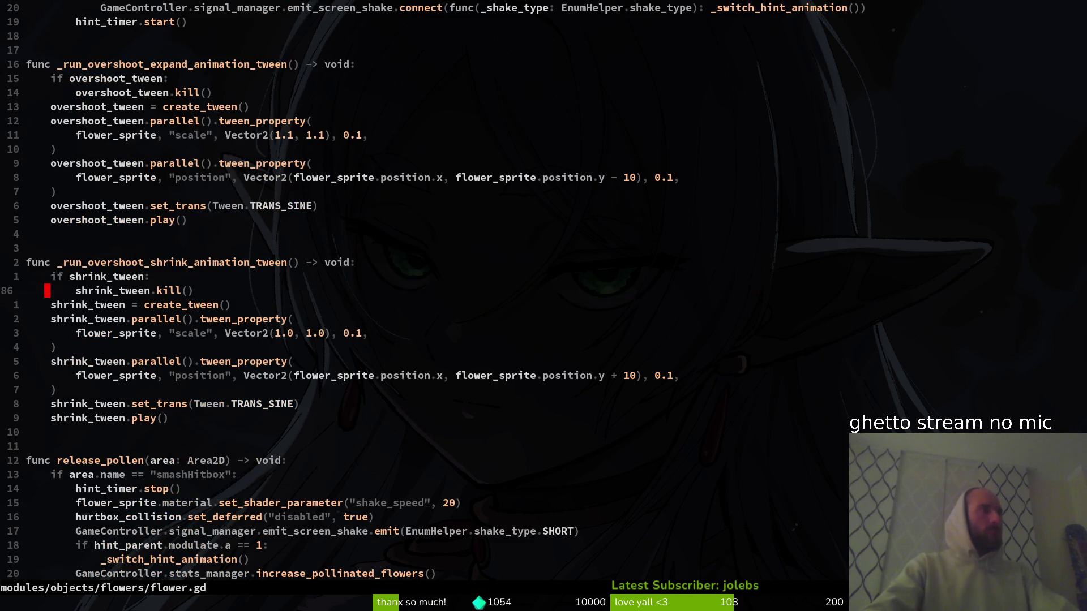
pyautogui.hotkey('ctrl', 'd')
pyautogui.hotkey('ctrl', 'd')
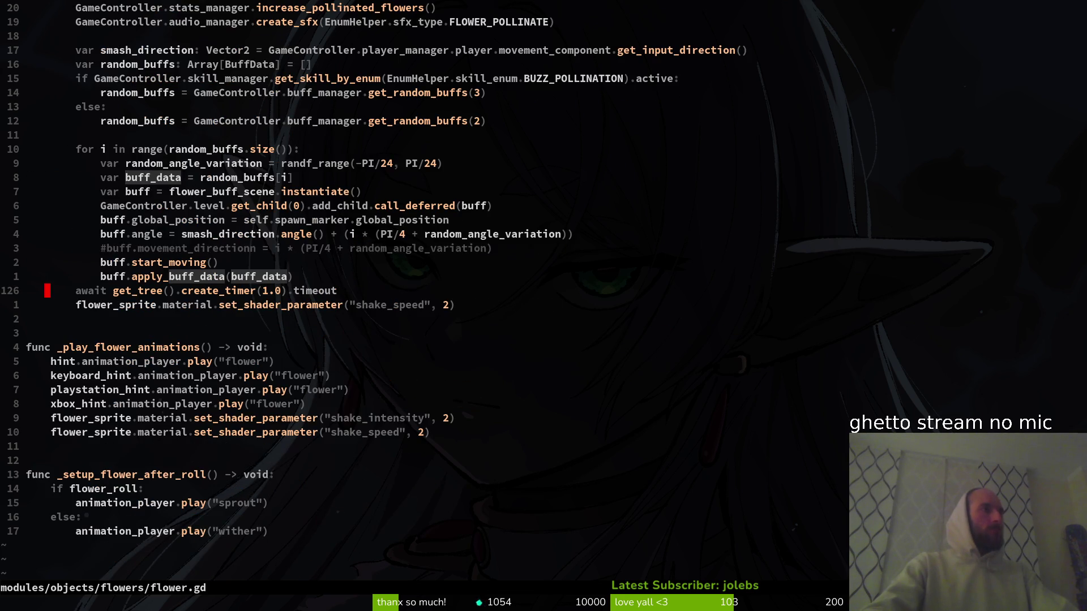
pyautogui.hotkey('ctrl', 'u')
pyautogui.hotkey('ctrl', 'u')
pyautogui.hotkey('ctrl', 'u')
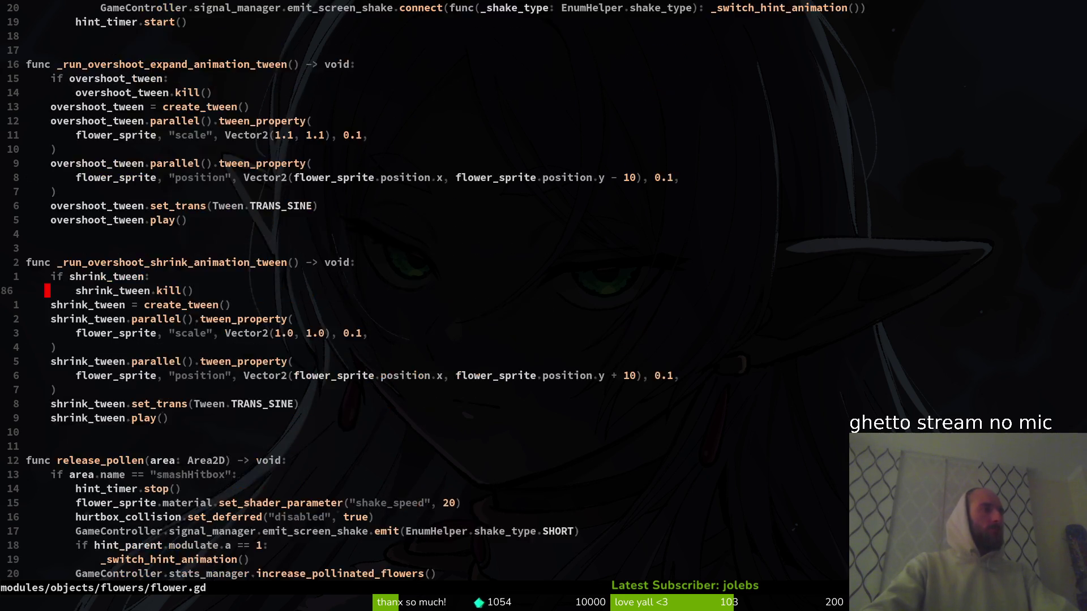
pyautogui.hotkey('ctrl', '6')
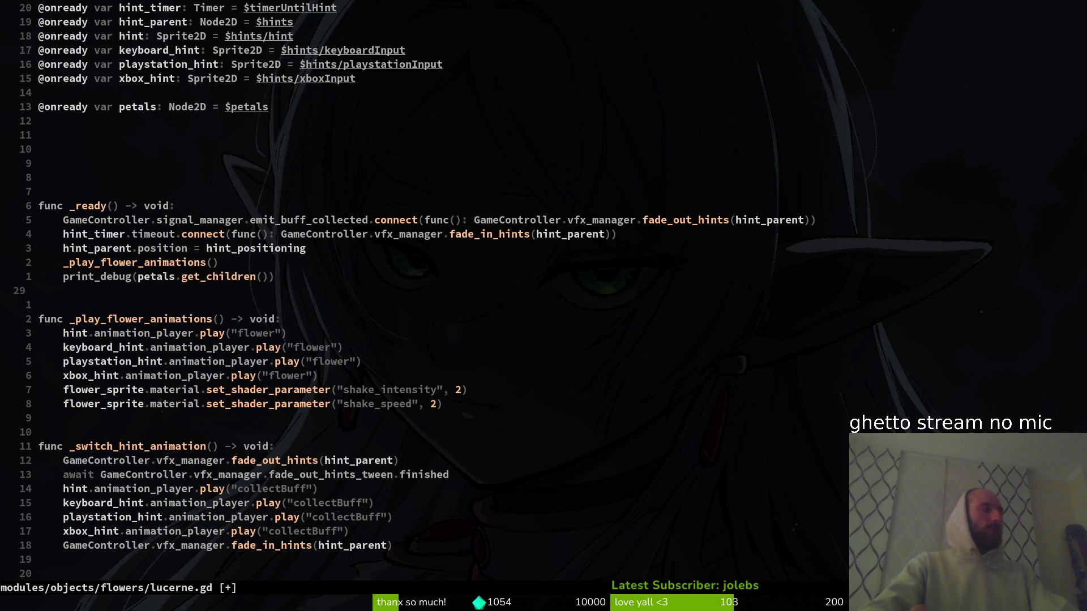
pyautogui.press('u')
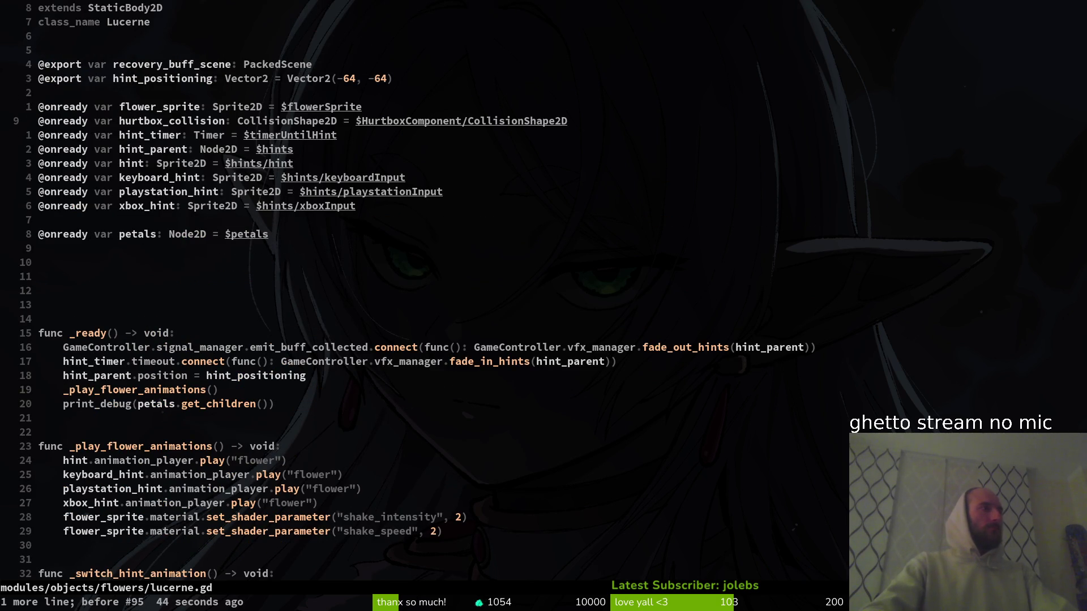
pyautogui.hotkey('ctrl', 'r')
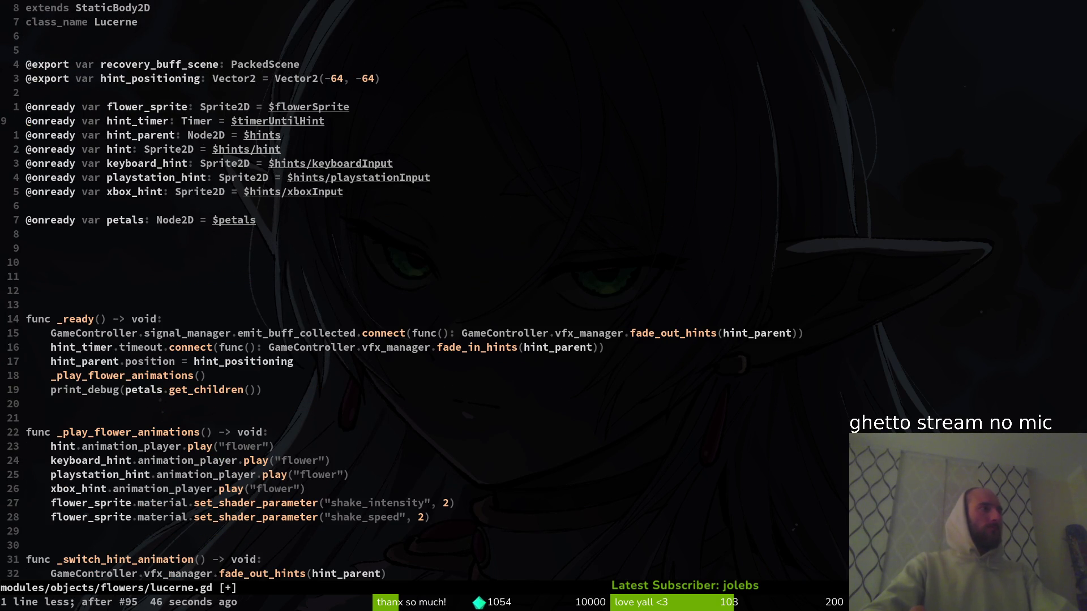
pyautogui.hotkey('ctrl', 'd')
pyautogui.hotkey('ctrl', 'd')
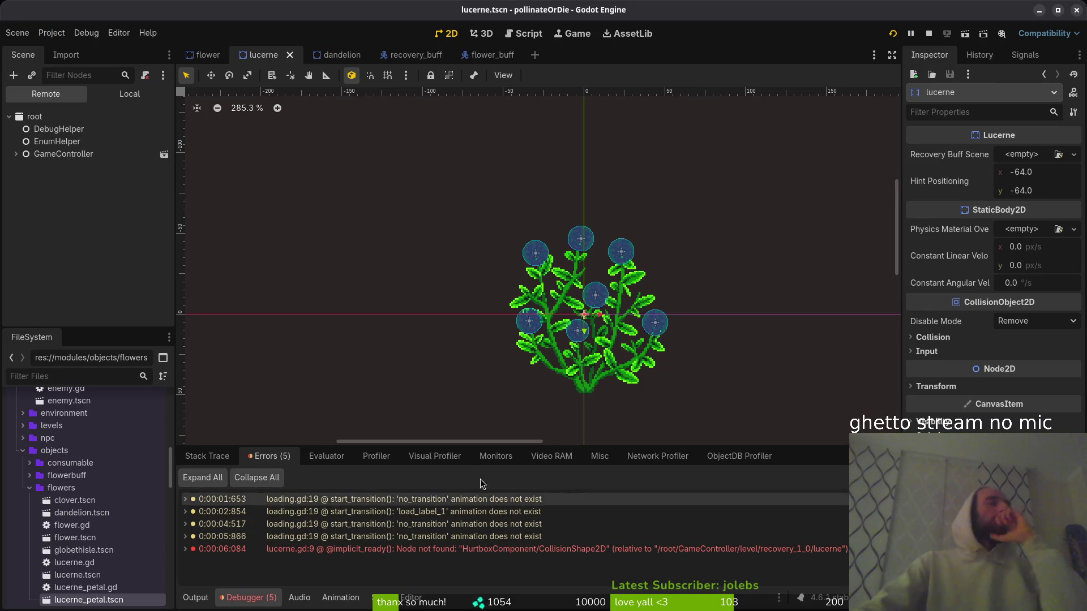
# - Switch the Scene dock to Local and expand petal7 > HurtboxComponent to reveal its CollisionShape2D
pyautogui.click(112, 94)
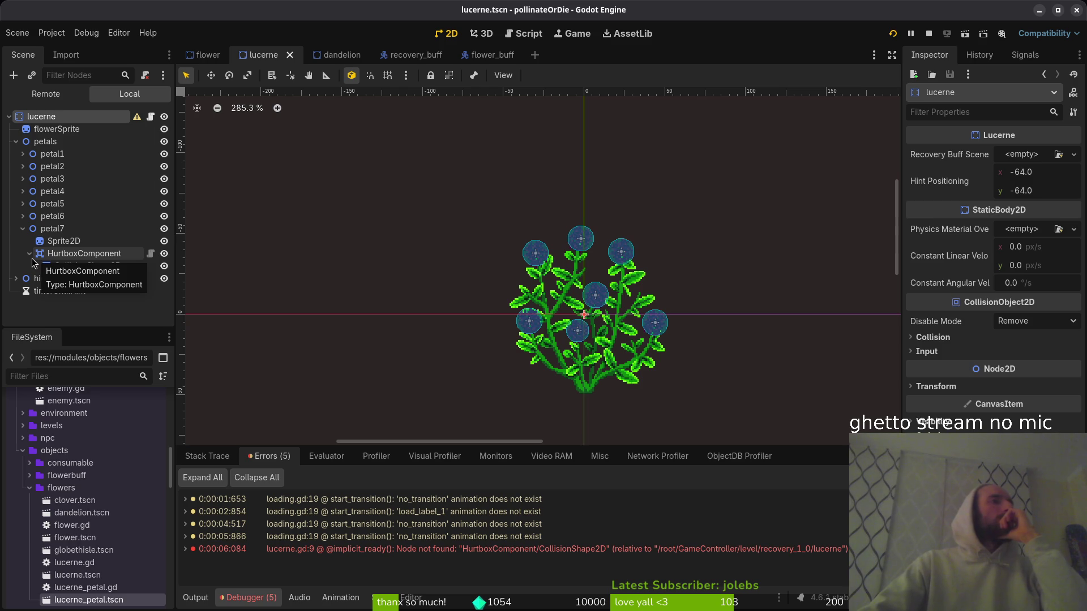
pyautogui.click(23, 228)
pyautogui.click(23, 229)
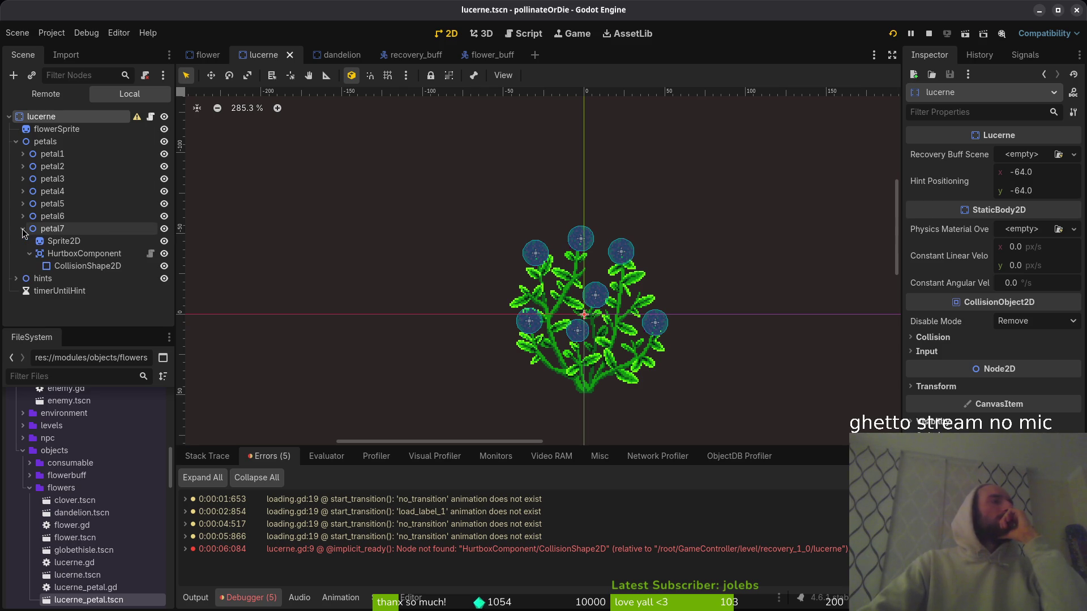
pyautogui.click(22, 229)
pyautogui.click(23, 229)
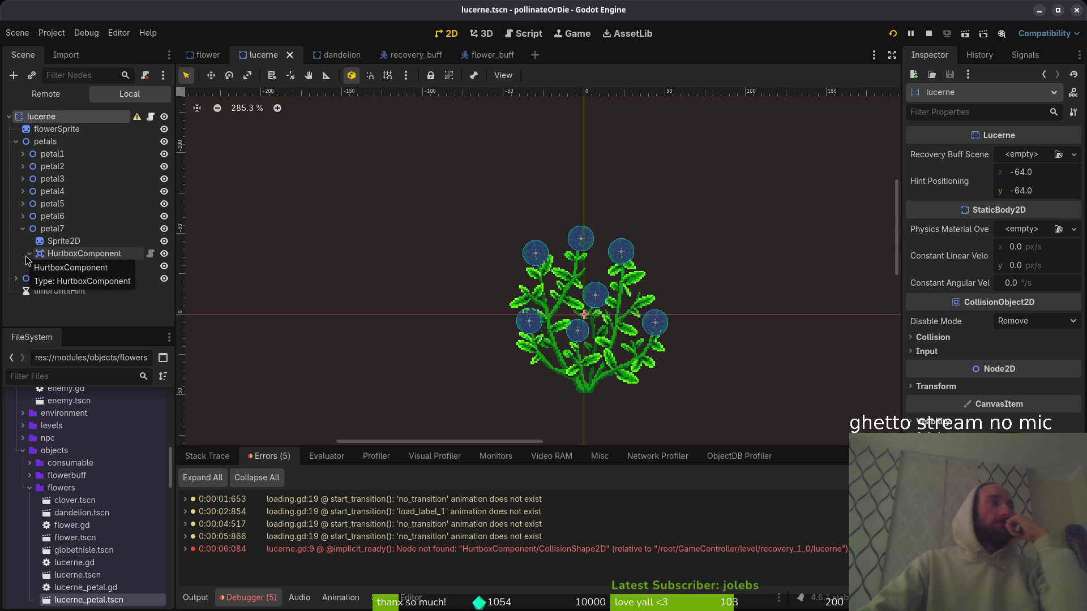
pyautogui.click(26, 256)
pyautogui.click(22, 229)
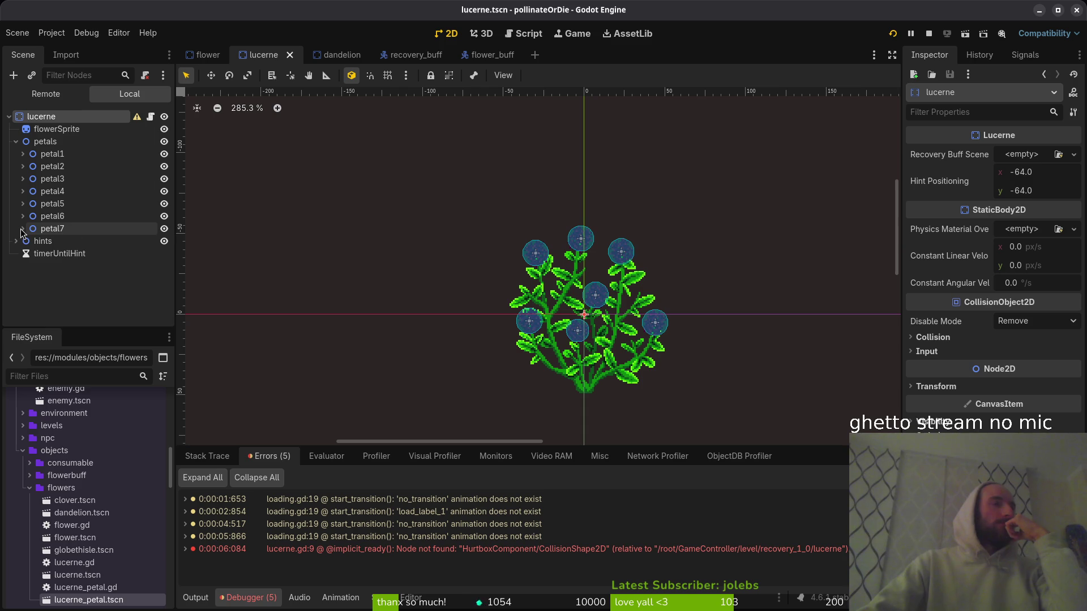
pyautogui.click(22, 229)
pyautogui.click(29, 255)
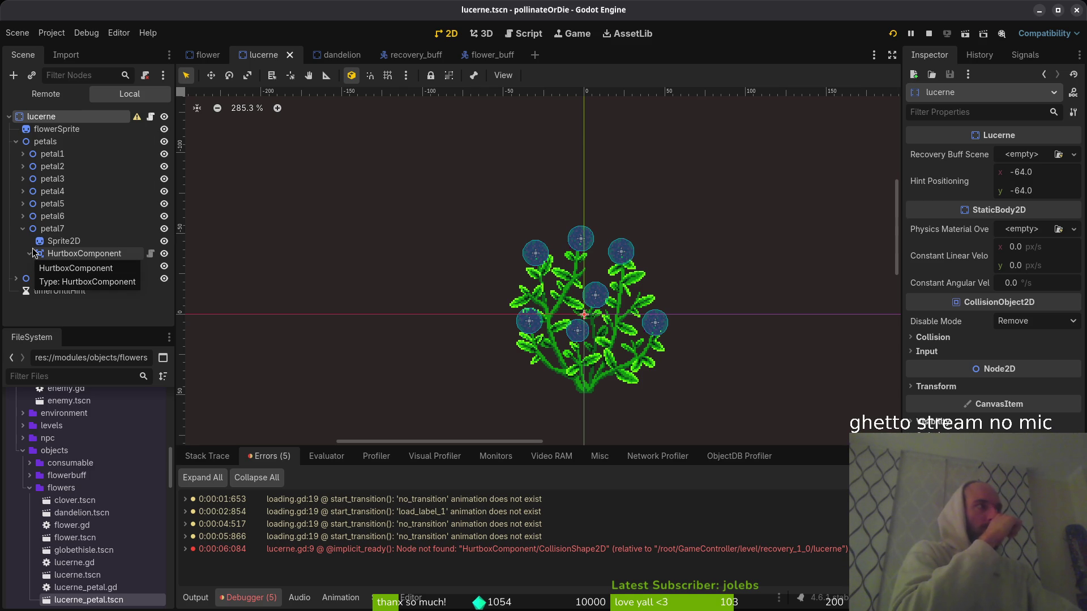
pyautogui.click(30, 254)
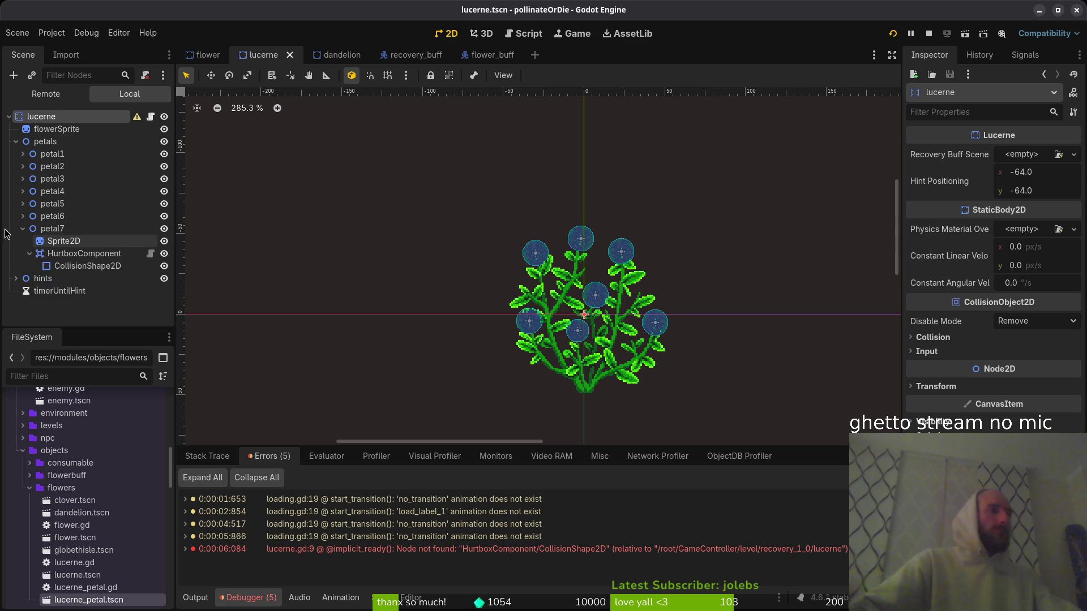
pyautogui.hotkey('alt', 'Tab')
# - Try deleting the hurtbox_collision line in release_pollen, undo it, and save lucerne.gd with :w
pyautogui.click(140, 362)
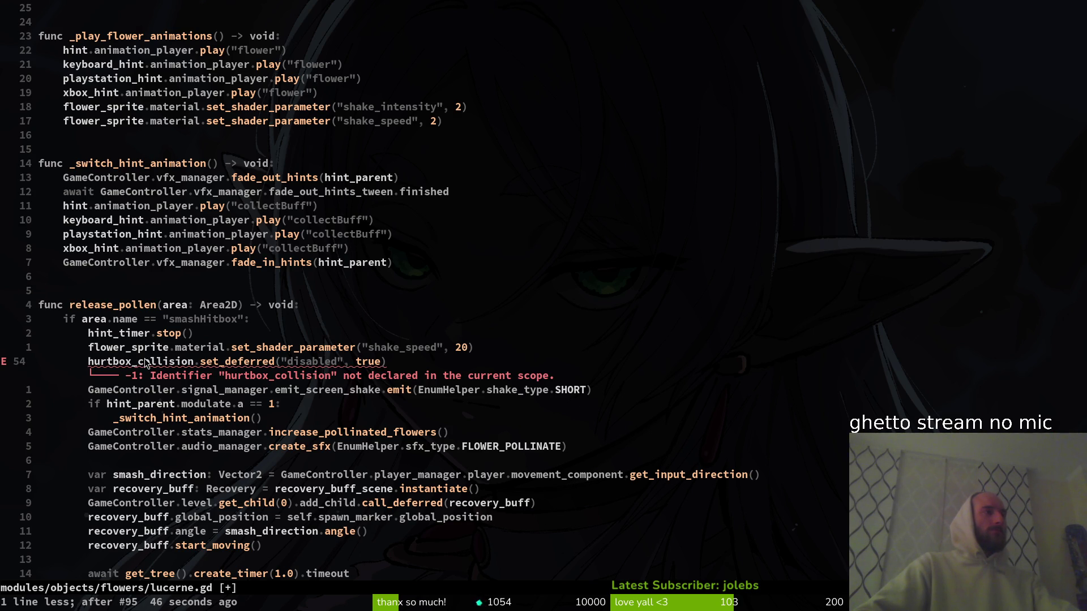
pyautogui.press('d')
pyautogui.press('d')
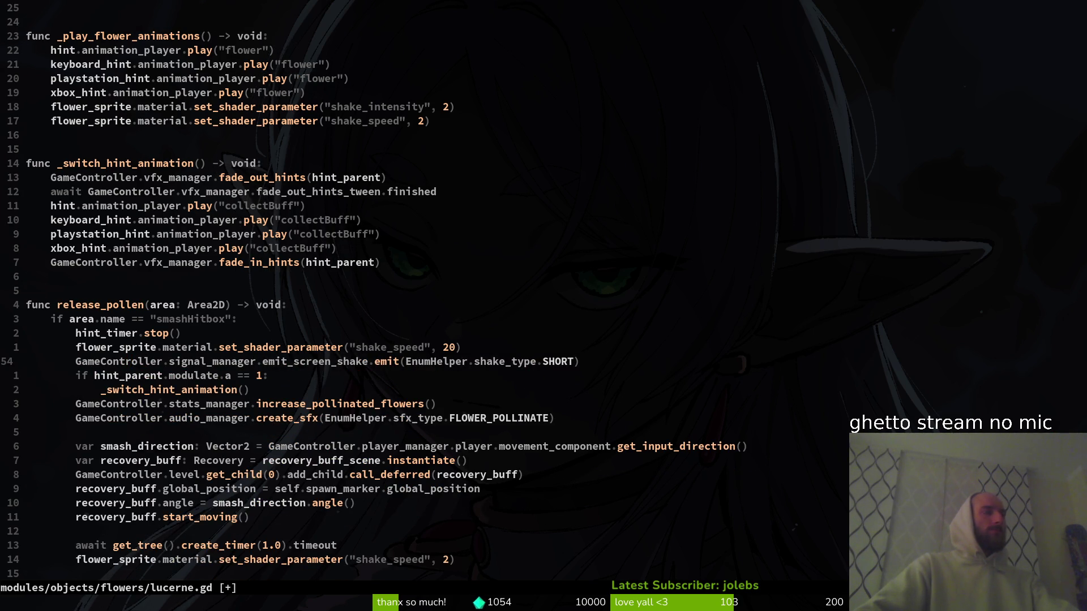
pyautogui.press('u')
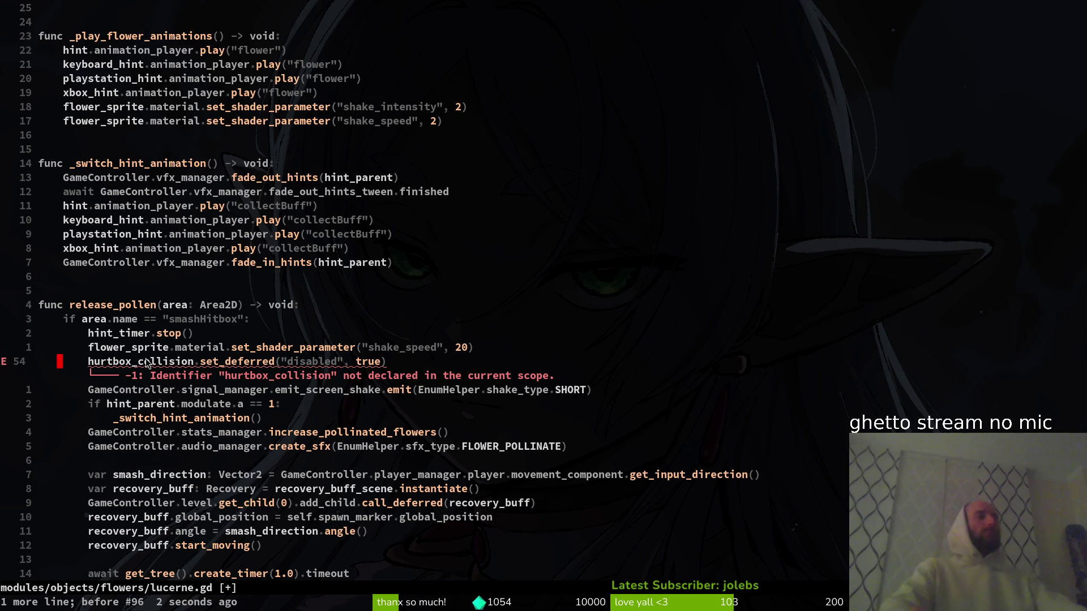
pyautogui.write(':w')
pyautogui.press('Return')
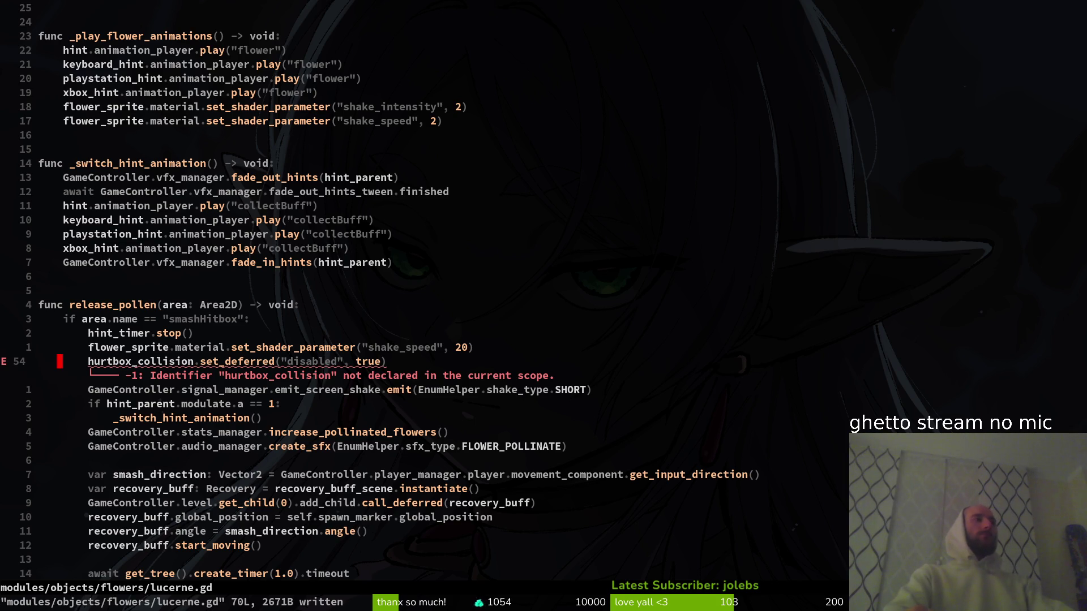
pyautogui.press('g')
pyautogui.press('g')
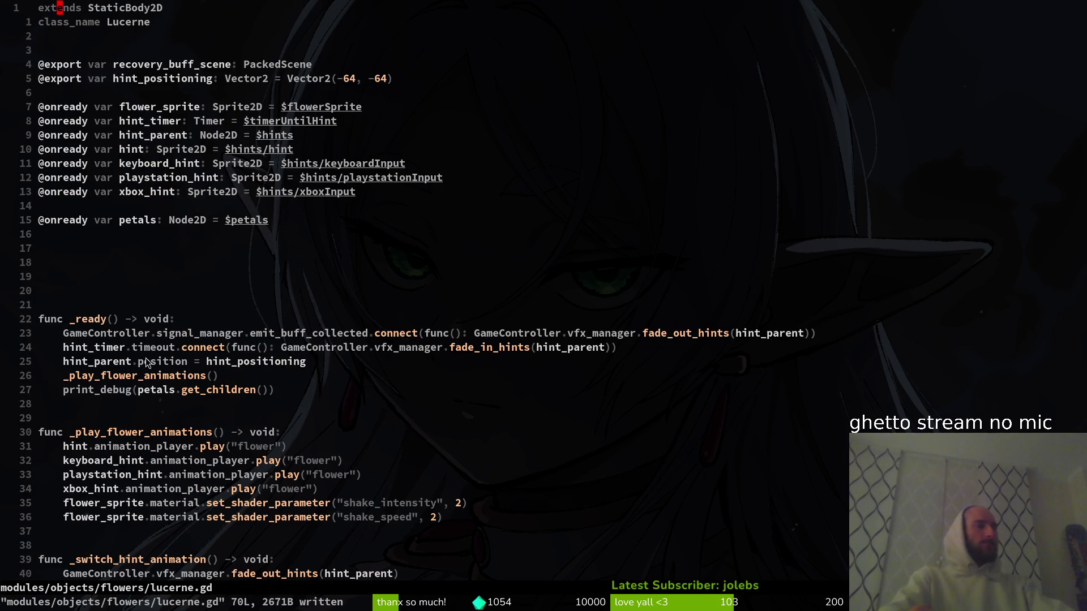
# - Live-grep the project for release_pollen and open its call in smash.gd
pyautogui.press('space')
pyautogui.write('fgrelease_po')
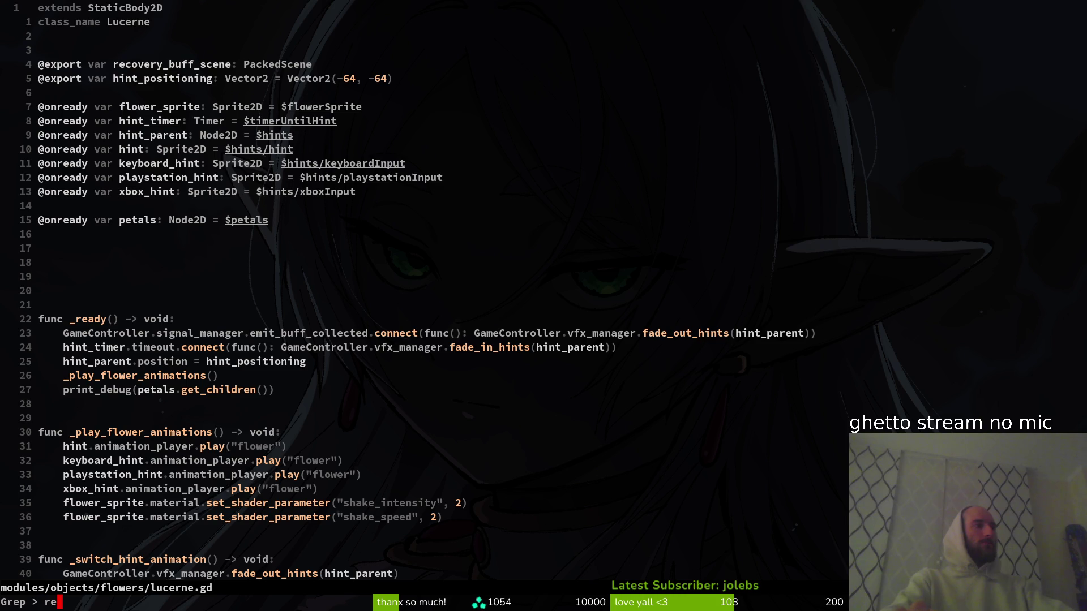
pyautogui.write('llen')
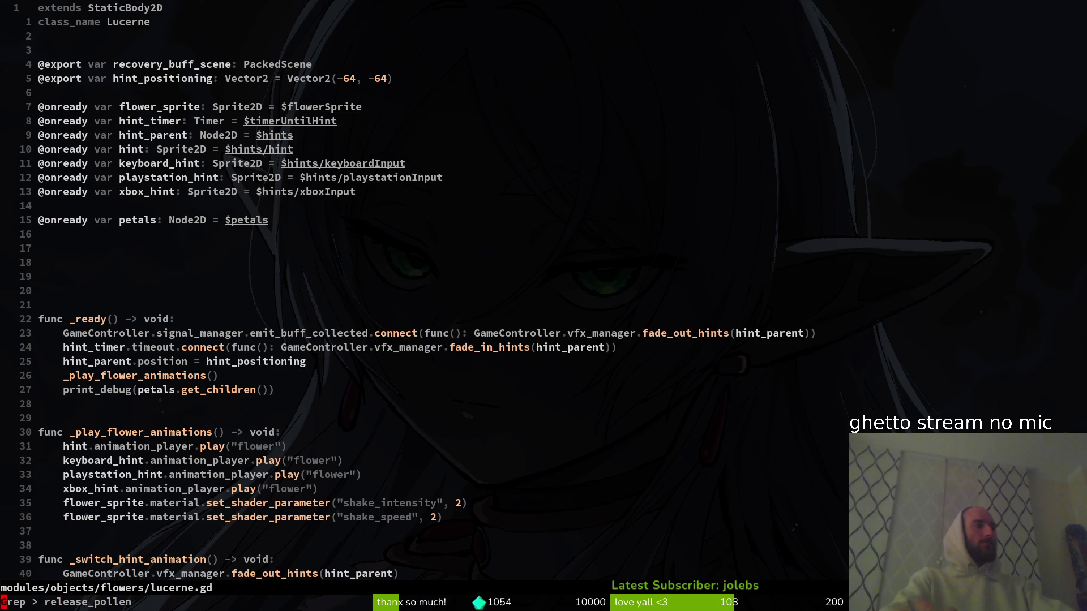
pyautogui.press('Return')
pyautogui.press('Up')
pyautogui.press('Up')
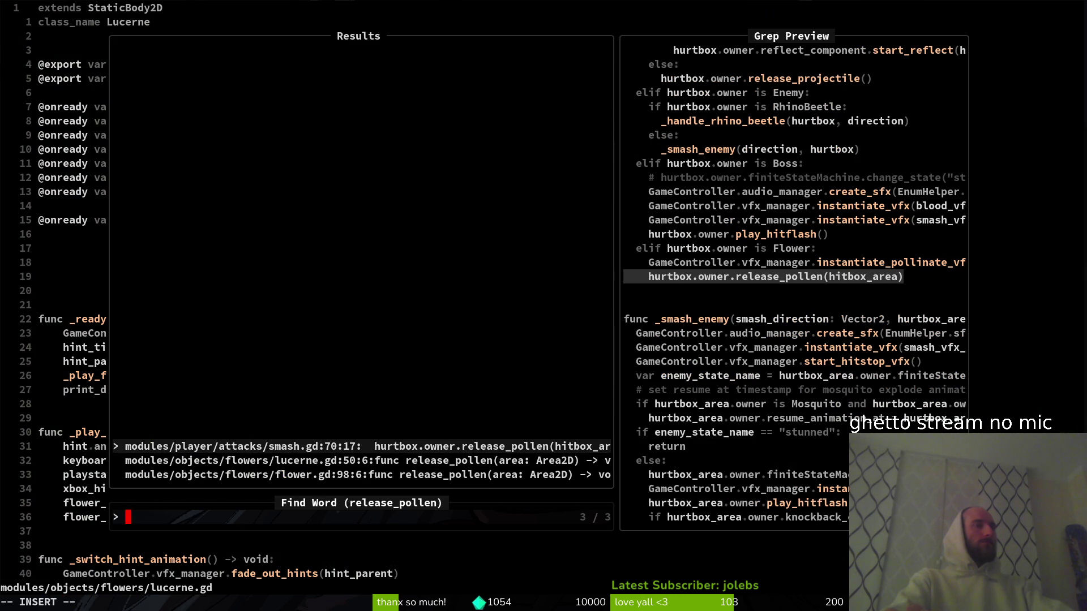
pyautogui.press('Return')
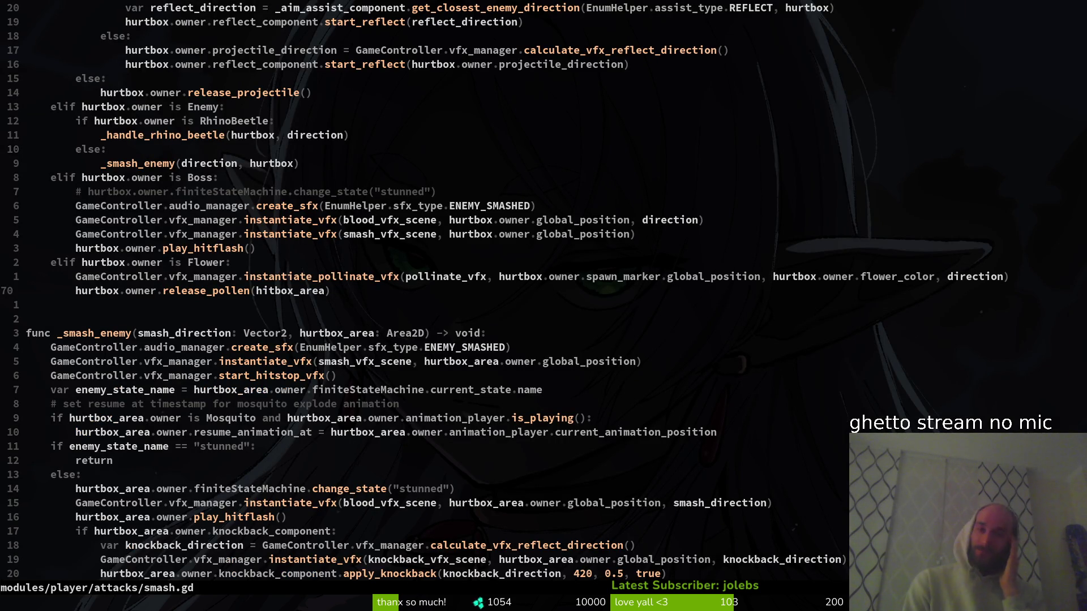
pyautogui.hotkey('alt', 'Tab')
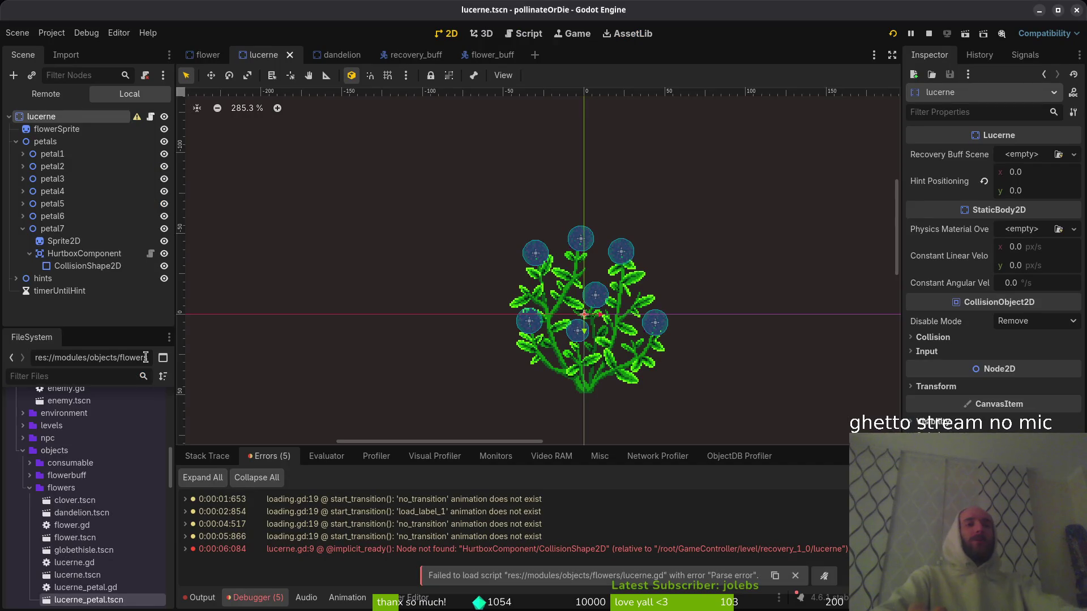
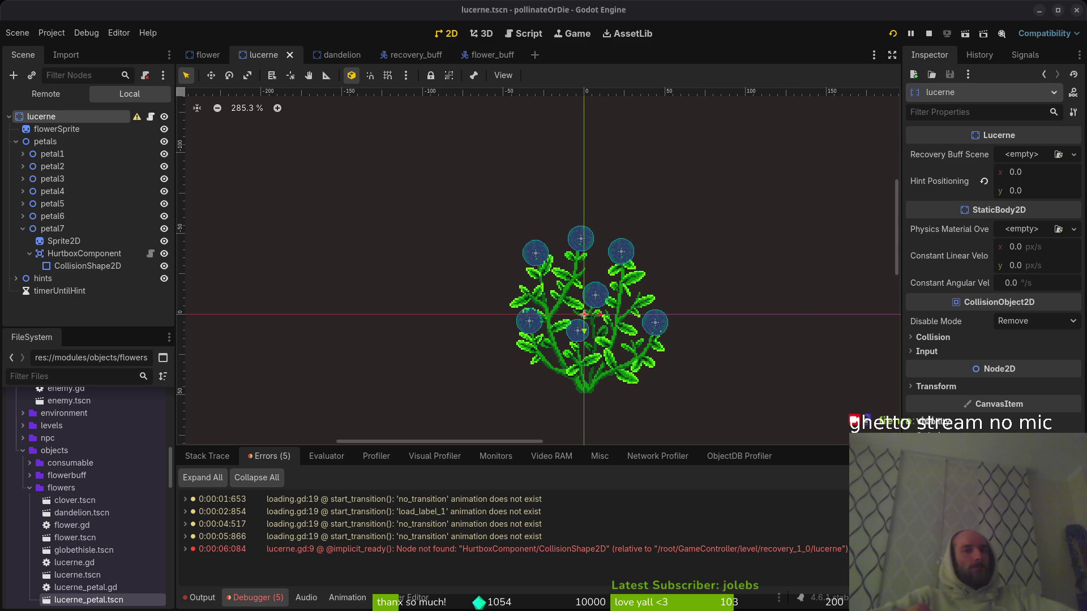
# - Fly the bee right along the ledge and back left past the Lucerne flower in the running game
pyautogui.press('d')
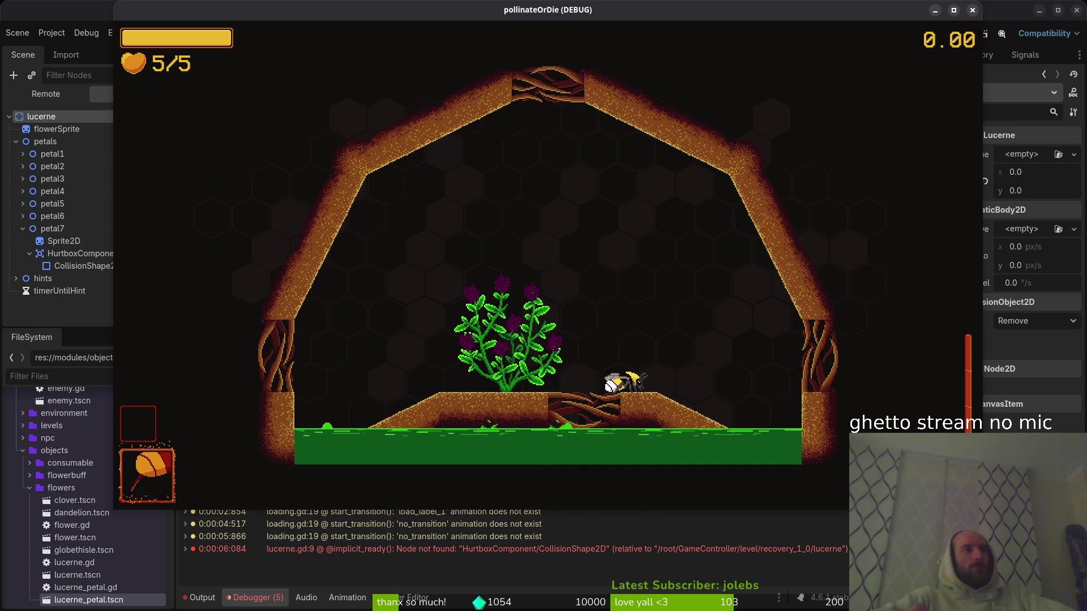
pyautogui.press('a')
pyautogui.press('a')
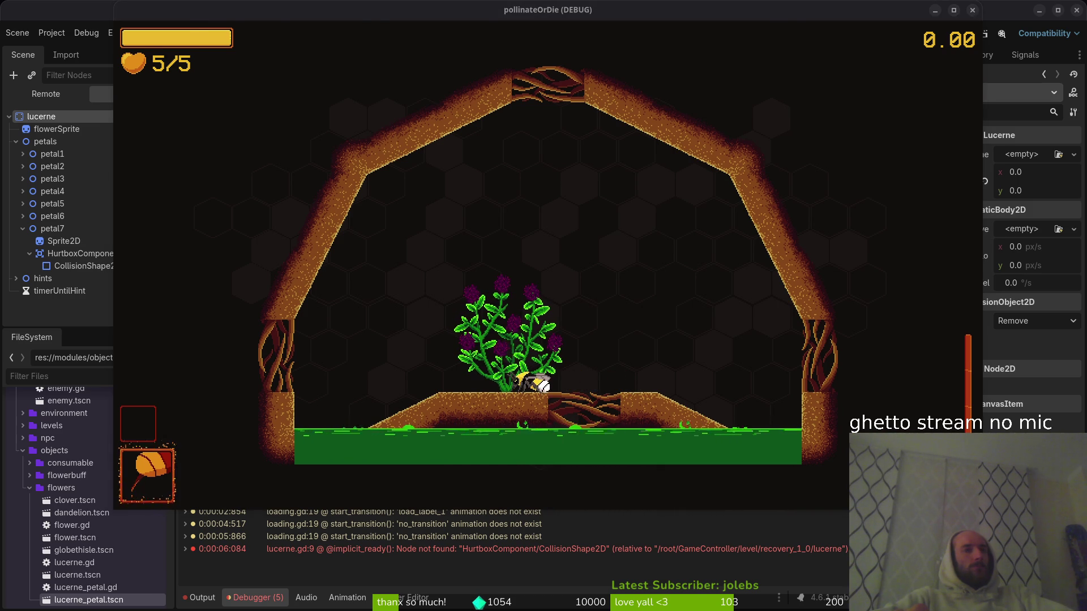
pyautogui.hotkey('alt', 'Tab')
# - Duplicate smash.gd's Flower elif branch, change it to check Lucerne, and save
pyautogui.press('k')
pyautogui.press('k')
pyautogui.hotkey('shift', 'v')
pyautogui.press('j')
pyautogui.press('j')
pyautogui.press('y')
pyautogui.press('j')
pyautogui.press('j')
pyautogui.press('p')
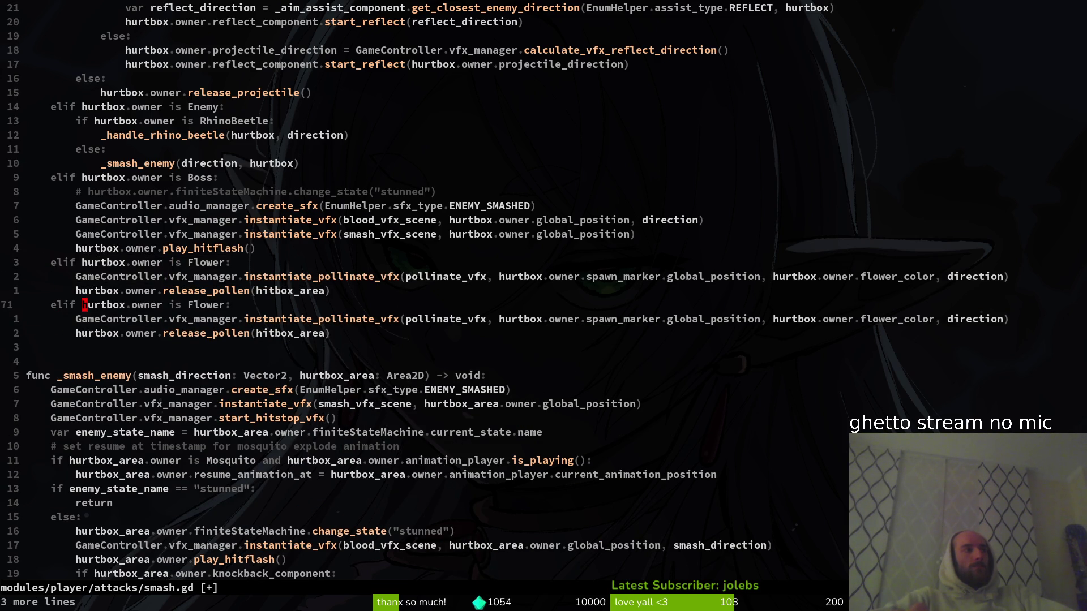
pyautogui.hotkey('shift', 'c')
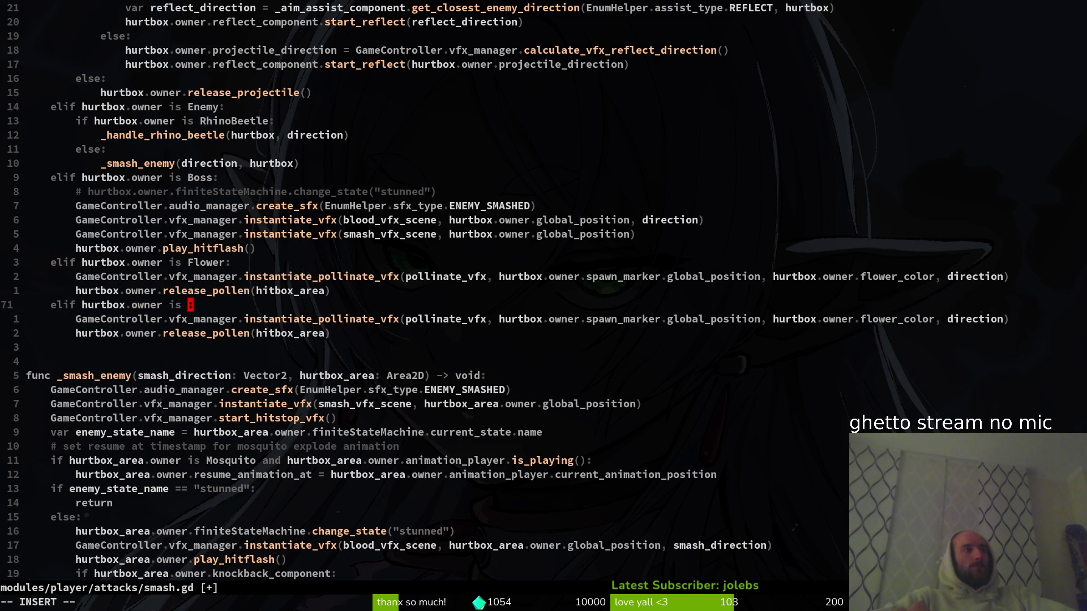
pyautogui.write('e')
pyautogui.press('Tab')
pyautogui.press('Escape')
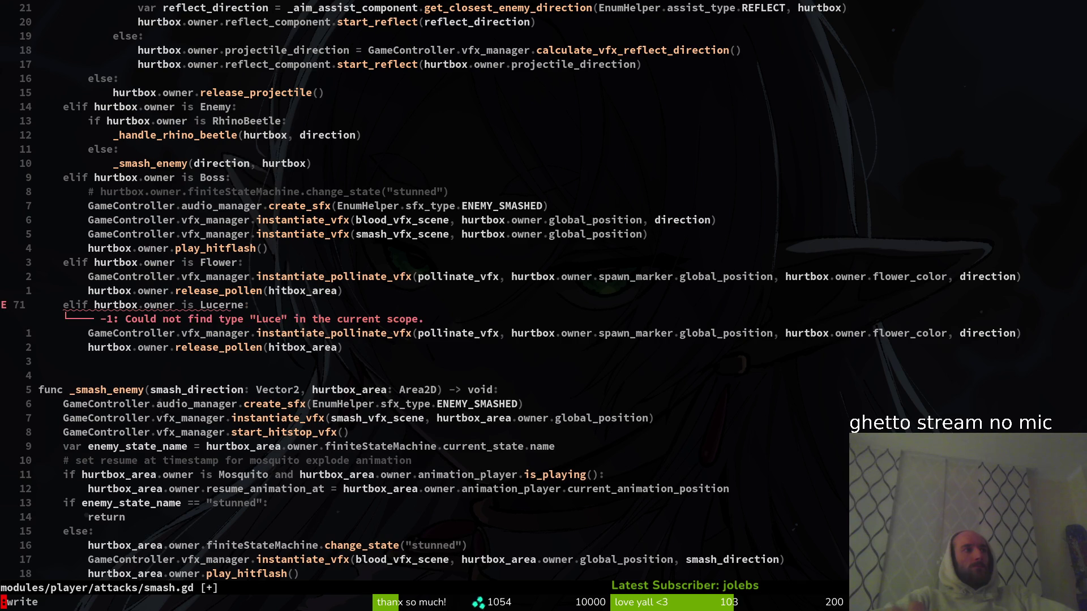
pyautogui.press('Return')
pyautogui.press('j')
pyautogui.press('j')
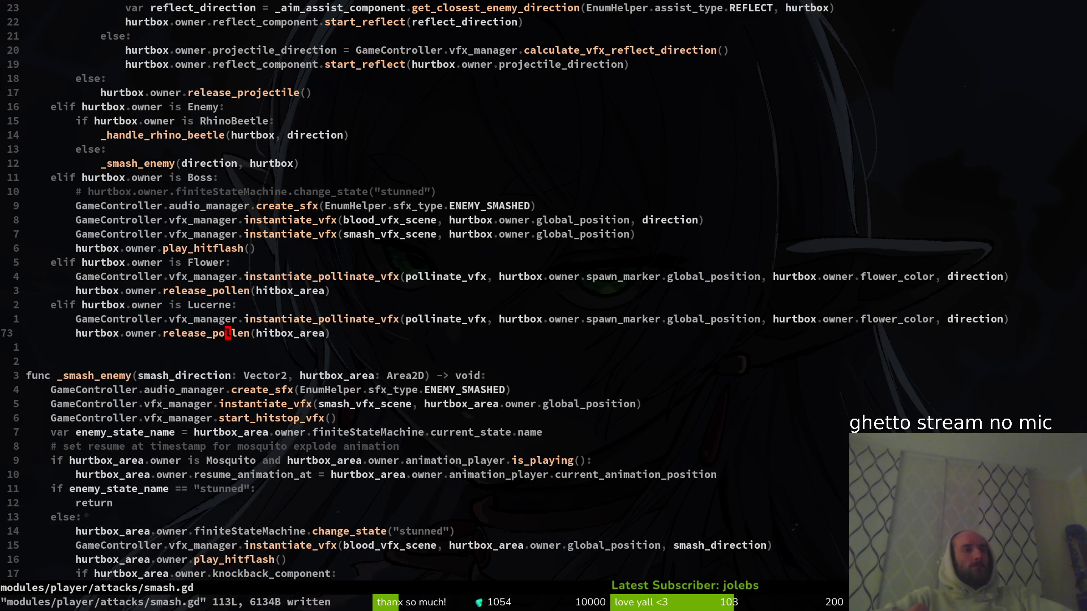
# - Open lucerne.gd through the project file finder
pyautogui.hotkey('ctrl', '6')
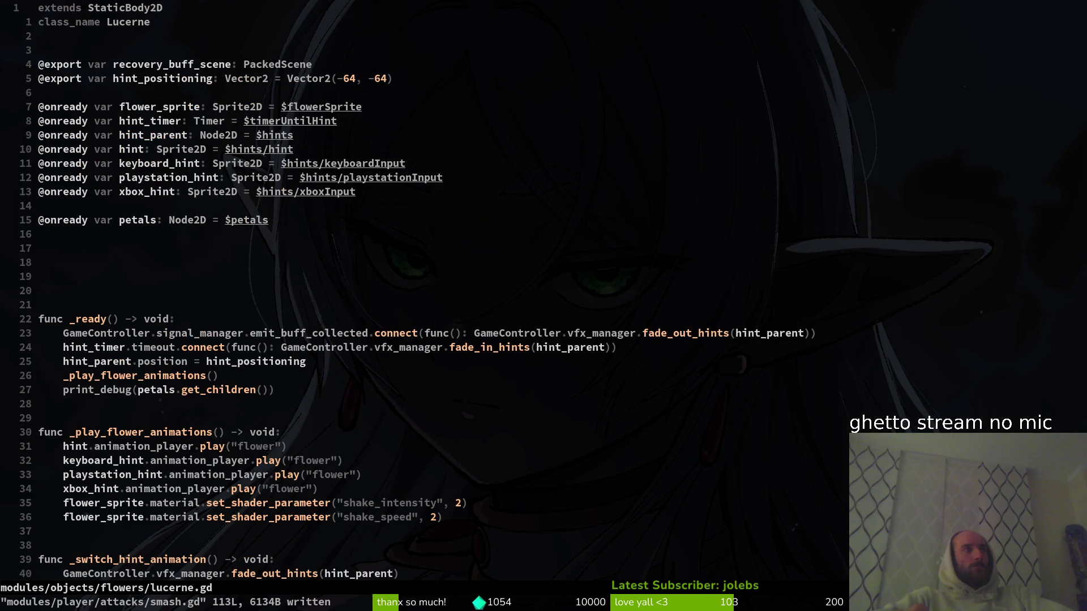
pyautogui.press('space')
pyautogui.press('f')
pyautogui.press('f')
pyautogui.write('lucere')
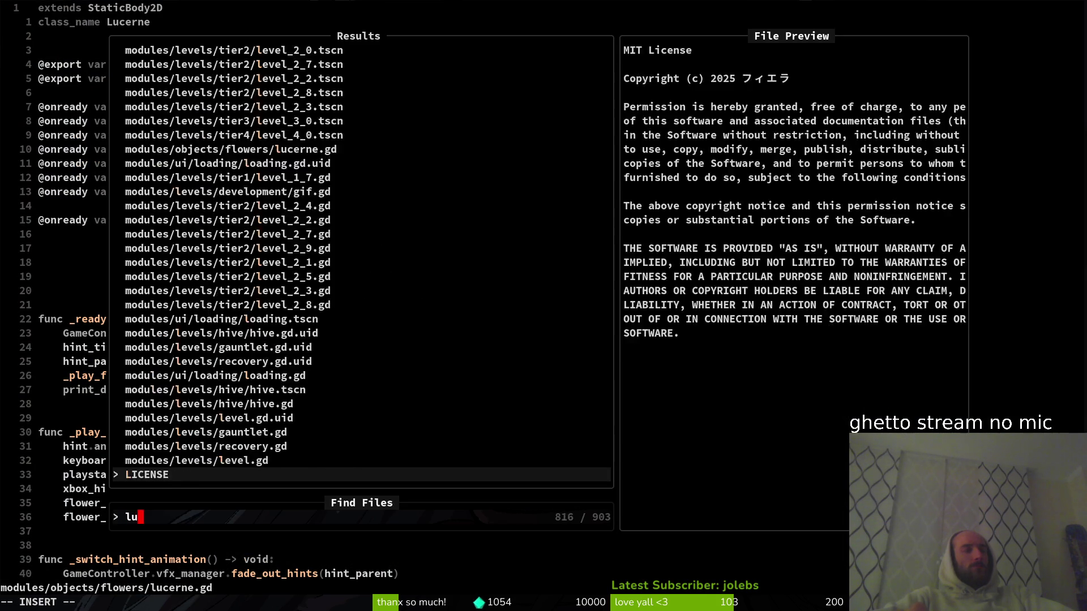
pyautogui.press('Return')
# - Search the project files for flowers/flower.gd and open it
pyautogui.press('space')
pyautogui.press('f')
pyautogui.press('f')
pyautogui.write('flowe')
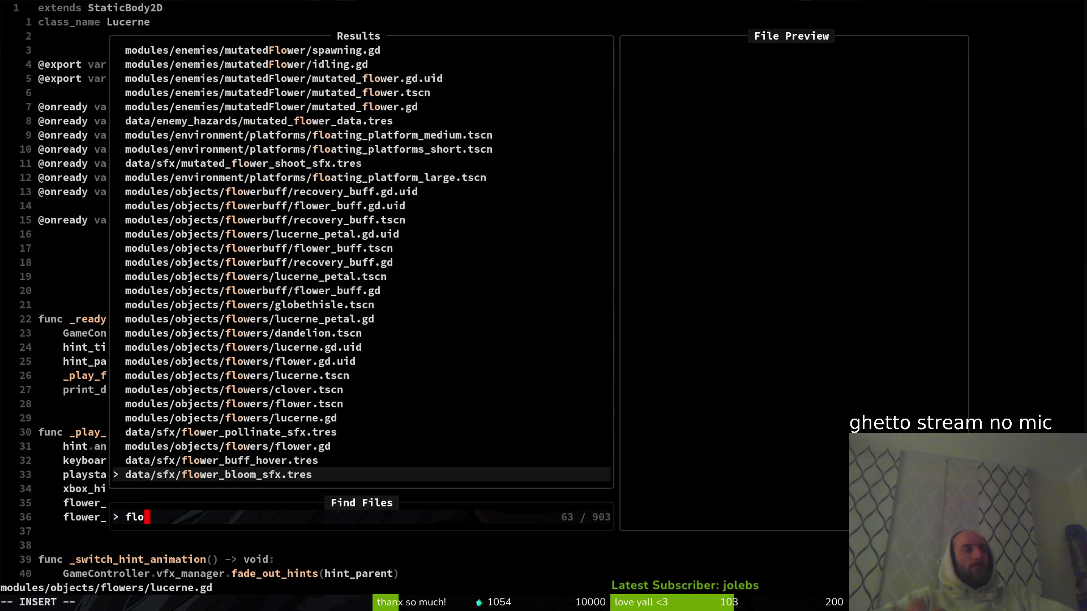
pyautogui.press('BackSpace')
pyautogui.press('BackSpace')
pyautogui.press('BackSpace')
pyautogui.write('dan')
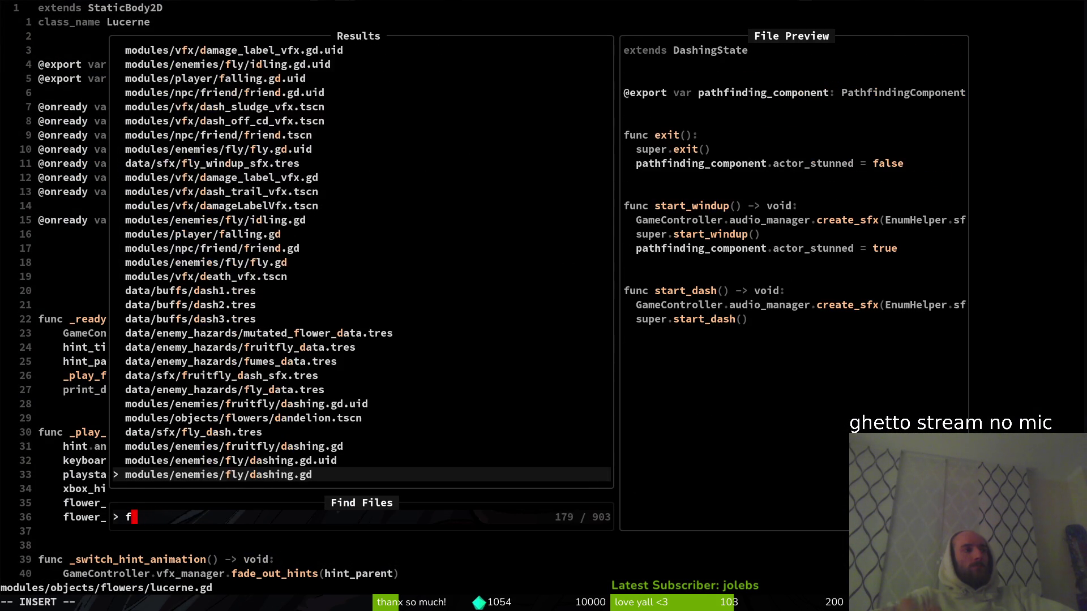
pyautogui.write('del')
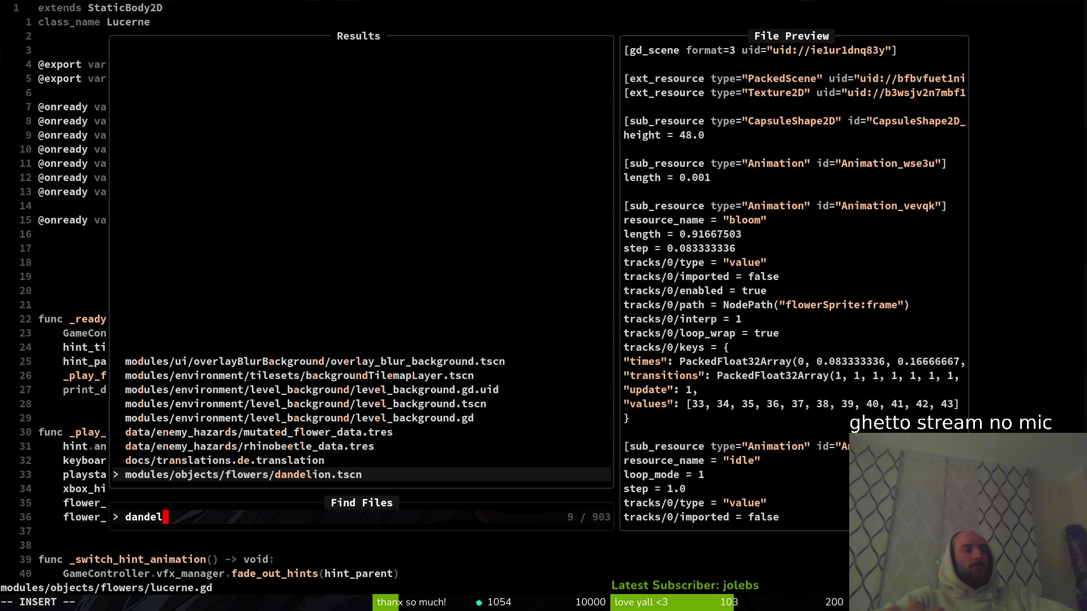
pyautogui.press('BackSpace')
pyautogui.press('BackSpace')
pyautogui.press('BackSpace')
pyautogui.write('f.lowe')
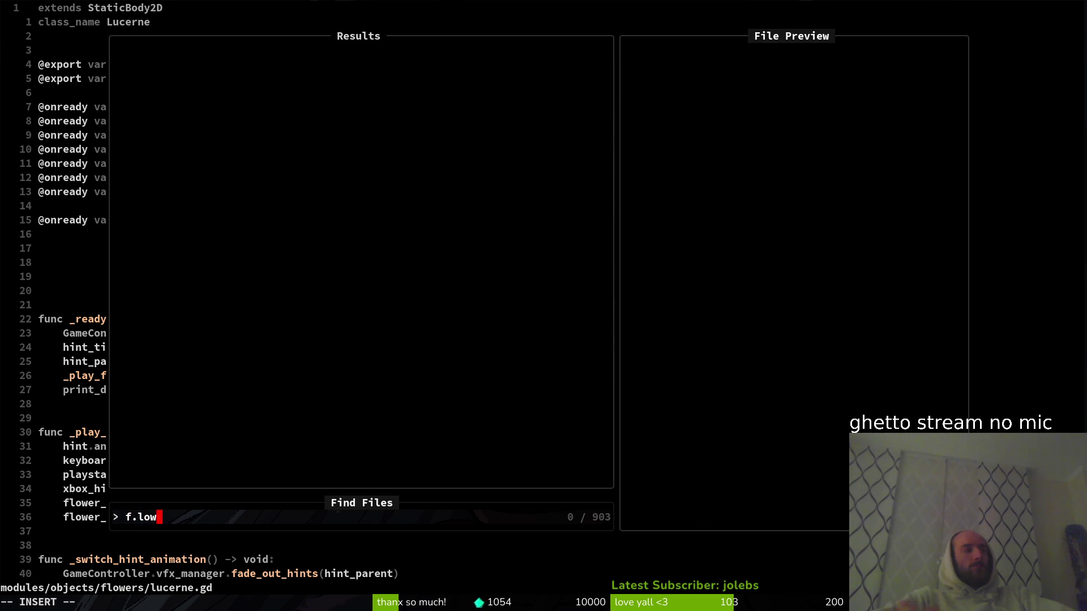
pyautogui.press('BackSpace')
pyautogui.press('BackSpace')
pyautogui.press('BackSpace')
pyautogui.write('lower')
pyautogui.press('Up')
pyautogui.press('Up')
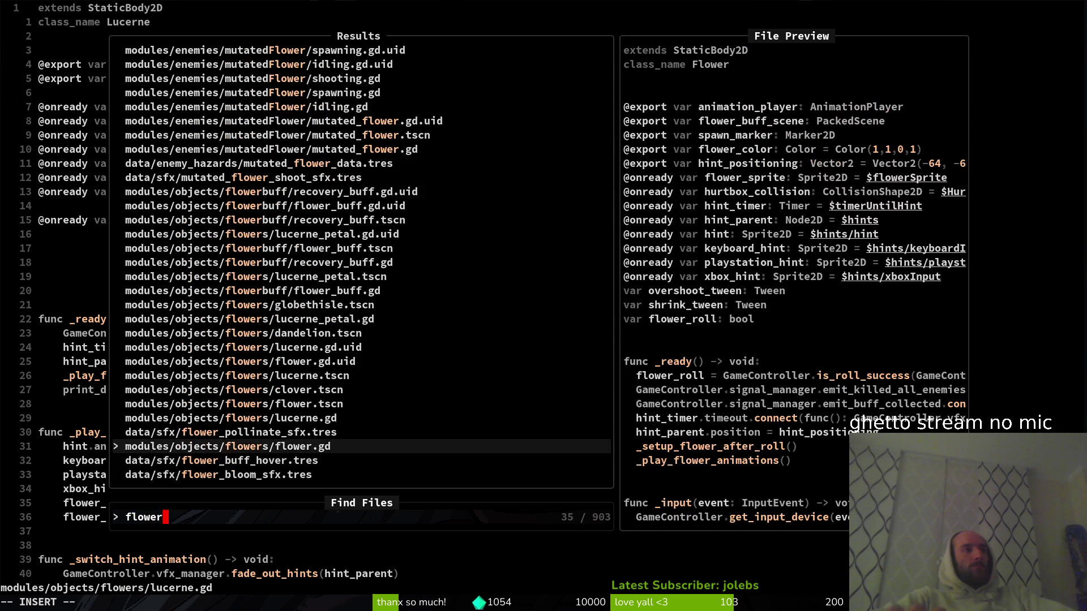
pyautogui.press('Return')
# - Copy flower.gd's flower_color export line into lucerne.gd and save it
pyautogui.press('j')
pyautogui.press('j')
pyautogui.press('j')
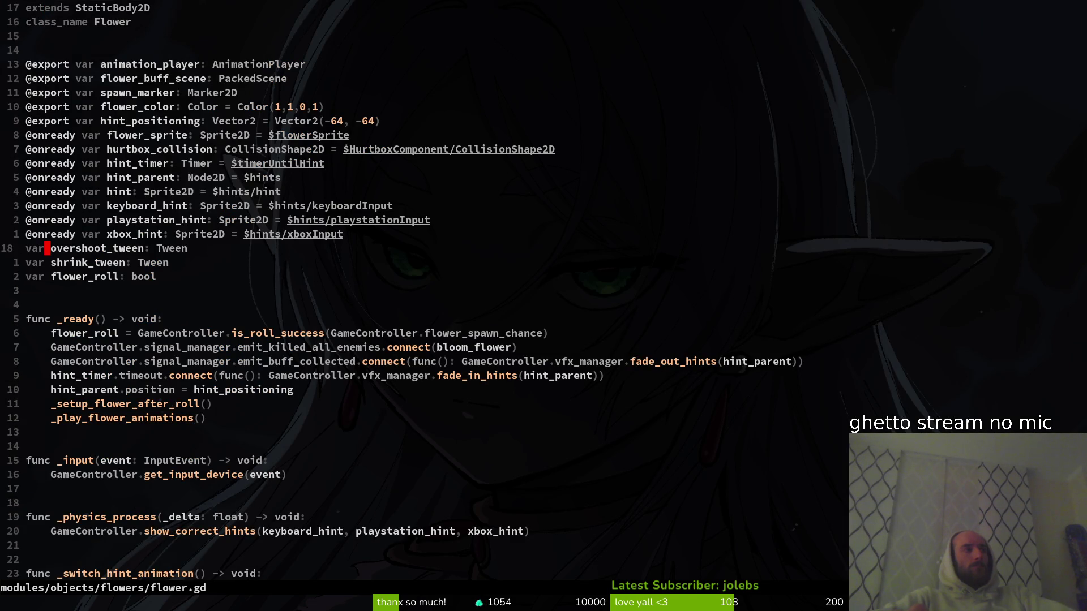
pyautogui.press('k')
pyautogui.press('k')
pyautogui.press('k')
pyautogui.press('y')
pyautogui.press('j')
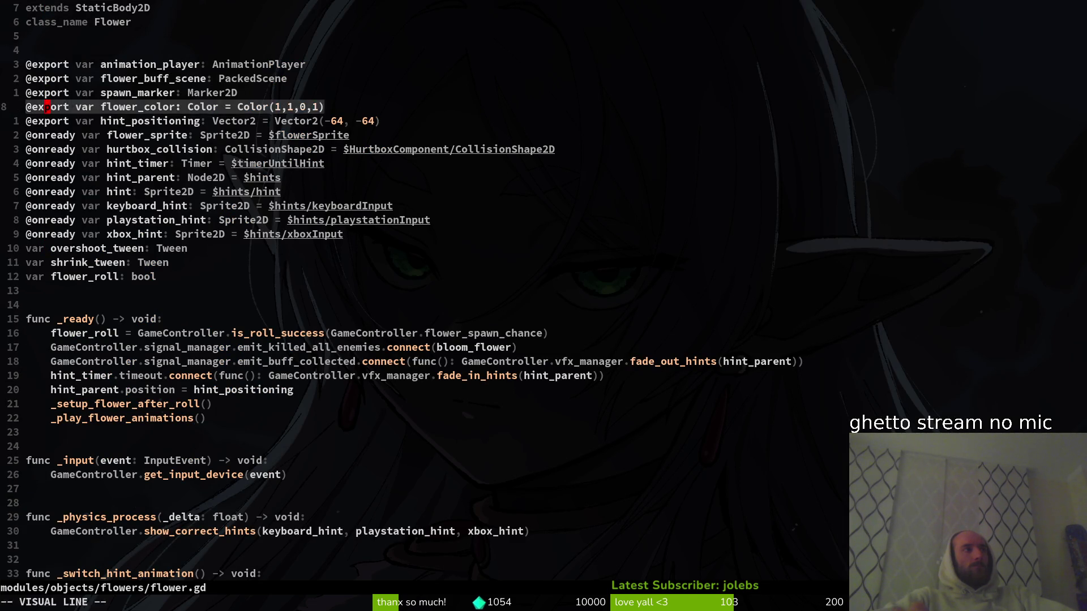
pyautogui.hotkey('ctrl', '6')
pyautogui.press('j')
pyautogui.press('j')
pyautogui.press('j')
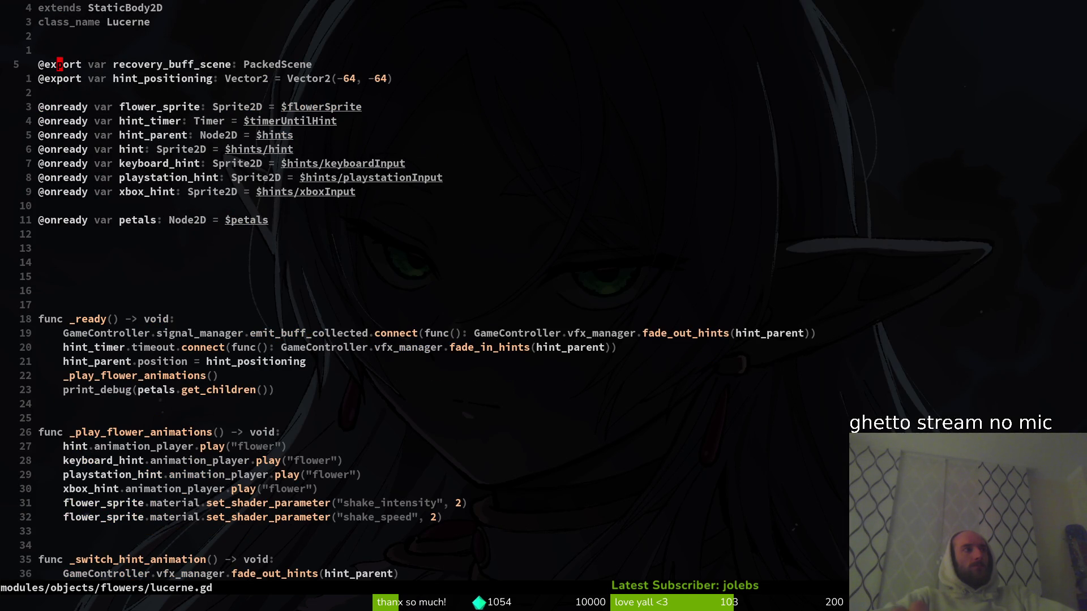
pyautogui.press('p')
pyautogui.press('d')
pyautogui.press('d')
pyautogui.write('p:w')
pyautogui.press('Return')
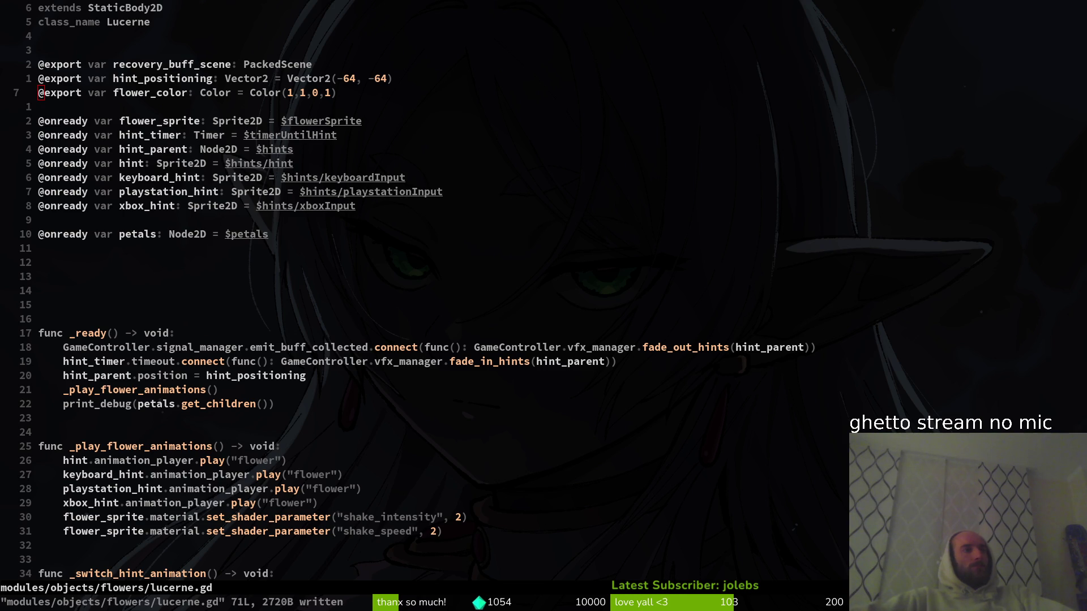
# - Eyedrop the magenta petal in lucerne.aseprite and select its hex value 750d37 for copying
pyautogui.hotkey('alt', 'Tab')
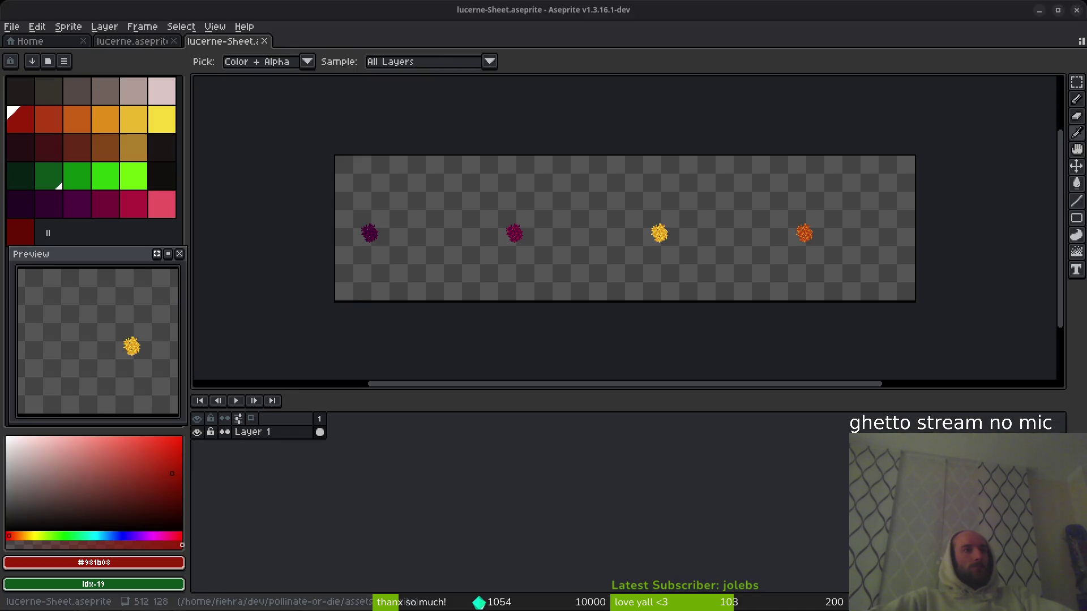
pyautogui.press('w')
pyautogui.click(130, 41)
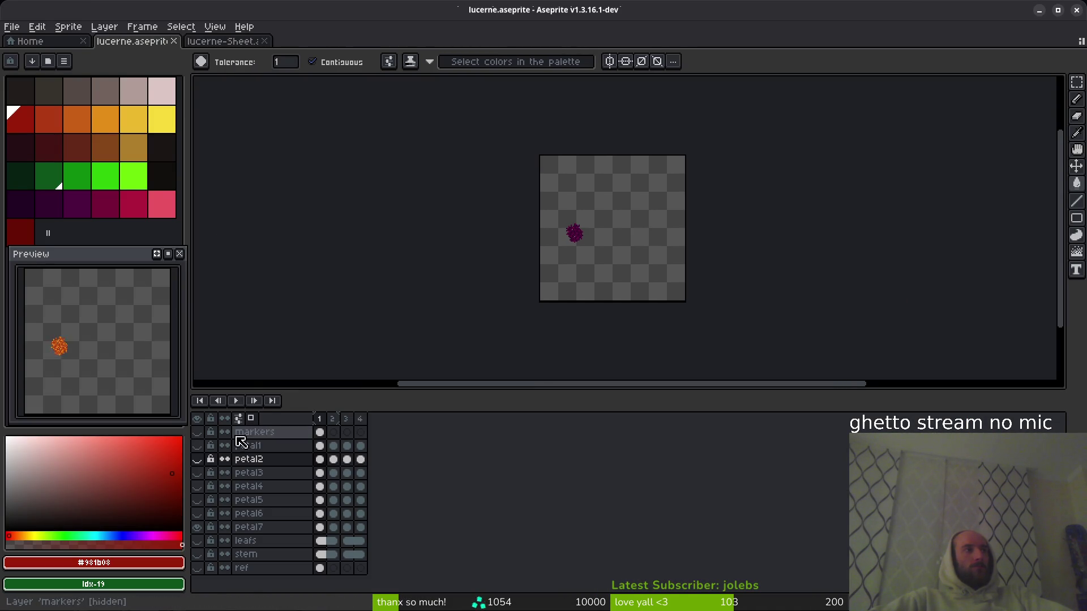
pyautogui.scroll(6, 619, 240)
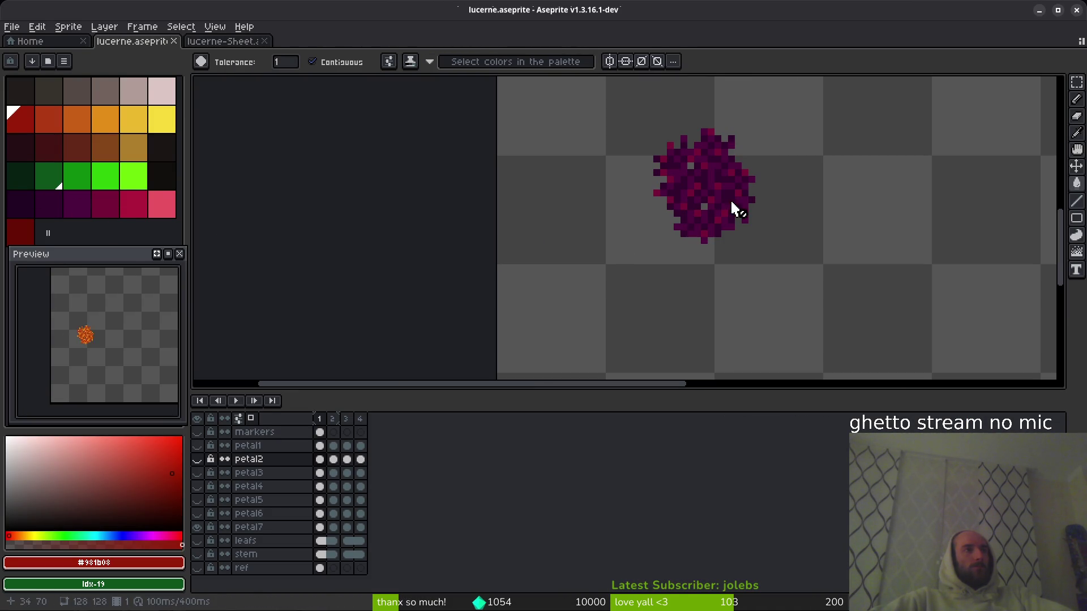
pyautogui.keyDown('alt'); pyautogui.click(716, 190); pyautogui.keyUp('alt')
pyautogui.click(99, 206)
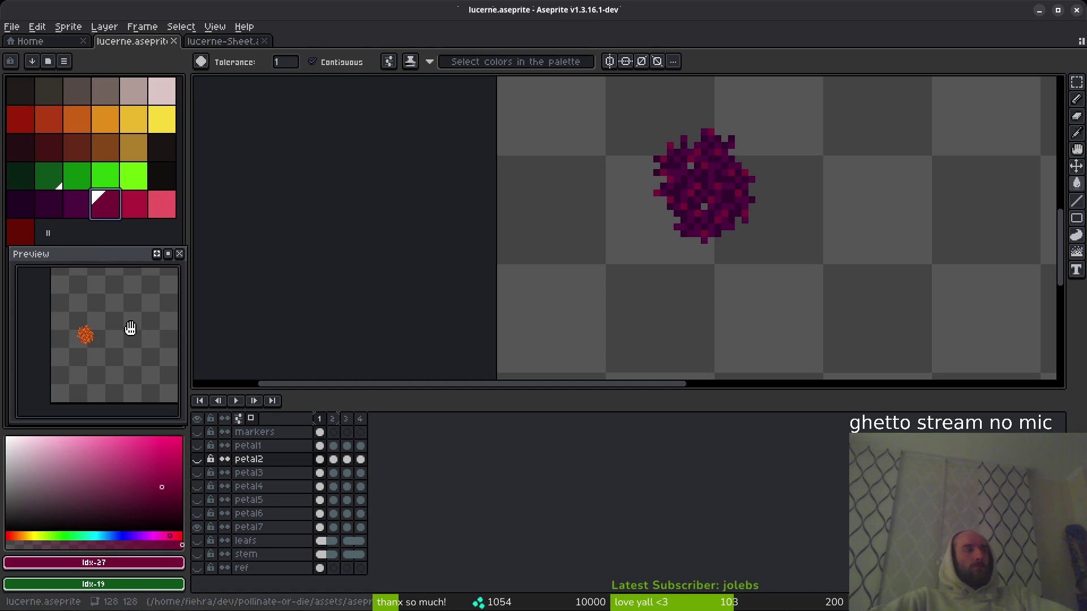
pyautogui.click(170, 563)
pyautogui.click(290, 453)
pyautogui.click(145, 563)
pyautogui.click(204, 467)
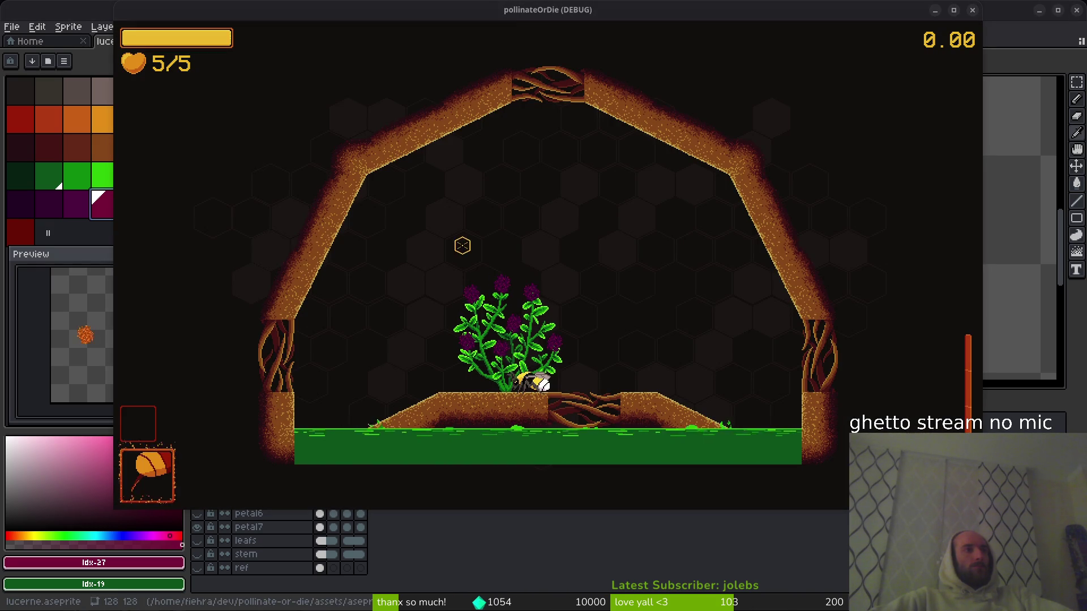
# - Close the game, delete the hurtbox_collision line in lucerne.gd's release_pollen, and save
pyautogui.click(973, 10)
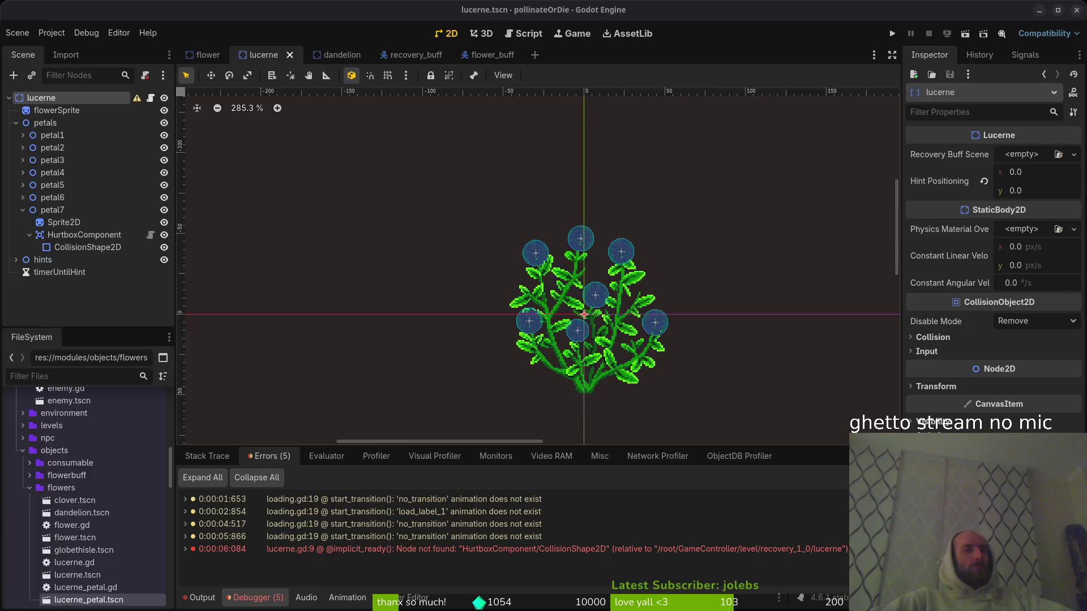
pyautogui.hotkey('alt', 'Tab')
pyautogui.scroll(-12, 387, 223)
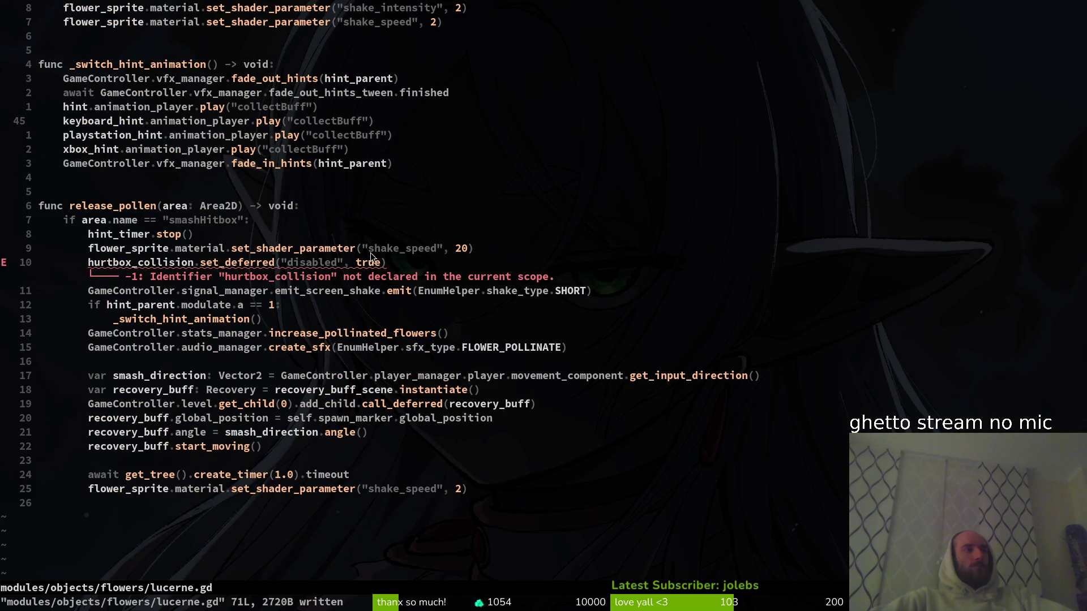
pyautogui.click(135, 262)
pyautogui.press('d')
pyautogui.press('d')
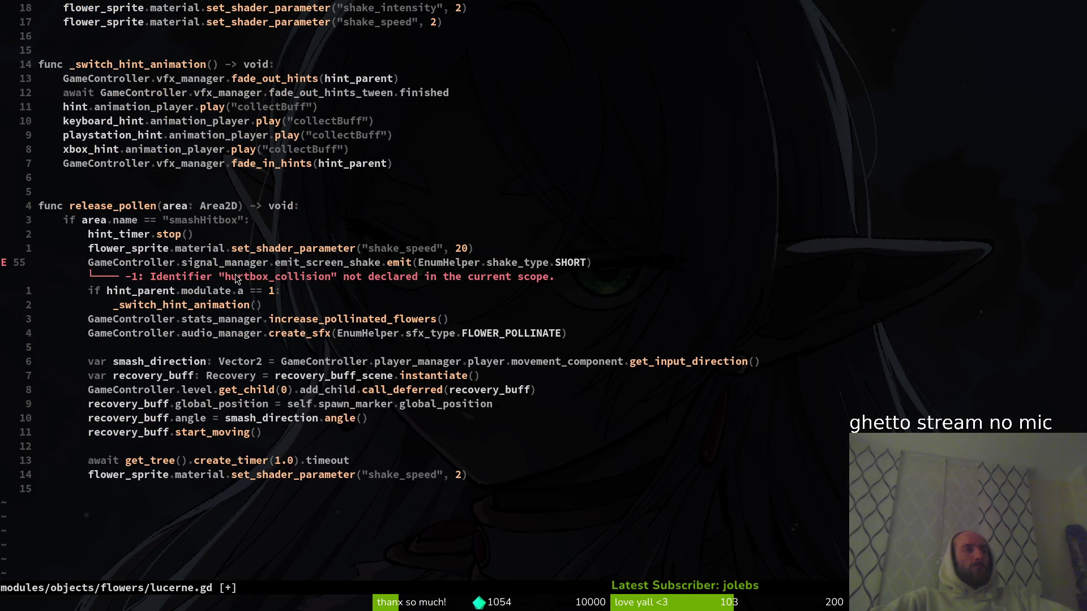
pyautogui.write(':w')
pyautogui.press('Return')
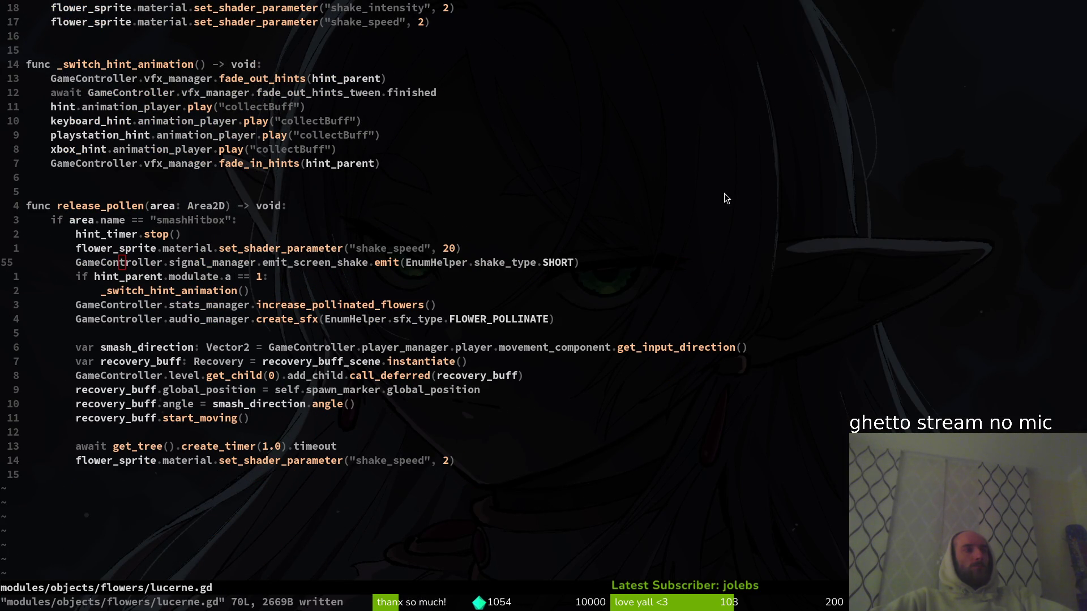
pyautogui.hotkey('alt', 'Tab')
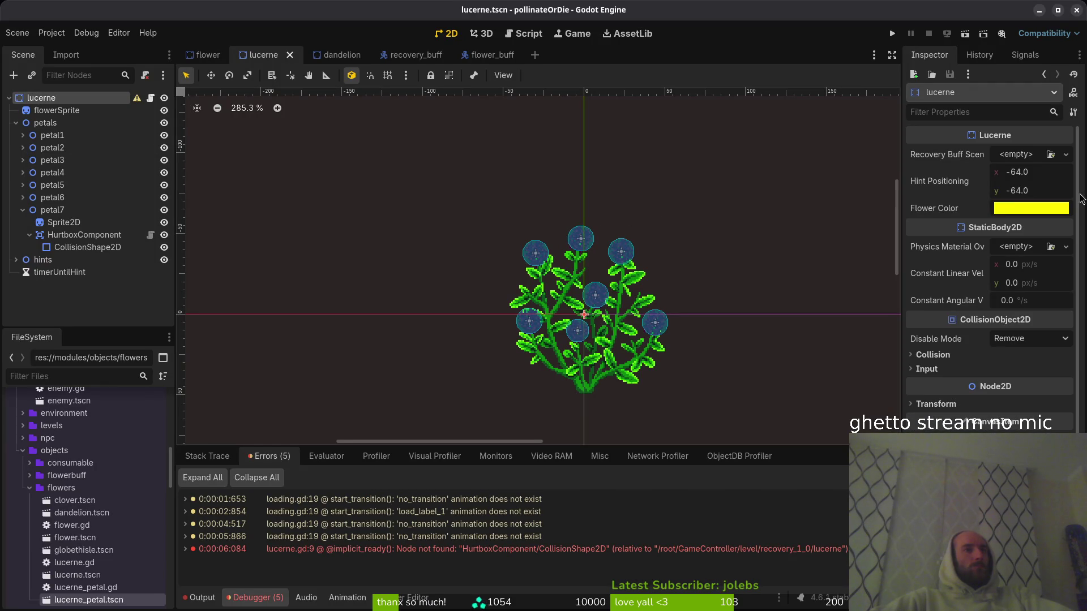
# - Set the lucerne Flower Color to 750d37 dark magenta and save the scene
pyautogui.click(1045, 218)
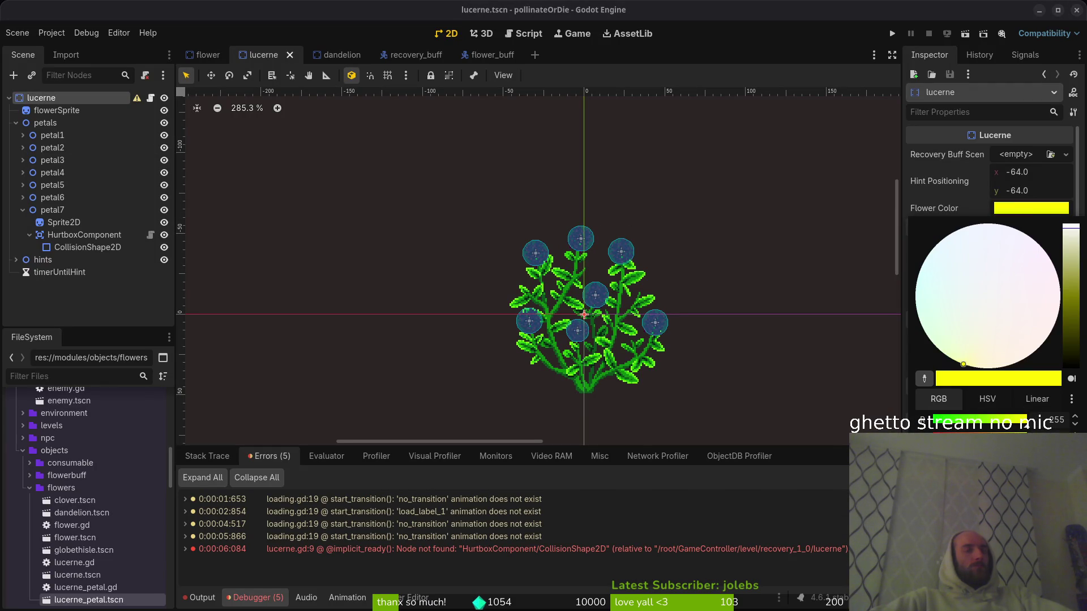
pyautogui.hotkey('ctrl', 'shift', 'v')
pyautogui.press('Return')
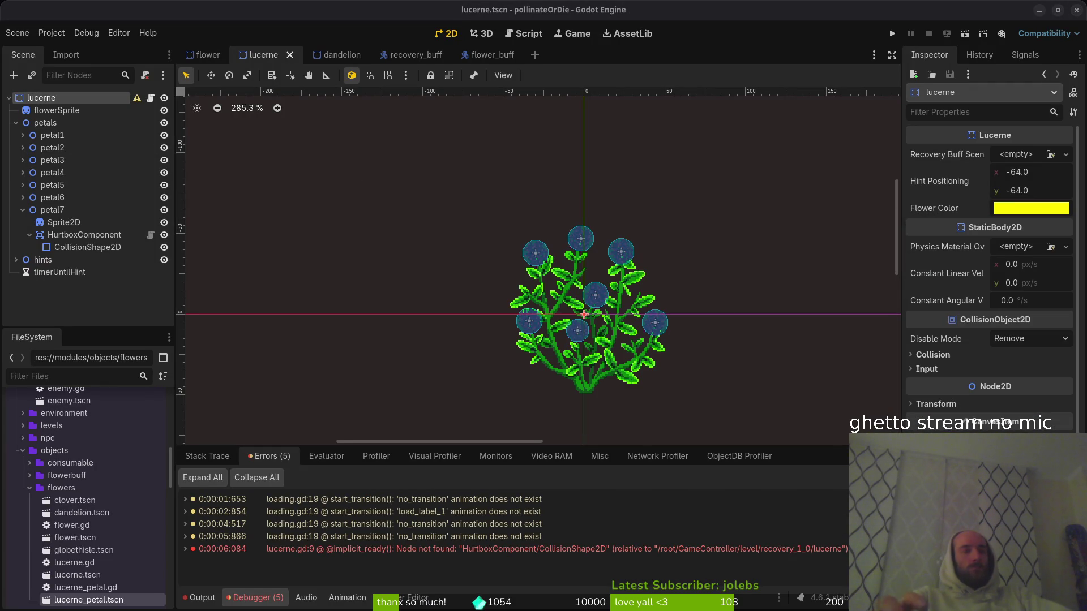
pyautogui.click(999, 211)
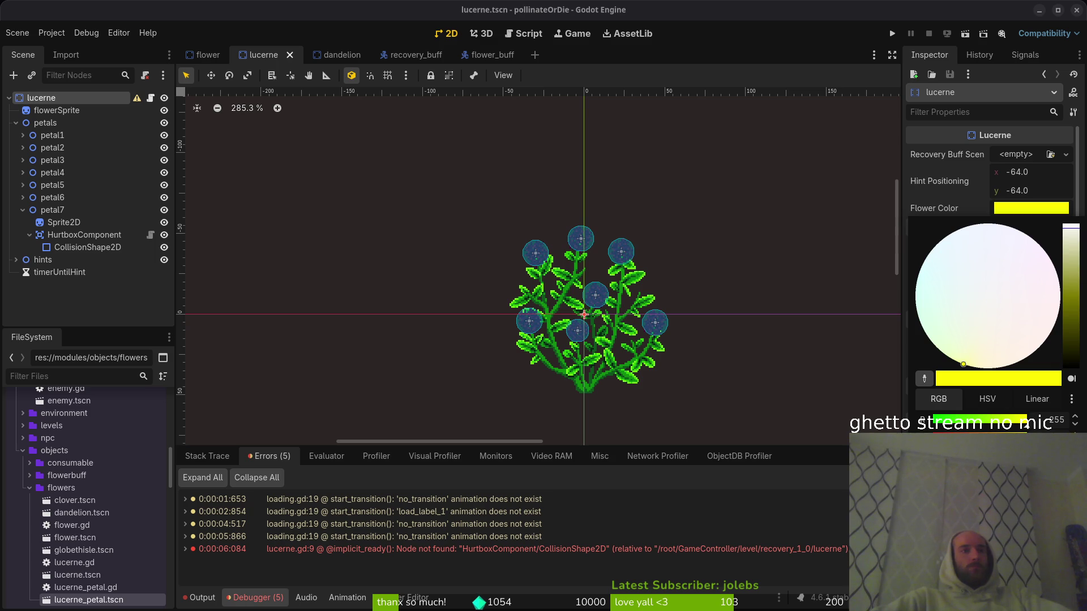
pyautogui.hotkey('ctrl', 'v')
pyautogui.press('Return')
pyautogui.click(765, 190)
pyautogui.hotkey('ctrl', 's')
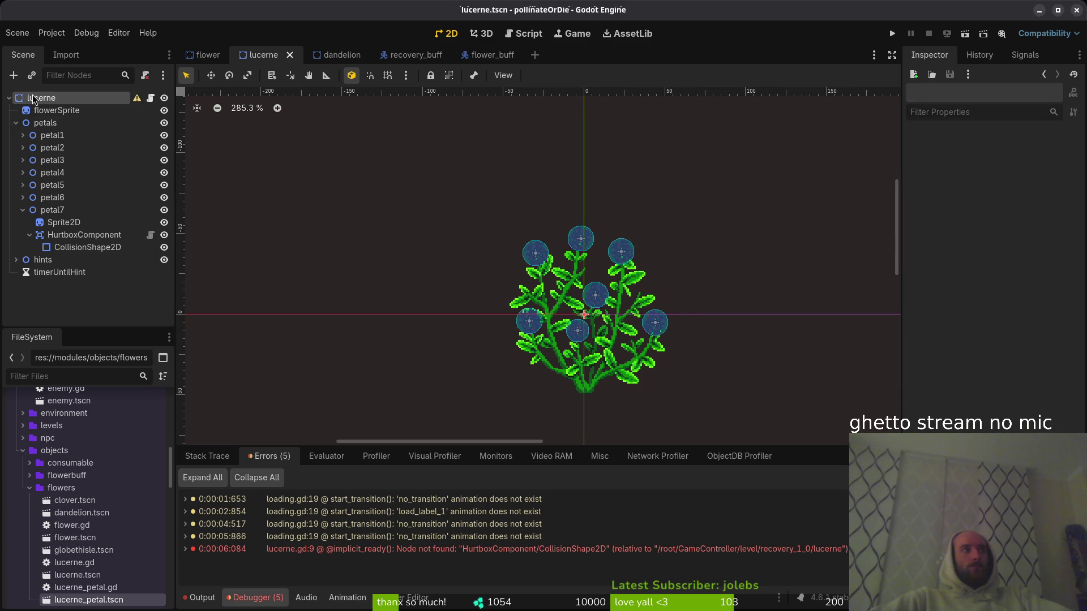
pyautogui.click(40, 99)
# - Restore the hurtbox_collision line, comment it out with #, and save lucerne.gd
pyautogui.hotkey('alt', 'Tab')
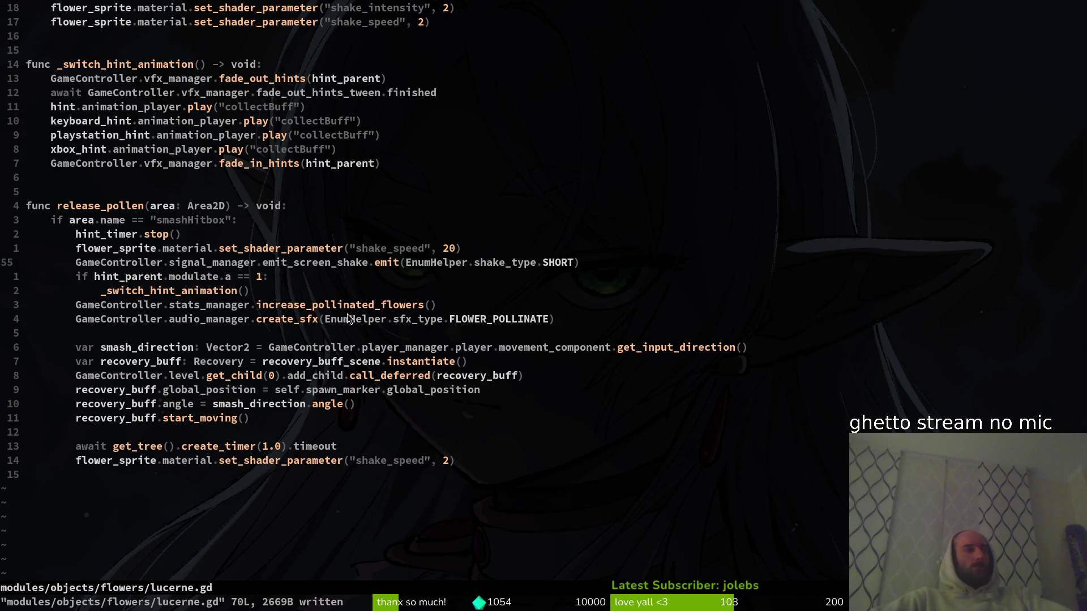
pyautogui.press('u')
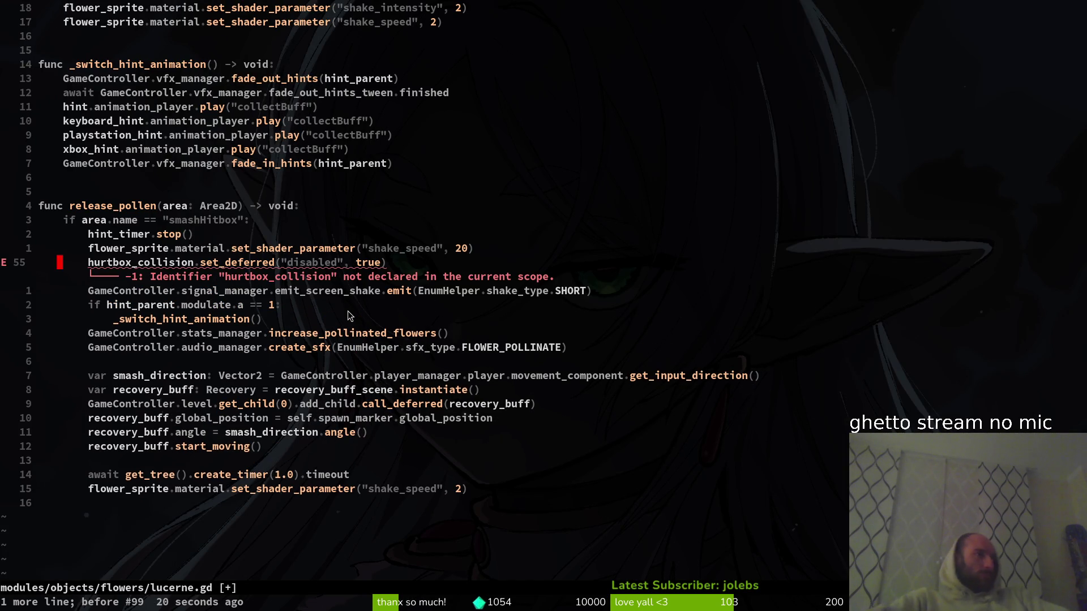
pyautogui.write('i#')
pyautogui.press('Escape')
pyautogui.write(':write')
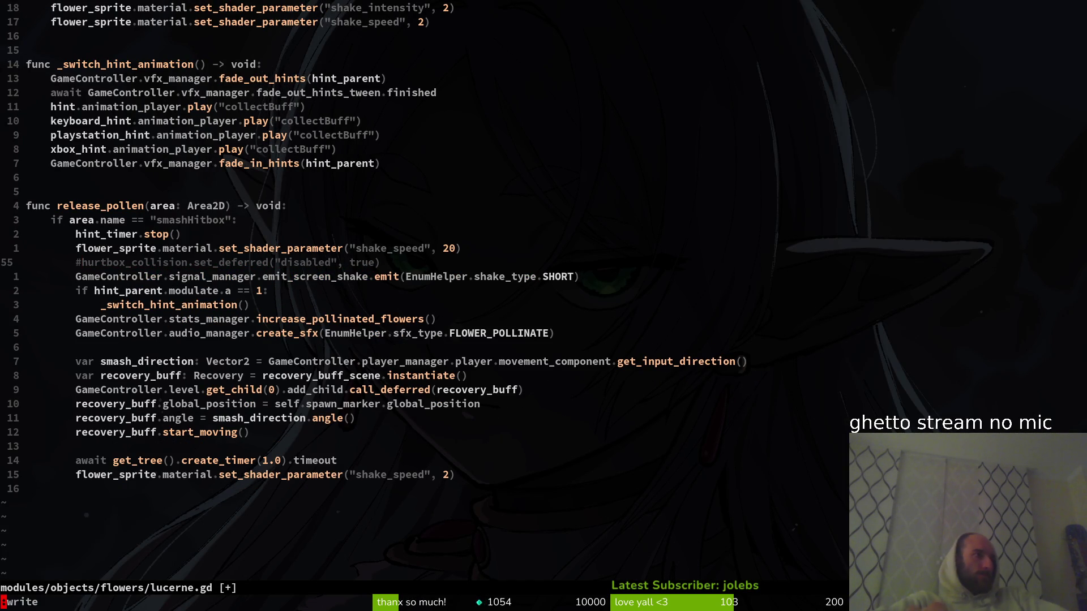
pyautogui.press('Return')
# - Search the project files for 'smash' and open smashing.gd
pyautogui.press('g')
pyautogui.press('g')
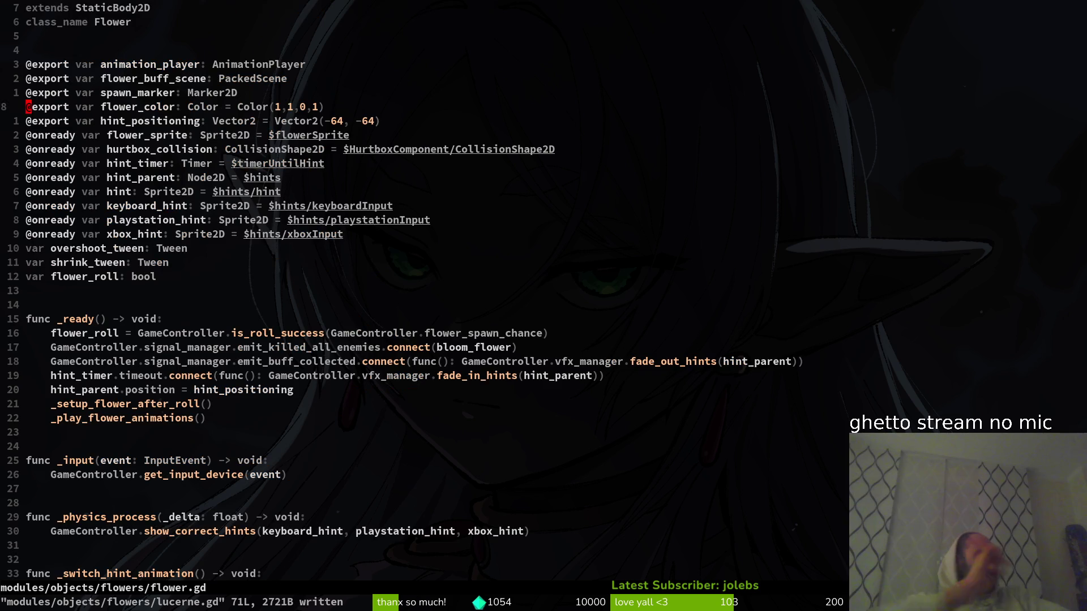
pyautogui.hotkey('ctrl', 'o')
pyautogui.press('space')
pyautogui.press('f')
pyautogui.press('f')
pyautogui.write('smash')
pyautogui.press('Return')
# - Open smash.gd from a file search and save it
pyautogui.press('space')
pyautogui.press('f')
pyautogui.press('f')
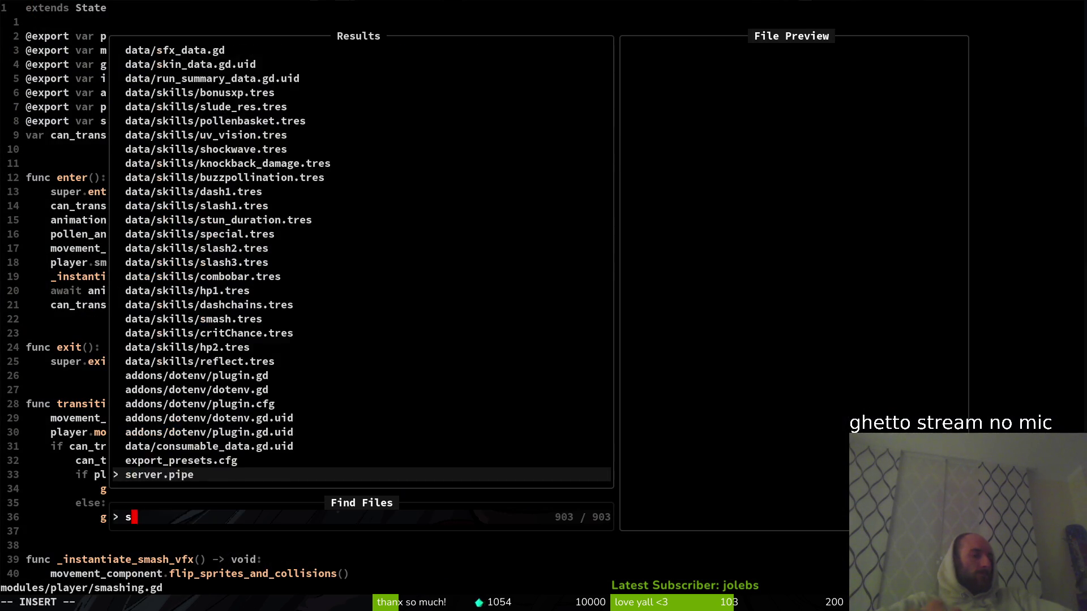
pyautogui.write('smags')
pyautogui.press('BackSpace')
pyautogui.press('BackSpace')
pyautogui.write('shgd')
pyautogui.press('Up')
pyautogui.press('Return')
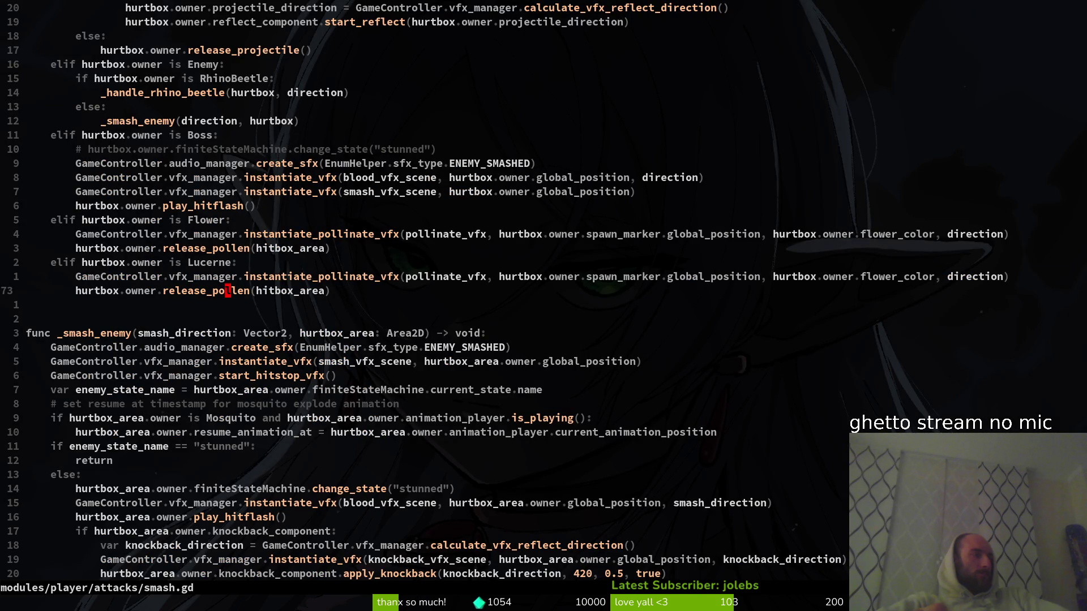
pyautogui.press('Return')
pyautogui.hotkey('ctrl', '6')
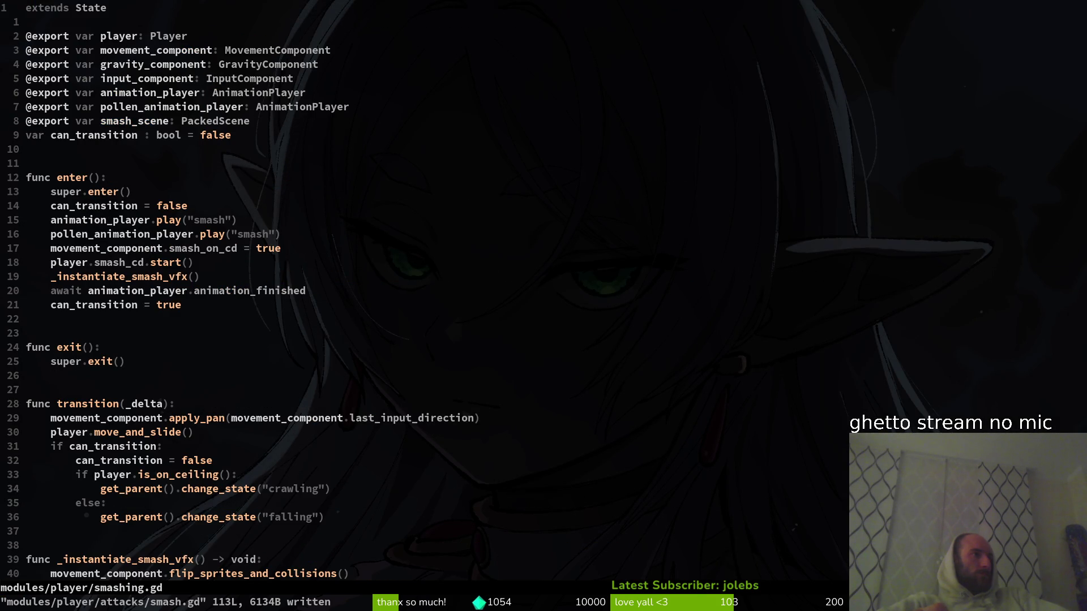
# - Reopen lucerne.gd and select lines around hint_timer.stop() and flower_sprite
pyautogui.press('space')
pyautogui.press('f')
pyautogui.press('f')
pyautogui.write('luce')
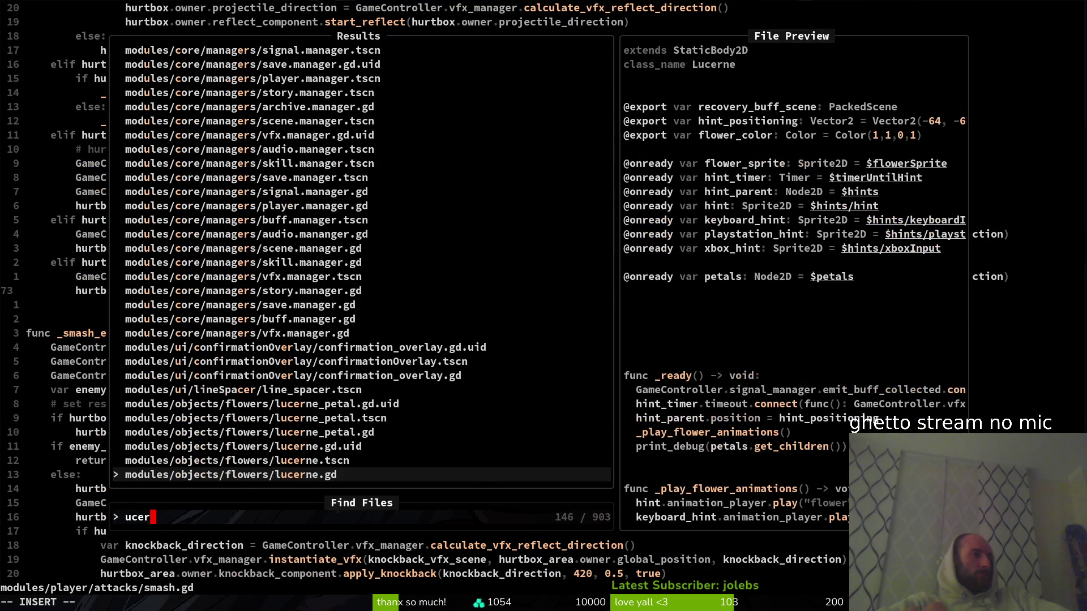
pyautogui.press('Return')
pyautogui.press('k')
pyautogui.press('k')
pyautogui.press('k')
pyautogui.press('V')
pyautogui.press('j')
pyautogui.press('Escape')
pyautogui.press('V')
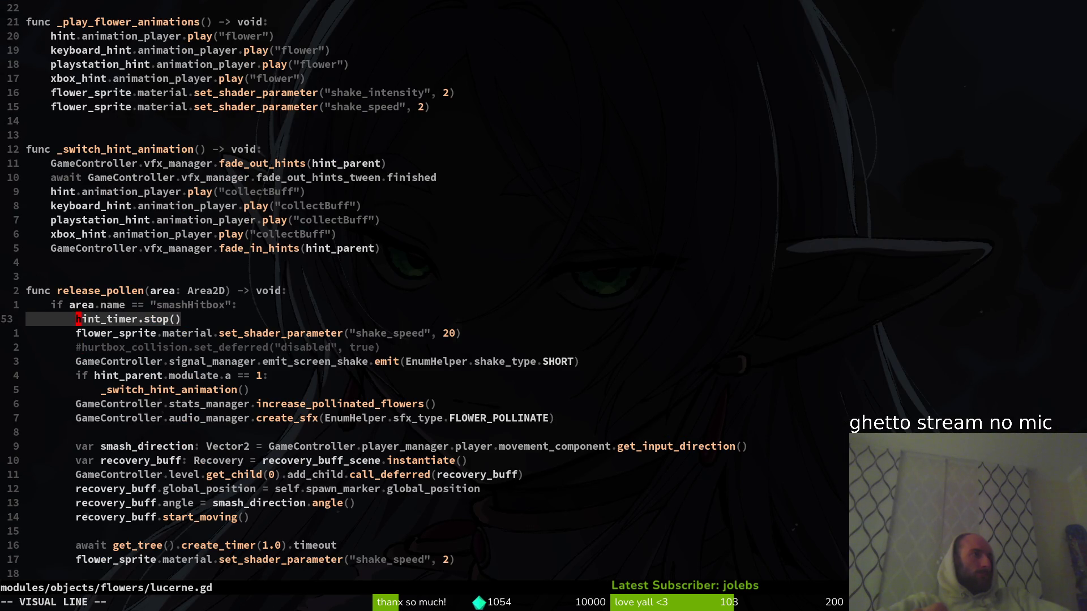
pyautogui.press('Escape')
pyautogui.press('j')
pyautogui.press('V')
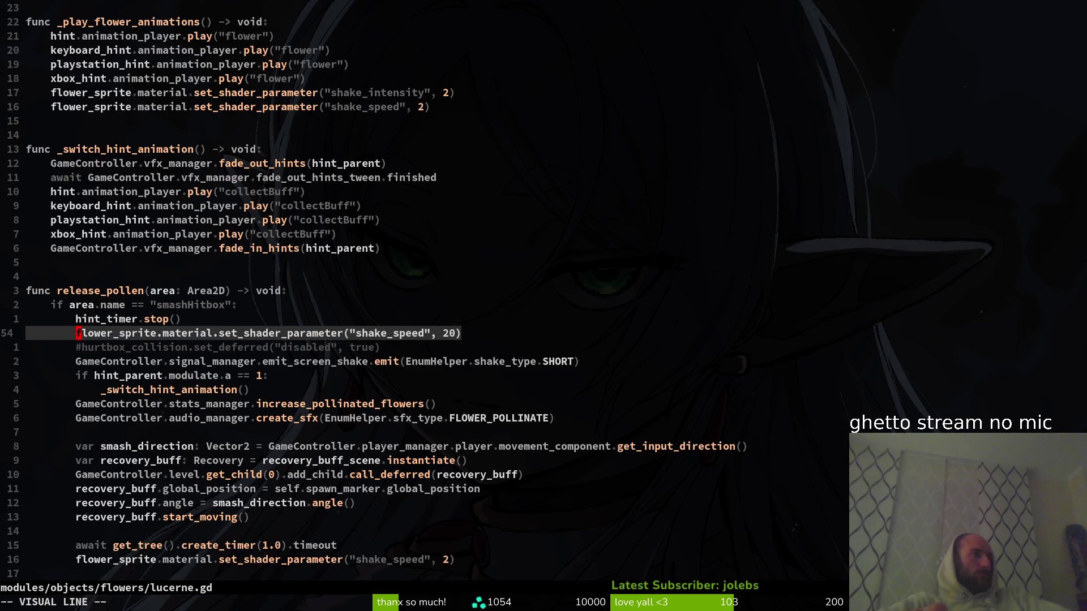
pyautogui.press('Escape')
# - Review the manager and recovery_buff variable lines, then save lucerne.gd
pyautogui.press('j')
pyautogui.press('j')
pyautogui.press('j')
pyautogui.press('j')
pyautogui.press('j')
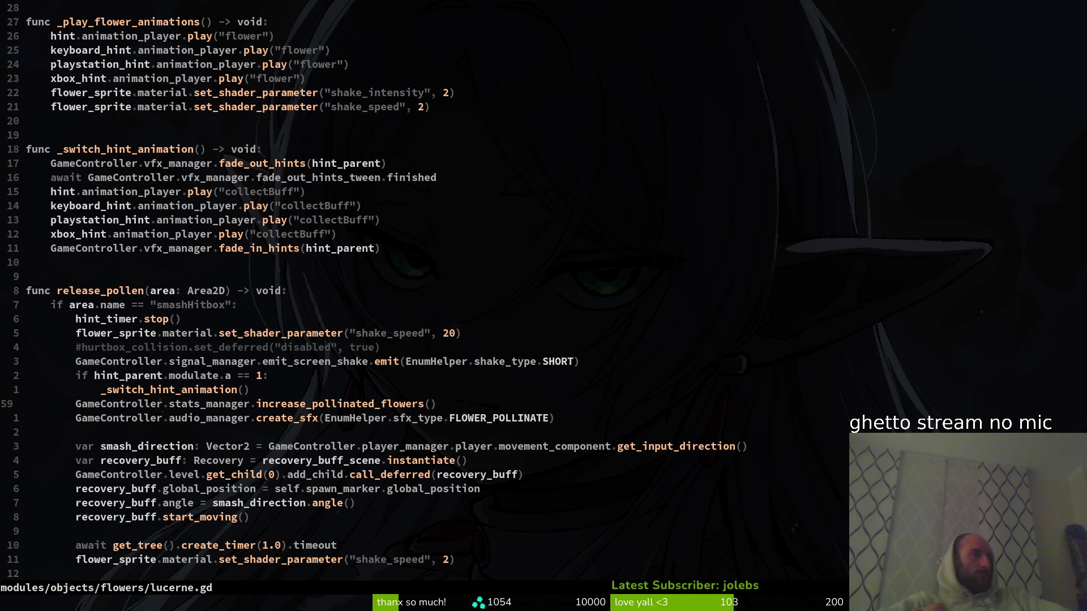
pyautogui.press('j')
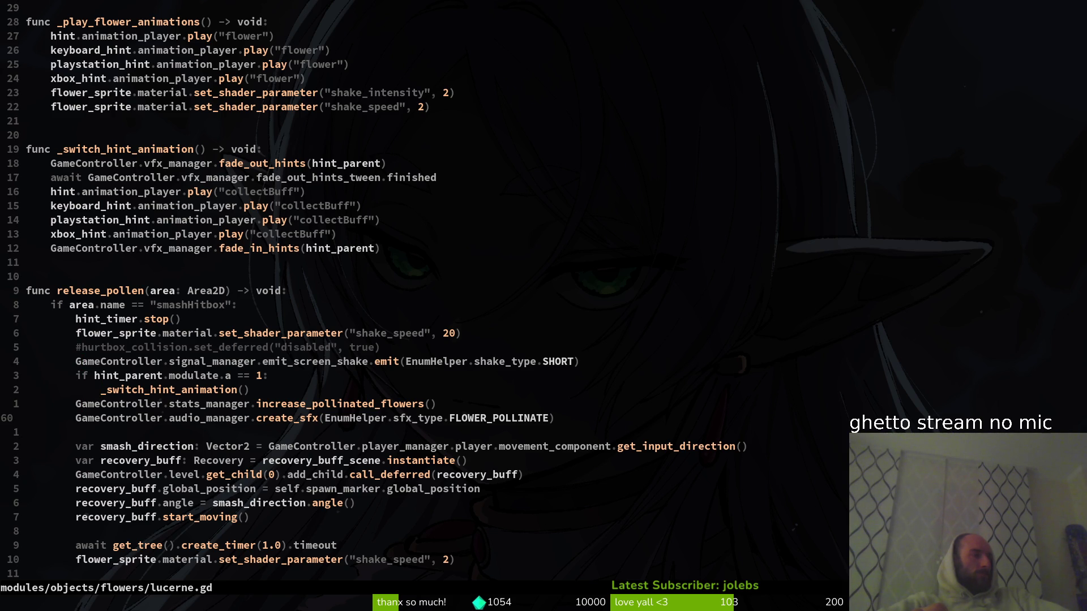
pyautogui.press('k')
pyautogui.press('j')
pyautogui.press('k')
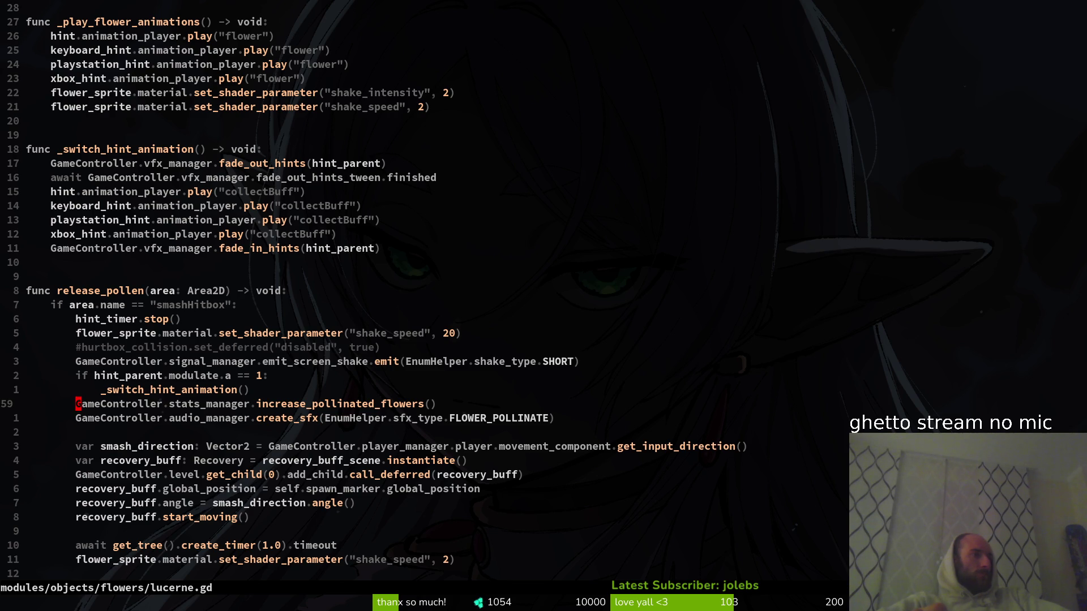
pyautogui.press('j')
pyautogui.press('j')
pyautogui.press('j')
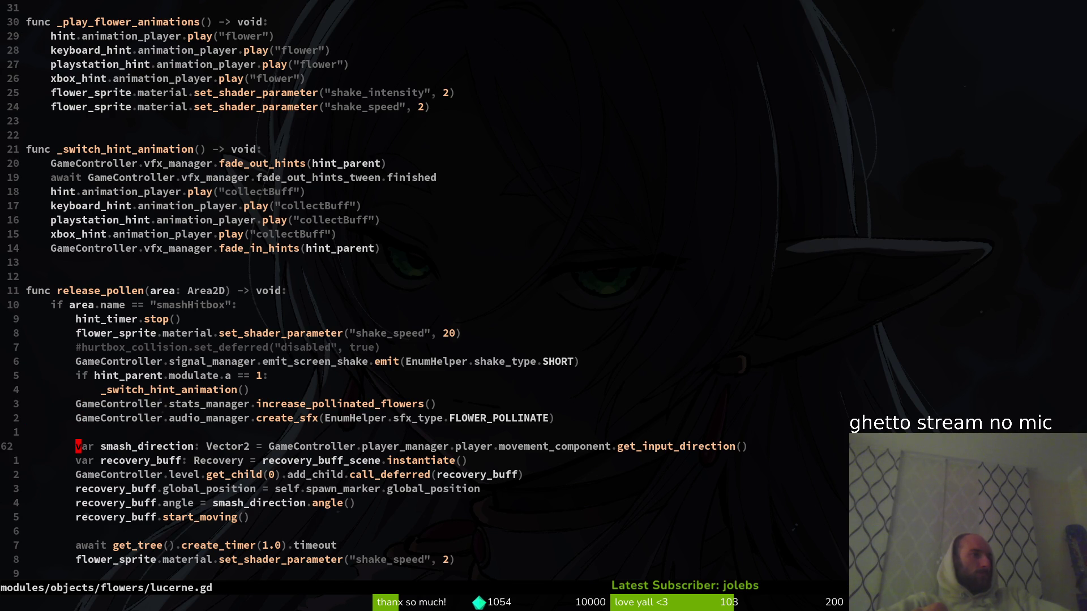
pyautogui.press('j')
pyautogui.press('j')
pyautogui.press('j')
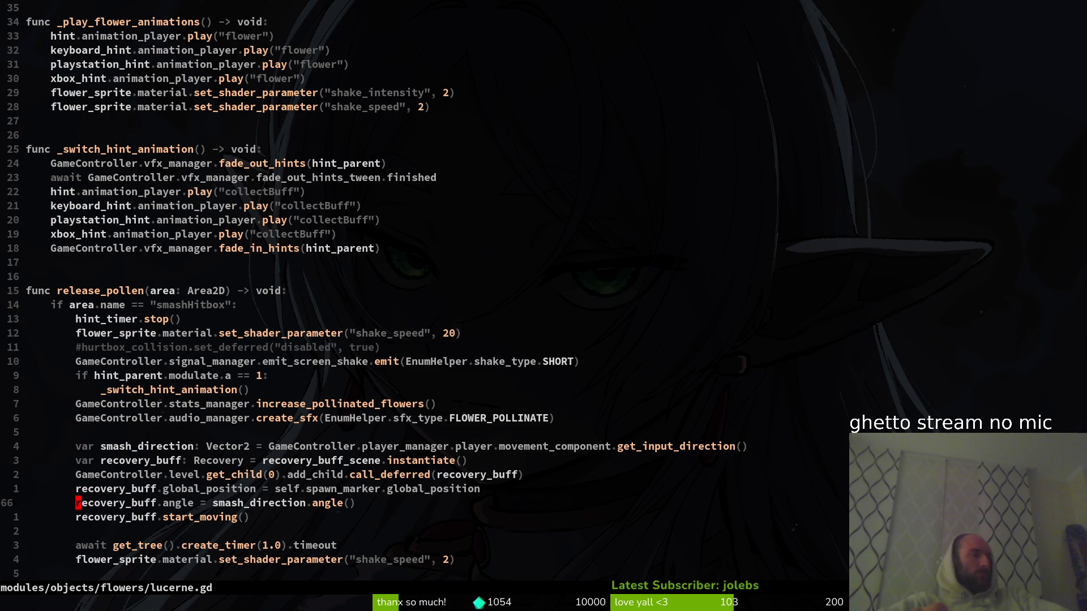
pyautogui.write(':w')
pyautogui.press('Return')
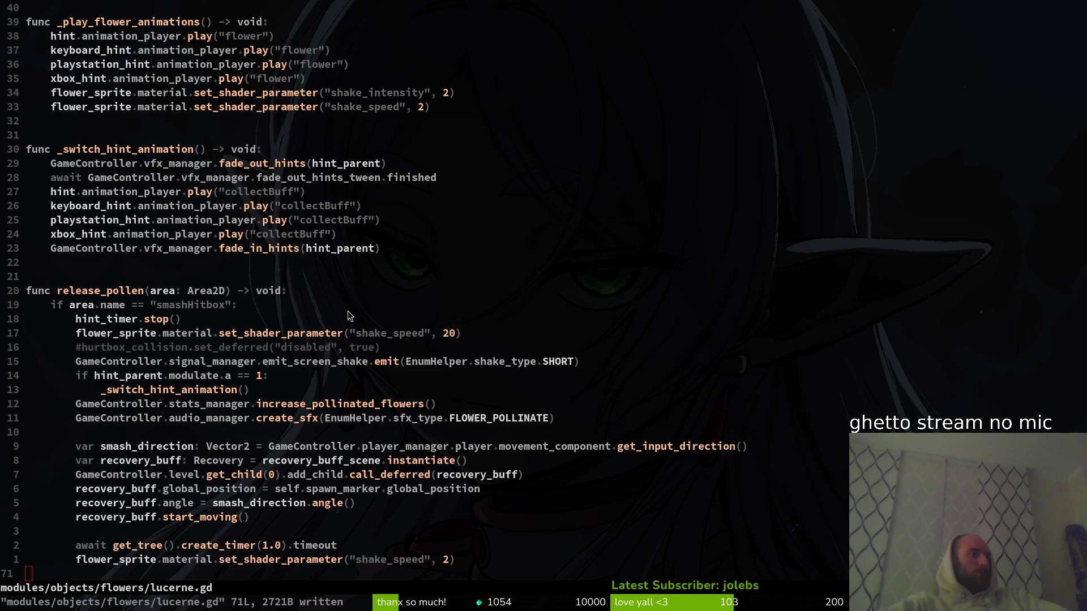
pyautogui.hotkey('alt', 'Tab')
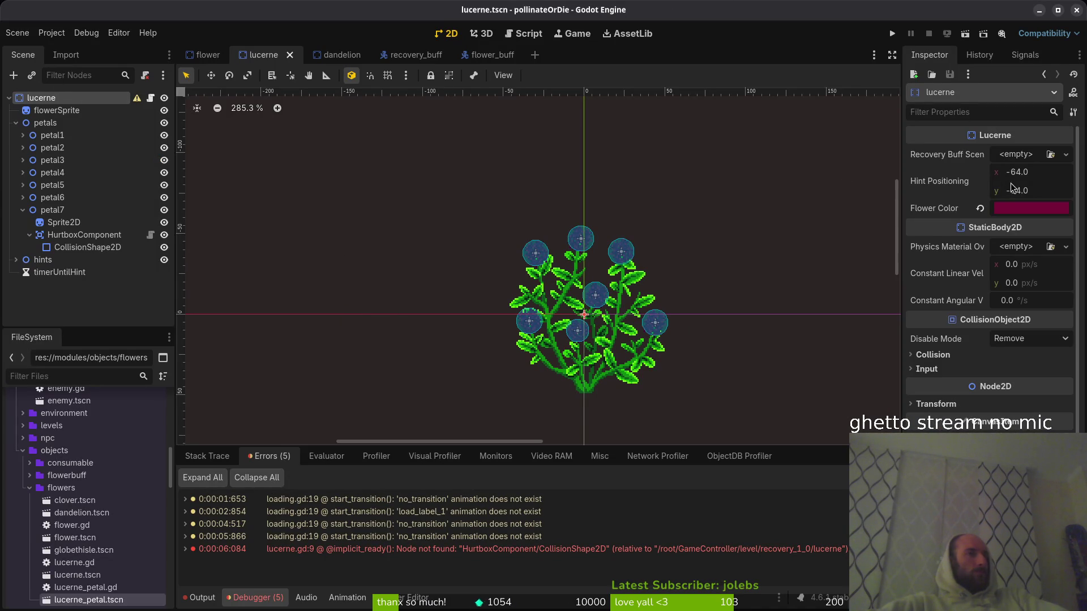
# - Quick-load recovery_buff.tscn into lucerne's Recovery Buff Scene property
pyautogui.click(1012, 154)
pyautogui.click(1034, 213)
pyautogui.write('rec')
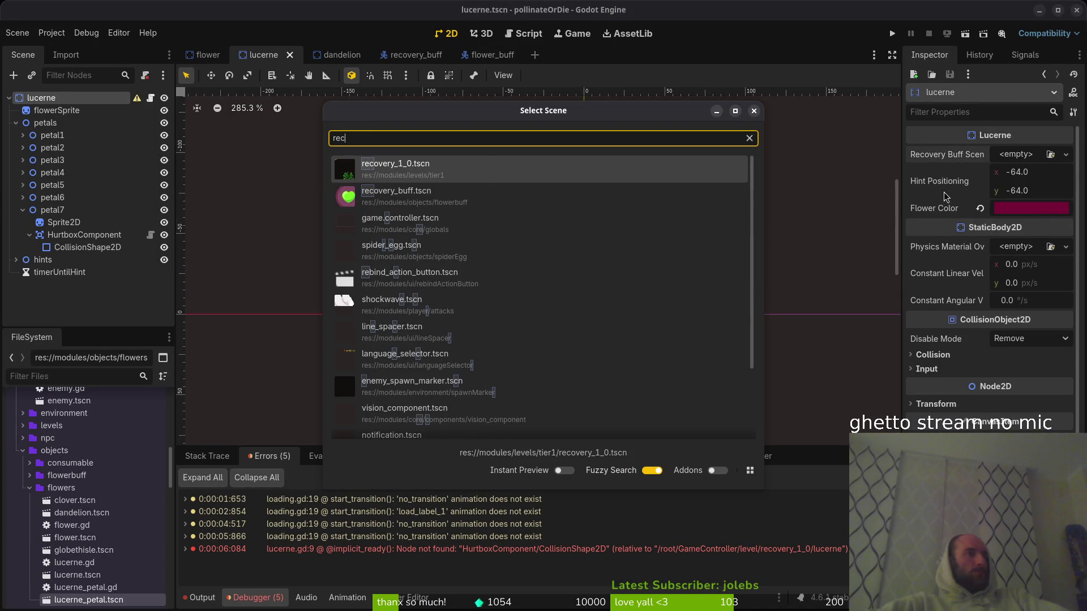
pyautogui.click(461, 202)
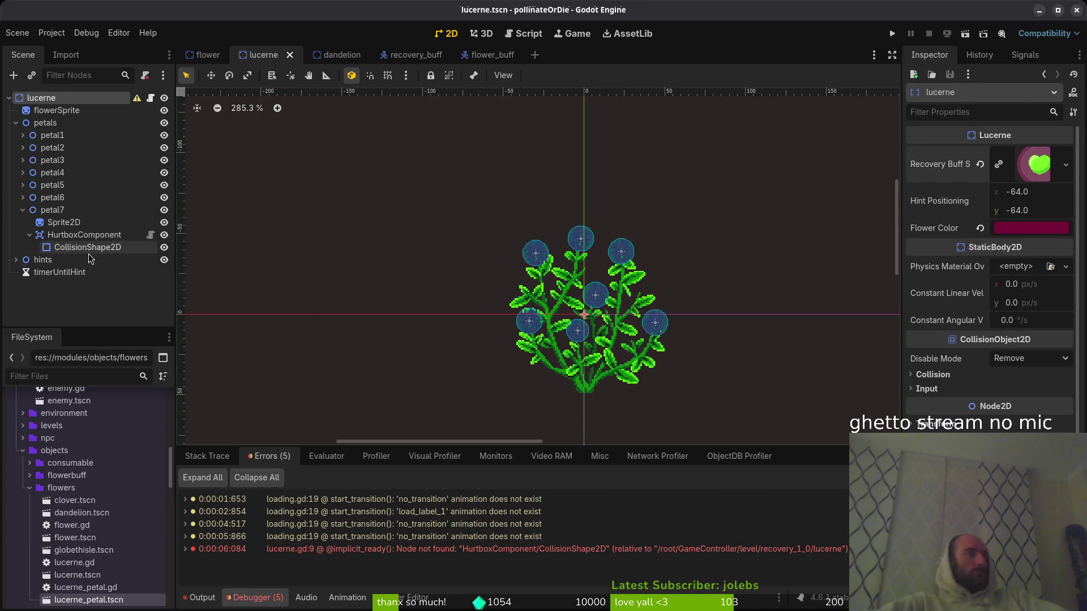
pyautogui.click(23, 210)
# - In the recovery_buff scene, assign healing_vfx.tscn as Heal Vfx Scene and save
pyautogui.moveTo(497, 64)
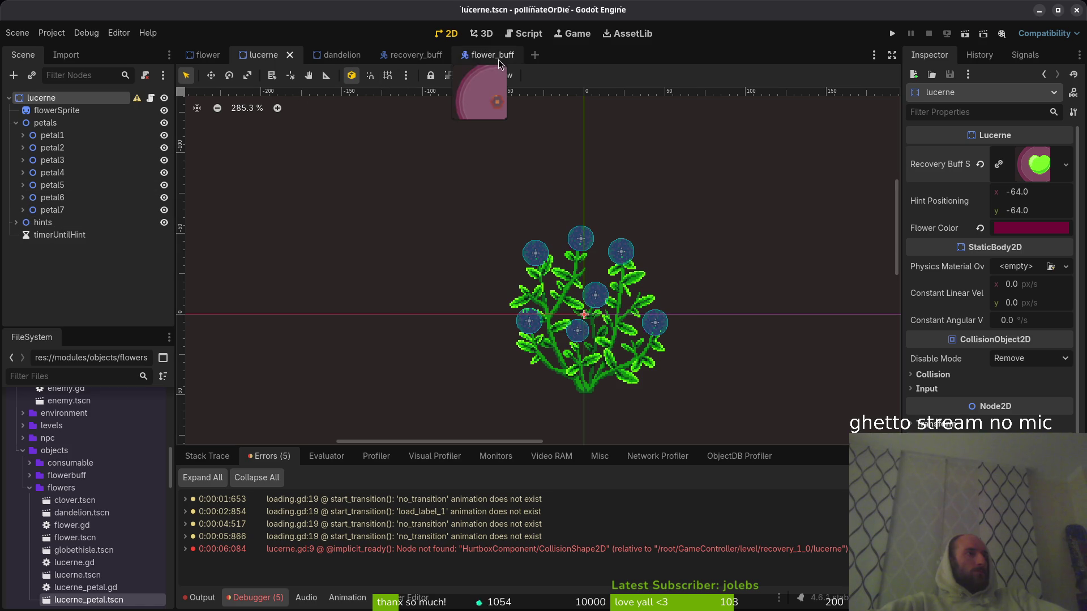
pyautogui.click(427, 63)
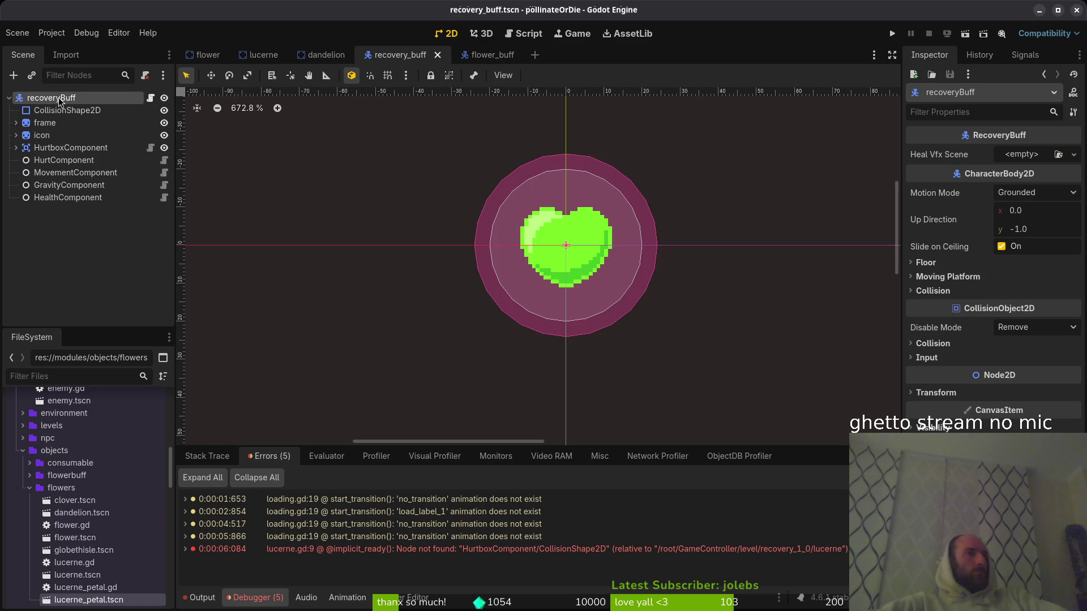
pyautogui.click(1016, 159)
pyautogui.click(1042, 199)
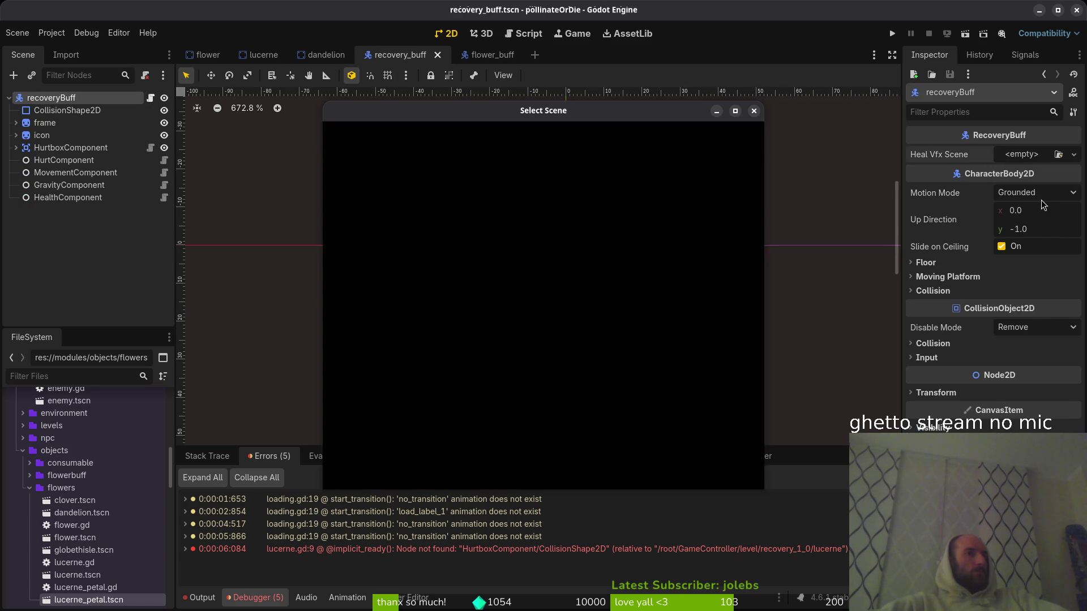
pyautogui.write('heal')
pyautogui.press('Return')
pyautogui.hotkey('ctrl', 's')
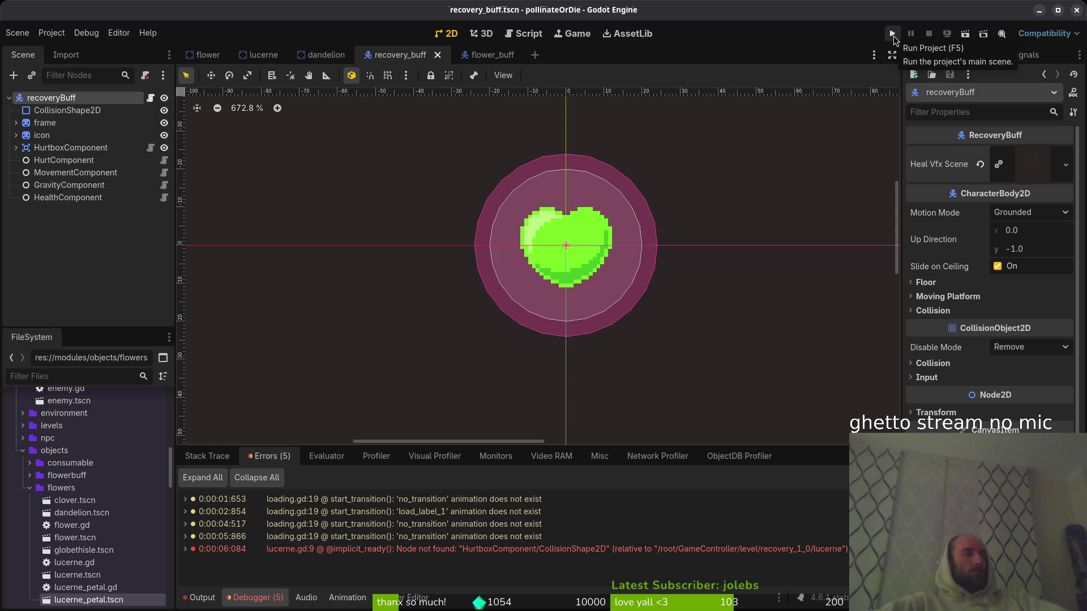
# - Run the game, load level R1-0, and jump and smash down onto the lucerne flower
pyautogui.click(893, 36)
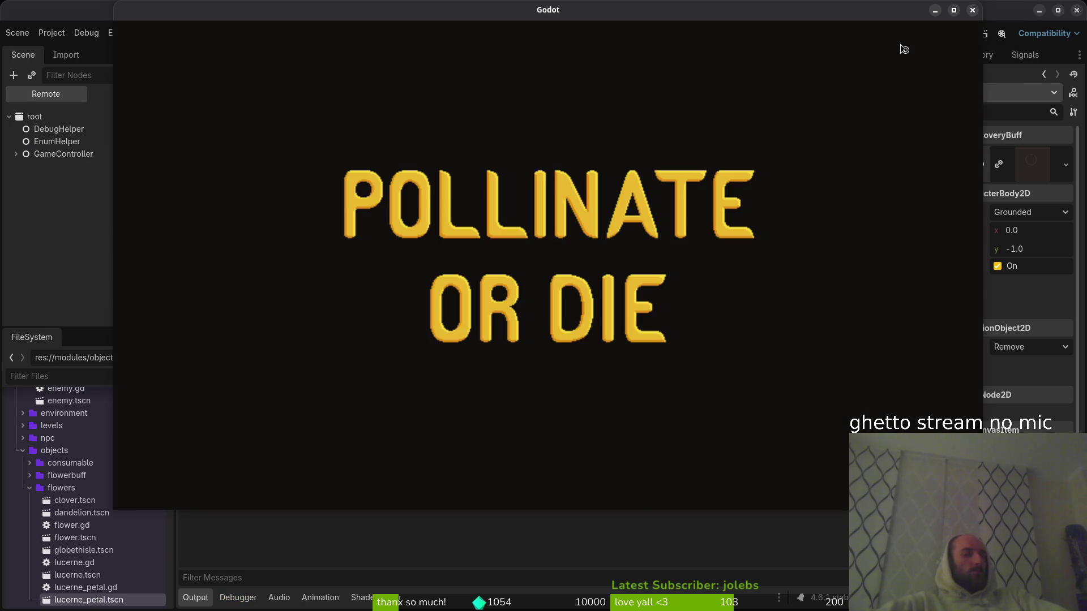
pyautogui.press('Return')
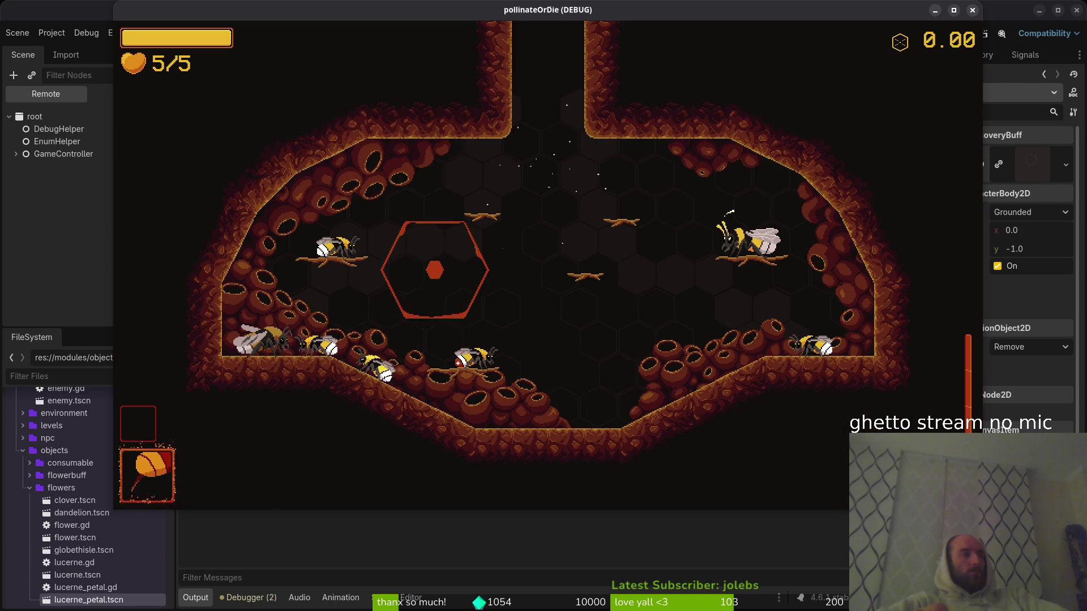
pyautogui.press('space')
pyautogui.press('Escape')
pyautogui.press('Right')
pyautogui.press('Right')
pyautogui.press('Right')
pyautogui.press('Left')
pyautogui.press('Return')
pyautogui.press('space')
pyautogui.press('Down')
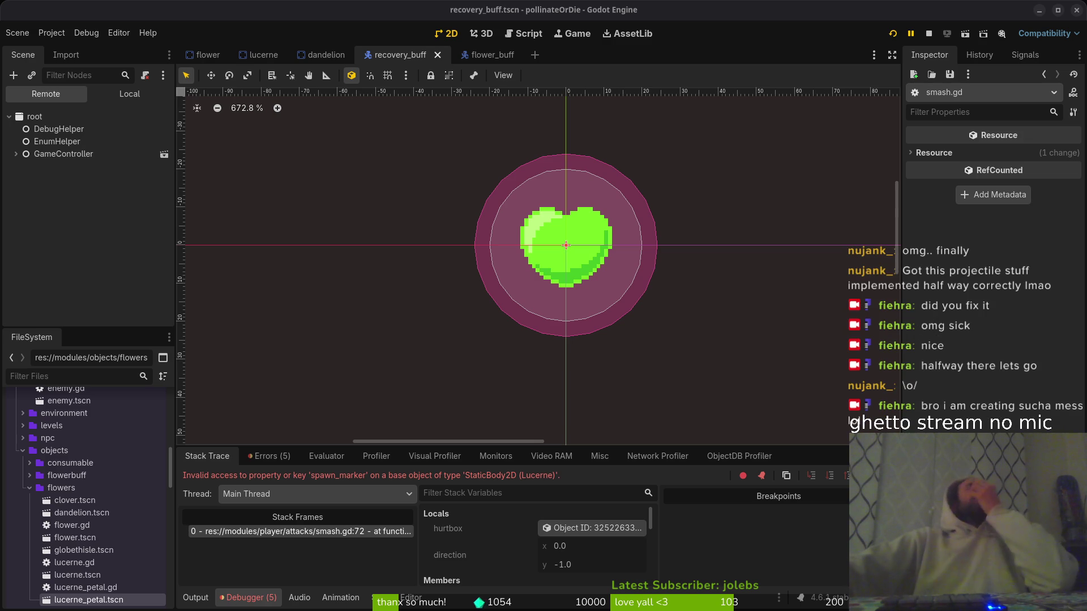
# - Resume the paused game and bring up smash.gd, where the Lucerne hit is handled
pyautogui.click(16, 154)
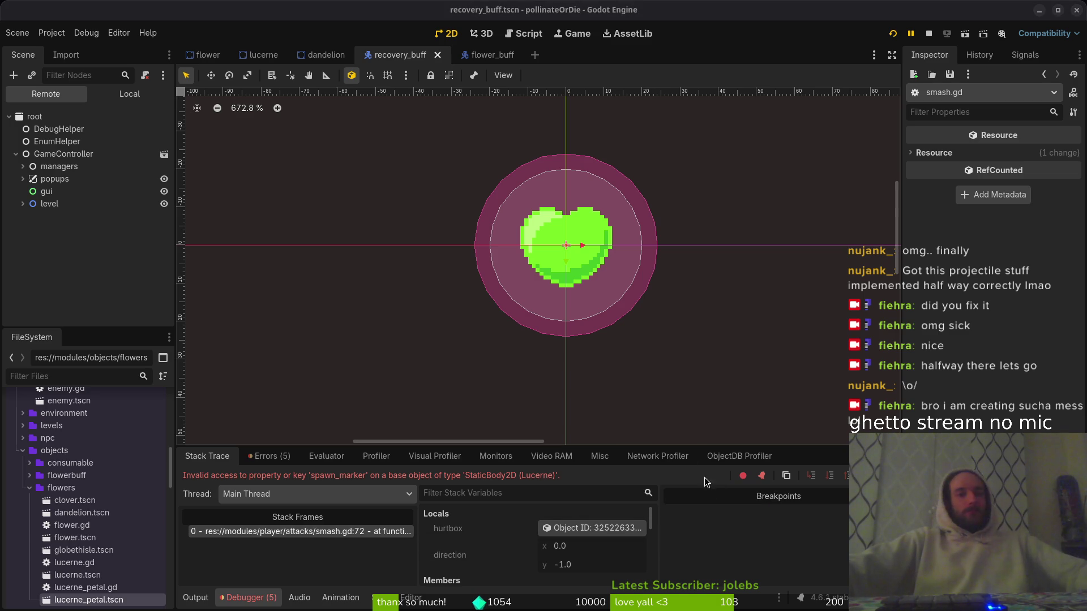
pyautogui.press('F12')
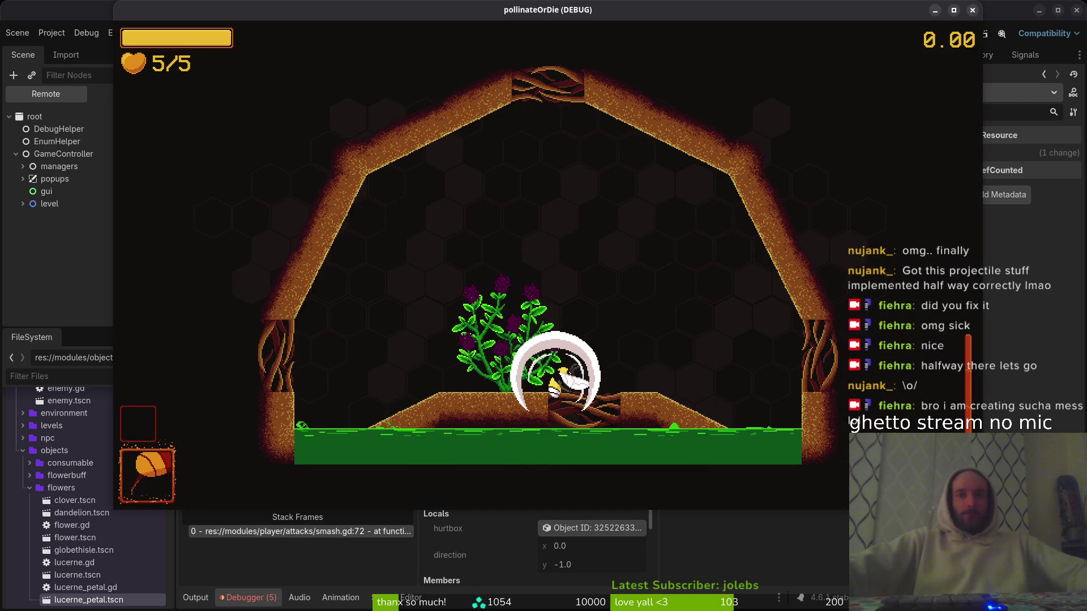
pyautogui.hotkey('alt', 'Tab')
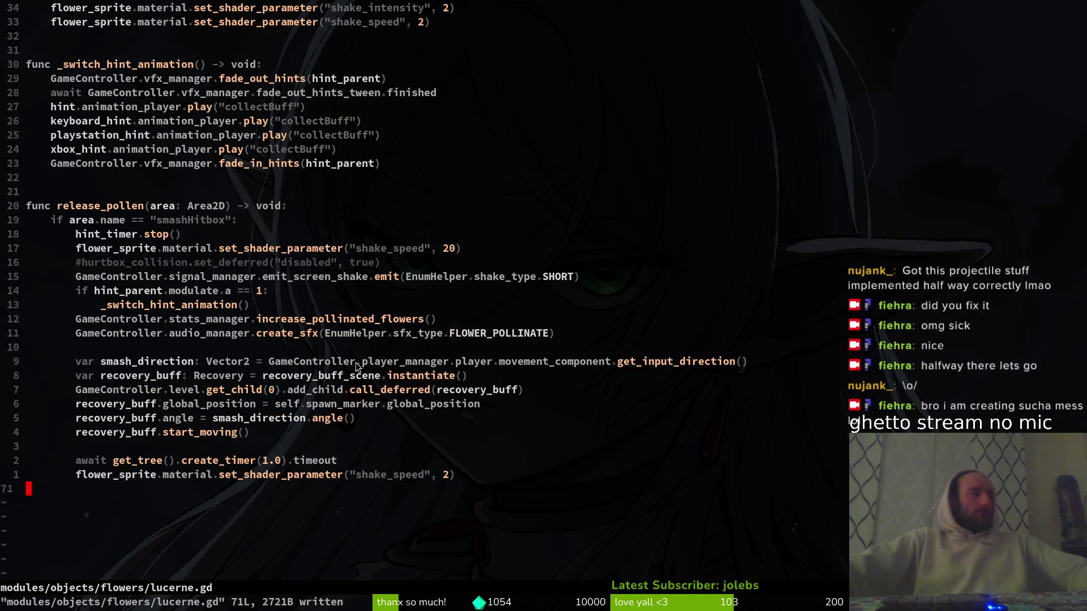
pyautogui.hotkey('ctrl', '6')
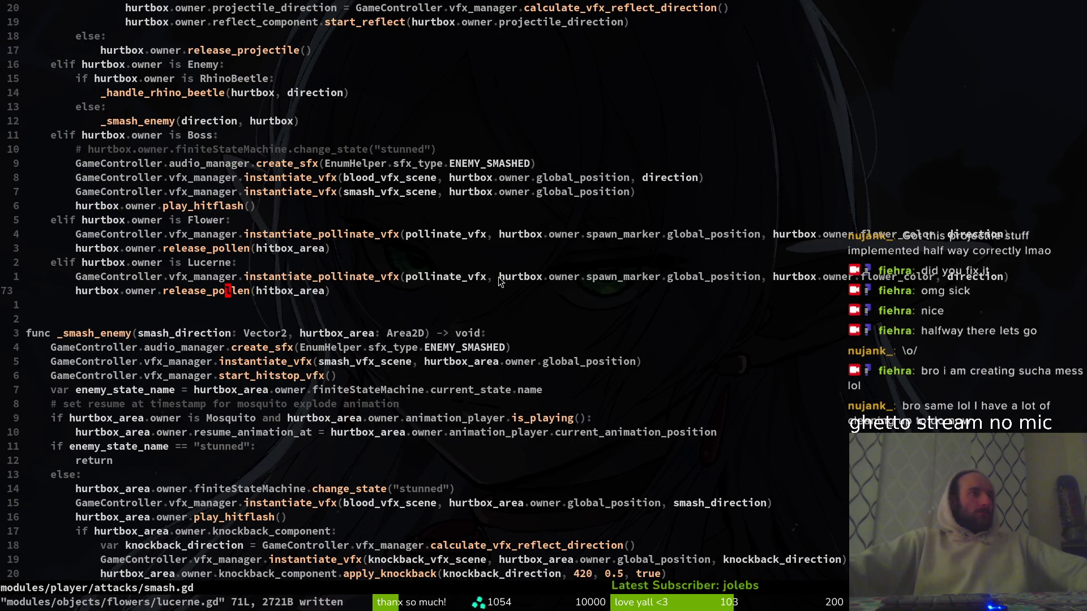
# - Select the spawn_marker argument on line 72 and check the blood_spawn_marker declaration
pyautogui.moveTo(499, 278); pyautogui.dragTo(664, 275)
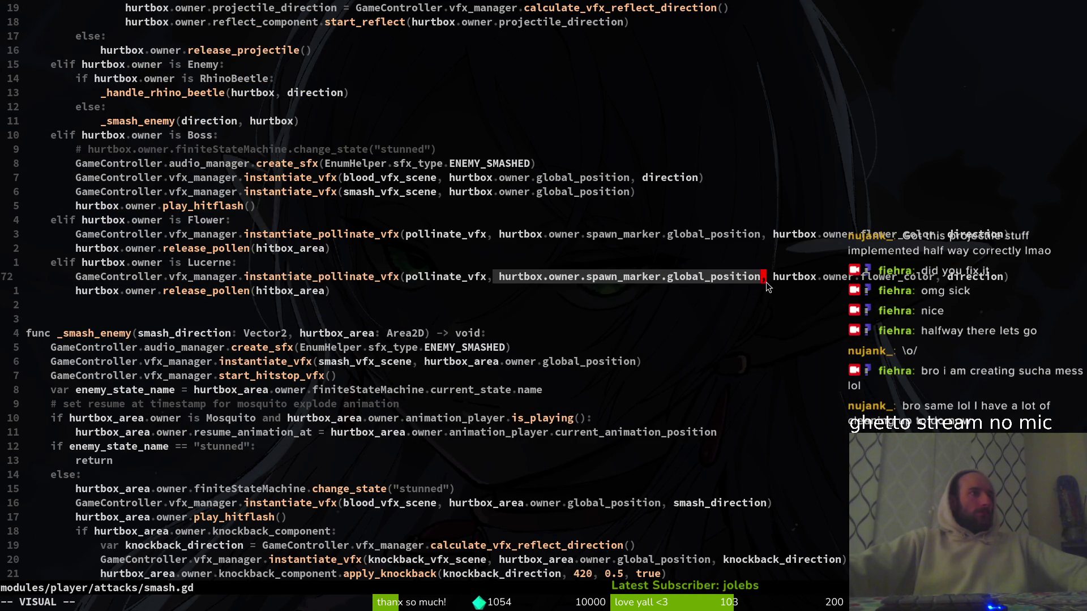
pyautogui.moveTo(766, 282); pyautogui.dragTo(754, 280)
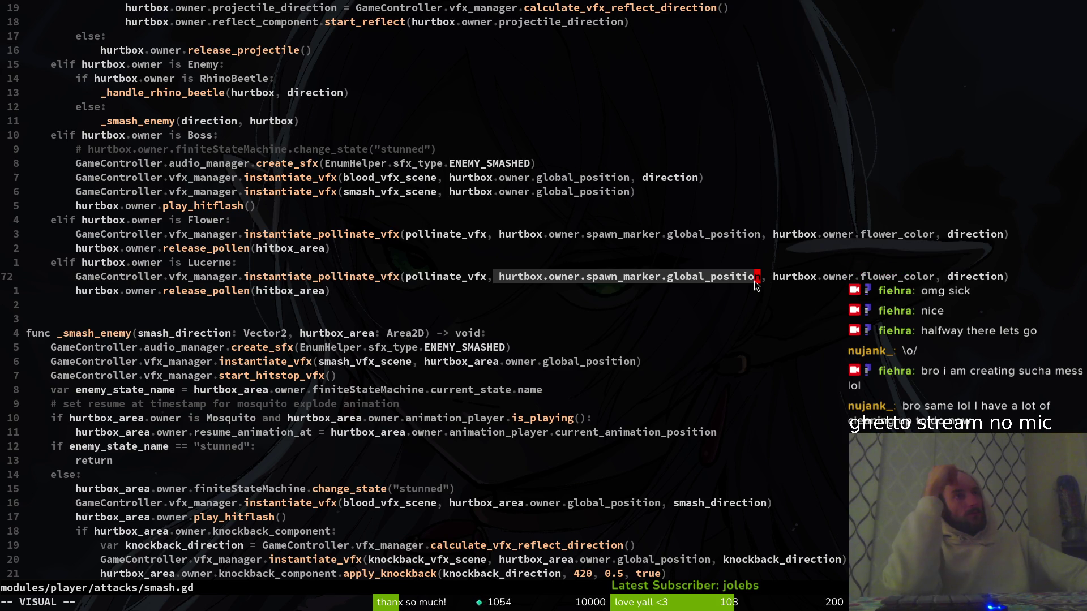
pyautogui.scroll(17, 119, 76)
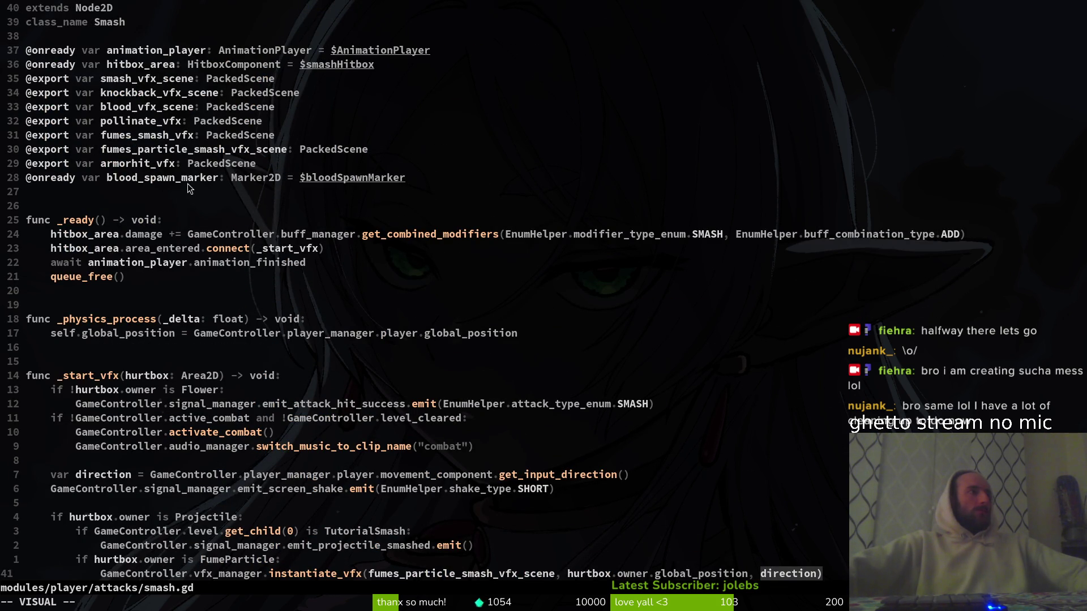
pyautogui.click(136, 180)
pyautogui.scroll(-20, 688, 302)
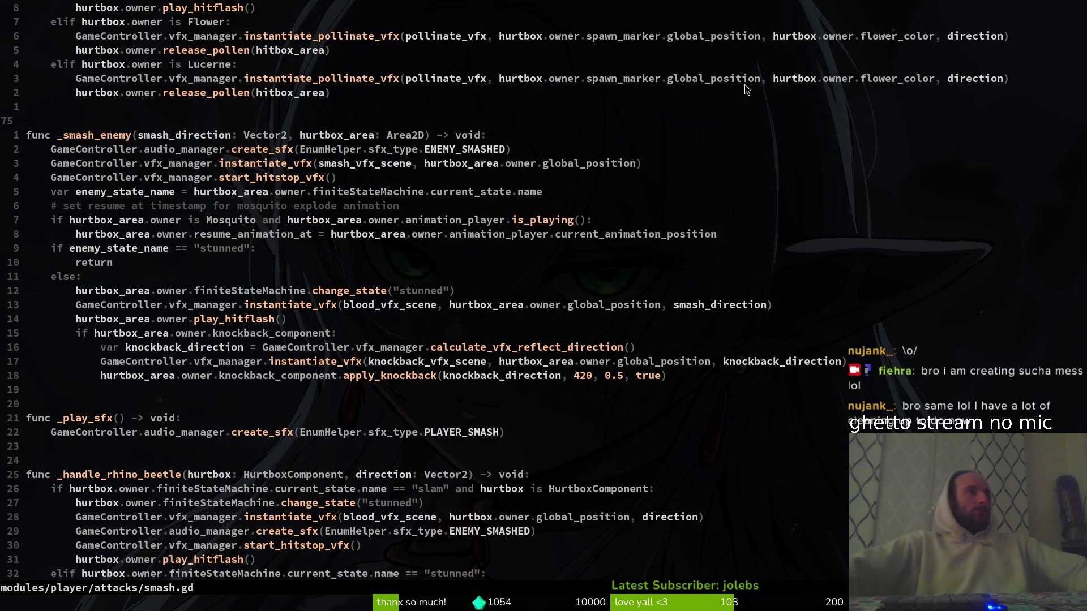
# - Change the argument to blood_spawn_marker.global_position, save smash.gd, and run the game
pyautogui.moveTo(757, 83)
pyautogui.mouseDown()
pyautogui.moveTo(657, 89)
pyautogui.moveTo(517, 123)
pyautogui.mouseUp()
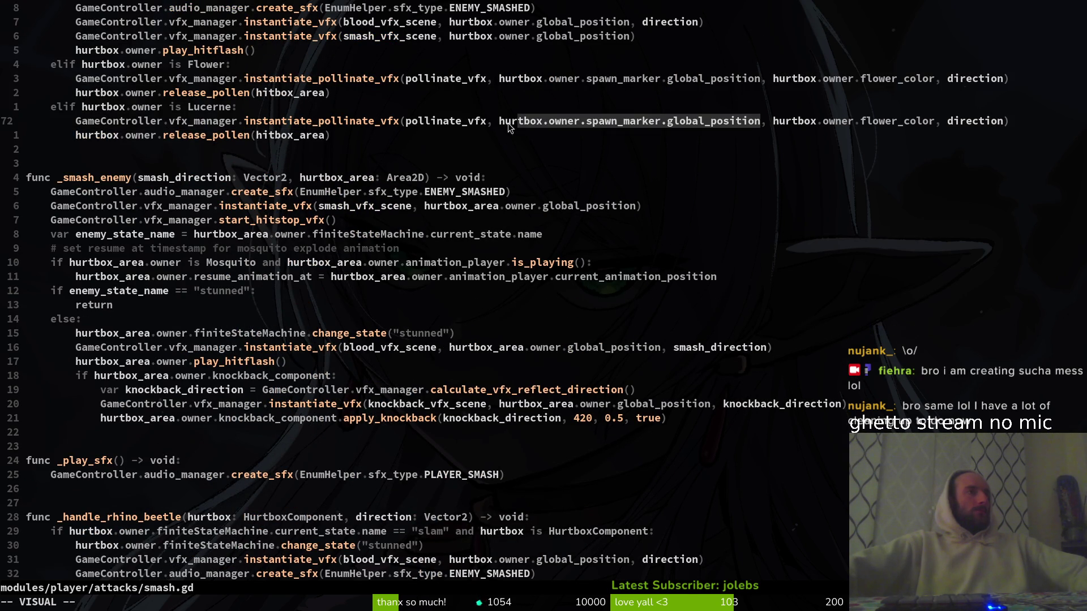
pyautogui.write('c')
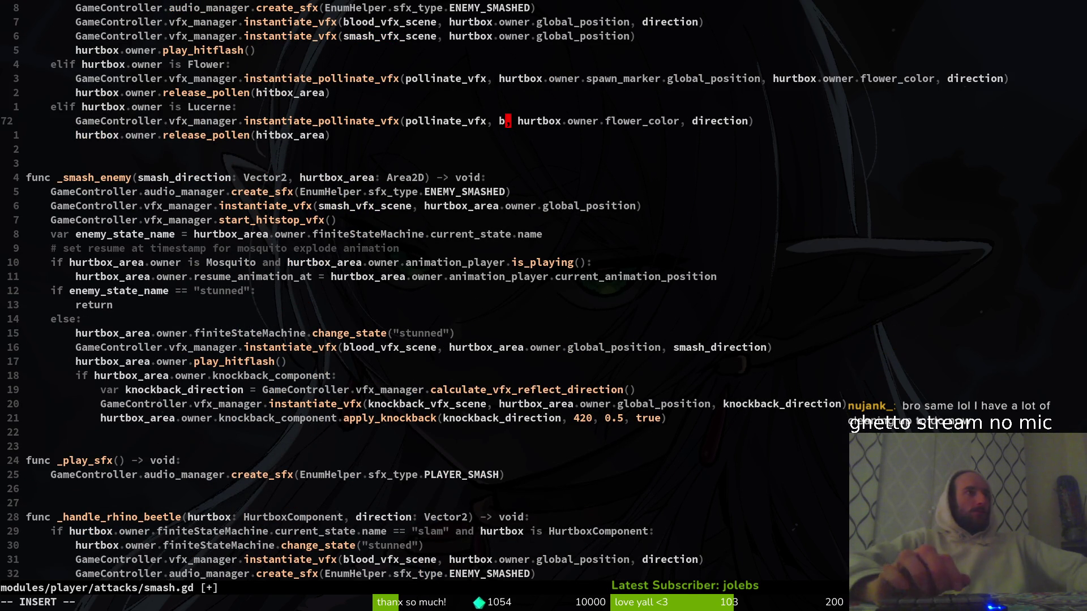
pyautogui.write('blo')
pyautogui.press('Tab')
pyautogui.press('Tab')
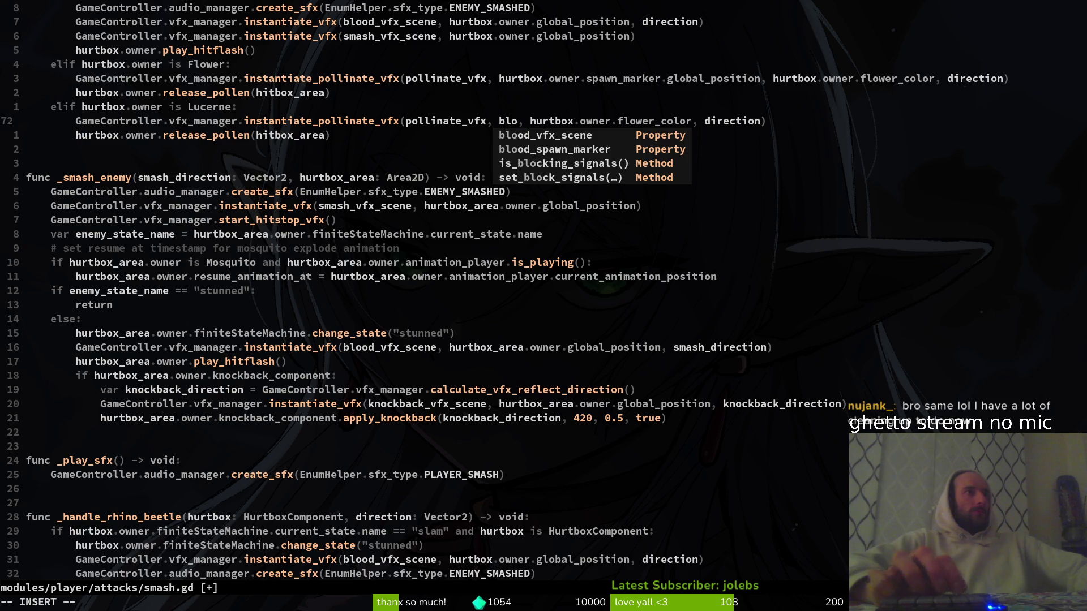
pyautogui.press('Return')
pyautogui.write('.global_position')
pyautogui.press('Return')
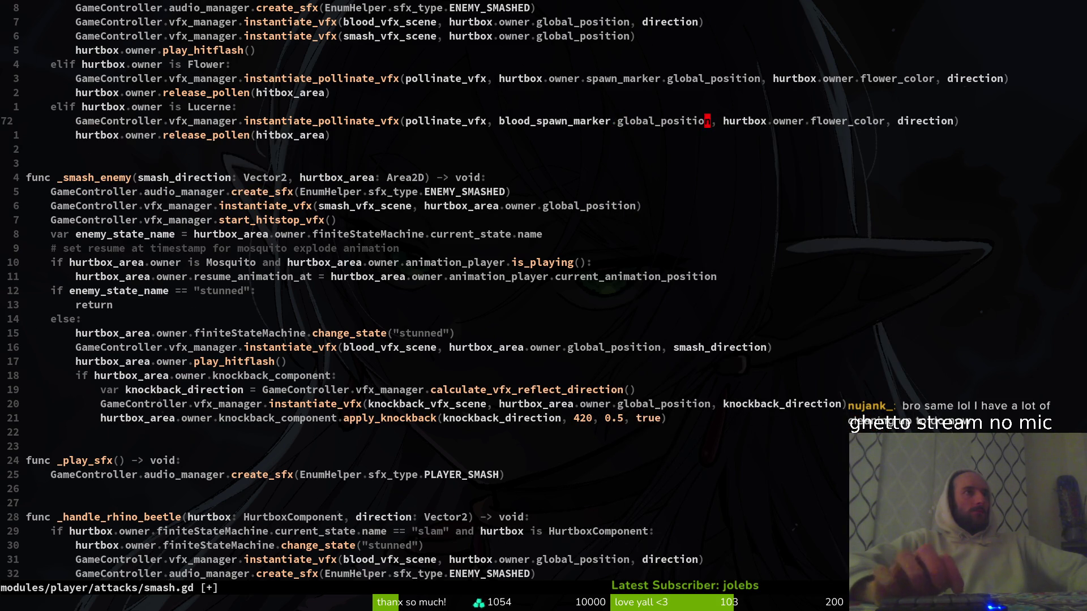
pyautogui.press('F5')
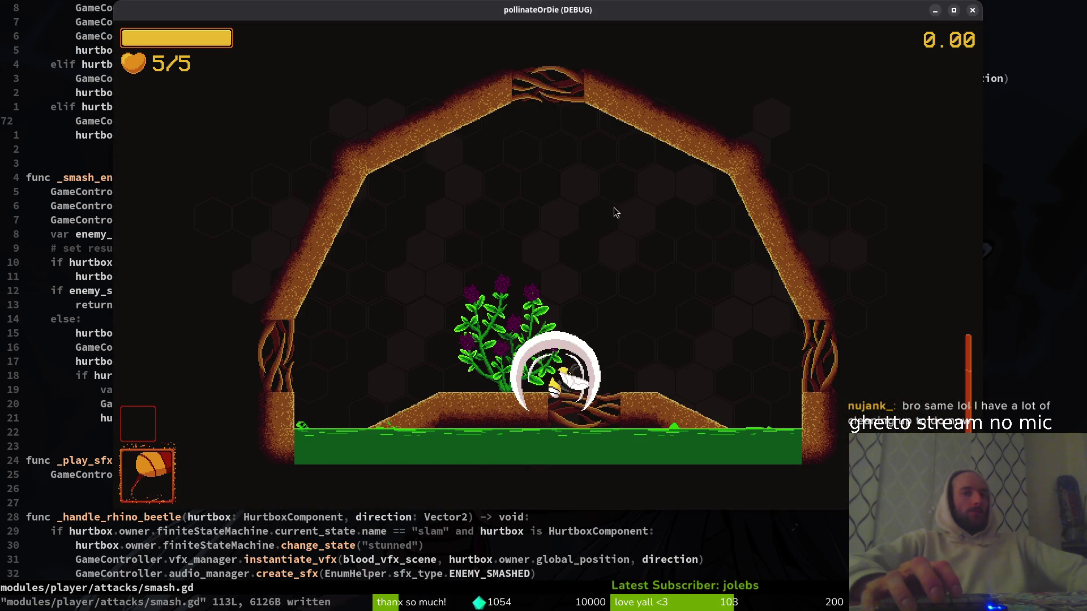
pyautogui.press('F5')
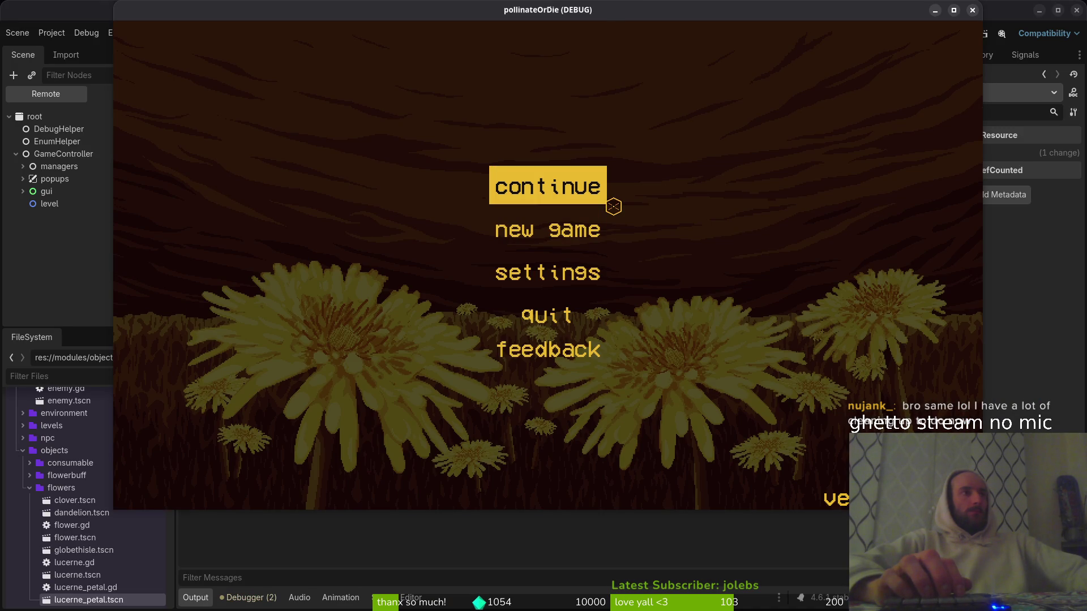
# - Continue, load level R1-0, and fly the bee into the lucerne plant to trigger the crash
pyautogui.press('Return')
pyautogui.press('Escape')
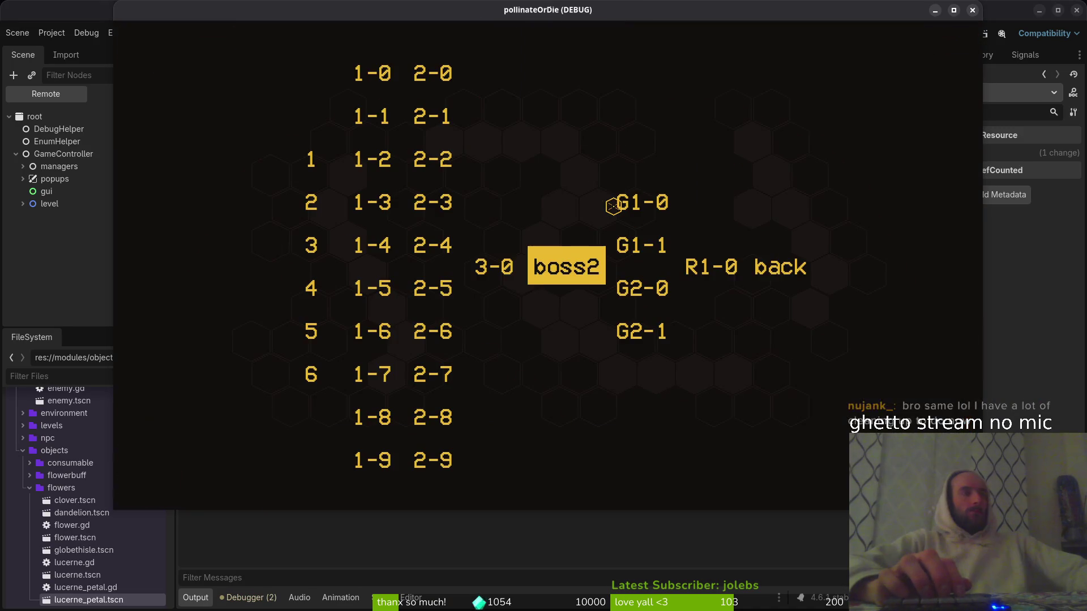
pyautogui.press('Right')
pyautogui.press('Right')
pyautogui.press('Return')
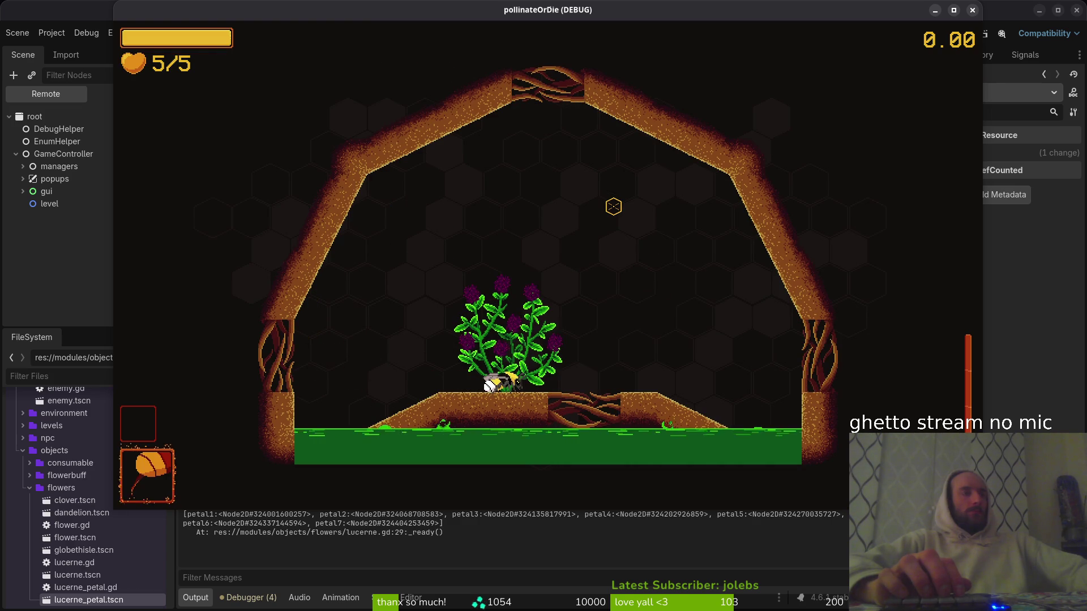
pyautogui.press('Right')
pyautogui.press('Up')
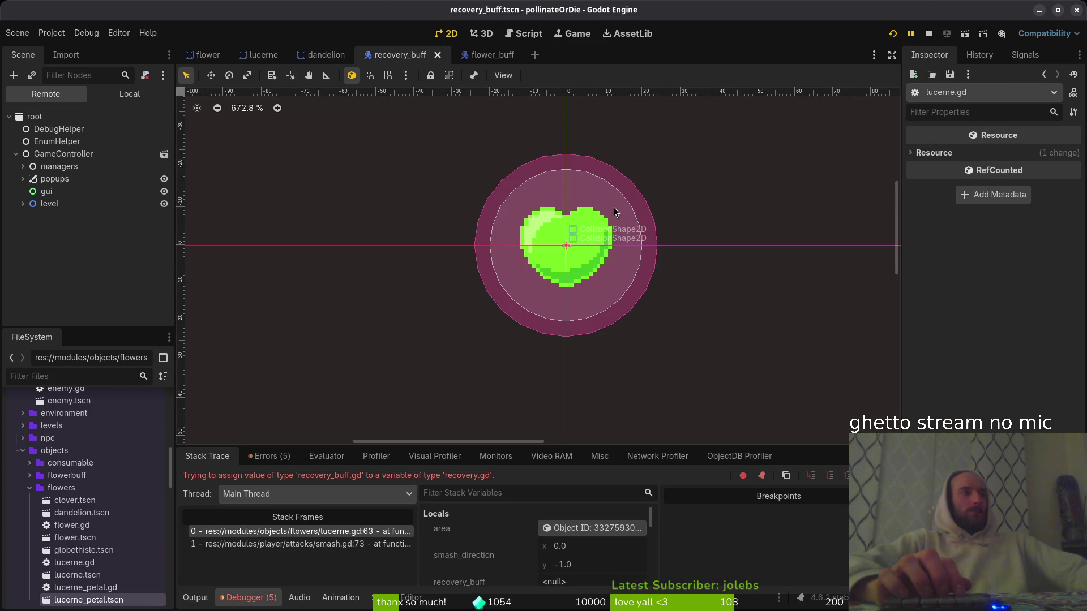
# - Open lucerne.gd, recheck the Godot error, and jump to line 63
pyautogui.hotkey('alt', 'Tab')
pyautogui.write('lucerne')
pyautogui.press('Return')
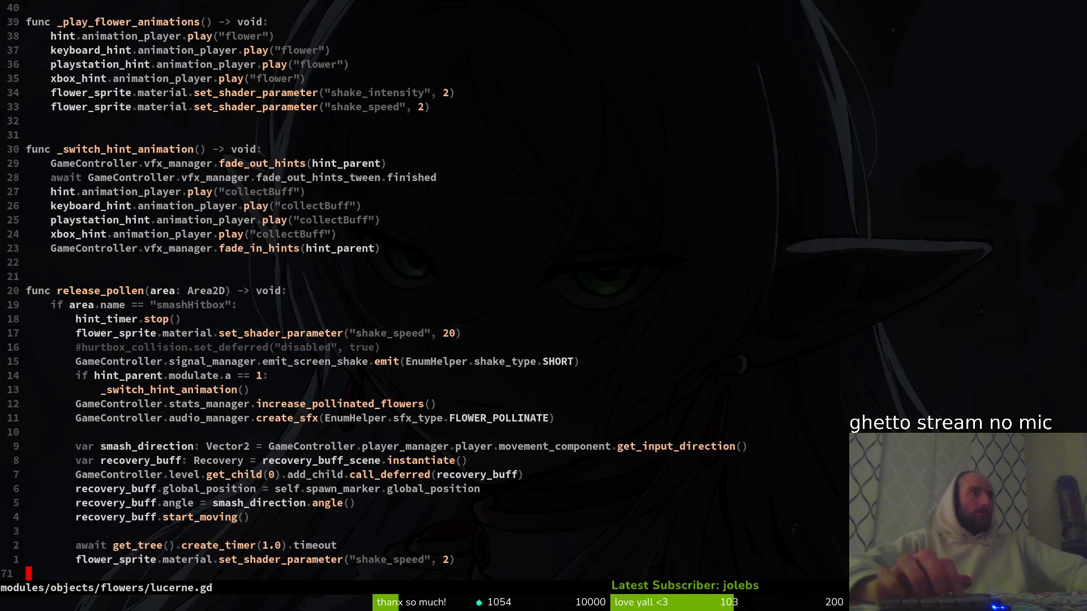
pyautogui.hotkey('alt', 'Tab')
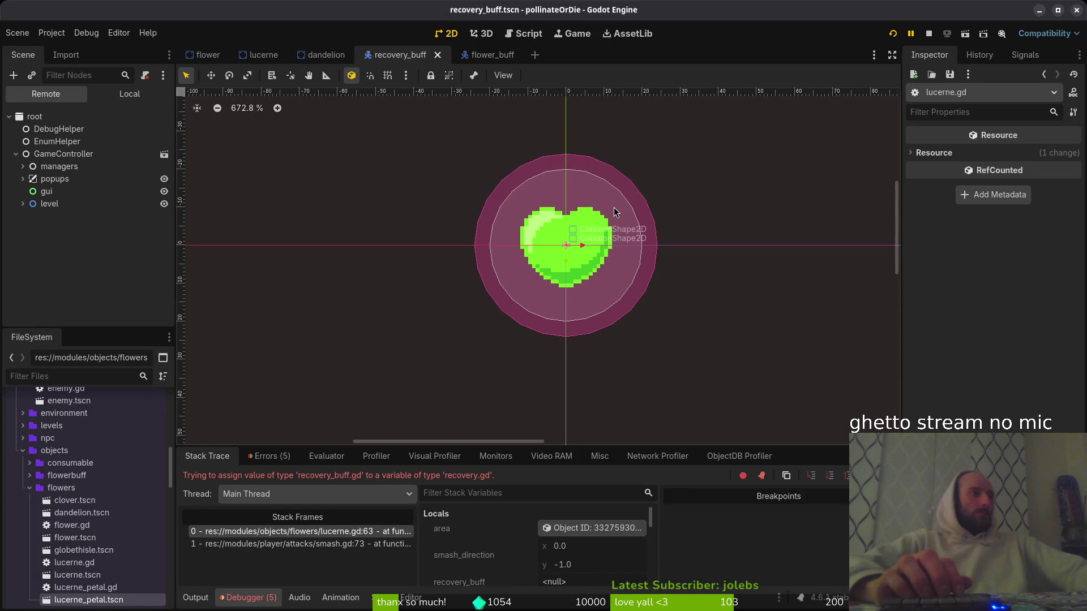
pyautogui.hotkey('alt', 'Tab')
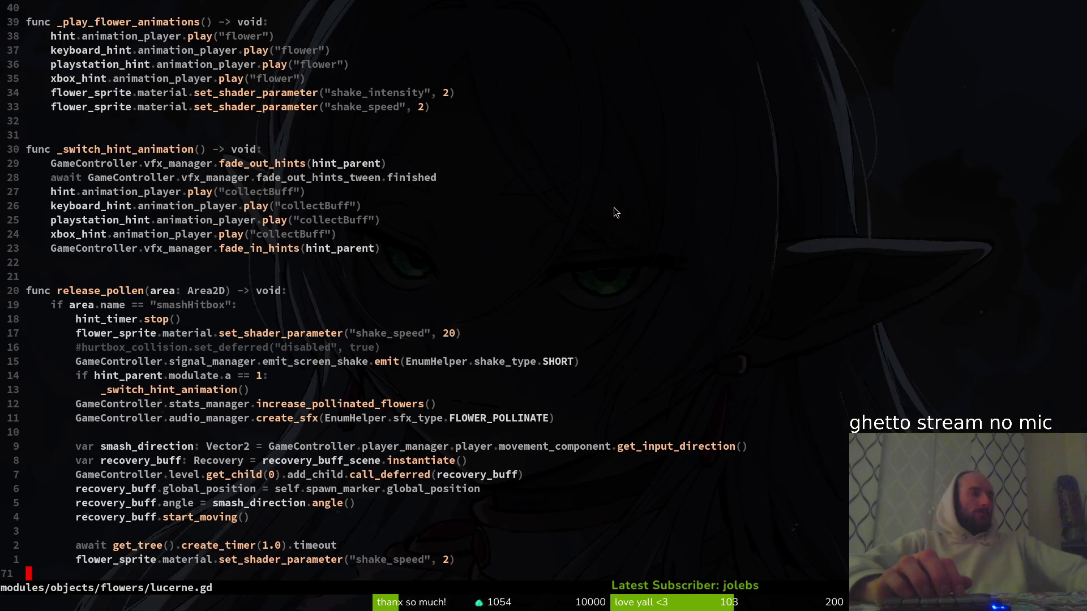
pyautogui.write(':')
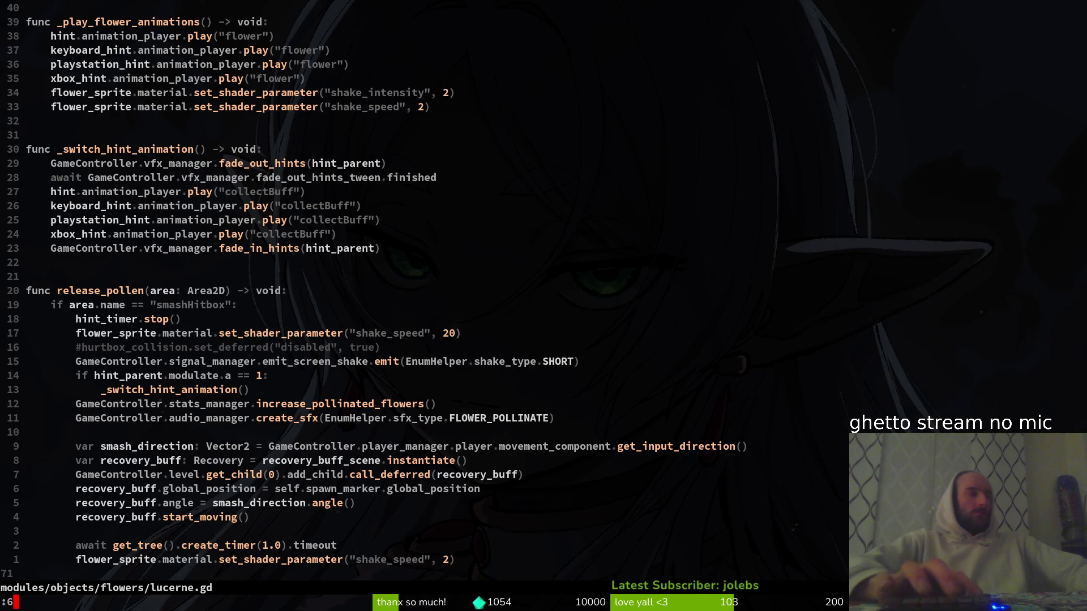
pyautogui.write('63')
pyautogui.press('Return')
# - Change the recovery_buff type from Recovery to RecoveryBuff, save, and relaunch the game
pyautogui.hotkey('shift', 'v')
pyautogui.press('Escape')
pyautogui.press('w')
pyautogui.press('w')
pyautogui.press('w')
pyautogui.write('cwRecb')
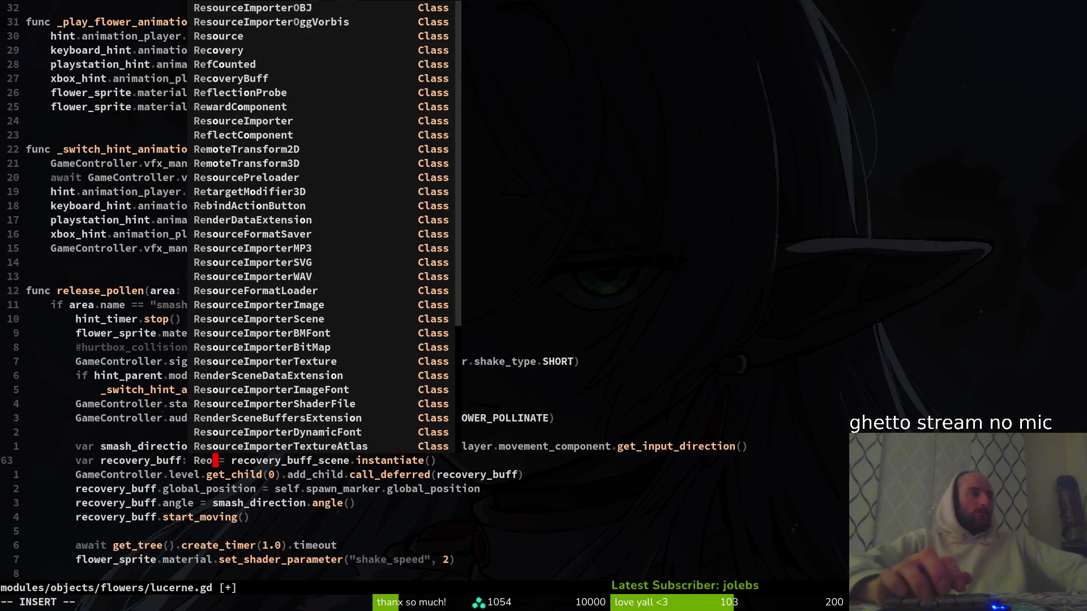
pyautogui.press('Tab')
pyautogui.press('Escape')
pyautogui.write(':w')
pyautogui.press('Return')
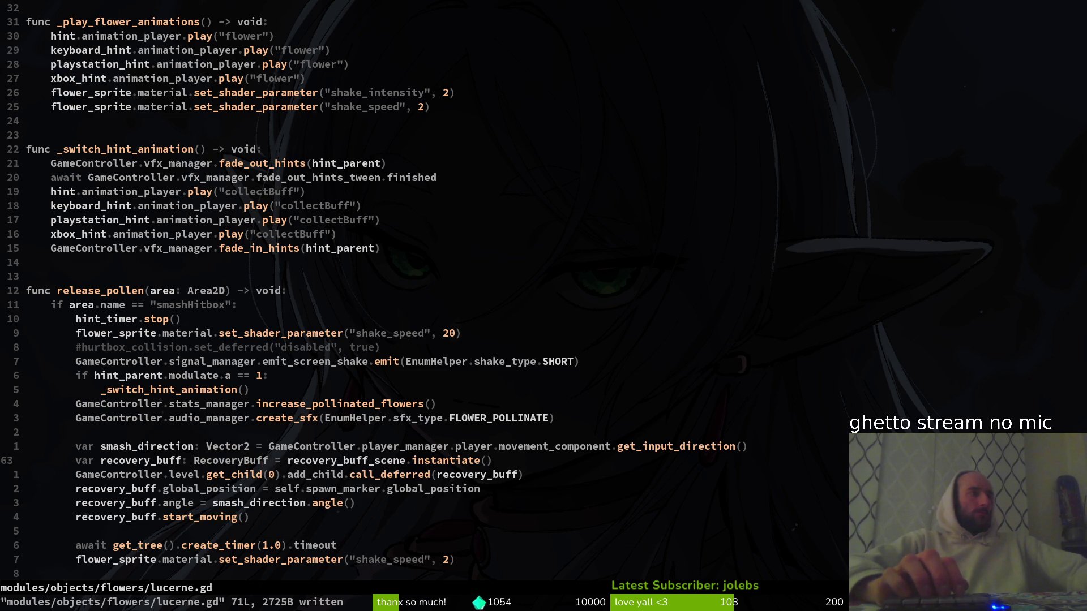
pyautogui.hotkey('alt', 'Tab')
pyautogui.press('F5')
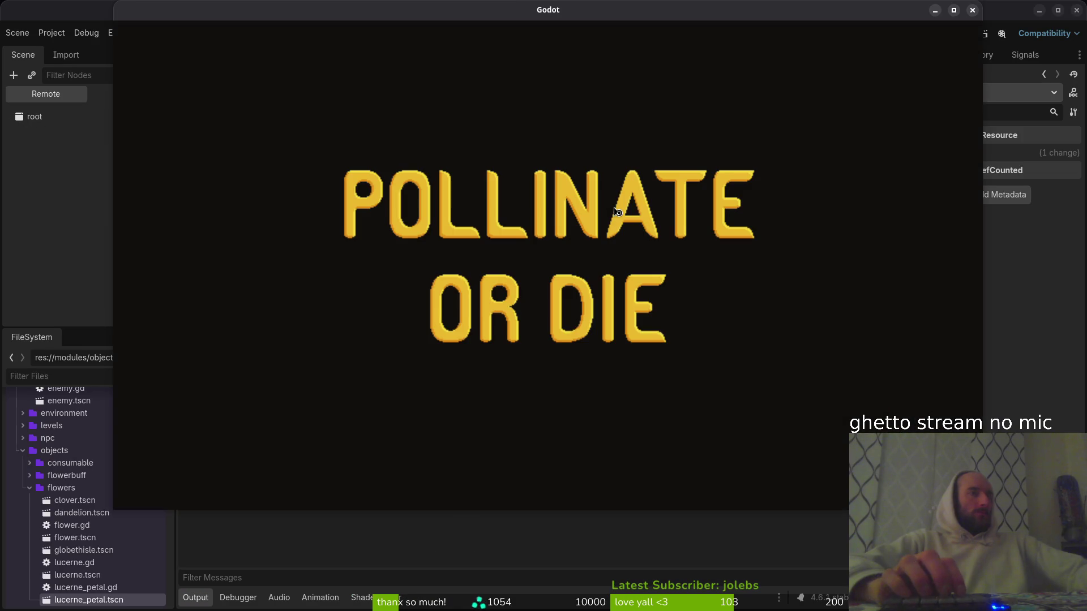
# - Load level R1-0, smash the lucerne to hit the spawn_marker error at line 65, and return to lucerne.gd
pyautogui.press('Return')
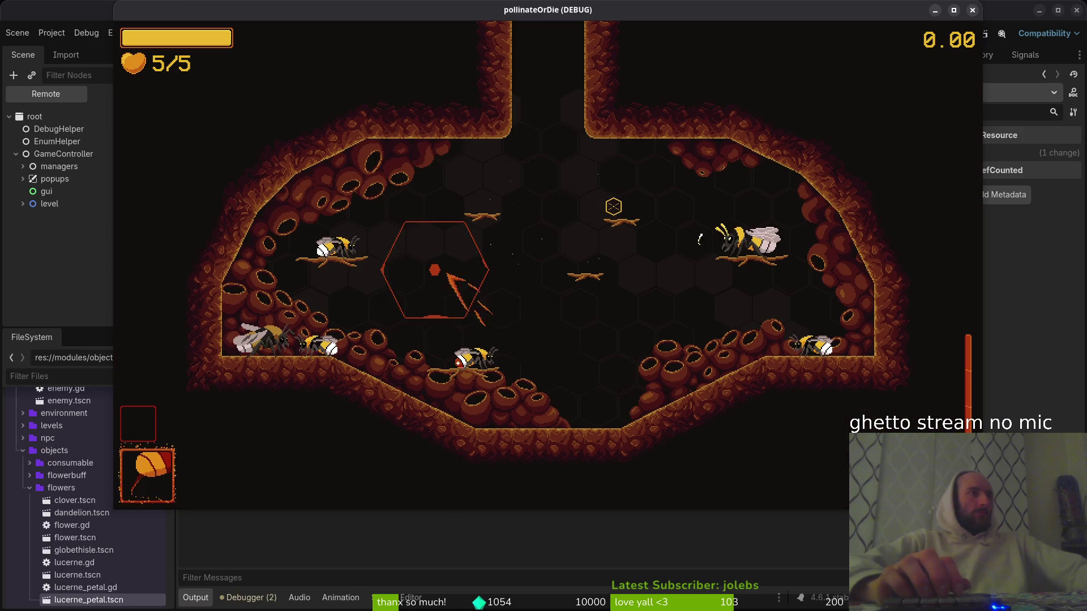
pyautogui.press('Escape')
pyautogui.press('Right')
pyautogui.press('Right')
pyautogui.press('Return')
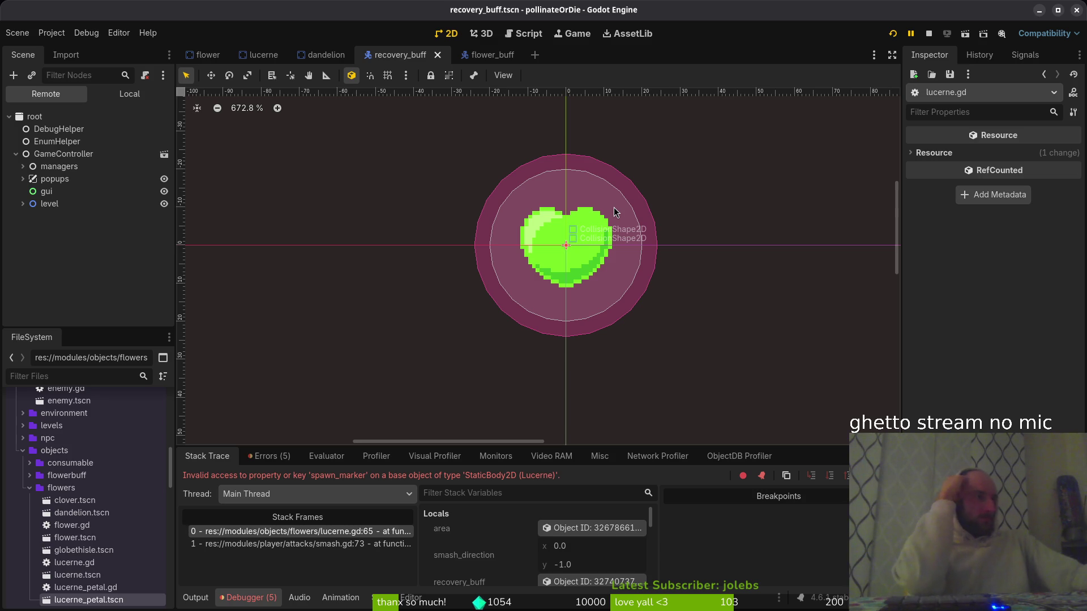
pyautogui.press('F12')
pyautogui.hotkey('alt', 'Tab')
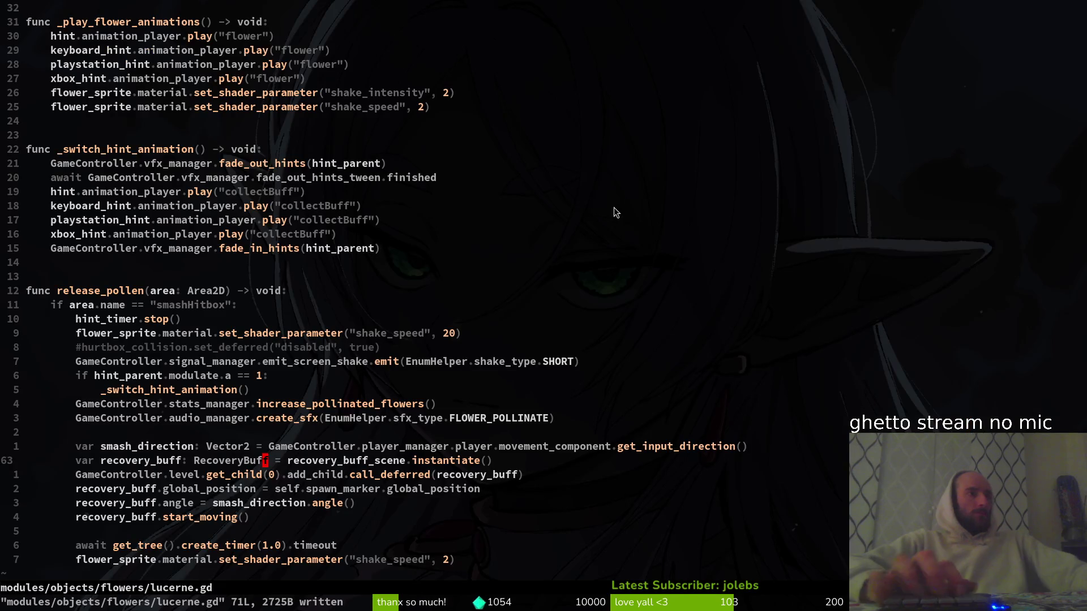
# - Trim lucerne.gd to 70 lines, save, and move to the spawn_marker reference on line 65
pyautogui.hotkey('ctrl', 'y')
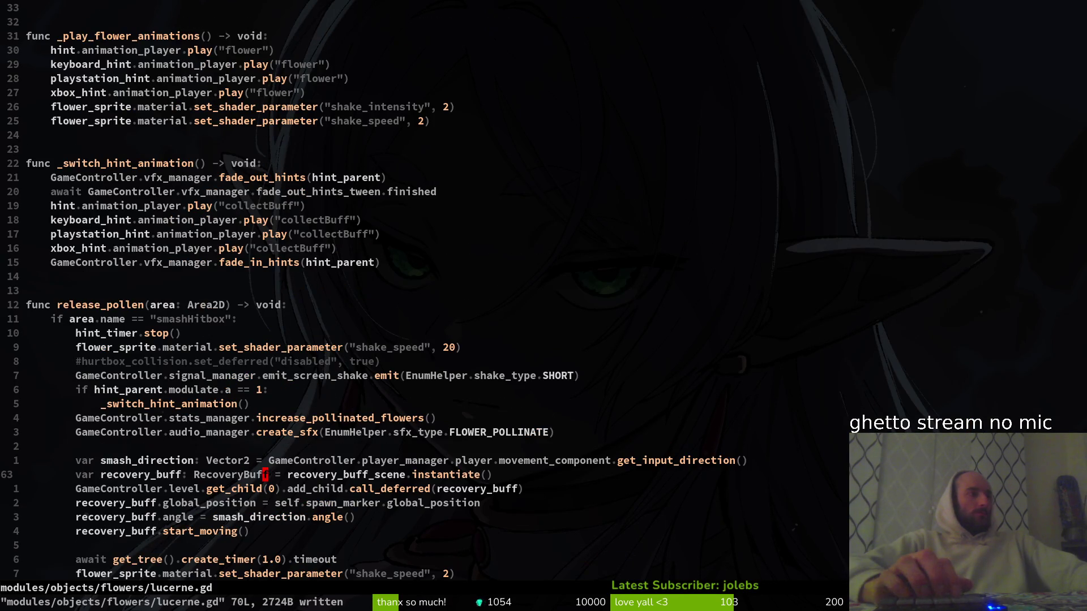
pyautogui.write(':')
pyautogui.press('Escape')
pyautogui.press('j')
pyautogui.press('j')
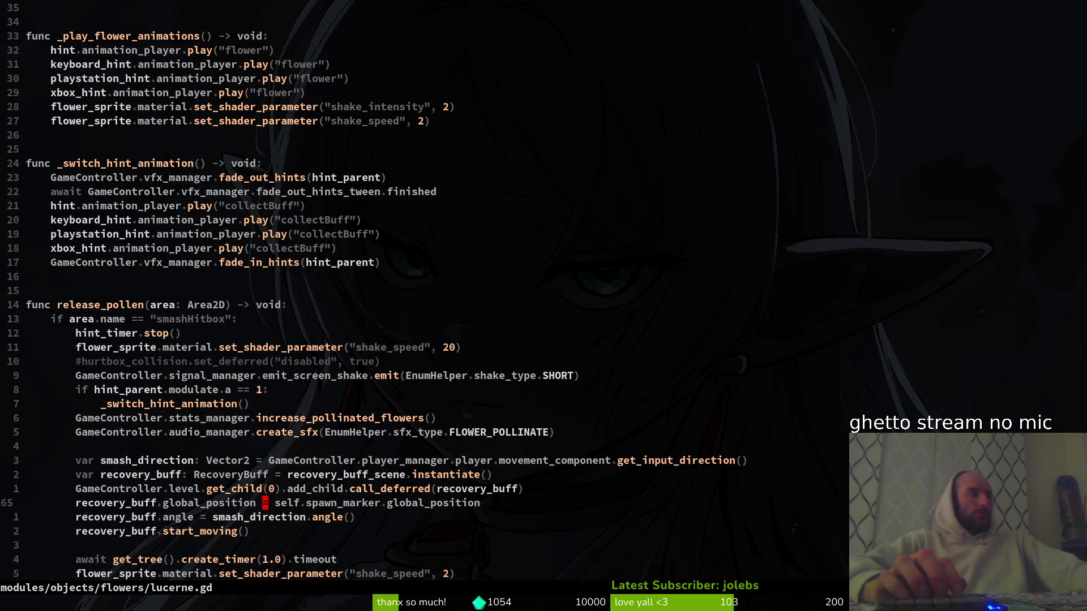
pyautogui.hotkey('shift', 'v')
pyautogui.press('Escape')
pyautogui.press('w')
pyautogui.press('w')
pyautogui.press('w')
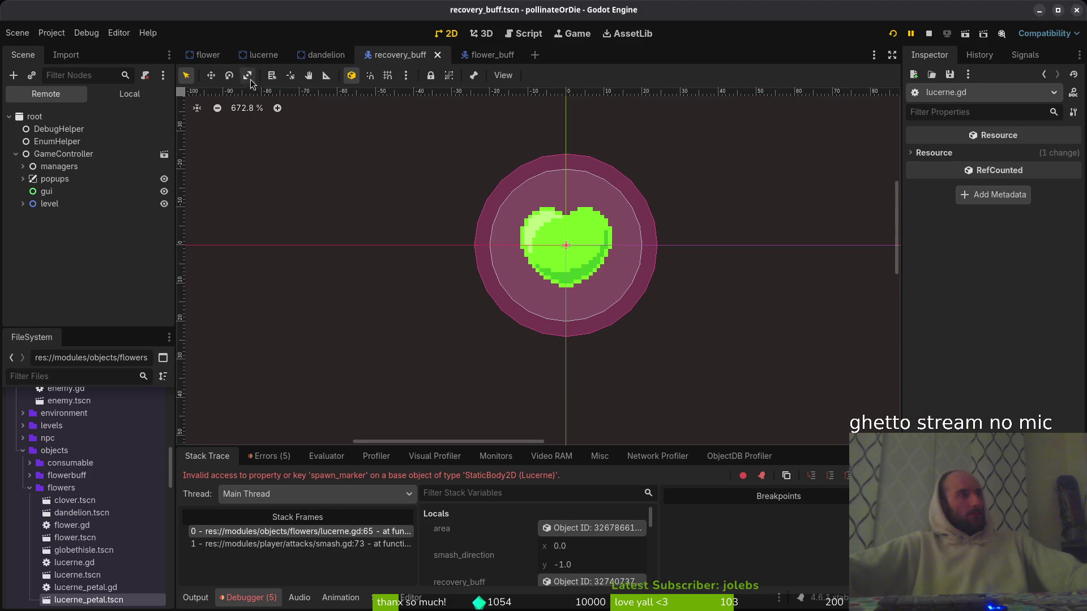
# - In the dandelion scene, inspect HurtboxComponent's children and the Marker2D under hints
pyautogui.click(122, 92)
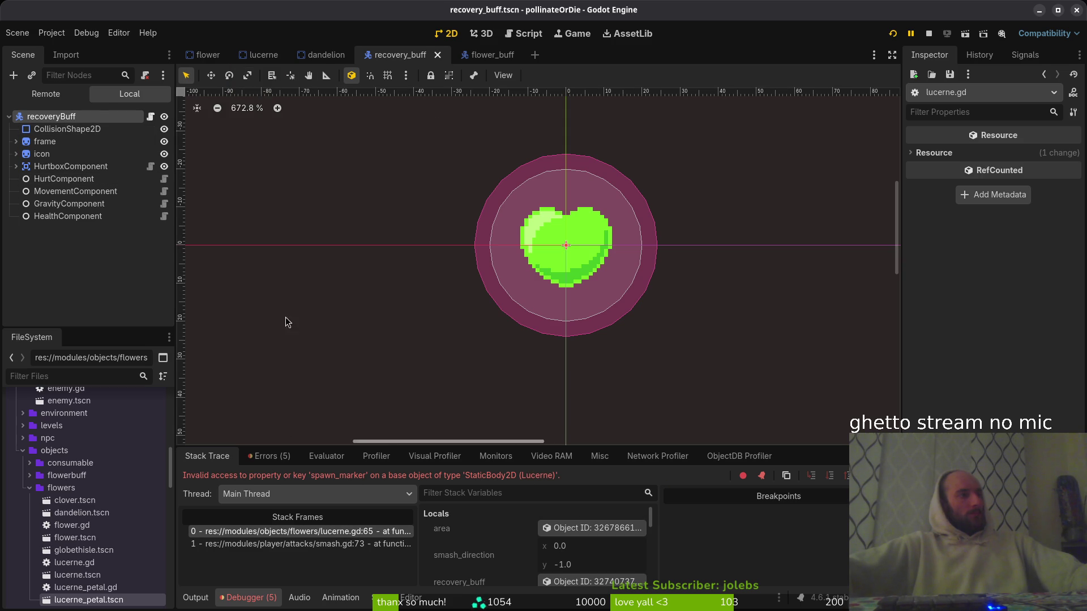
pyautogui.click(261, 54)
pyautogui.click(328, 56)
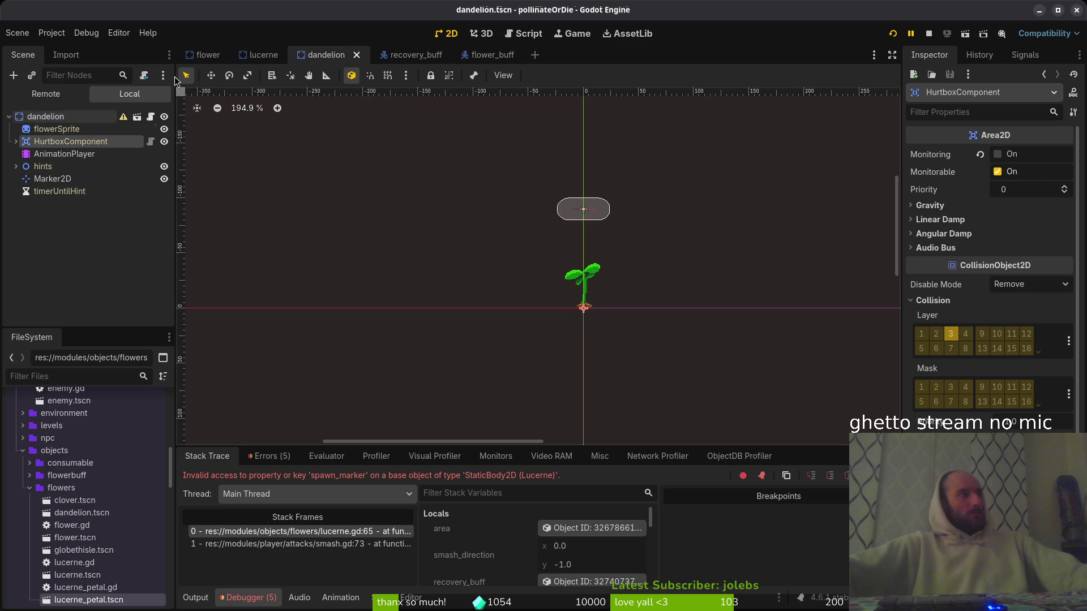
pyautogui.click(16, 141)
pyautogui.click(16, 141)
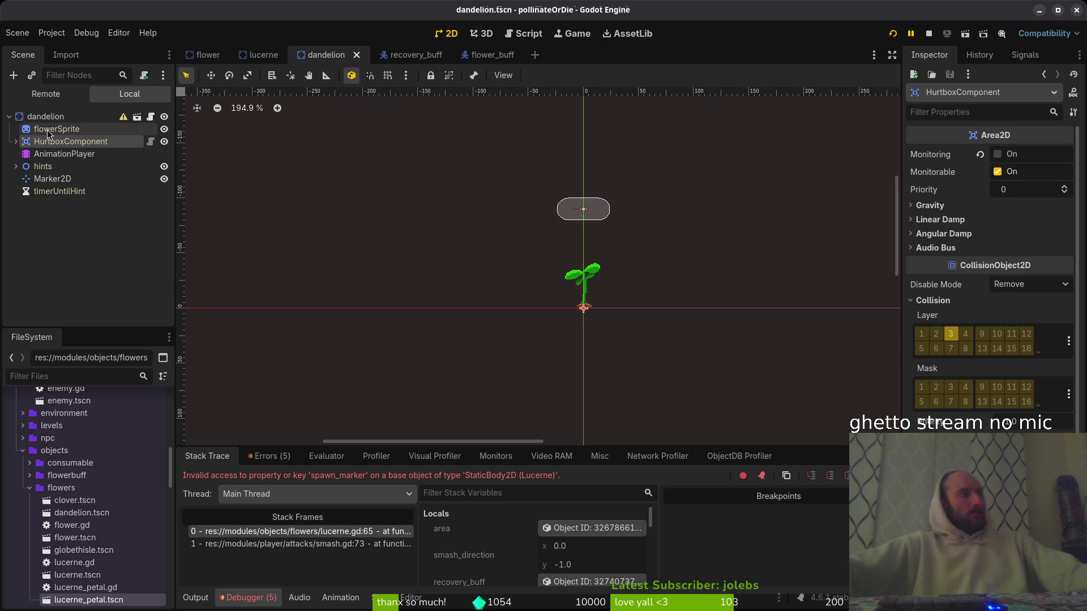
pyautogui.click(14, 168)
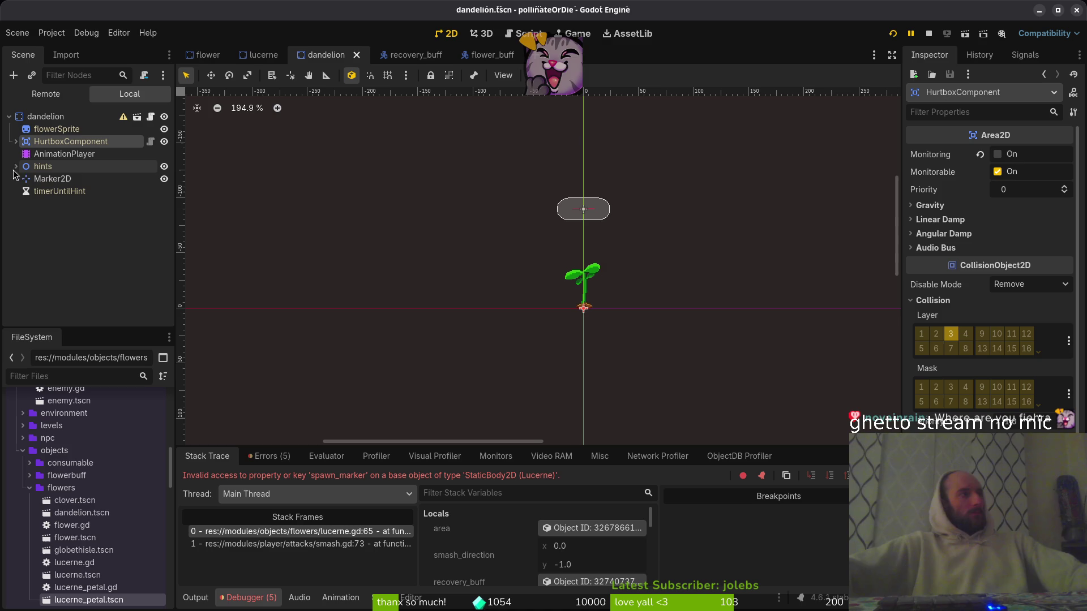
pyautogui.click(16, 166)
pyautogui.click(48, 179)
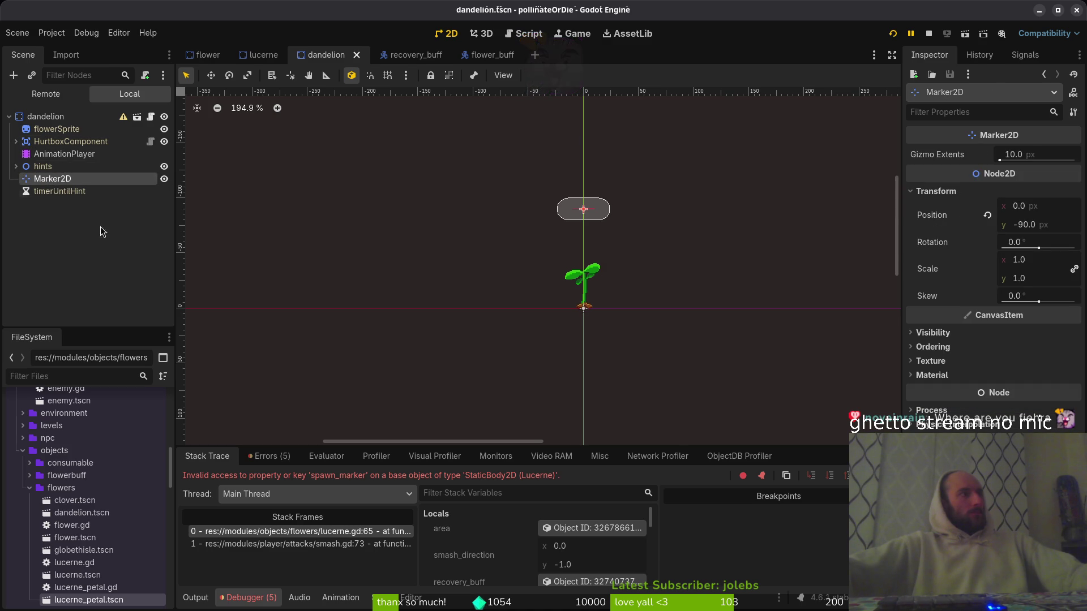
# - In the lucerne scene, inspect the CollisionShape2D under petal1's hurtbox, then collapse petal1
pyautogui.click(262, 56)
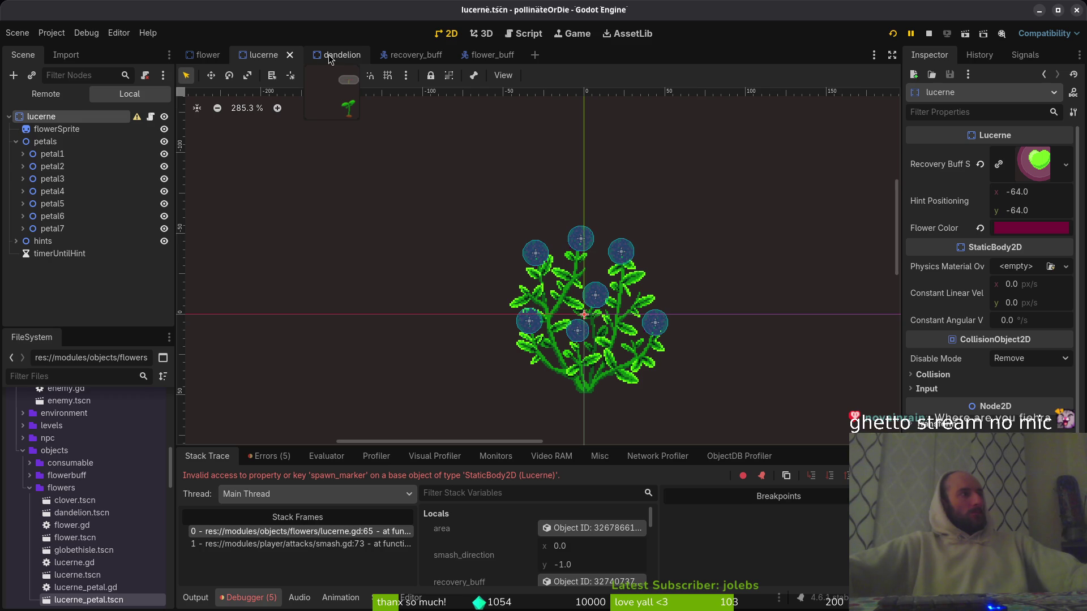
pyautogui.click(23, 154)
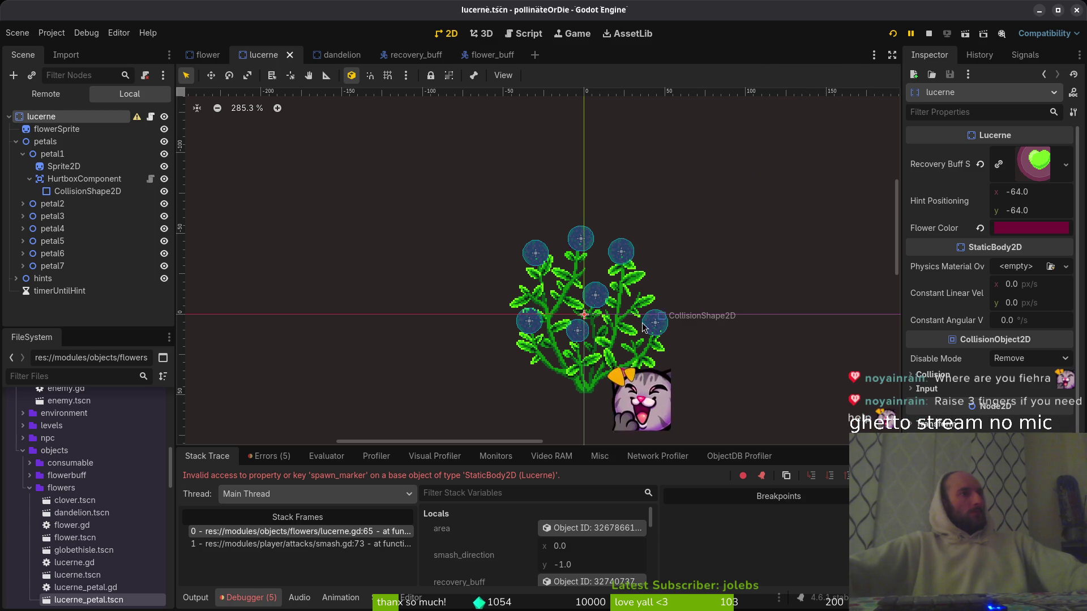
pyautogui.click(85, 192)
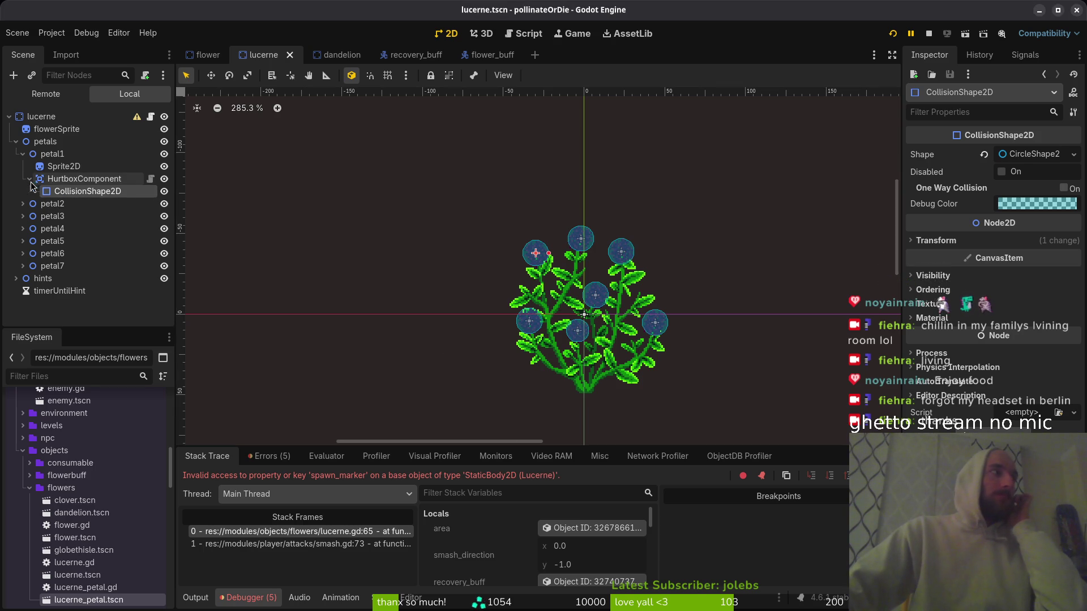
pyautogui.click(23, 154)
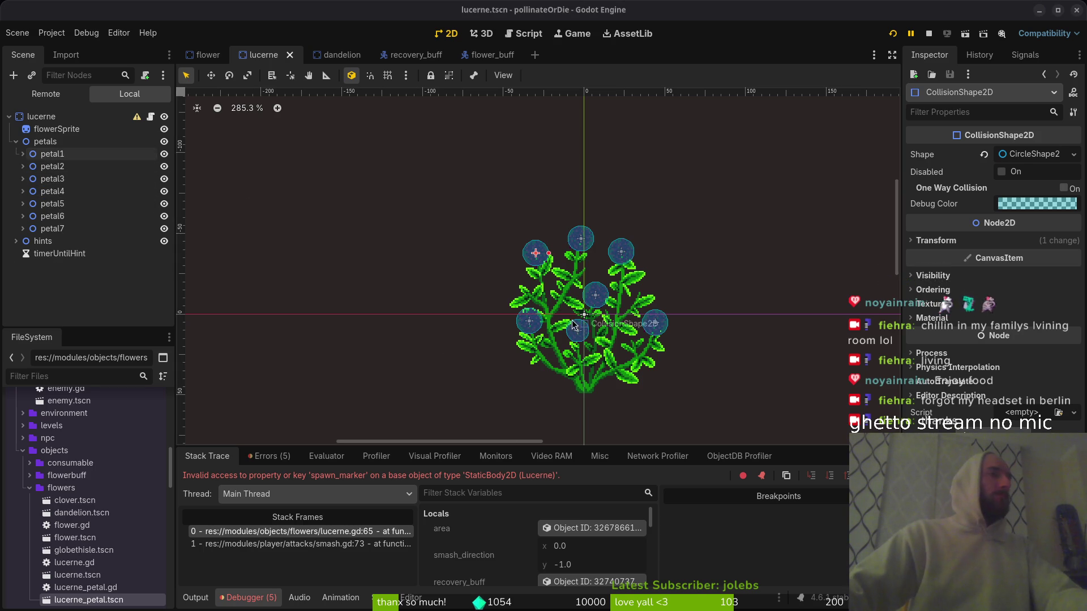
pyautogui.hotkey('alt', 'Tab')
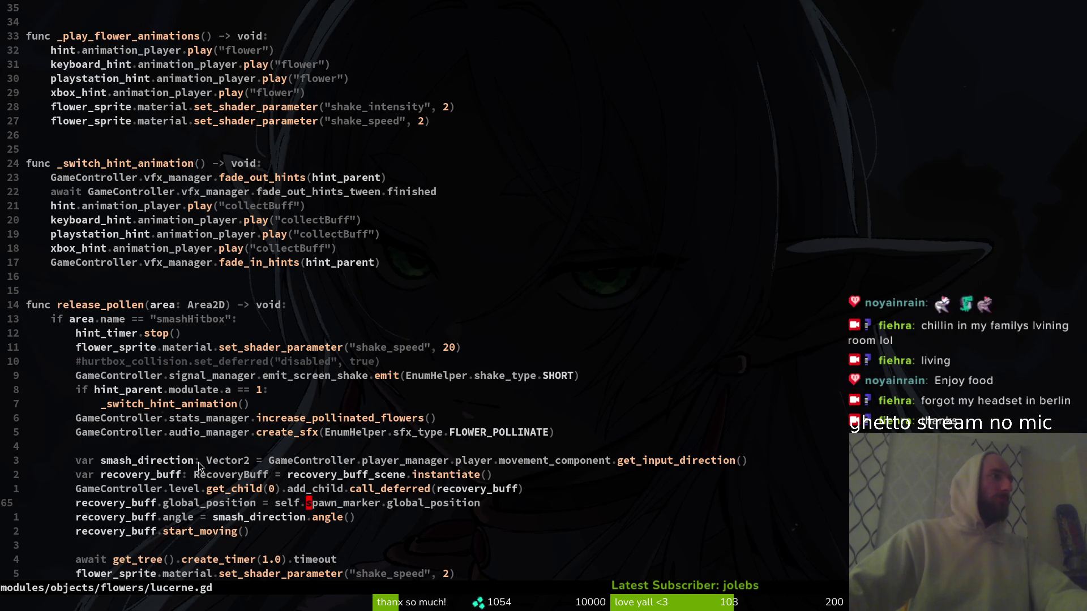
# - Compare the hurtbox and blood_spawn_marker references in smash.gd's Lucerne branch with lucerne.gd, ending on release_pollen
pyautogui.hotkey('ctrl', 'o')
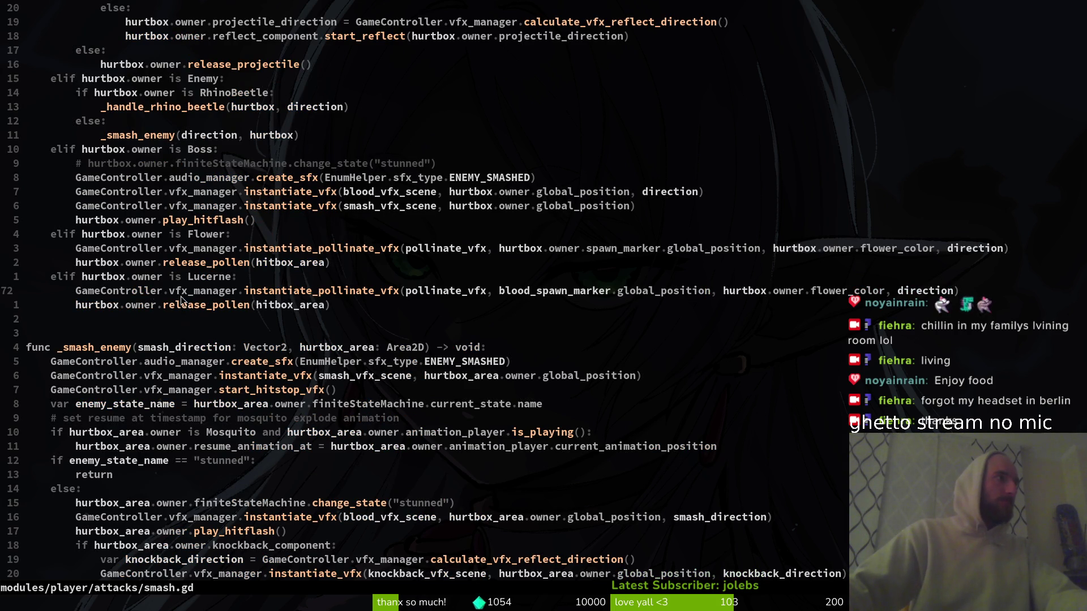
pyautogui.moveTo(78, 279); pyautogui.dragTo(135, 281)
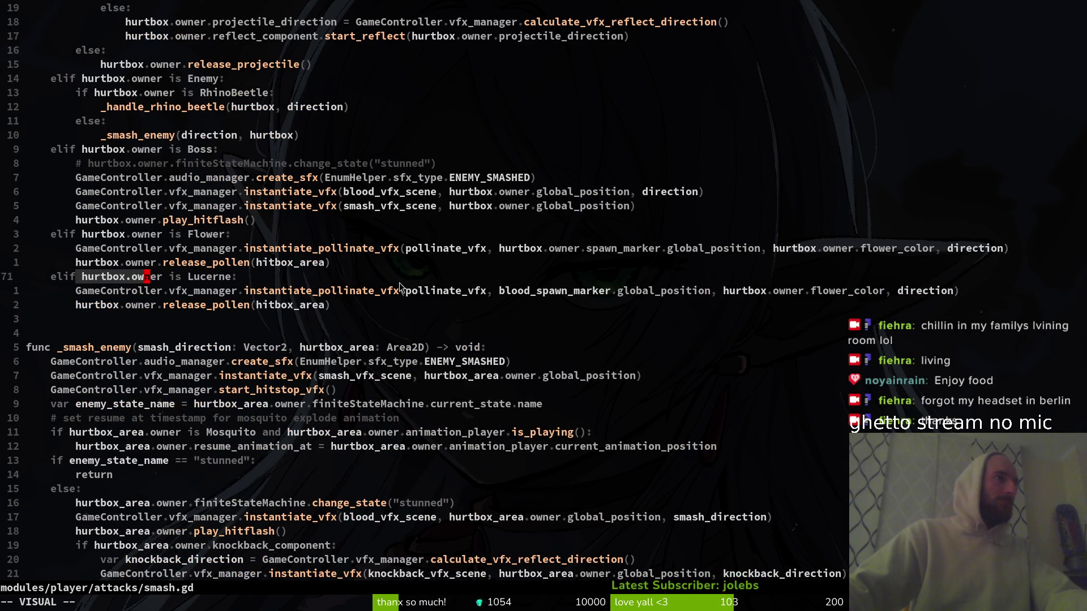
pyautogui.press('Escape')
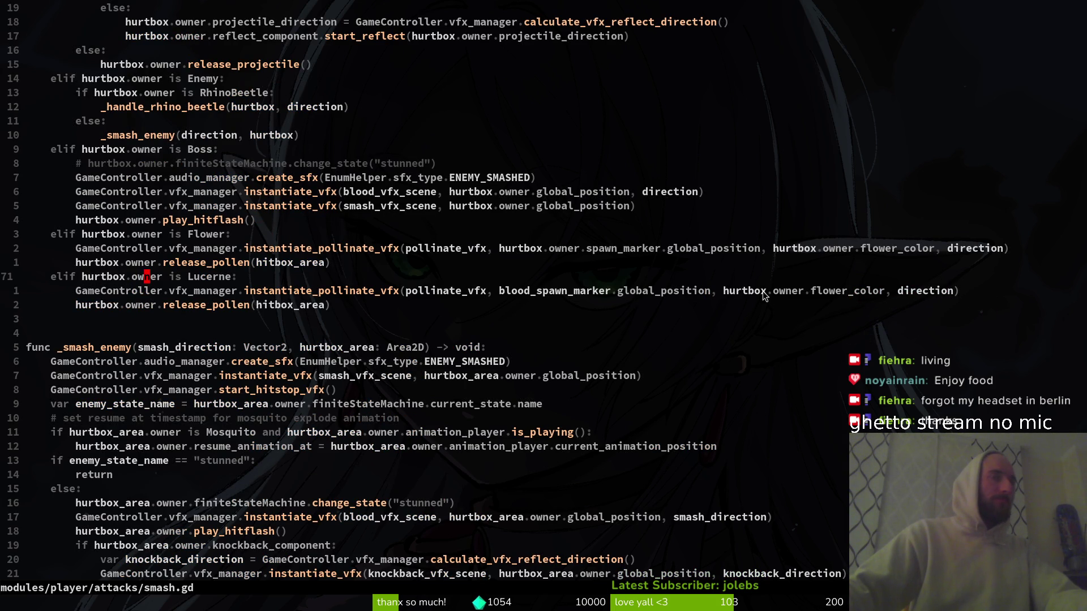
pyautogui.moveTo(531, 293); pyautogui.dragTo(616, 294)
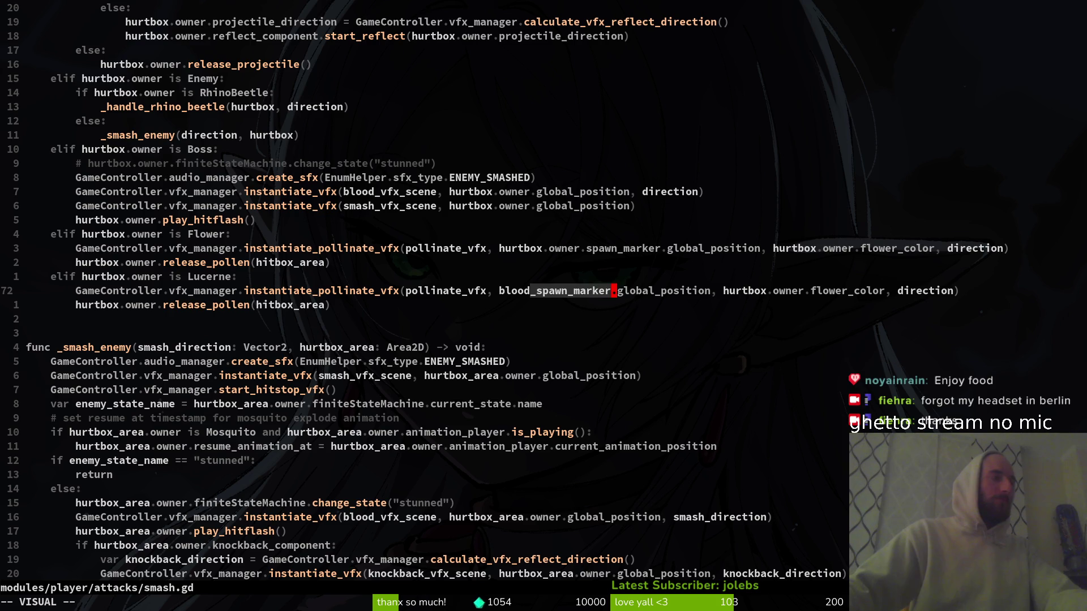
pyautogui.hotkey('ctrl', 'o')
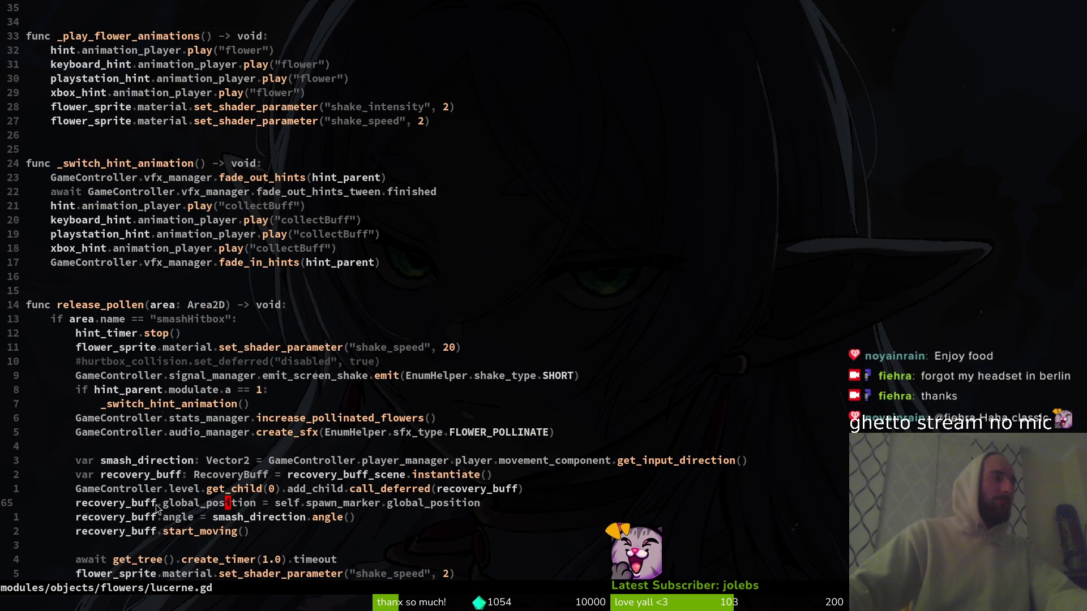
pyautogui.hotkey('ctrl', 'i')
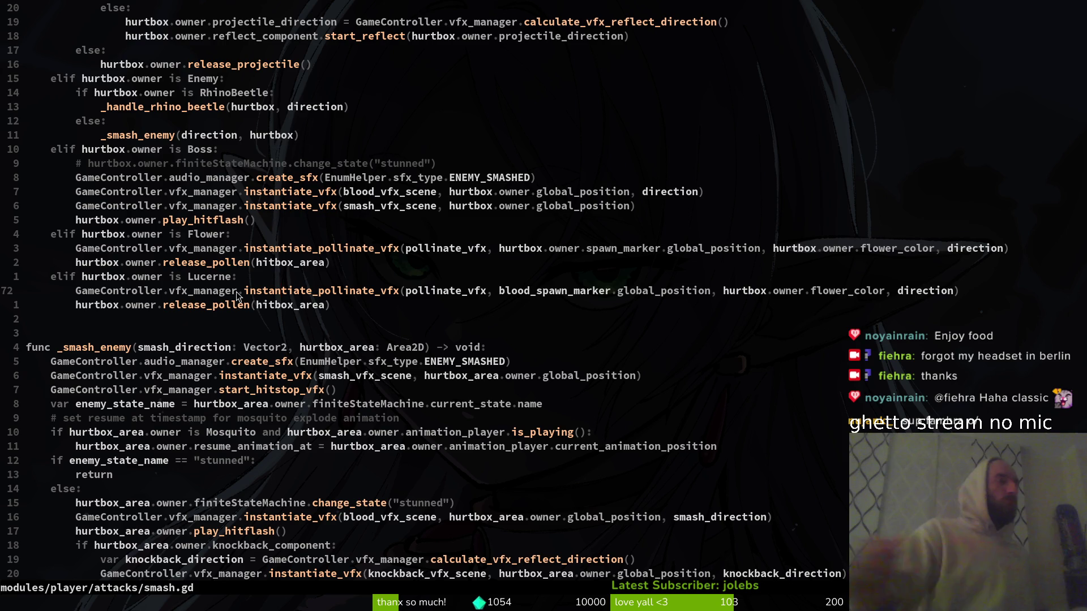
pyautogui.click(238, 306)
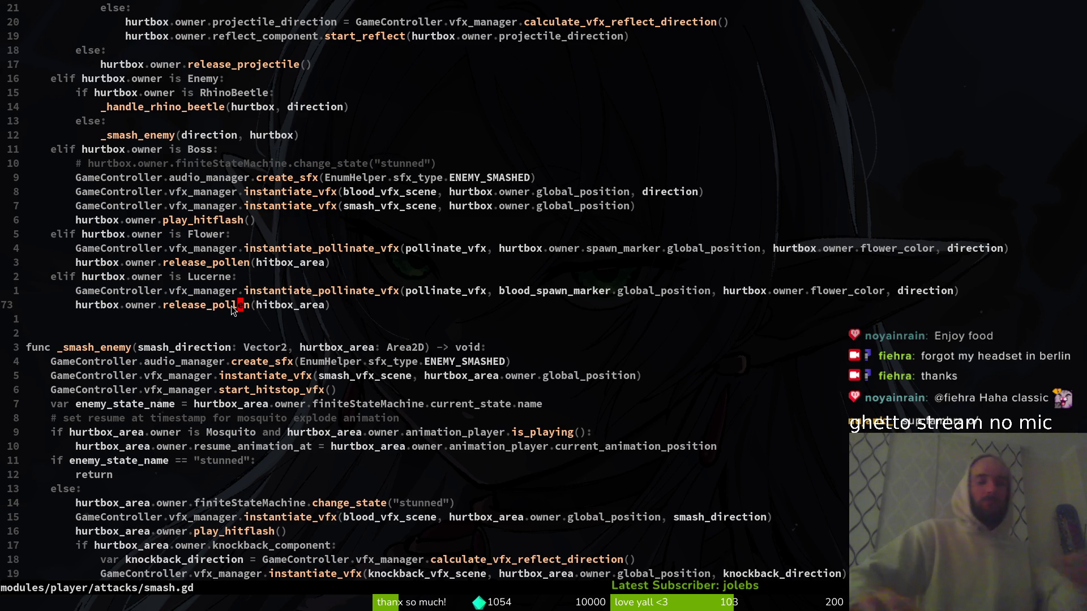
# - Rename the release_pollen call to release_recovery in smash.gd and save
pyautogui.write('ciwrelease_recovery')
pyautogui.press('Escape')
pyautogui.write(':write')
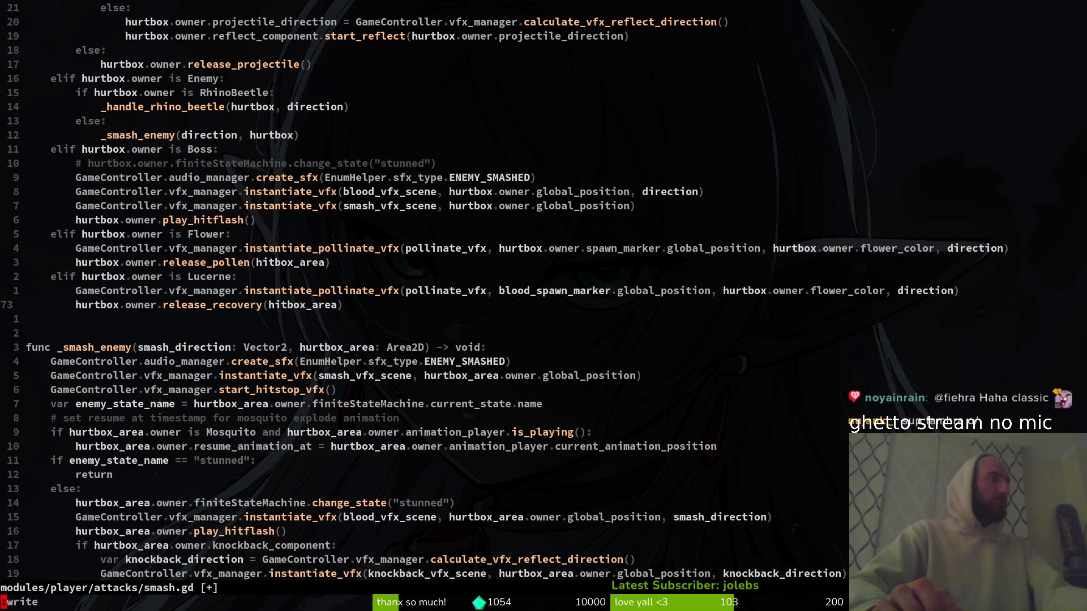
pyautogui.press('Return')
# - Add a petal_position: Vector2 parameter to the function definition in lucerne.gd and save
pyautogui.hotkey('ctrl', 'o')
pyautogui.press('k')
pyautogui.press('k')
pyautogui.press('k')
pyautogui.press('k')
pyautogui.press('k')
pyautogui.press('k')
pyautogui.write('i,')
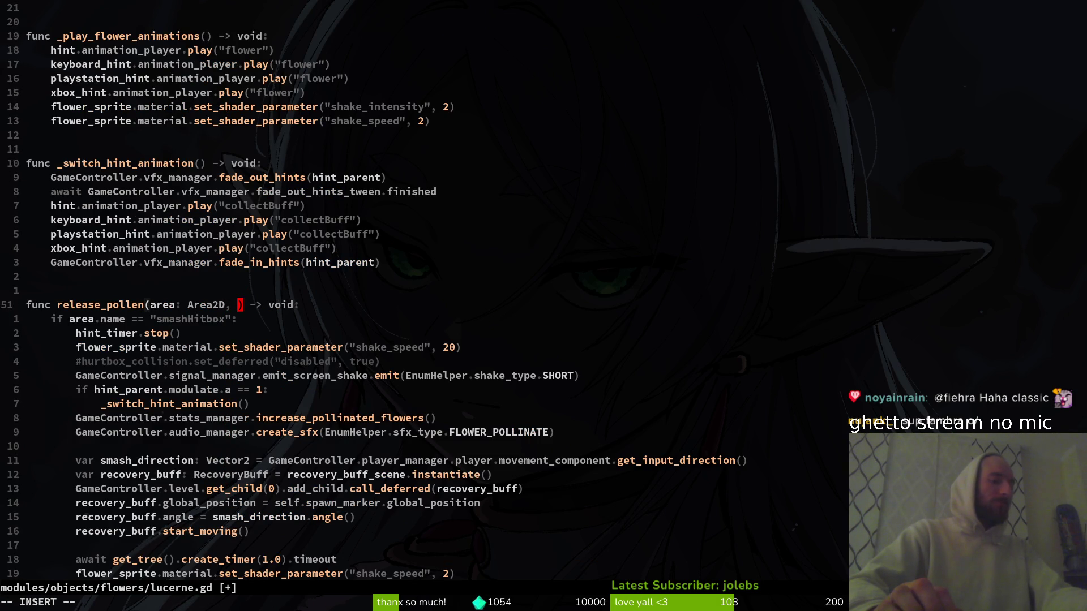
pyautogui.write('petal_positio')
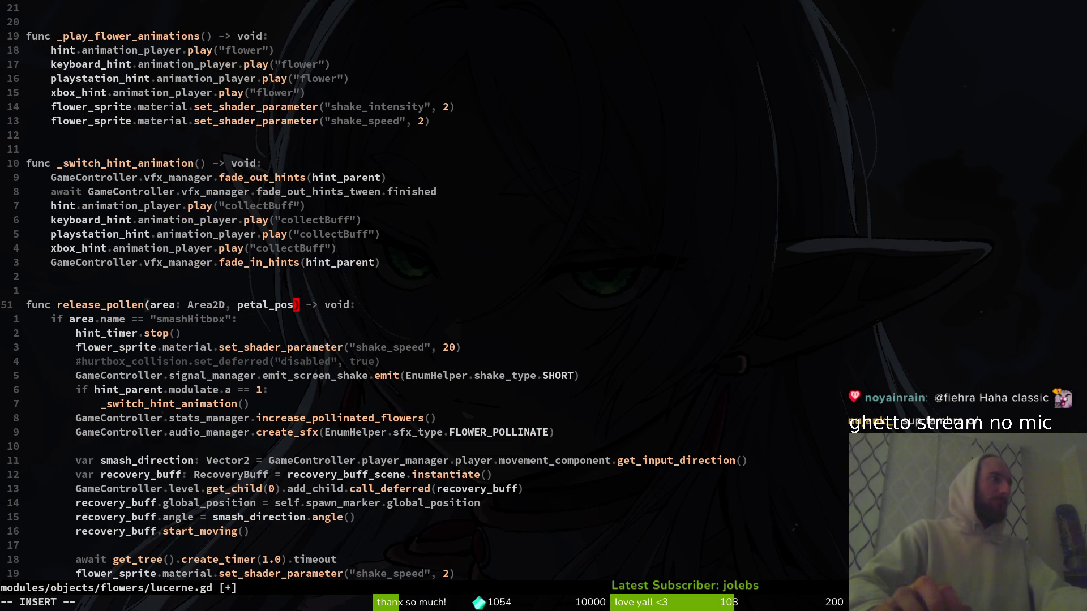
pyautogui.write('n: Vec')
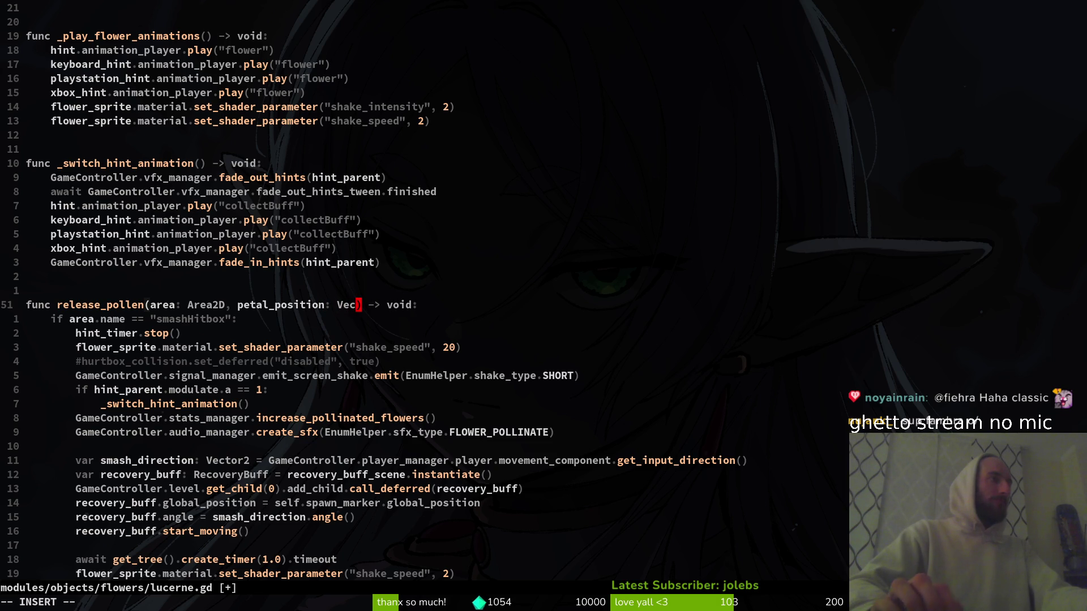
pyautogui.press('Return')
pyautogui.press('Escape')
pyautogui.hotkey('ctrl', 's')
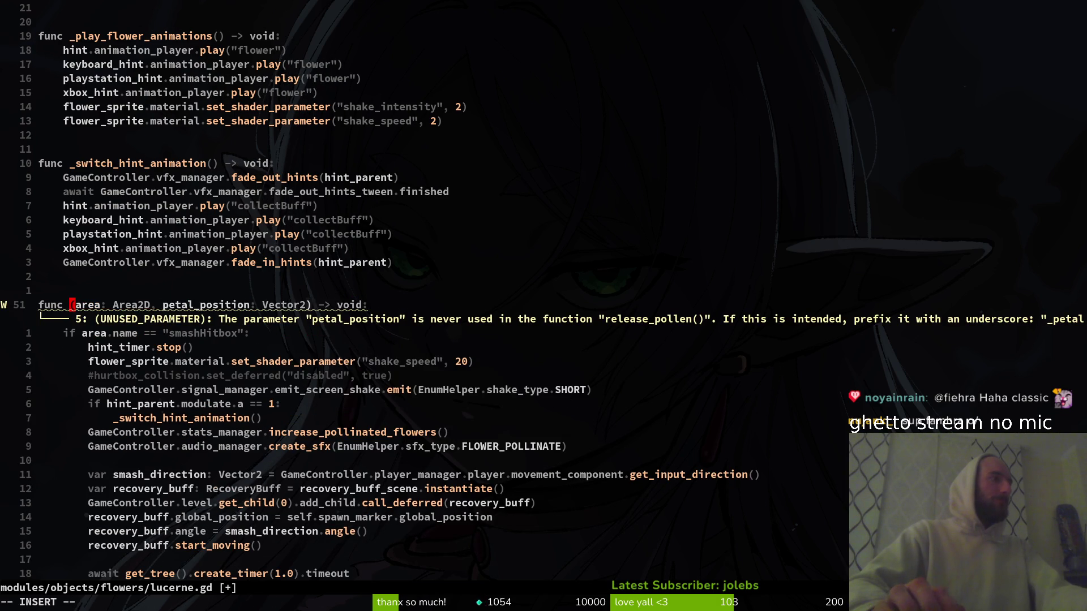
# - Rename the function definition to release_recovery and save lucerne.gd
pyautogui.write('cwrelease_recovery')
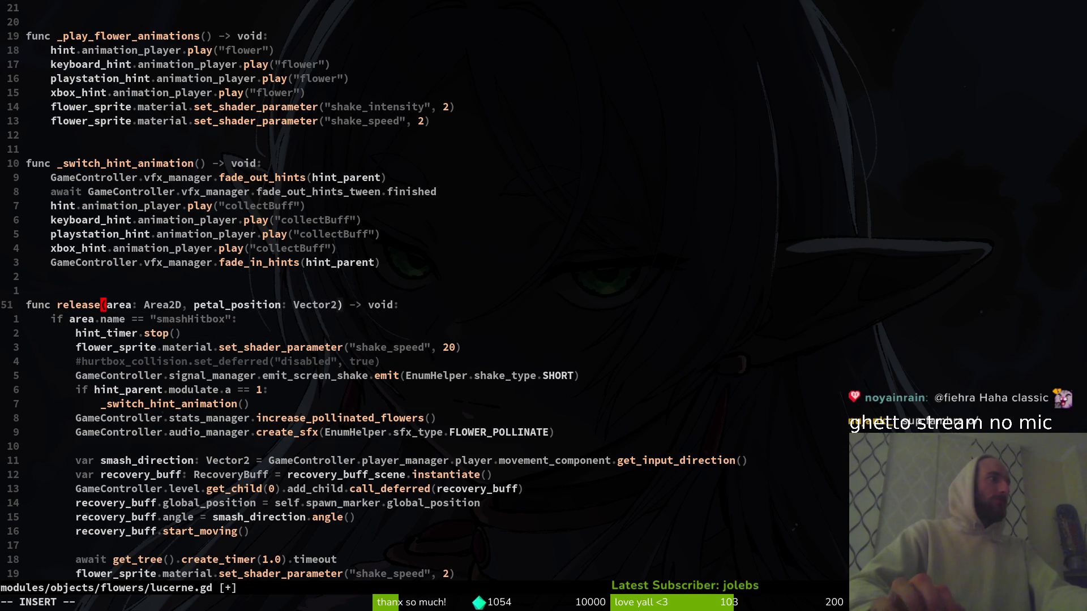
pyautogui.press('Escape')
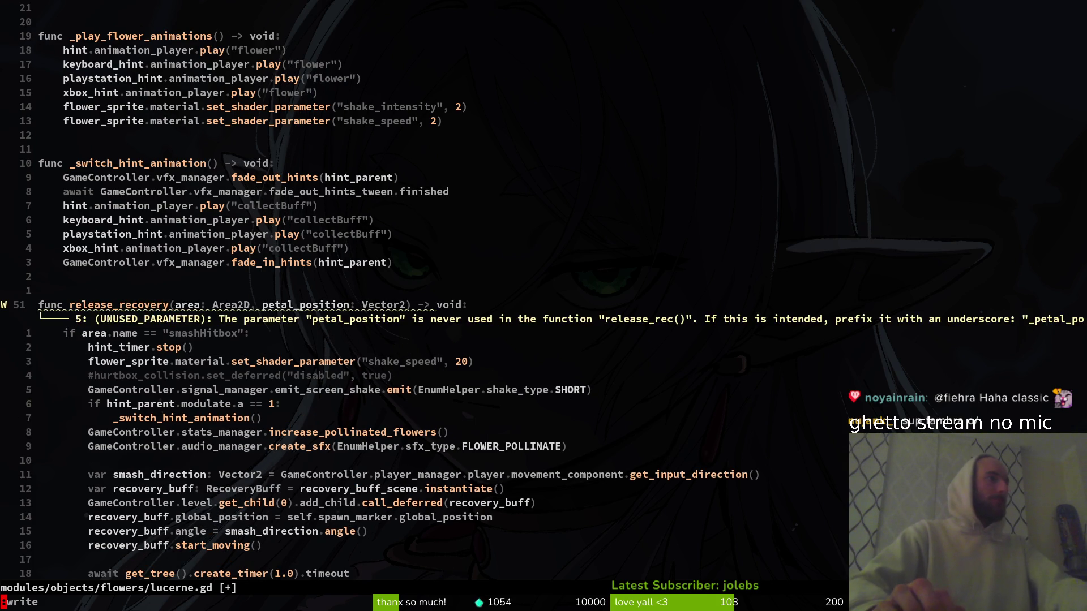
pyautogui.hotkey('ctrl', 's')
pyautogui.press('w')
pyautogui.press('w')
pyautogui.press('w')
pyautogui.press('v')
pyautogui.hotkey('ctrl', 's')
# - Delete the spawn marker position expression on line 65
pyautogui.press('j')
pyautogui.press('j')
pyautogui.press('j')
pyautogui.press('j')
pyautogui.press('j')
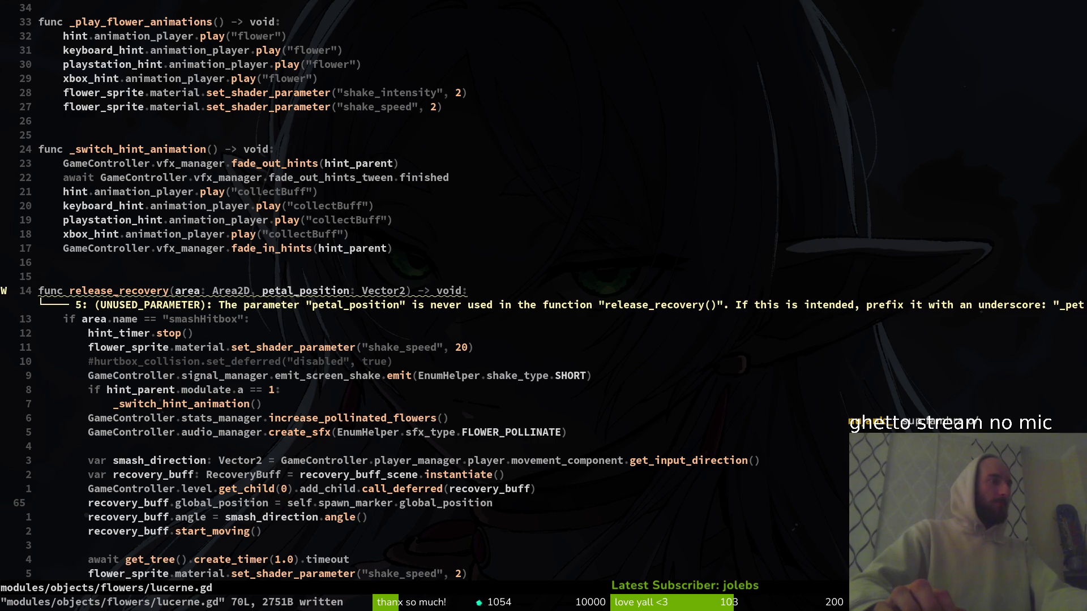
pyautogui.press('v')
pyautogui.press('$')
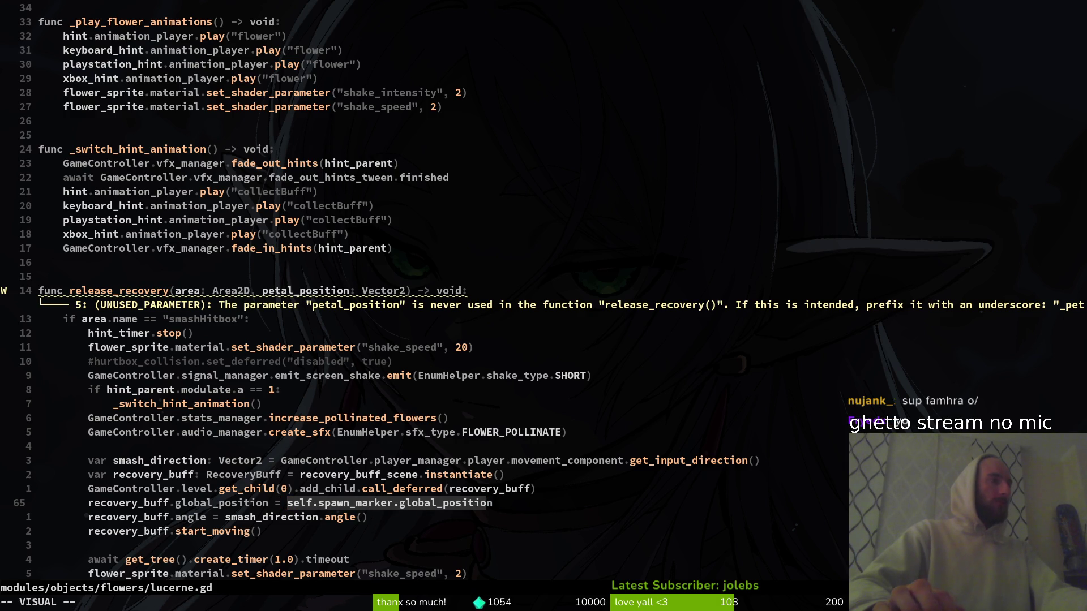
pyautogui.press('c')
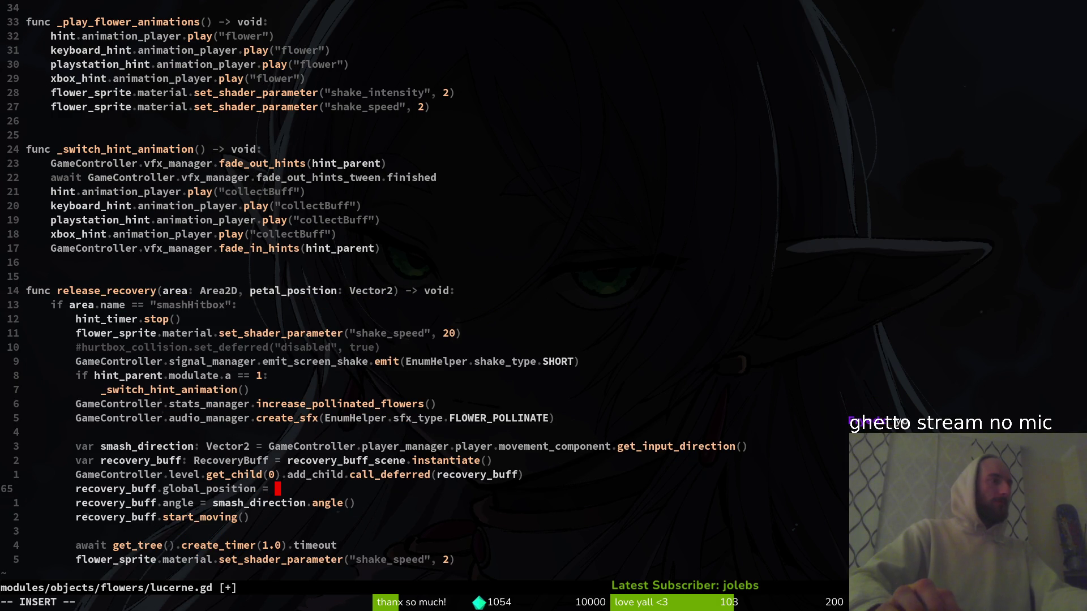
# - Set line 65's value to petal_position and save lucerne.gd
pyautogui.press('BackSpace')
pyautogui.press('BackSpace')
pyautogui.write('eta')
pyautogui.press('Tab')
pyautogui.press('Escape')
pyautogui.write(':w')
pyautogui.press('Return')
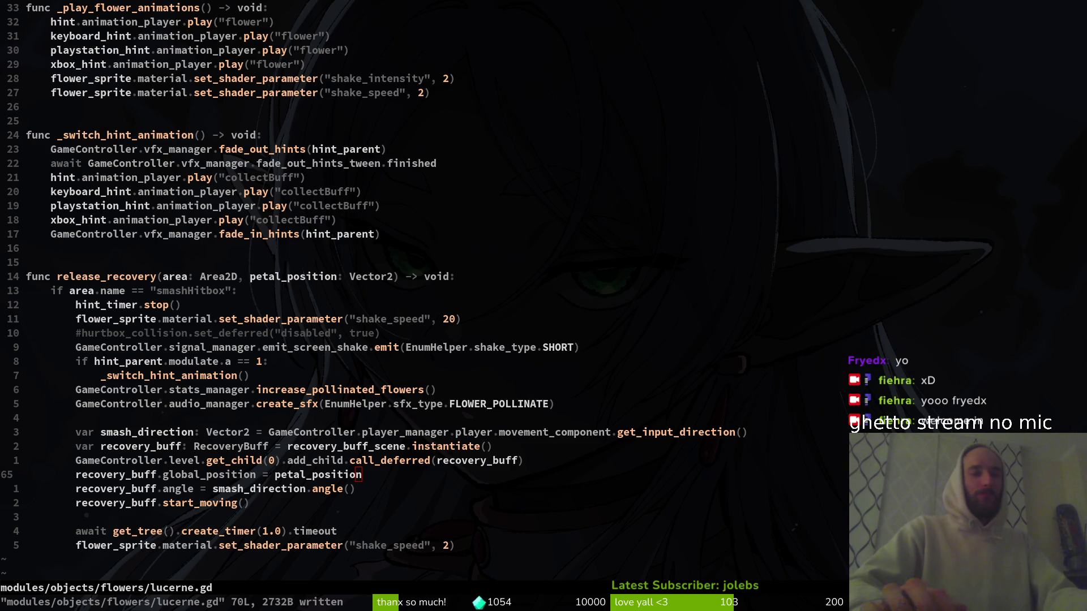
# - Review the release_recovery function and area name check, save again, and return to smash.gd
pyautogui.click(170, 250)
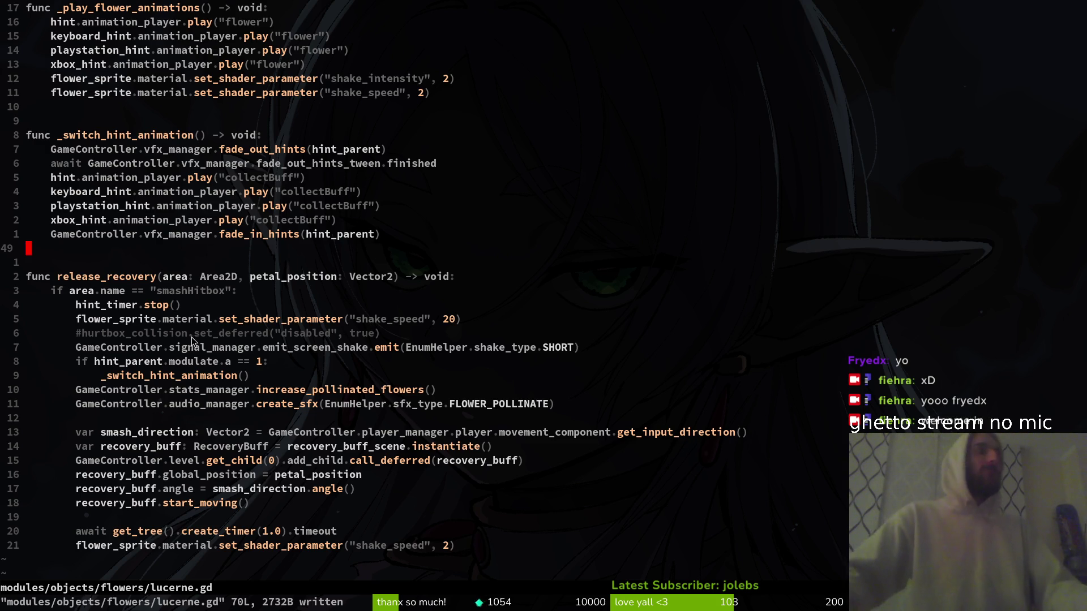
pyautogui.press('j')
pyautogui.press('j')
pyautogui.press('j')
pyautogui.hotkey('ctrl', 's')
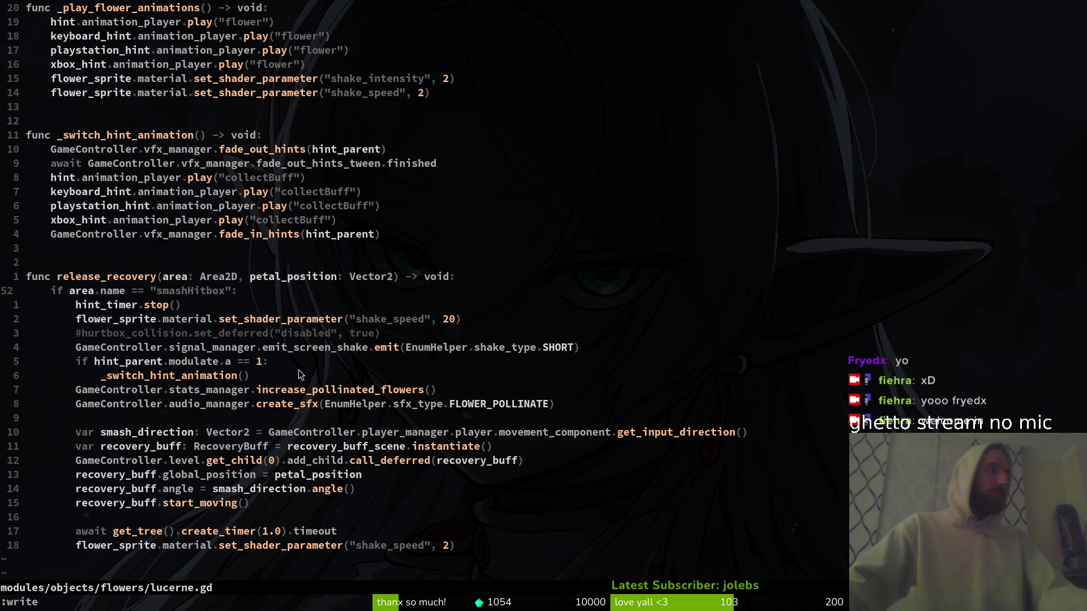
pyautogui.scroll(-3, 255, 375)
pyautogui.scroll(4, 266, 317)
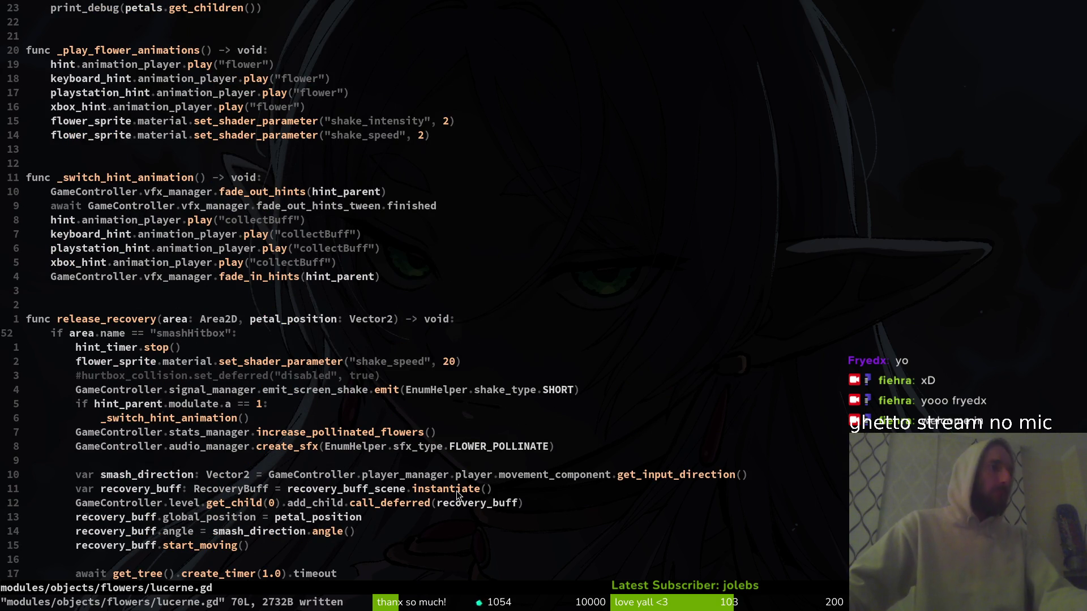
pyautogui.scroll(-1, 344, 492)
pyautogui.click(299, 479)
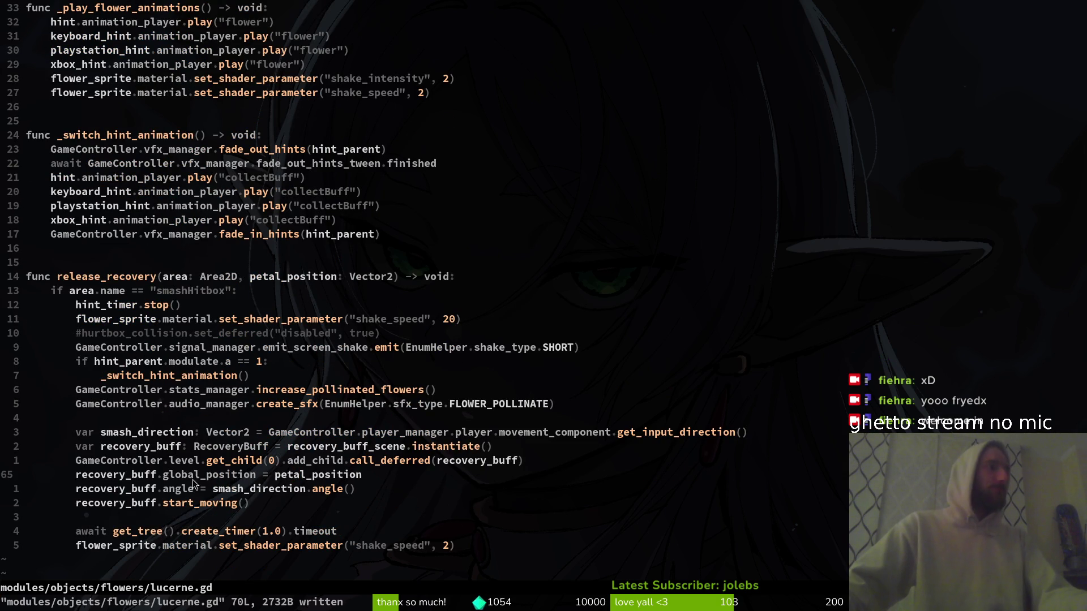
pyautogui.hotkey('ctrl', 'o')
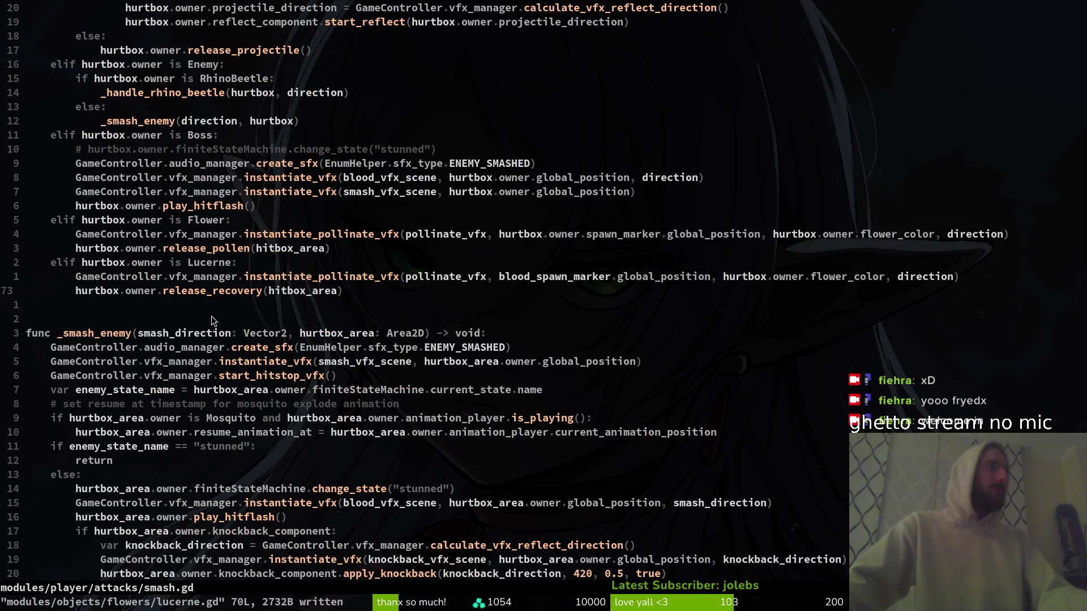
# - Make line 73 call release_recovery(hitbox_area, hurtbox.global_position) and save smash.gd
pyautogui.write('itbox_area, hurtbox.')
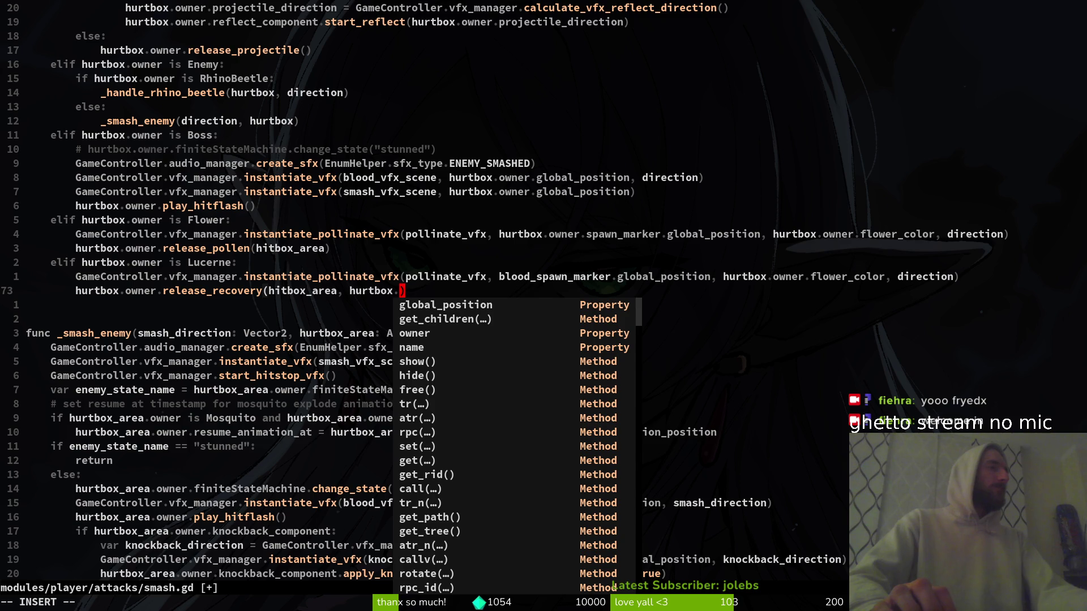
pyautogui.press('Tab')
pyautogui.press('Return')
pyautogui.press('Escape')
pyautogui.write(':w')
pyautogui.press('Return')
pyautogui.hotkey('alt', 'Tab')
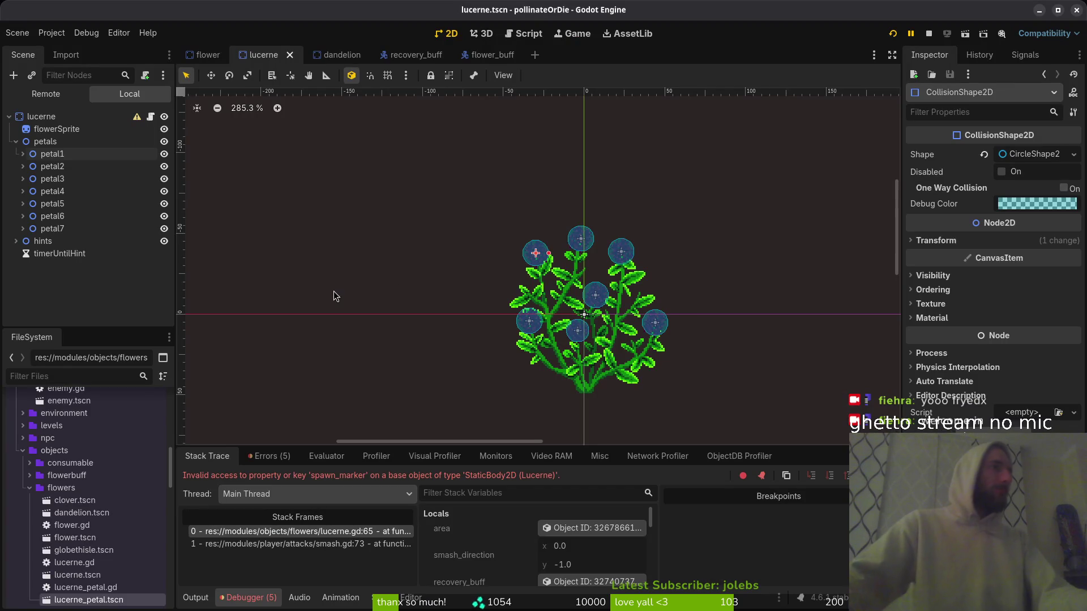
# - Expand petal1 and its HurtboxComponent in the Scene dock to reveal the CollisionShape2D child
pyautogui.click(23, 154)
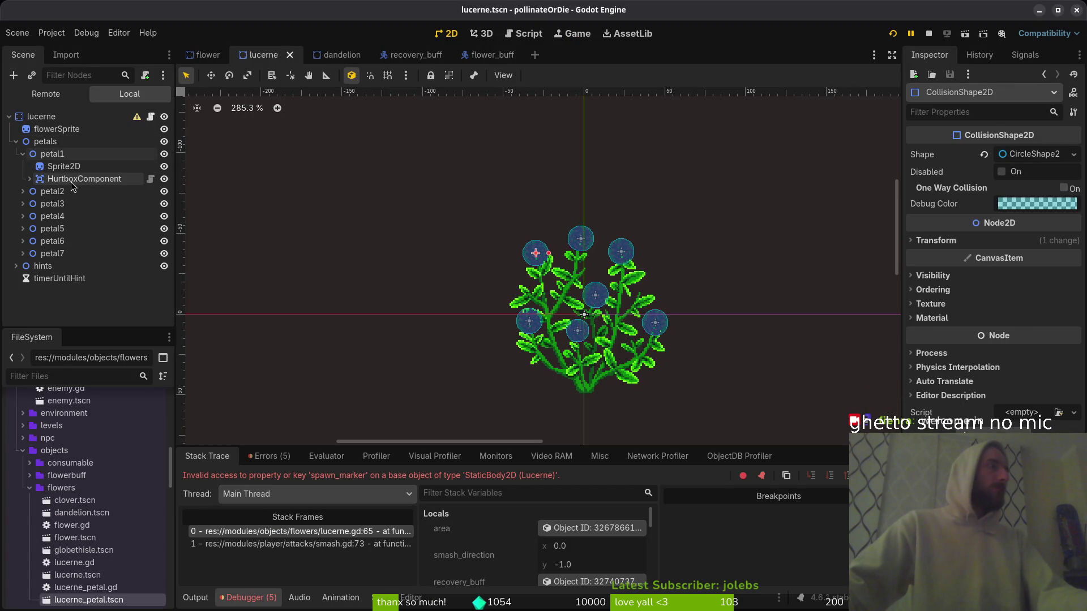
pyautogui.click(71, 182)
pyautogui.click(30, 179)
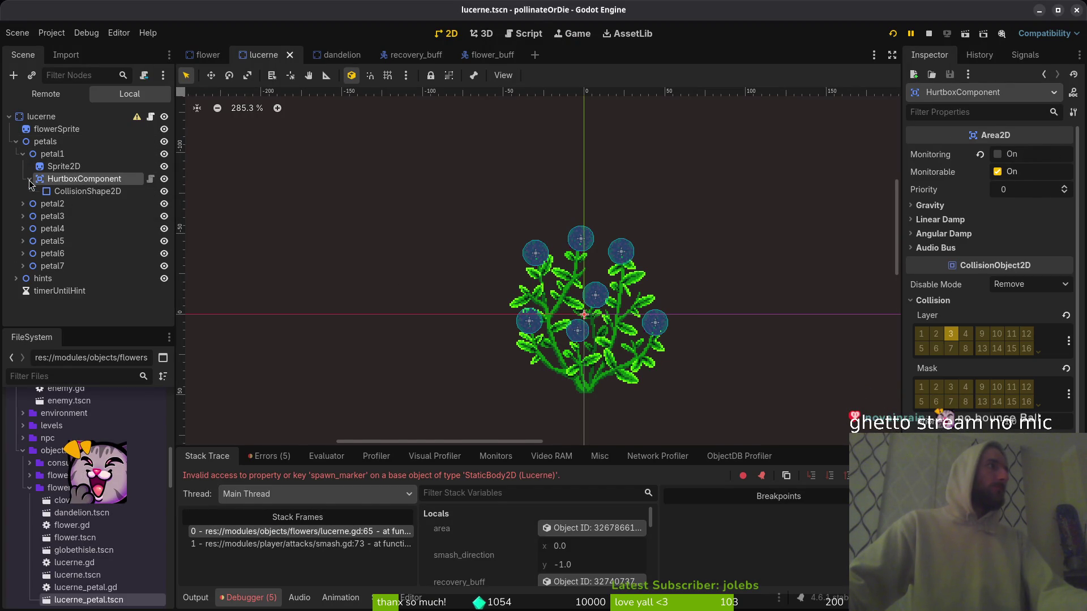
# - In smash.gd, start inserting get_child(0) before global_position on line 73
pyautogui.hotkey('alt', 'Tab')
pyautogui.click(398, 291)
pyautogui.write('iget_child')
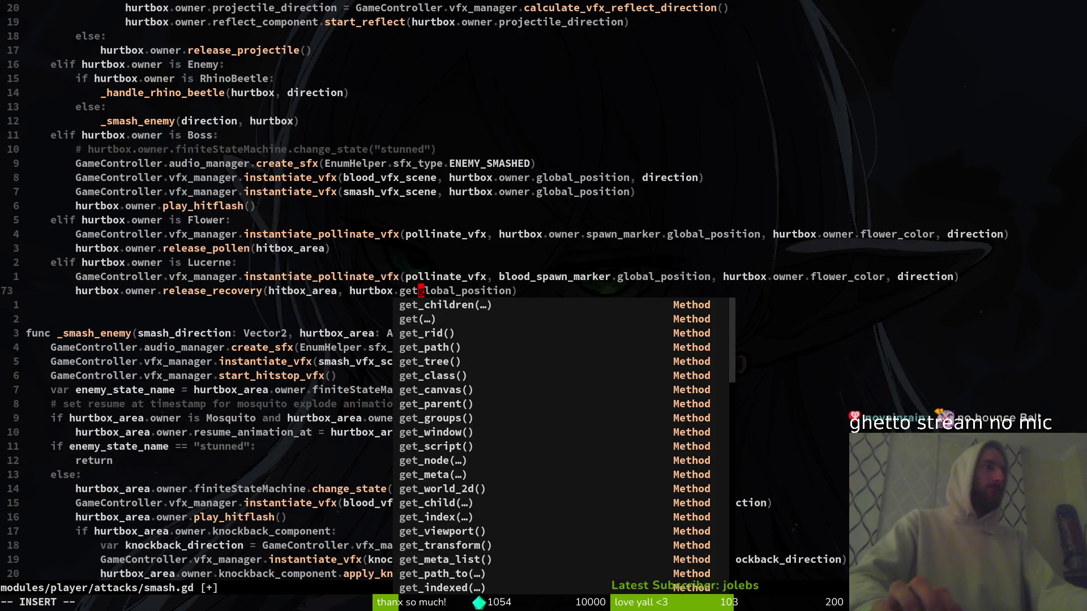
pyautogui.write('(0)')
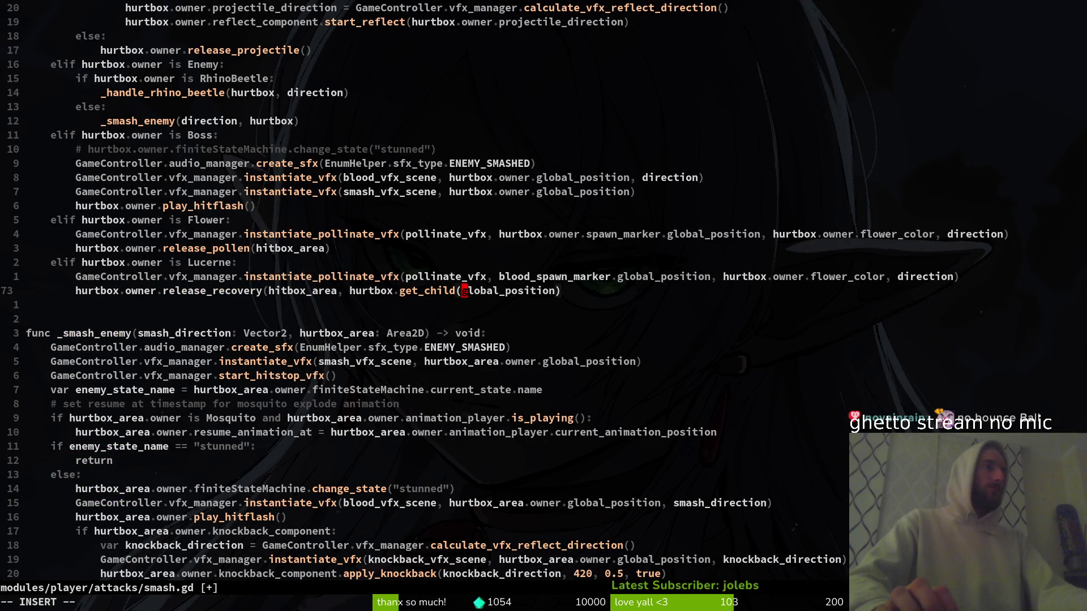
pyautogui.write(':w')
# - Save smash.gd so line 73 uses hurtbox.get_child(0).global_position
pyautogui.press('Return')
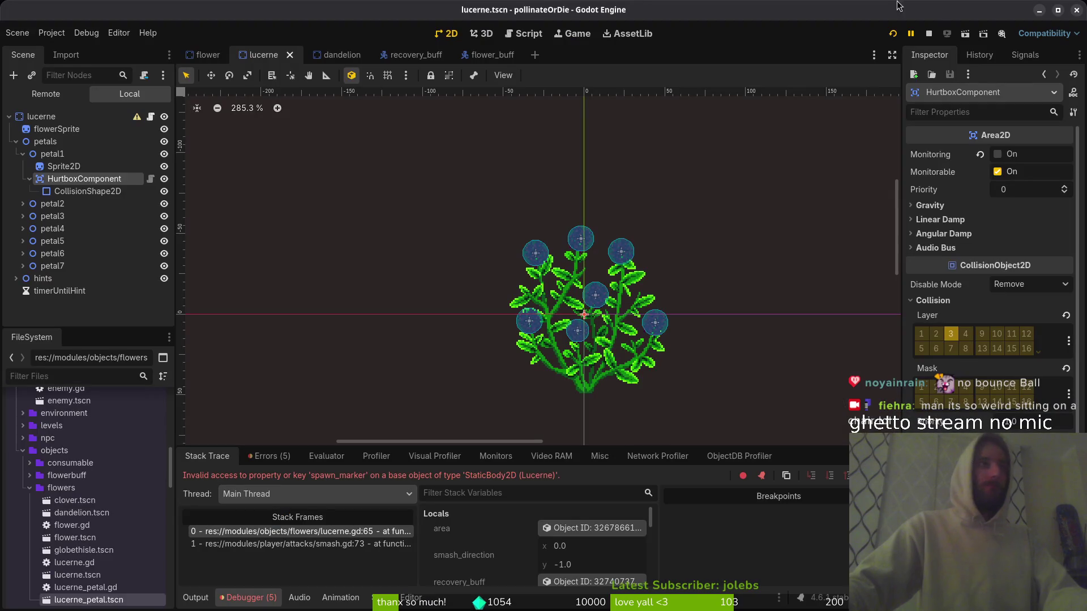
# - Restart the game, continue from the title screen, and load level R1-0
pyautogui.click(928, 33)
pyautogui.click(891, 35)
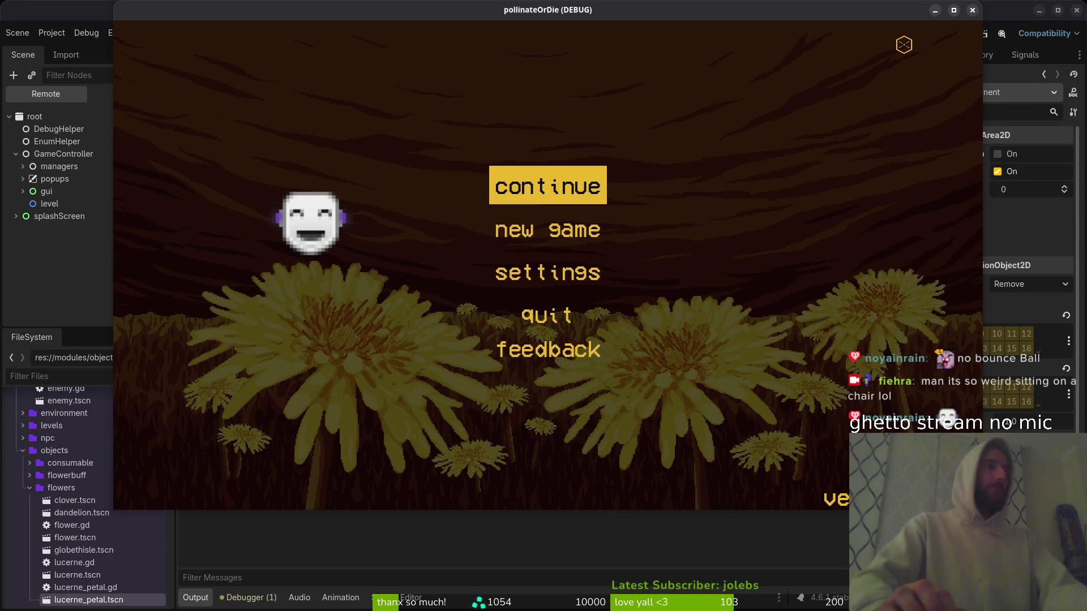
pyautogui.press('Return')
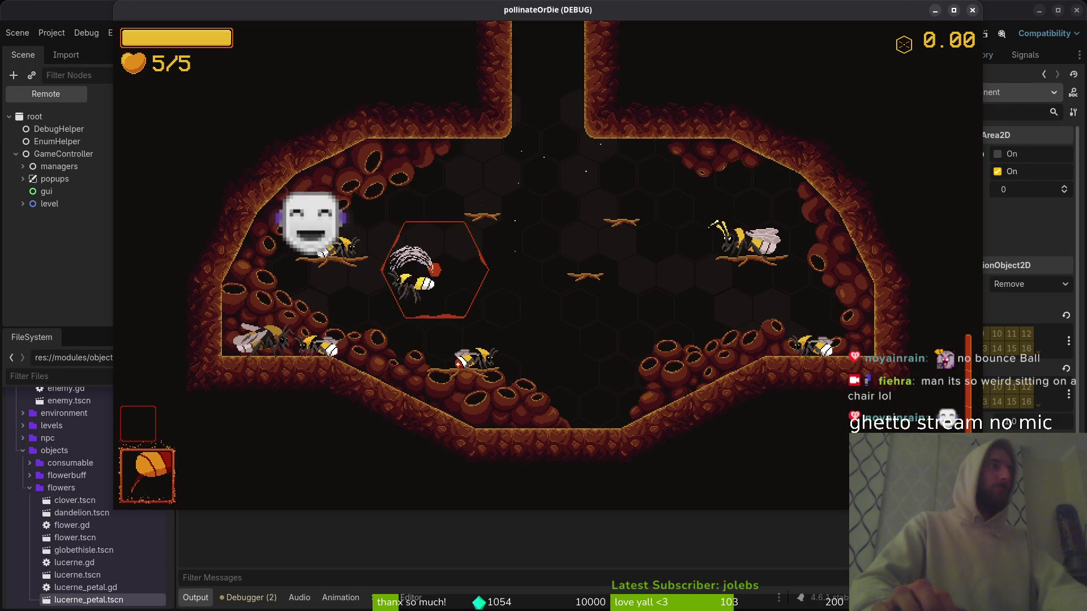
pyautogui.press('Escape')
pyautogui.press('Right')
pyautogui.press('Right')
pyautogui.press('Return')
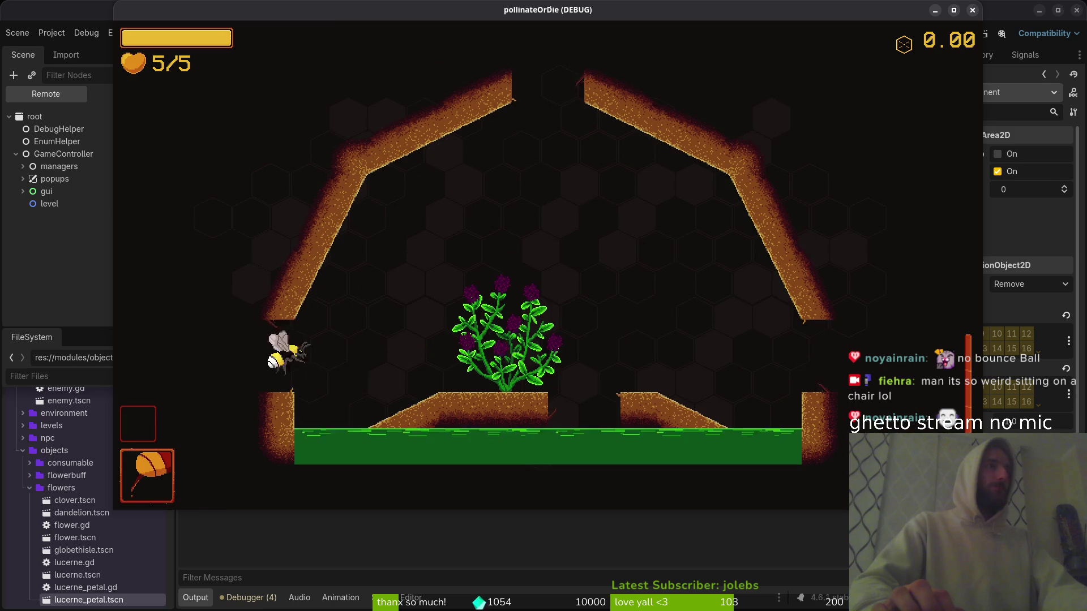
# - Move the bee onto the Lucerne bush and smash it to drop green hearts
pyautogui.press('Right')
pyautogui.press('space')
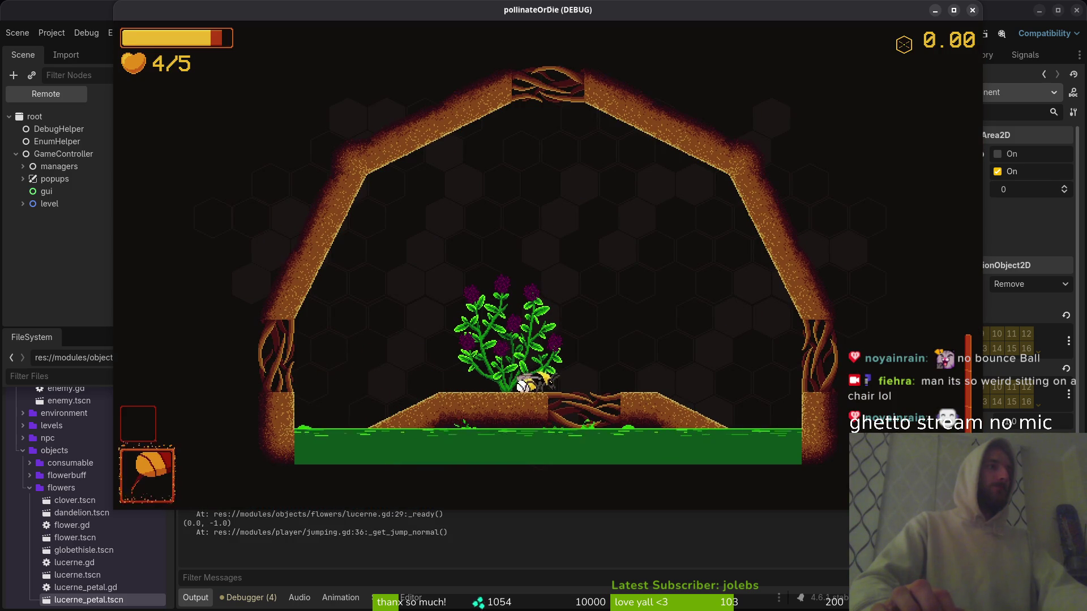
pyautogui.press('Right')
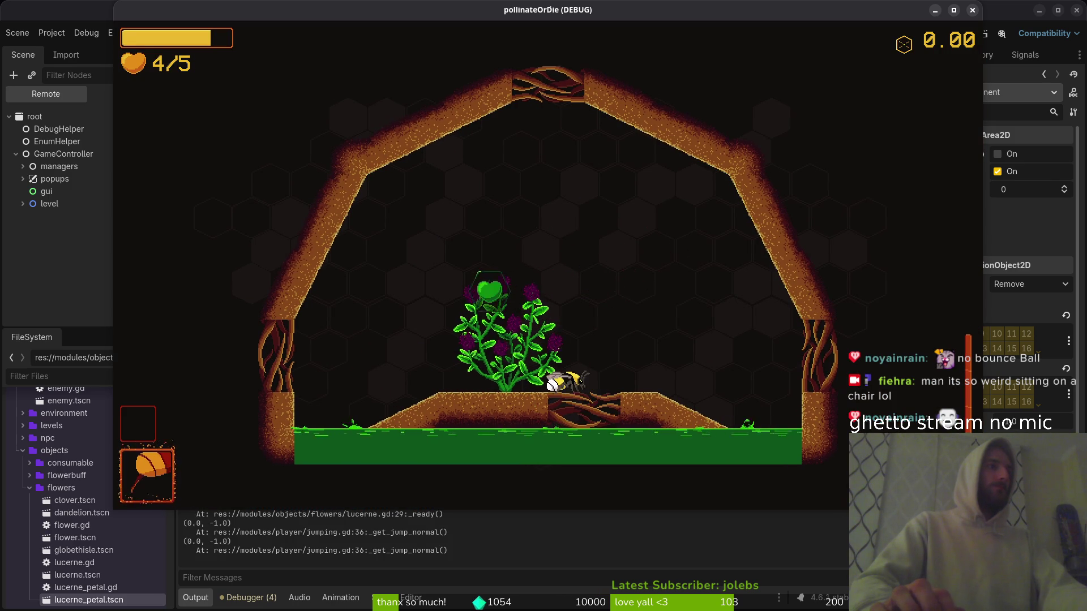
pyautogui.press('Left')
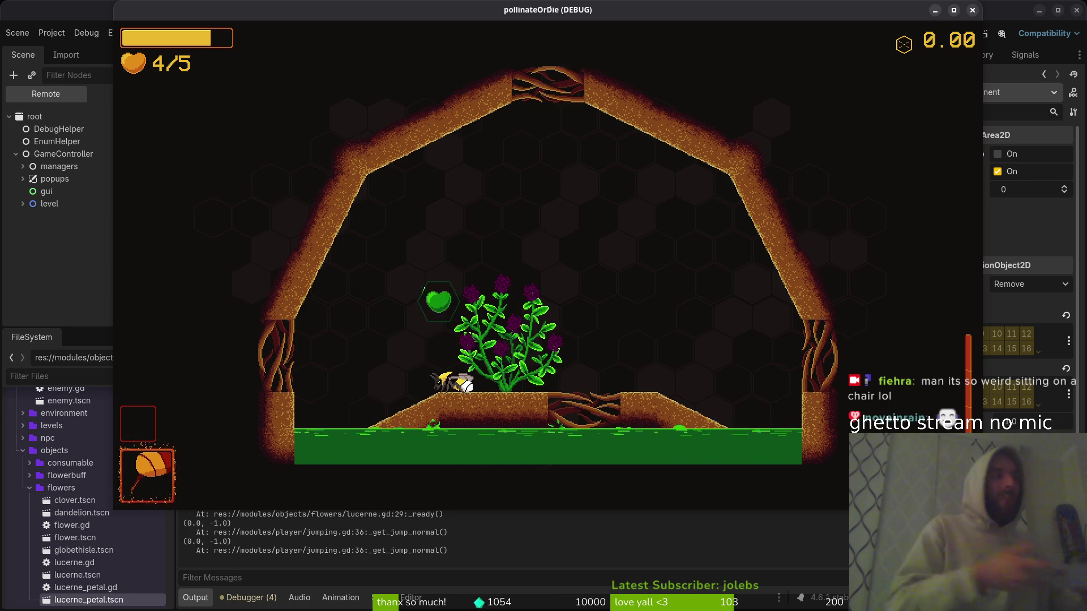
pyautogui.press('Right')
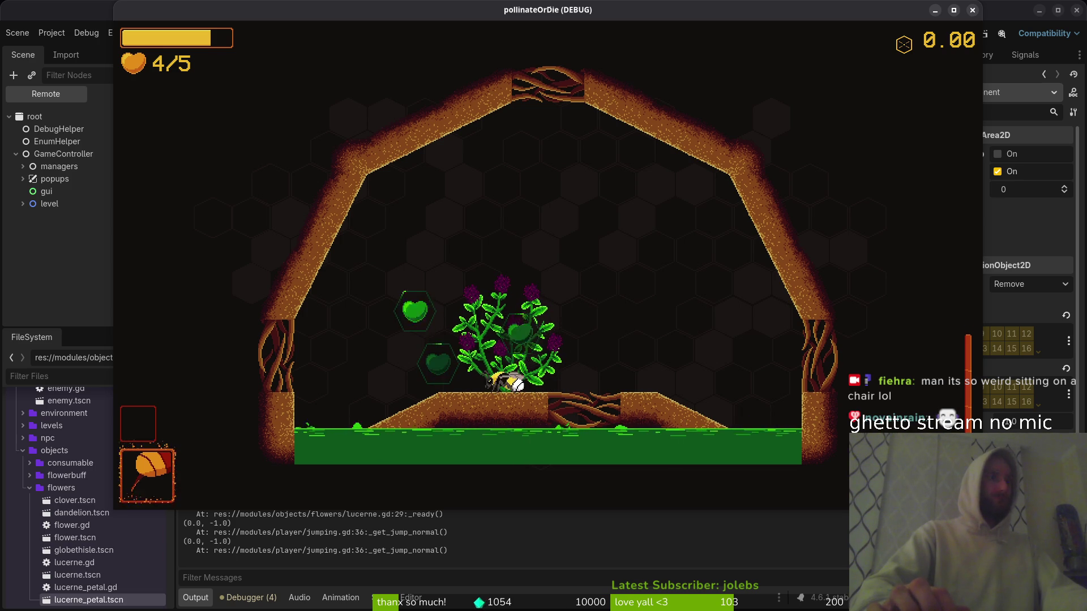
pyautogui.click(59, 250)
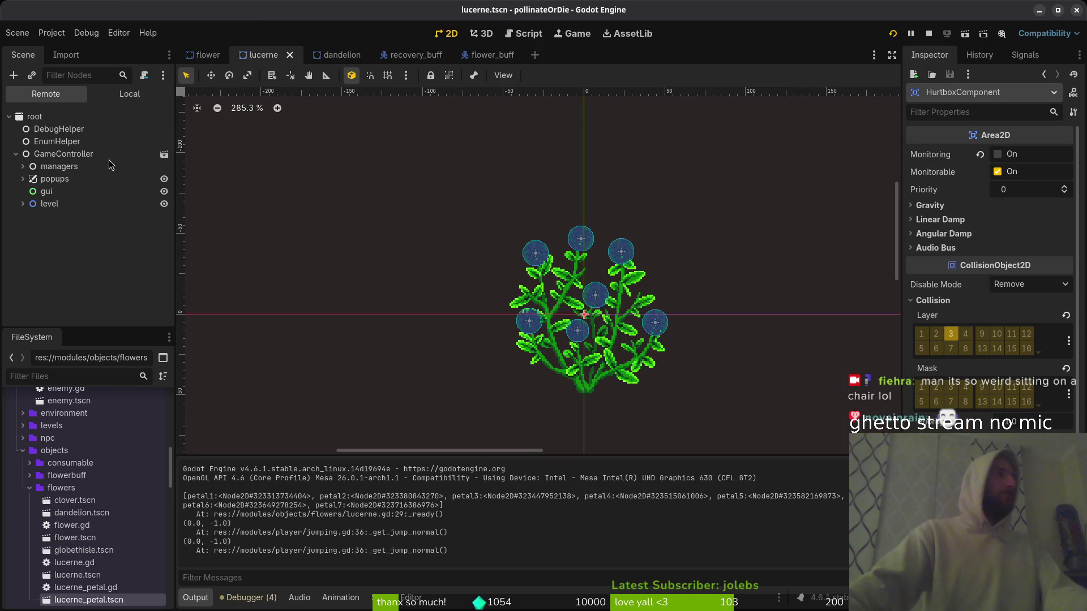
# - Open the recovery_buff scene and expand its body's collision settings
pyautogui.click(415, 55)
pyautogui.click(104, 96)
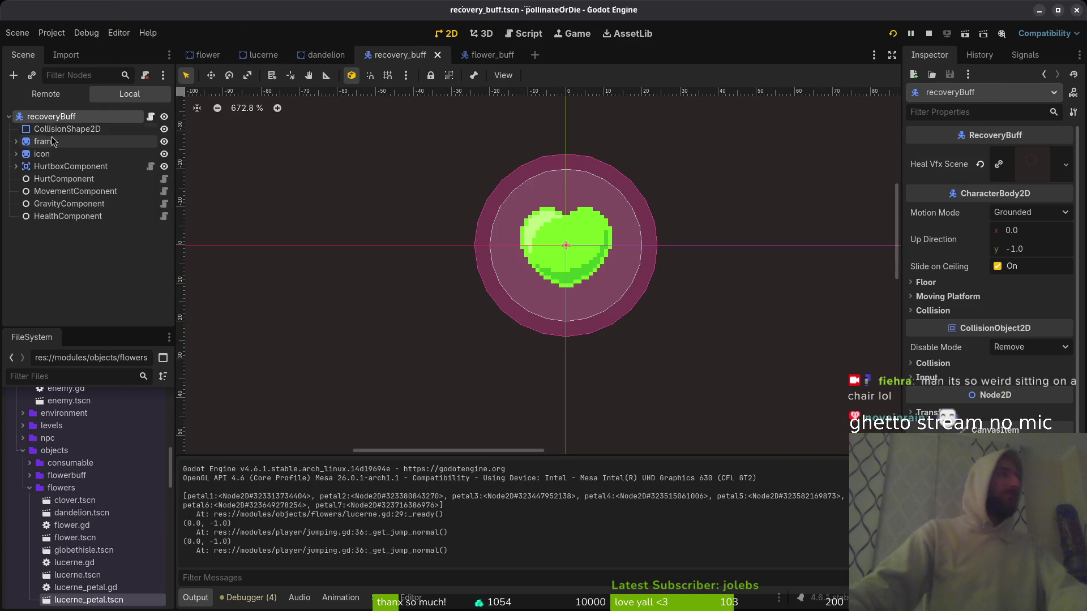
pyautogui.click(942, 315)
pyautogui.click(935, 315)
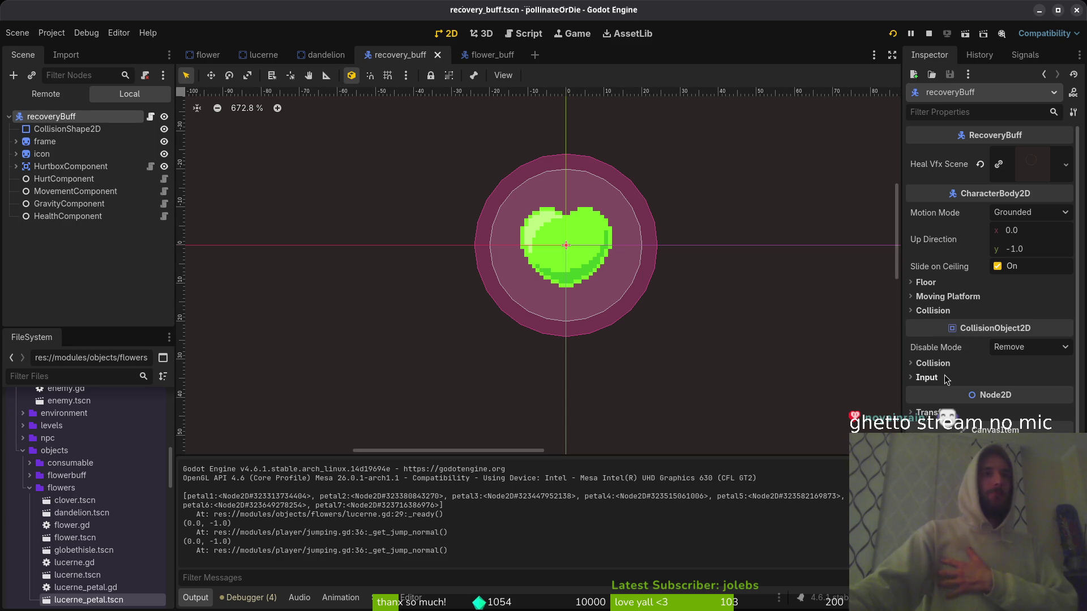
pyautogui.click(939, 364)
# - Enable a collision layer on the recoveryBuff body to match flower_buff, then run the game
pyautogui.click(487, 53)
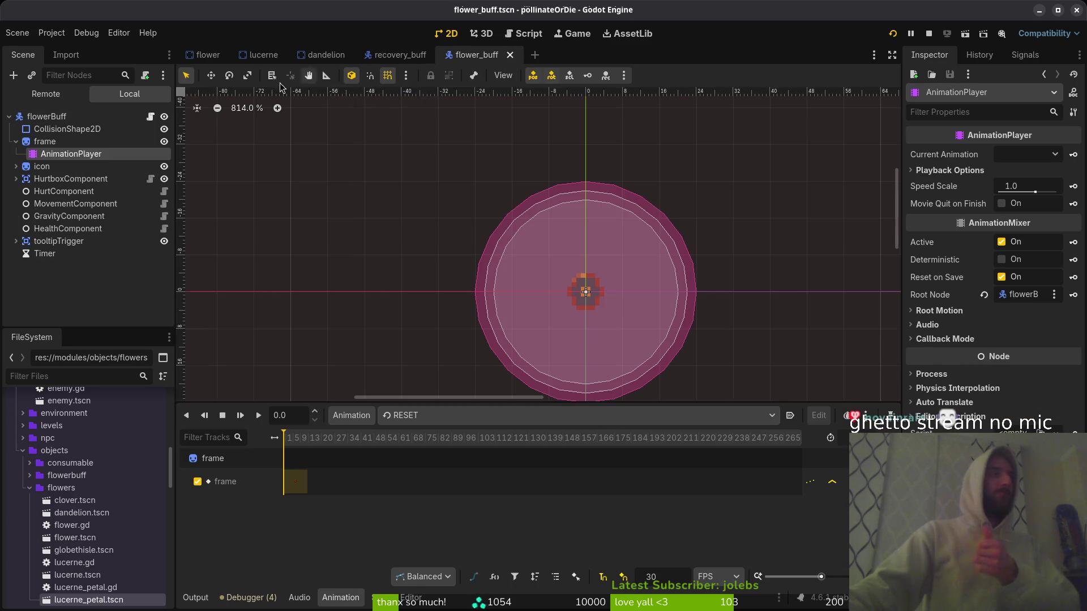
pyautogui.click(951, 402)
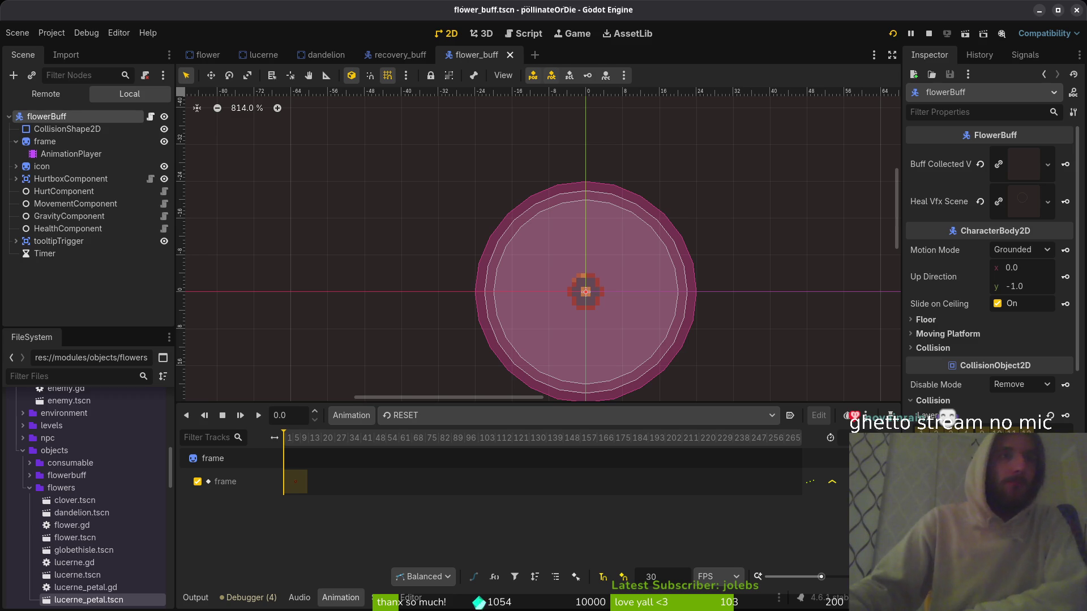
pyautogui.click(406, 57)
pyautogui.click(938, 428)
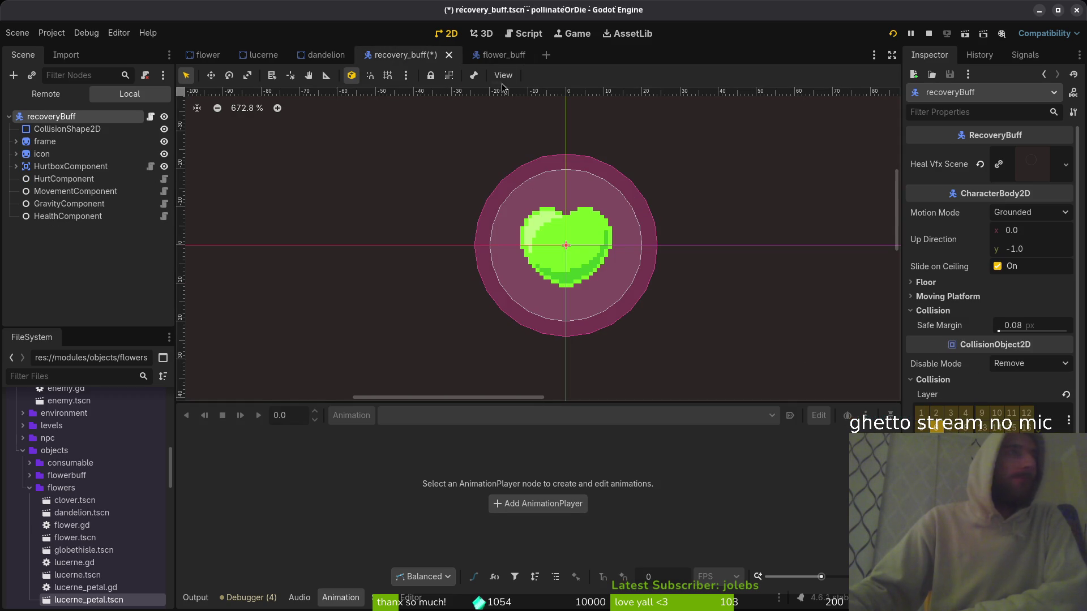
pyautogui.click(498, 55)
pyautogui.click(403, 55)
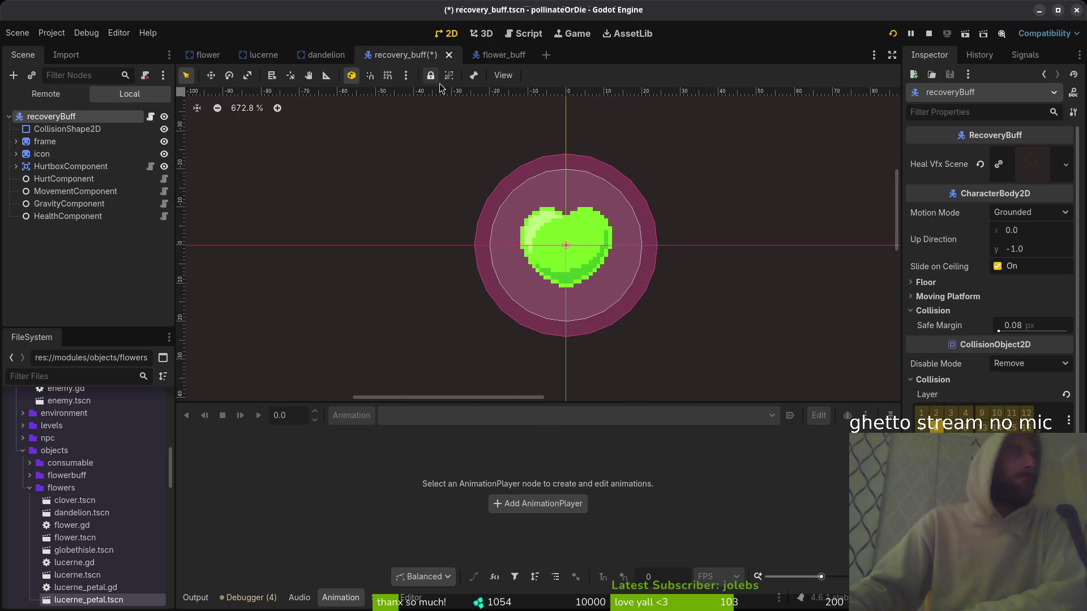
pyautogui.press('F5')
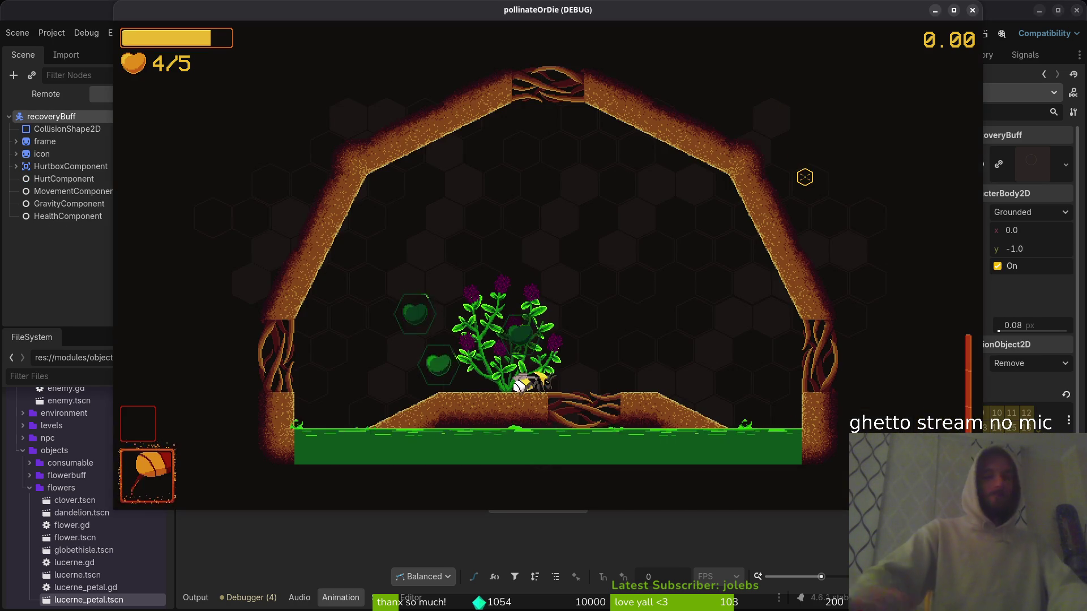
# - Test the buff in game, show the HurtboxComponent's collision layer 6, then search Neovim for dashgd
pyautogui.press('space')
pyautogui.press('space')
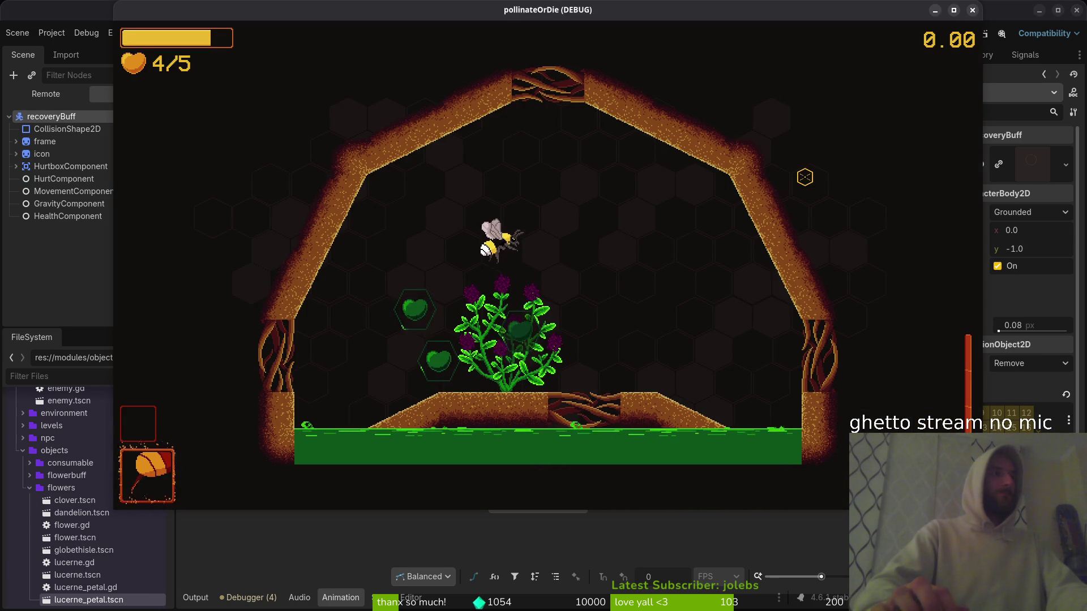
pyautogui.press('F8')
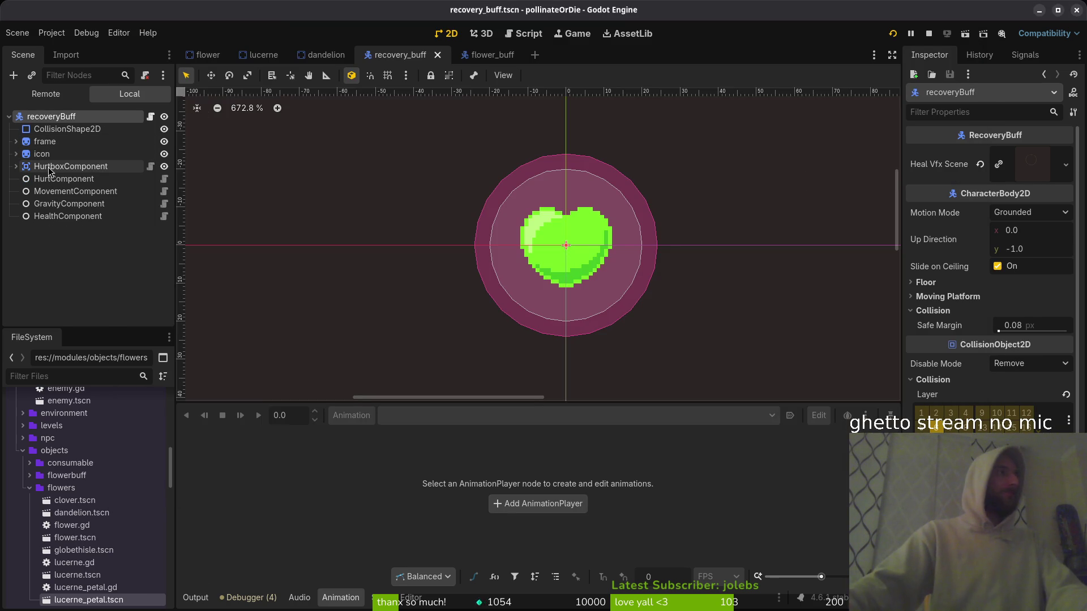
pyautogui.click(56, 167)
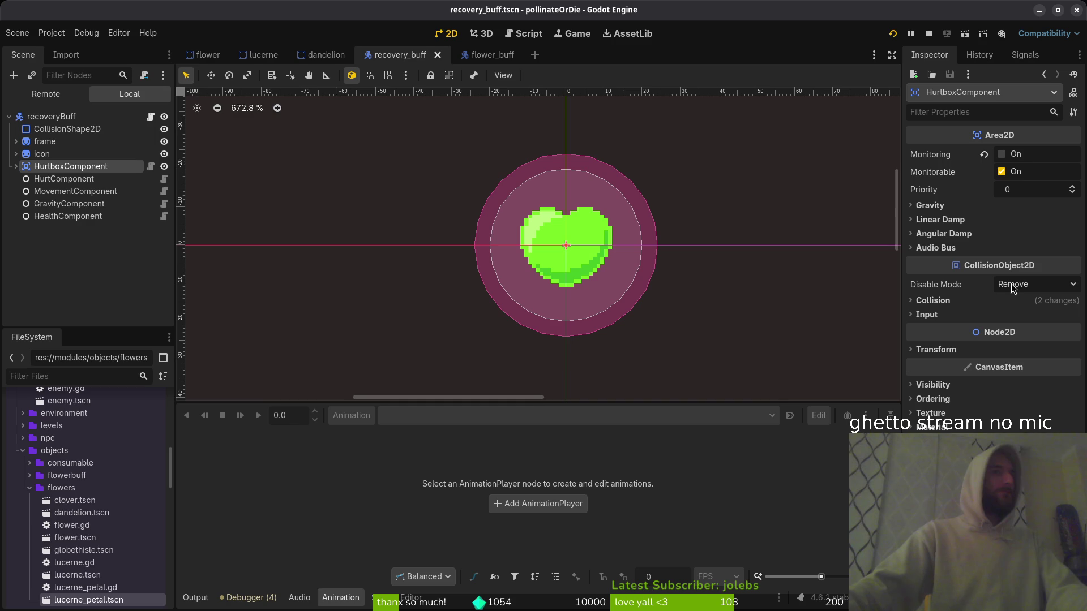
pyautogui.click(953, 302)
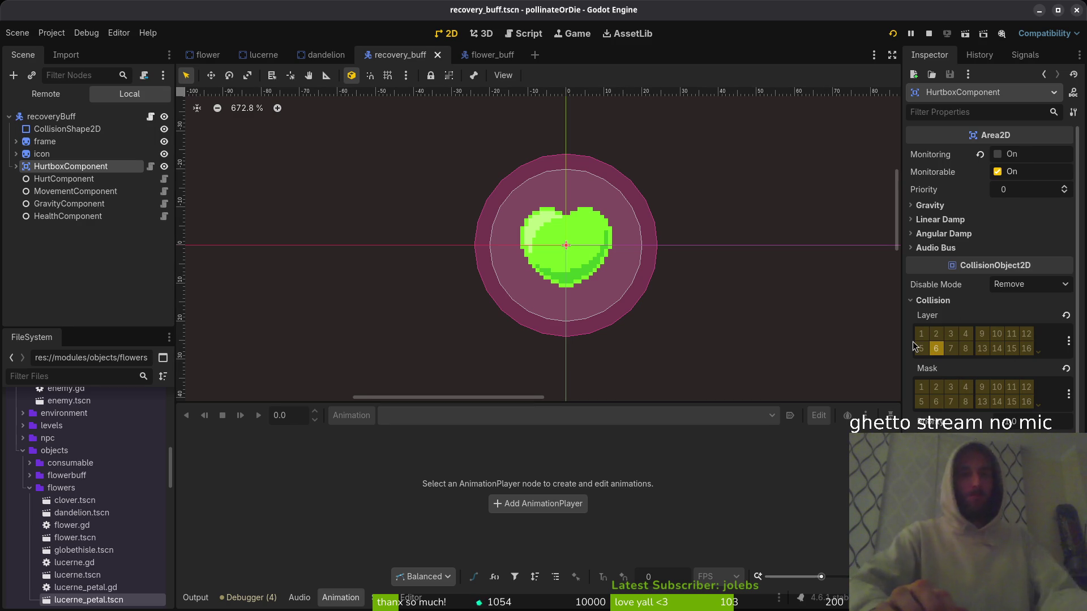
pyautogui.hotkey('alt', 'Tab')
pyautogui.write('dashgd')
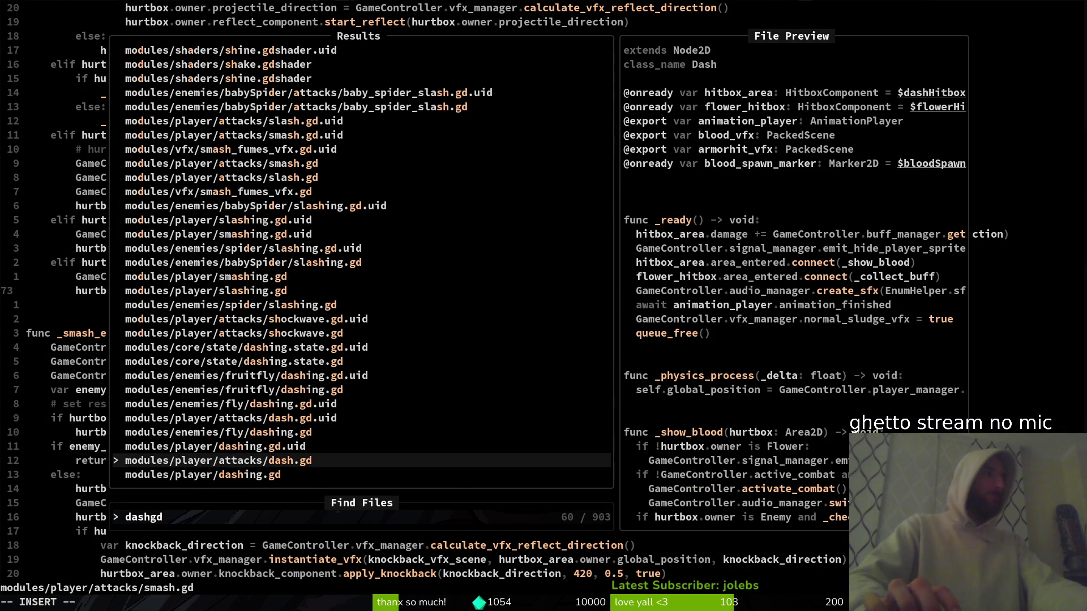
# - Open modules/player/attacks/dash.gd and go to the Boss play_hitflash call in _show_blood
pyautogui.press('Return')
pyautogui.scroll(-8, 407, 365)
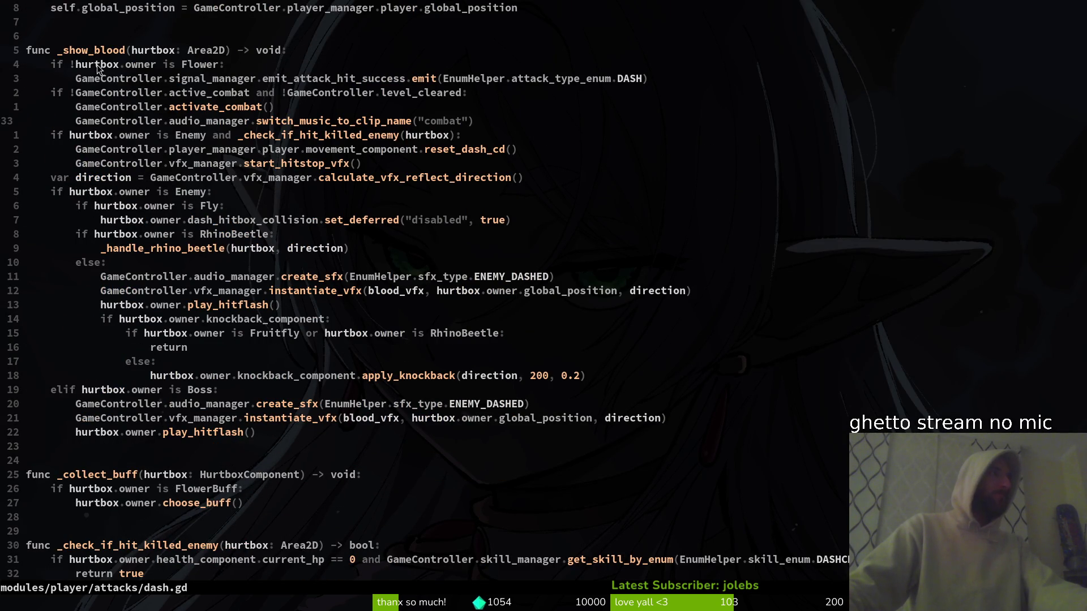
pyautogui.scroll(2, 97, 65)
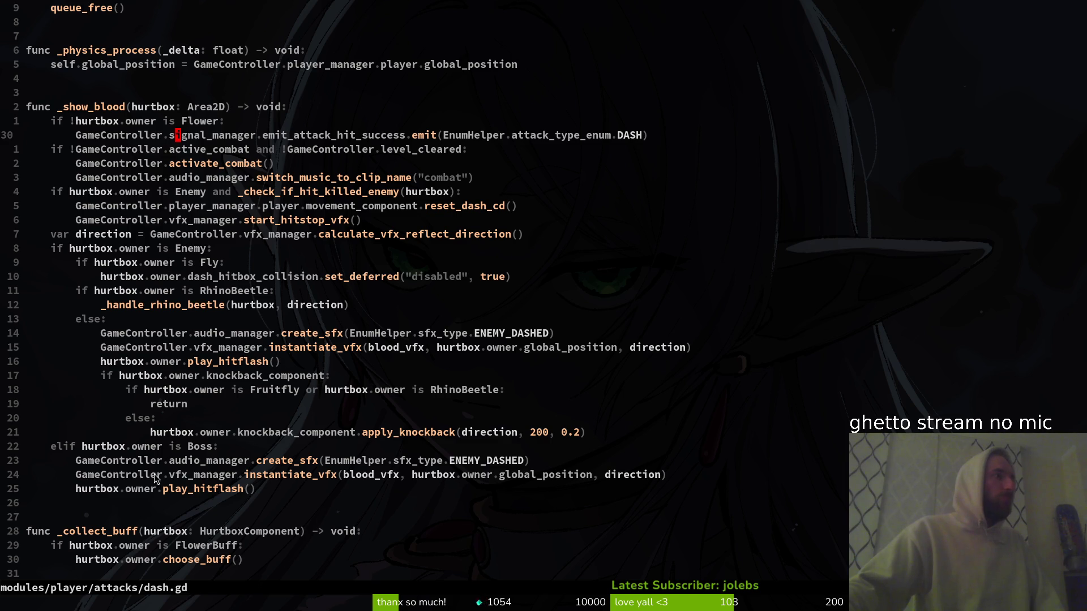
pyautogui.click(136, 495)
# - Add an 'elif hurtbox.owner is RecoveryBuff:' branch after the Boss case and save dash.gd
pyautogui.press('o')
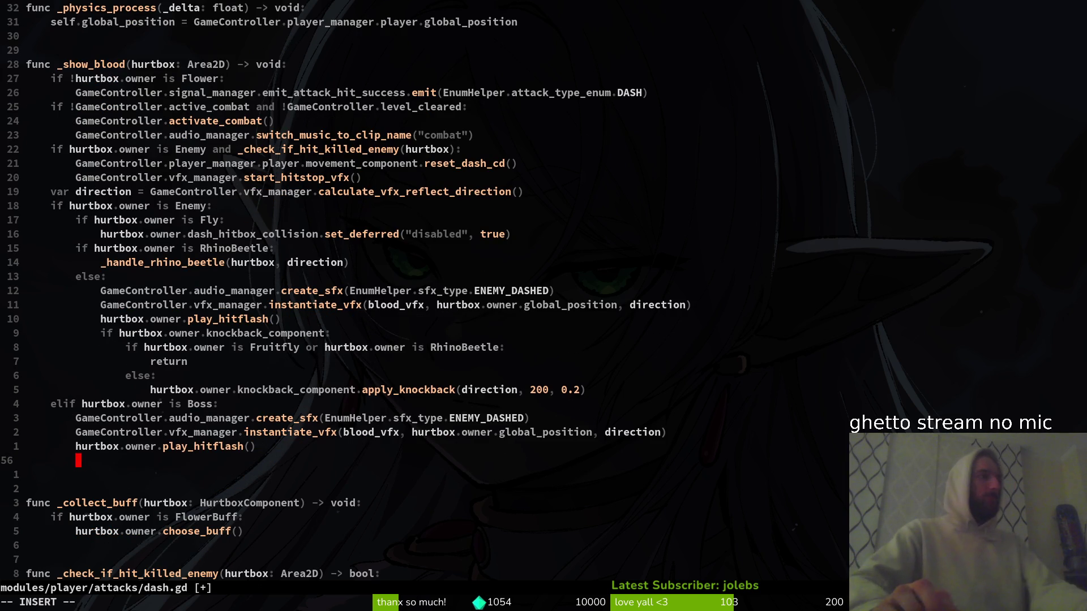
pyautogui.press('BackSpace')
pyautogui.press('BackSpace')
pyautogui.write('elif')
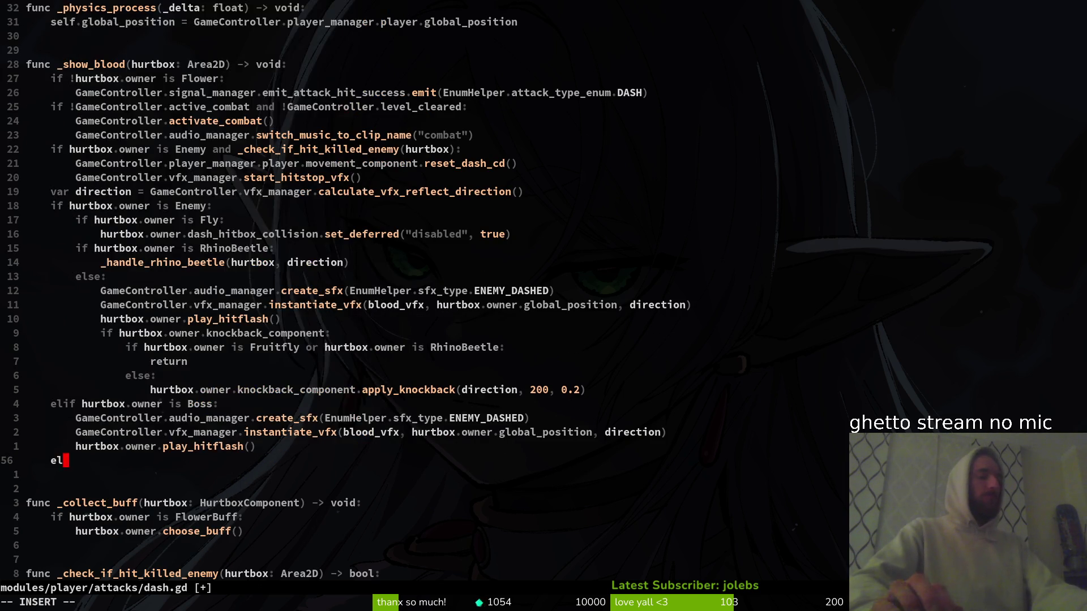
pyautogui.write(' h')
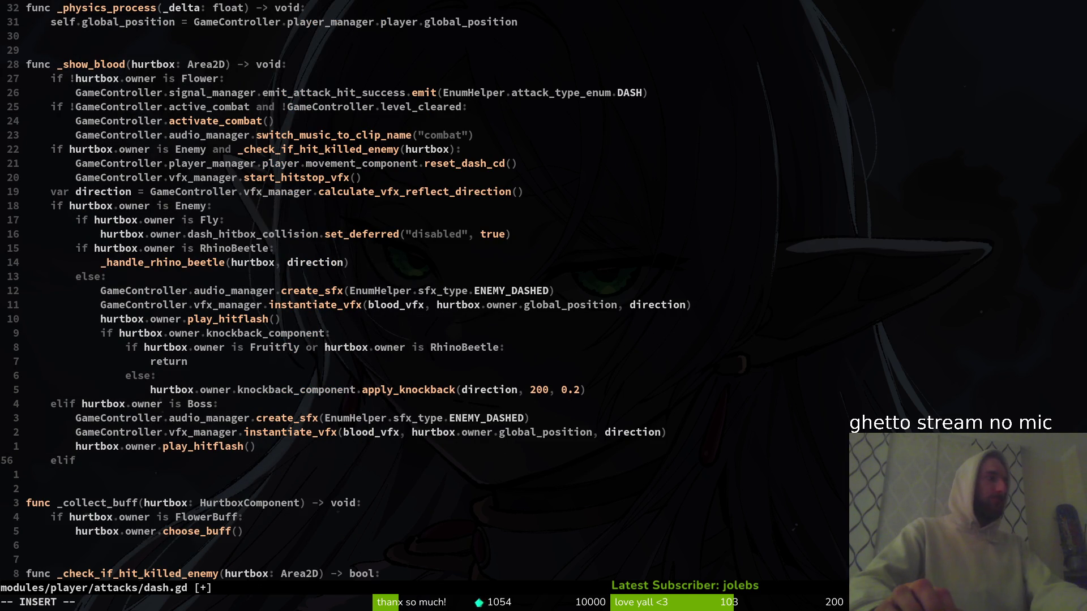
pyautogui.write('urtbox.own')
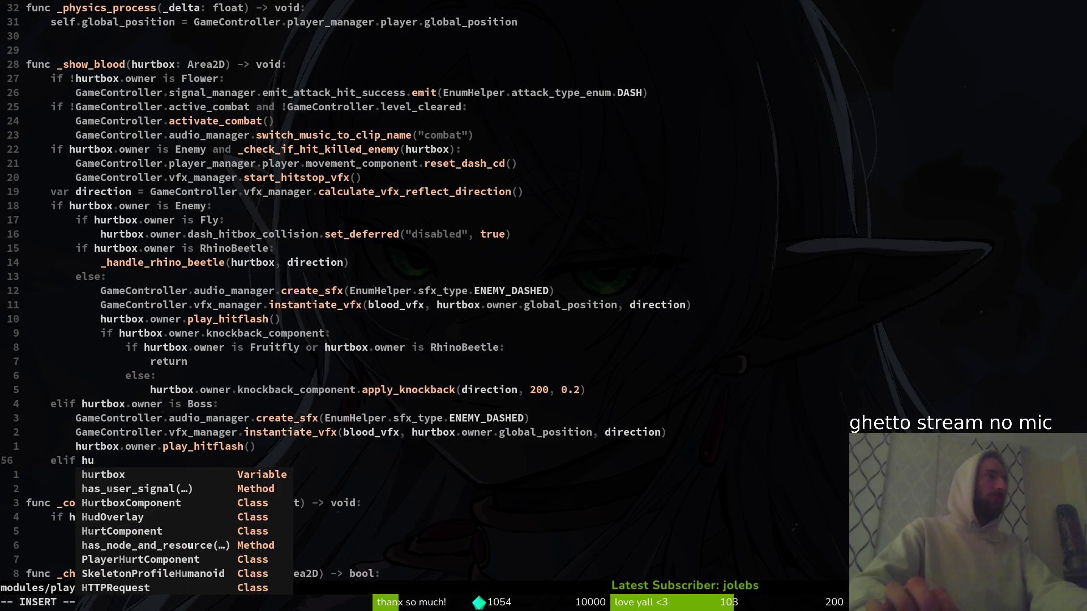
pyautogui.write('er is R')
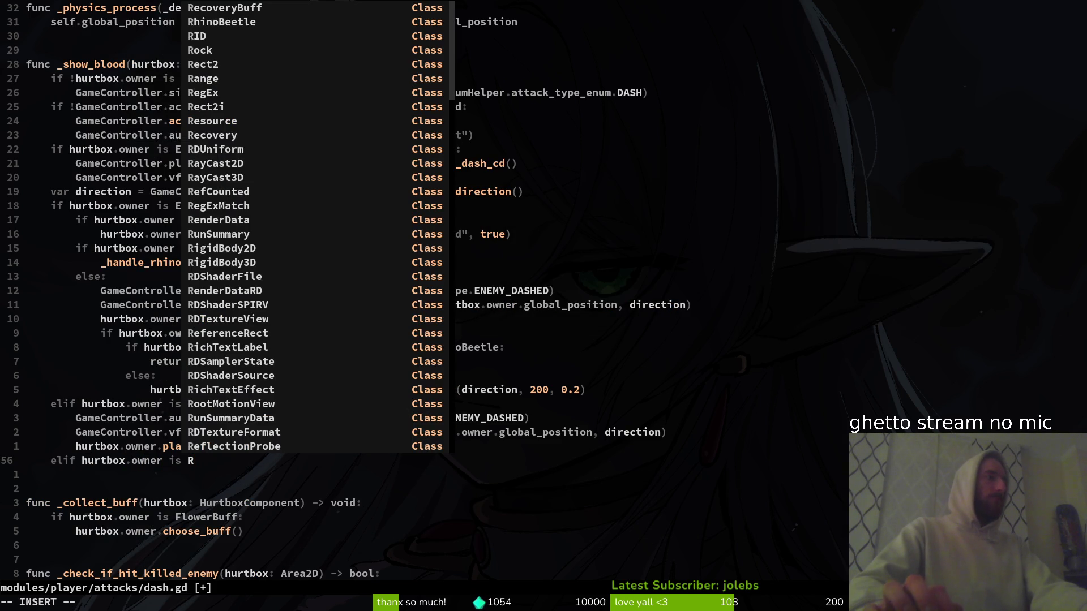
pyautogui.write('ecover')
pyautogui.press('Tab')
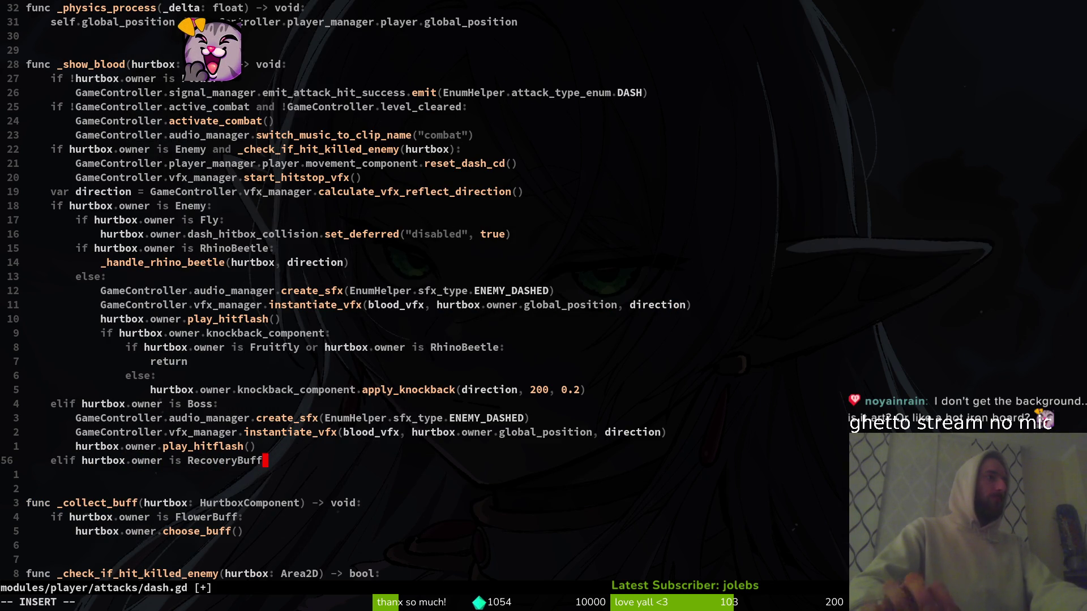
pyautogui.write(':')
pyautogui.press('Return')
pyautogui.press('Escape')
pyautogui.write(':w')
pyautogui.press('Return')
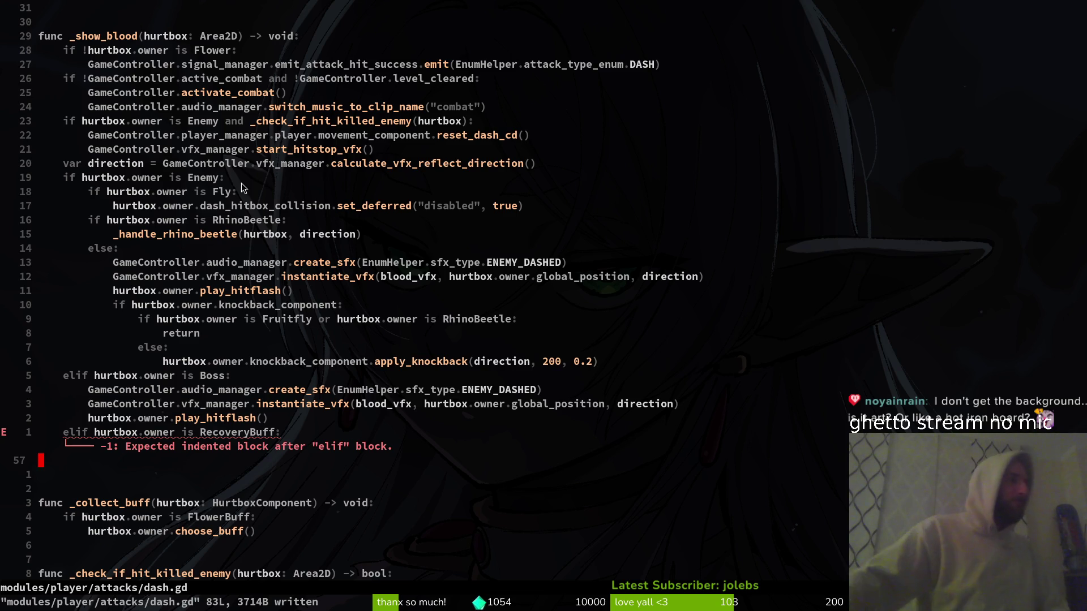
# - Jump to the _collect_buff function definition
pyautogui.click(107, 500)
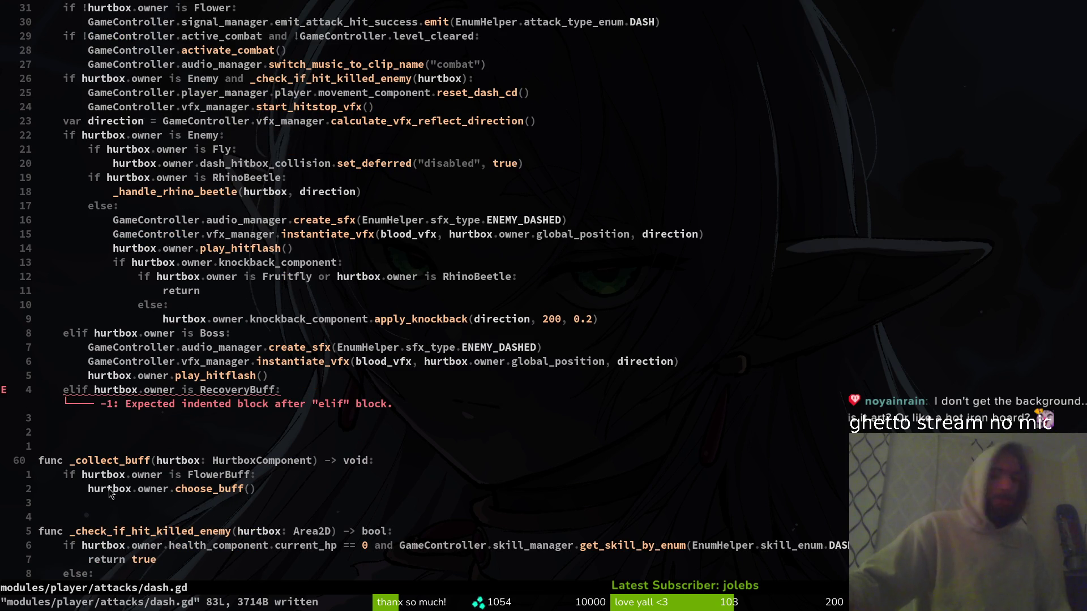
pyautogui.press('v')
pyautogui.press('Escape')
pyautogui.press('b')
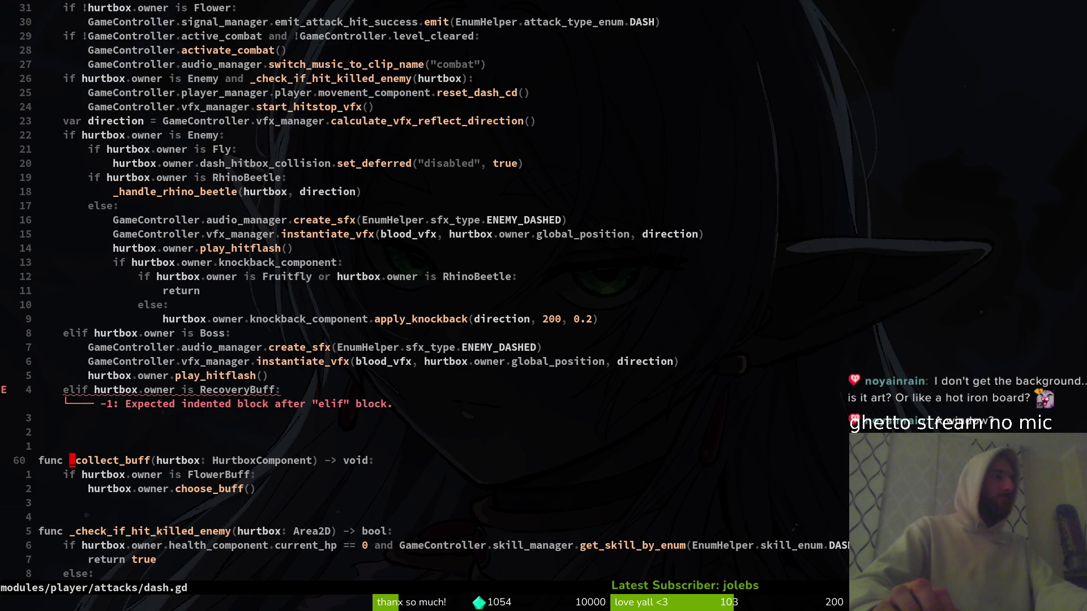
# - Find where _collect_buff is connected and move to its FlowerBuff choose_buff() lines
pyautogui.press('Return')
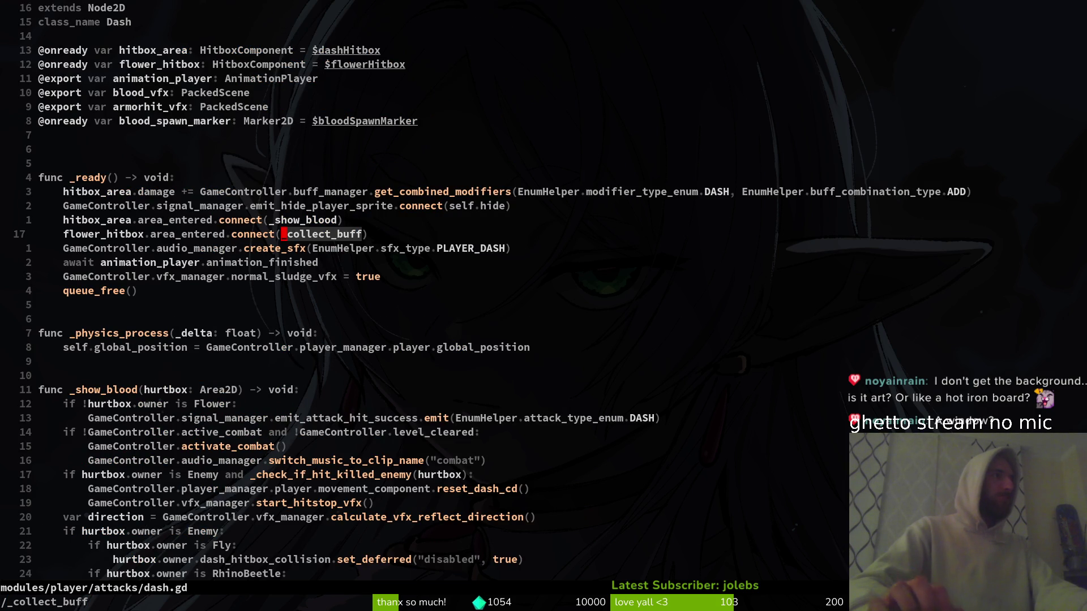
pyautogui.hotkey('shift', 'v')
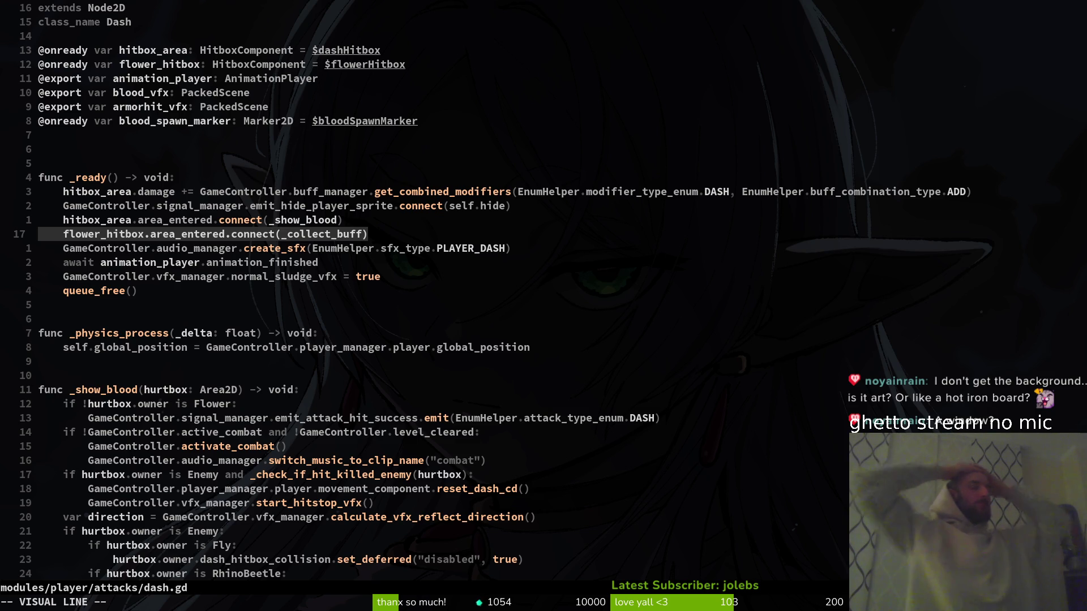
pyautogui.press('Escape')
pyautogui.press('j')
pyautogui.press('j')
pyautogui.press('j')
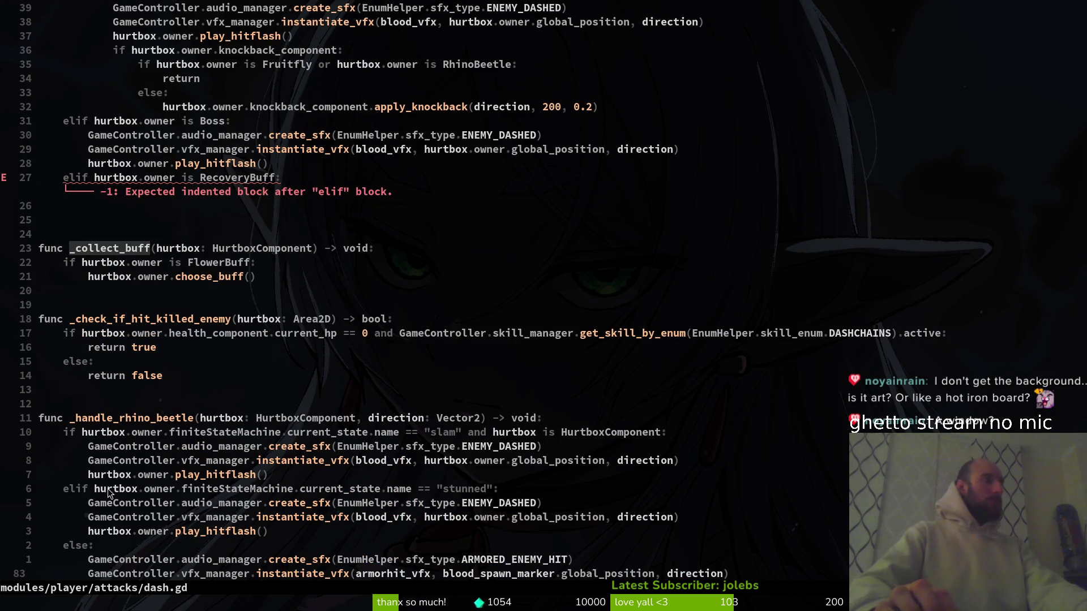
pyautogui.press('k')
pyautogui.press('k')
pyautogui.press('k')
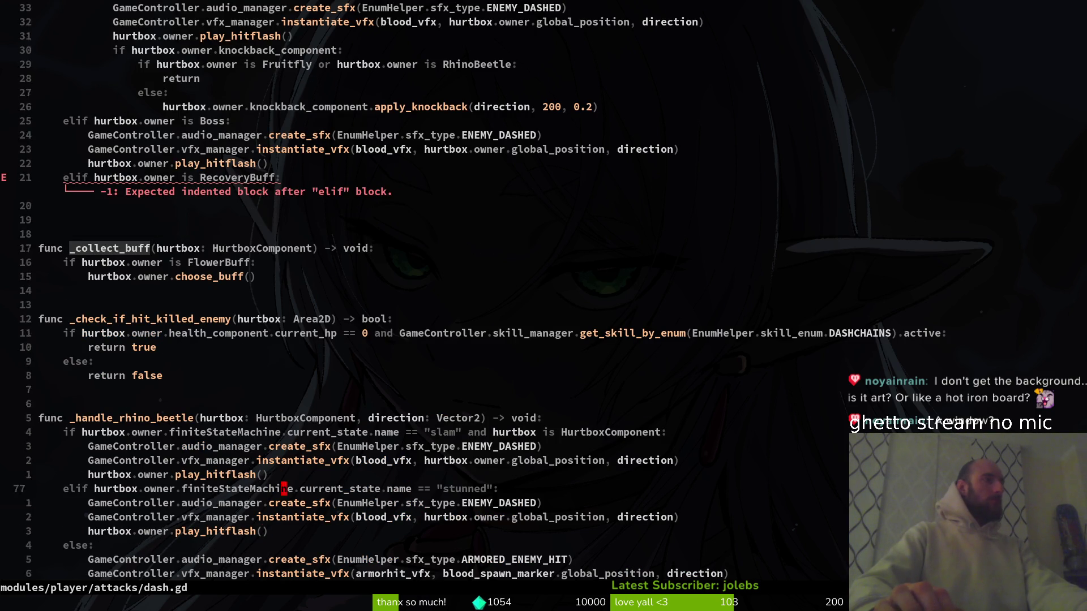
pyautogui.press('k')
pyautogui.press('k')
pyautogui.press('k')
pyautogui.press('V')
pyautogui.press('j')
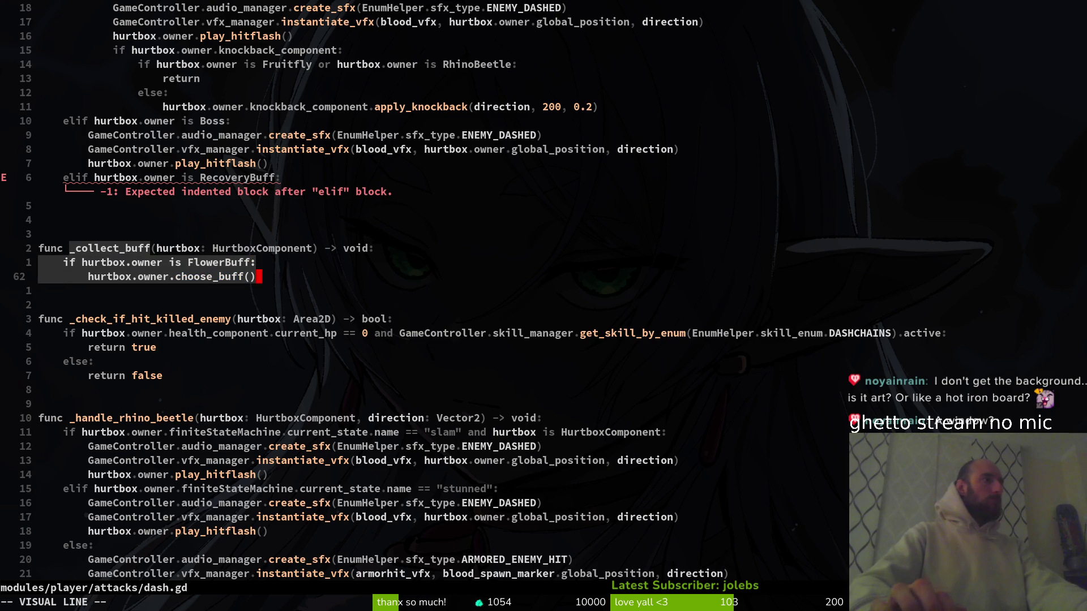
pyautogui.press('y')
pyautogui.press('j')
pyautogui.press('j')
pyautogui.press('j')
# - Add an elif under choose_buff(), remove the RecoveryBuff line from _show_blood, and paste choose_buff() beneath it
pyautogui.write('oelif')
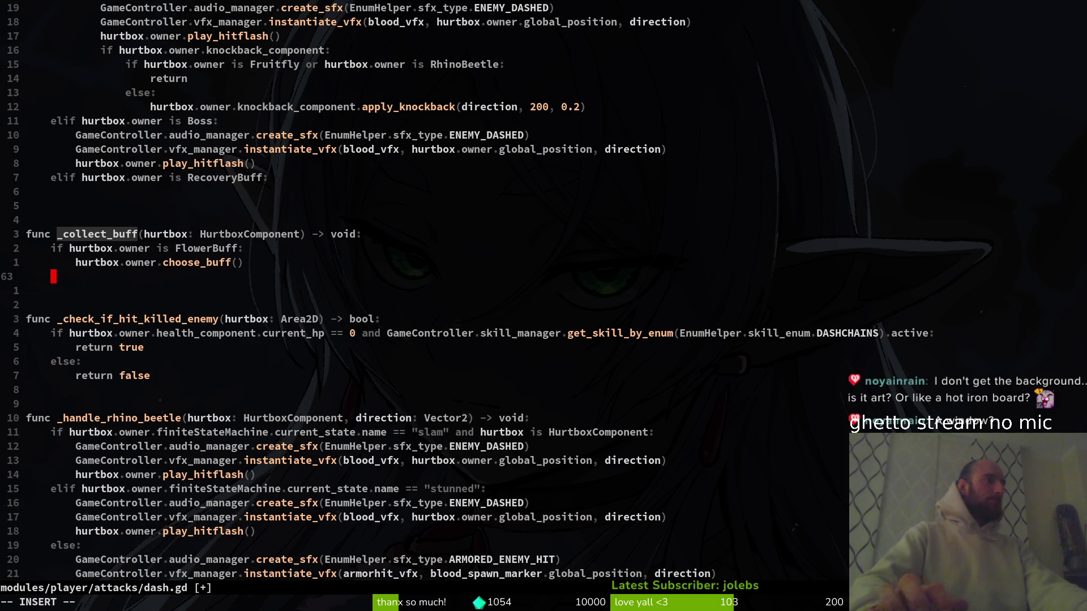
pyautogui.press('Escape')
pyautogui.press('k')
pyautogui.press('k')
pyautogui.press('k')
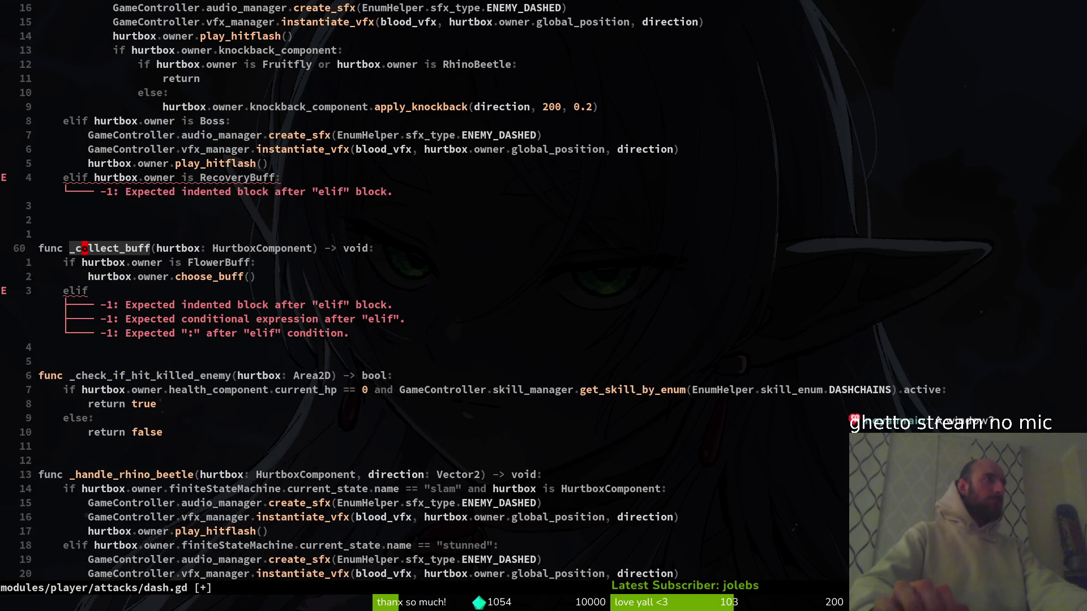
pyautogui.press('d')
pyautogui.press('d')
pyautogui.write(':w')
pyautogui.press('Return')
pyautogui.press('j')
pyautogui.press('j')
pyautogui.press('j')
pyautogui.press('y')
pyautogui.press('y')
pyautogui.press('j')
pyautogui.press('p')
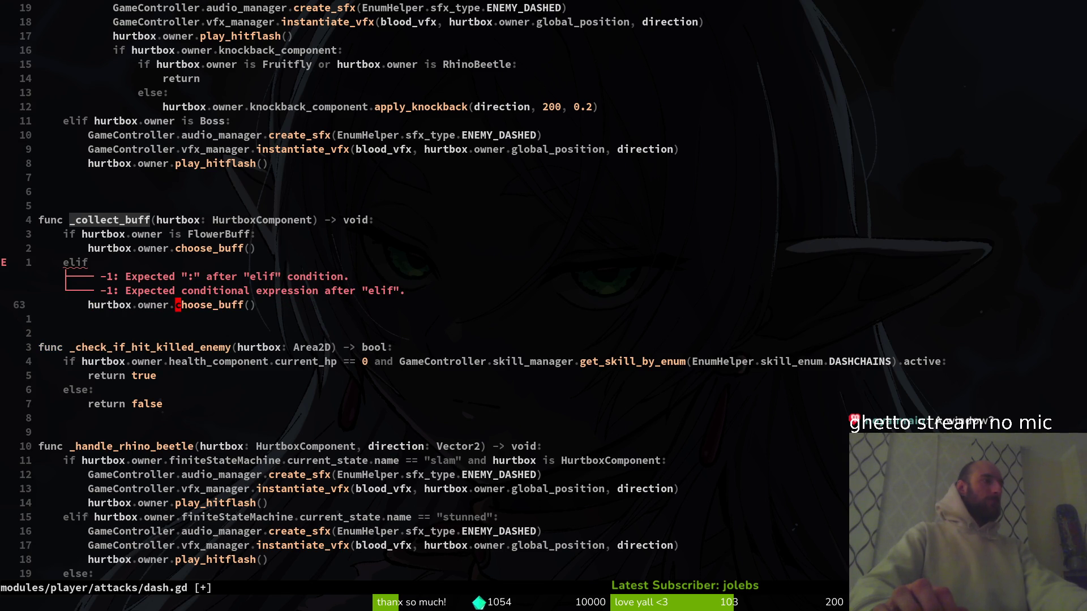
pyautogui.write(':w')
pyautogui.press('Return')
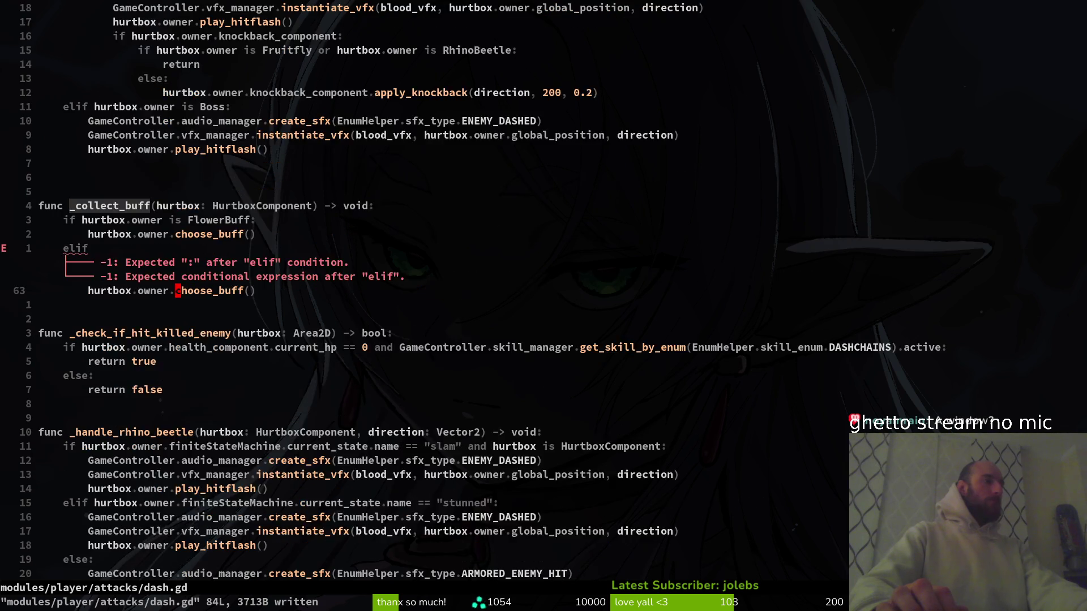
# - Check choose_buff in recovery_buff.gd, then return to dash.gd
pyautogui.press('space')
pyautogui.press('f')
pyautogui.press('f')
pyautogui.write('recou')
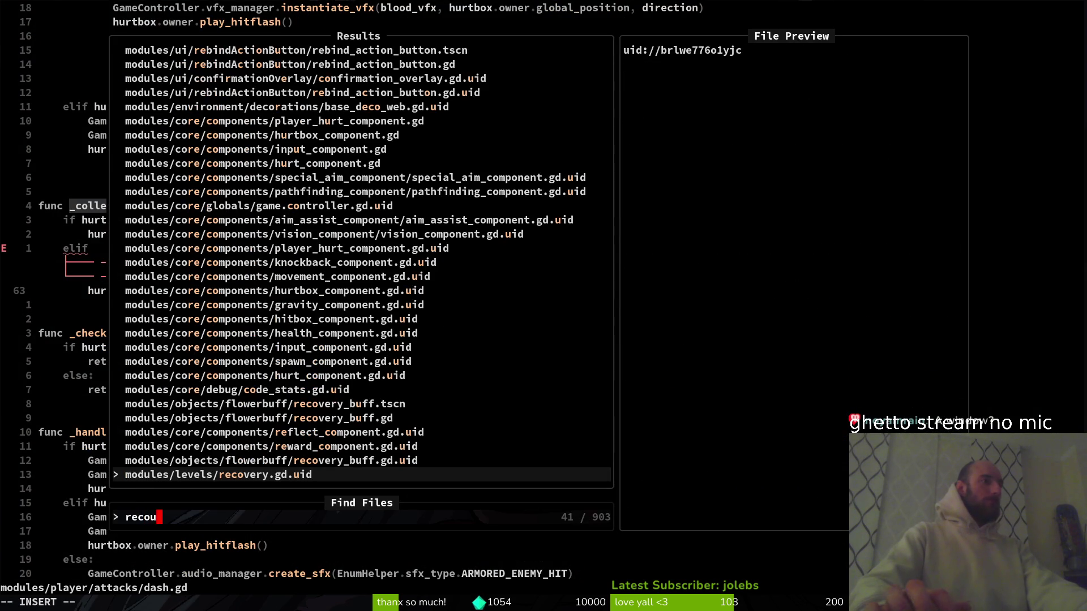
pyautogui.press('Up')
pyautogui.press('Up')
pyautogui.press('Up')
pyautogui.press('Up')
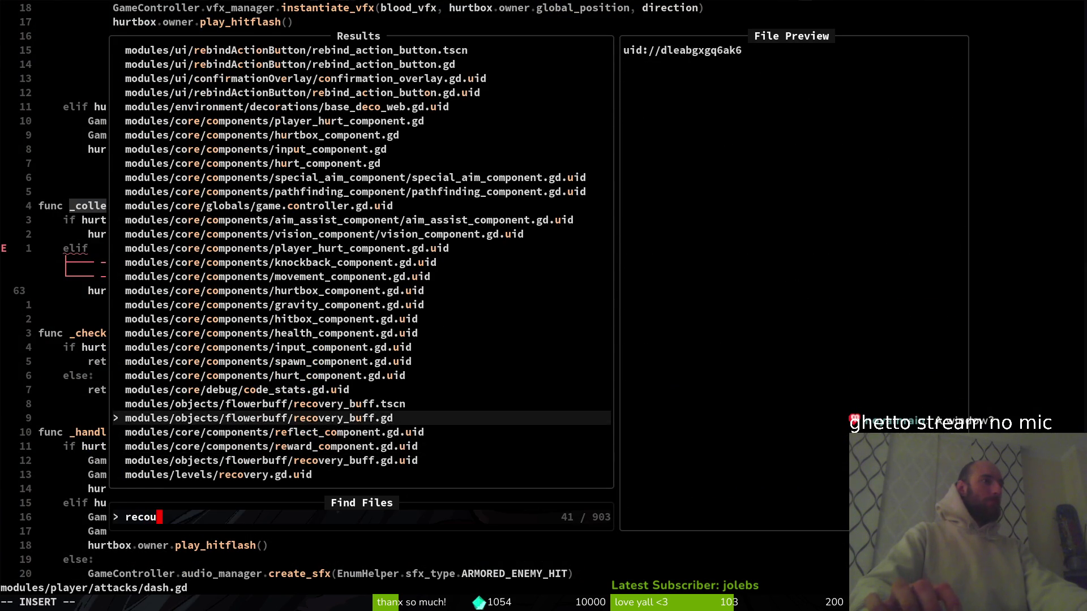
pyautogui.press('Return')
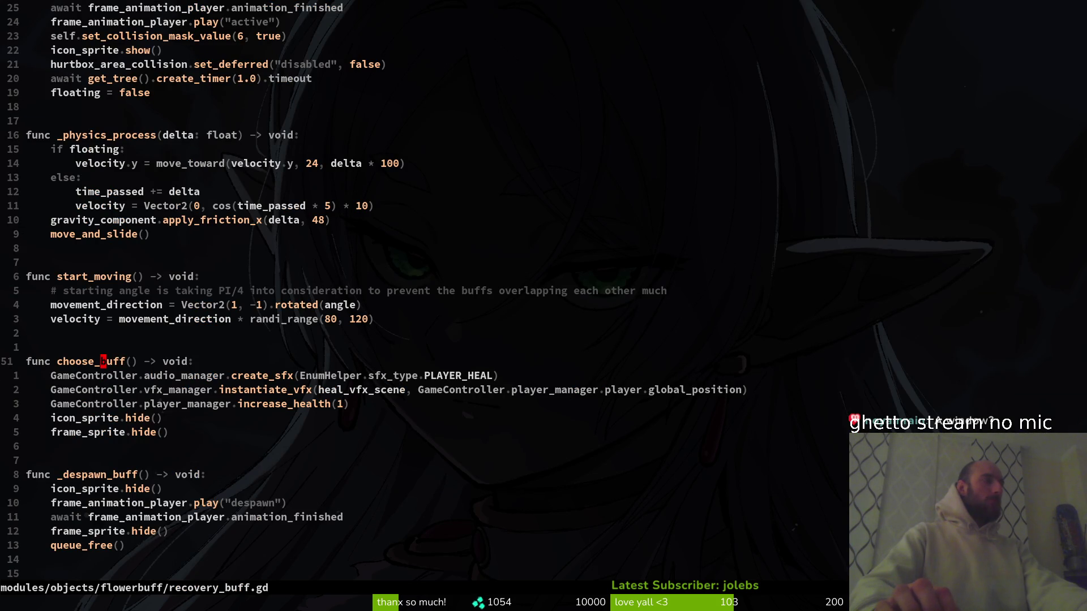
pyautogui.hotkey('ctrl', 'o')
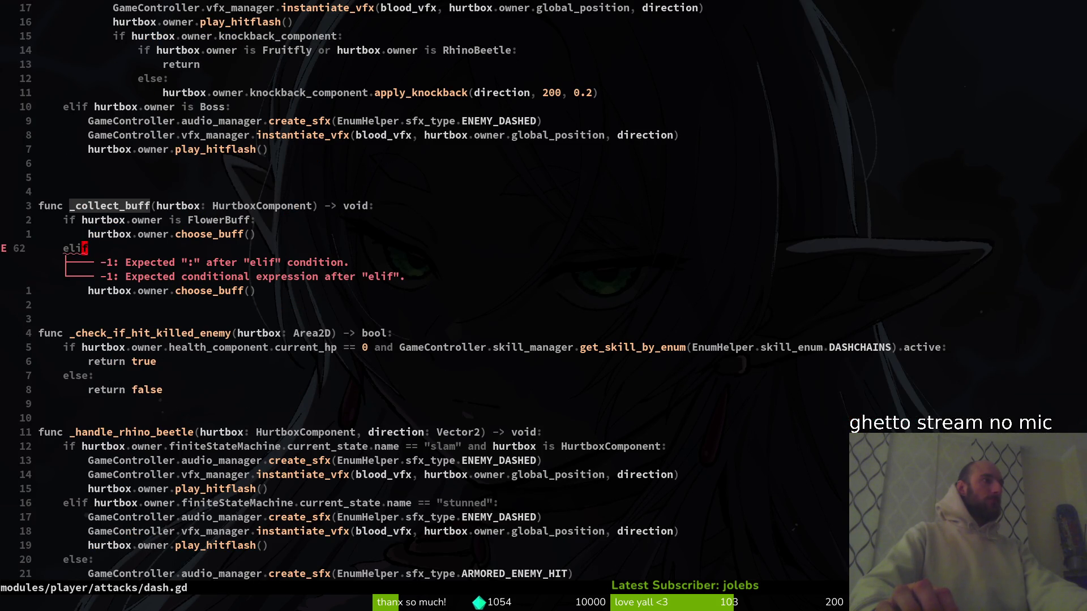
# - Complete the condition as 'elif hurtbox.owner is RecoveryBuff:', save dash.gd, and stop the game
pyautogui.write(':')
pyautogui.press('Left')
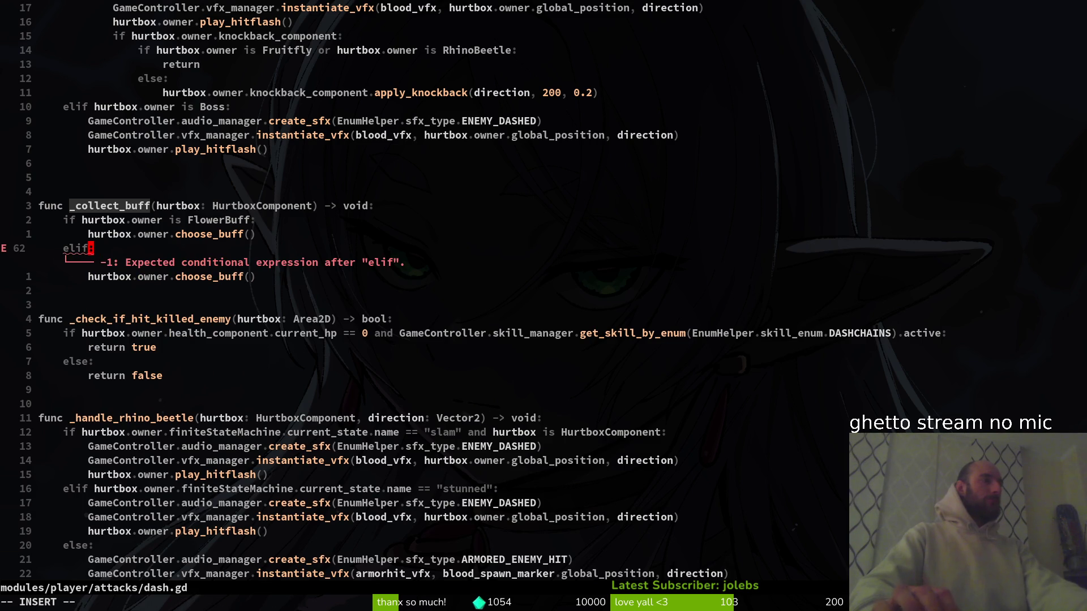
pyautogui.write('hurtbox.owner')
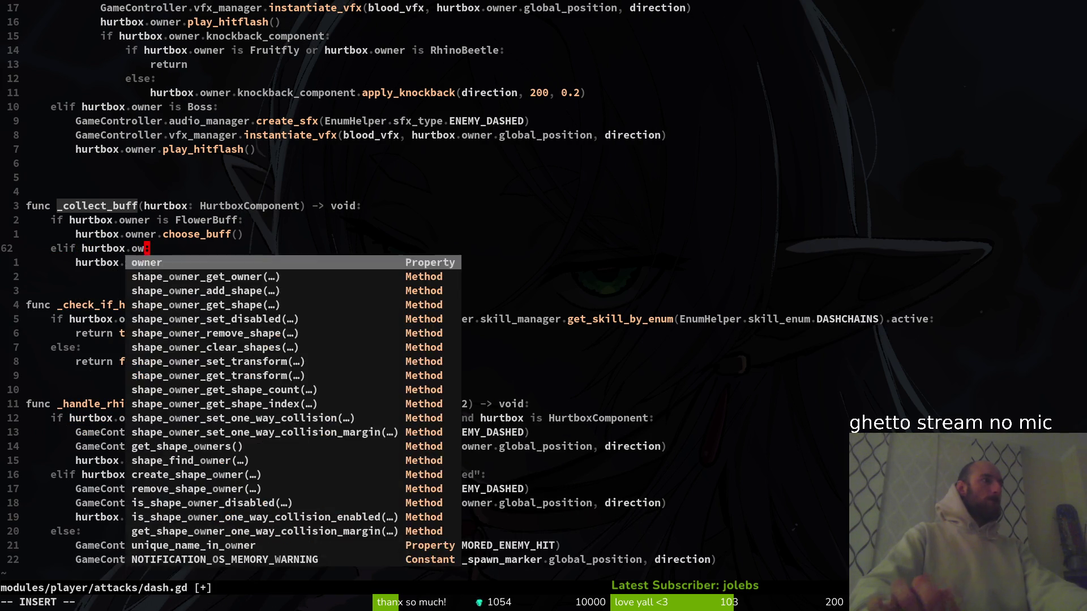
pyautogui.write(' is Re')
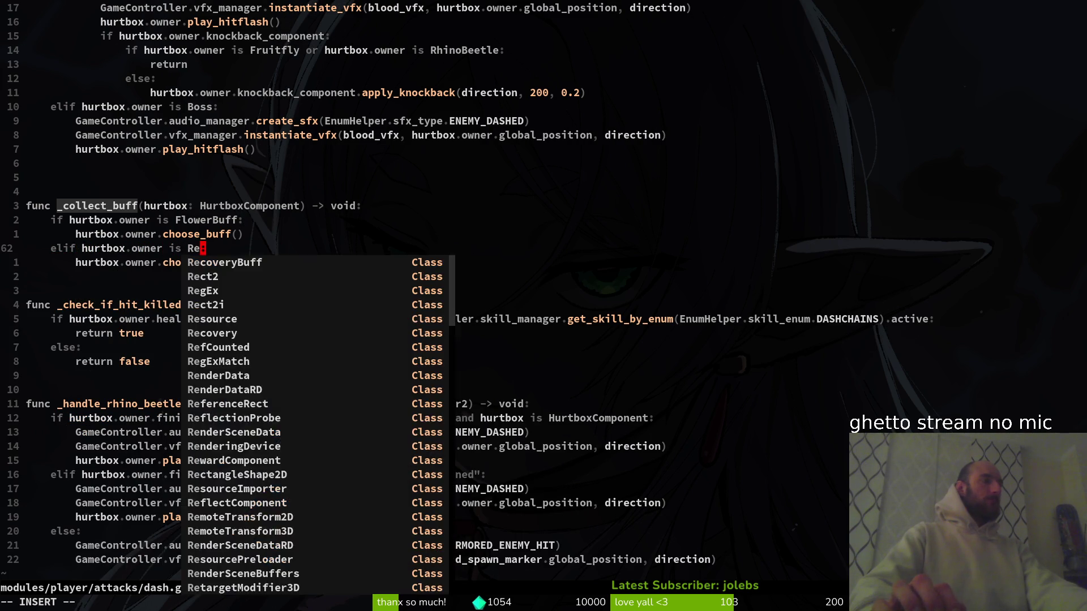
pyautogui.press('Return')
pyautogui.press('Escape')
pyautogui.write(':w')
pyautogui.press('Return')
pyautogui.press('F8')
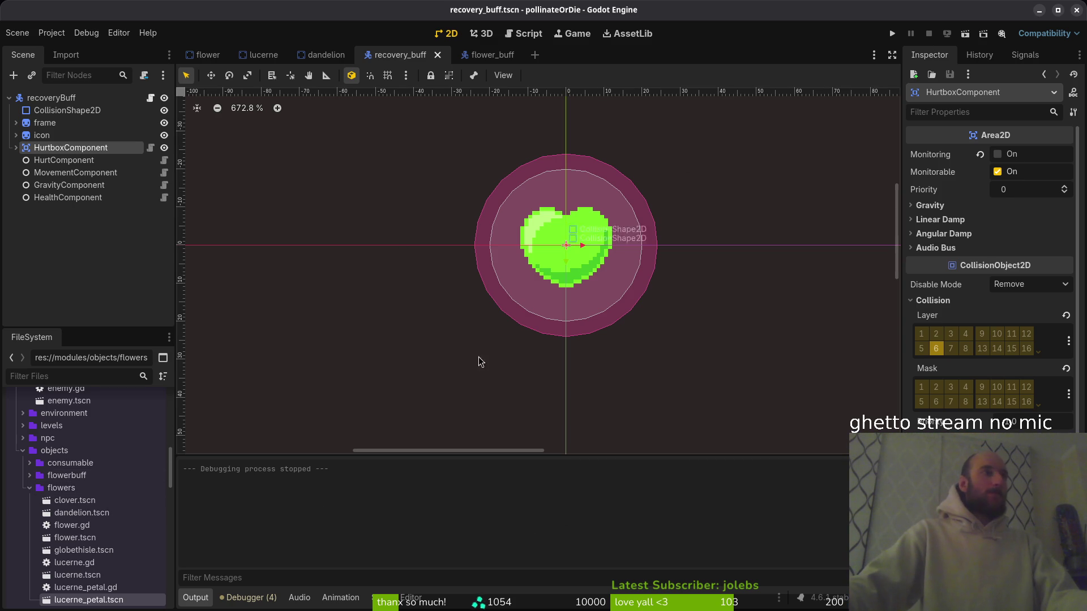
# - Run the game and choose continue on the title menu to reach the hive
pyautogui.click(887, 37)
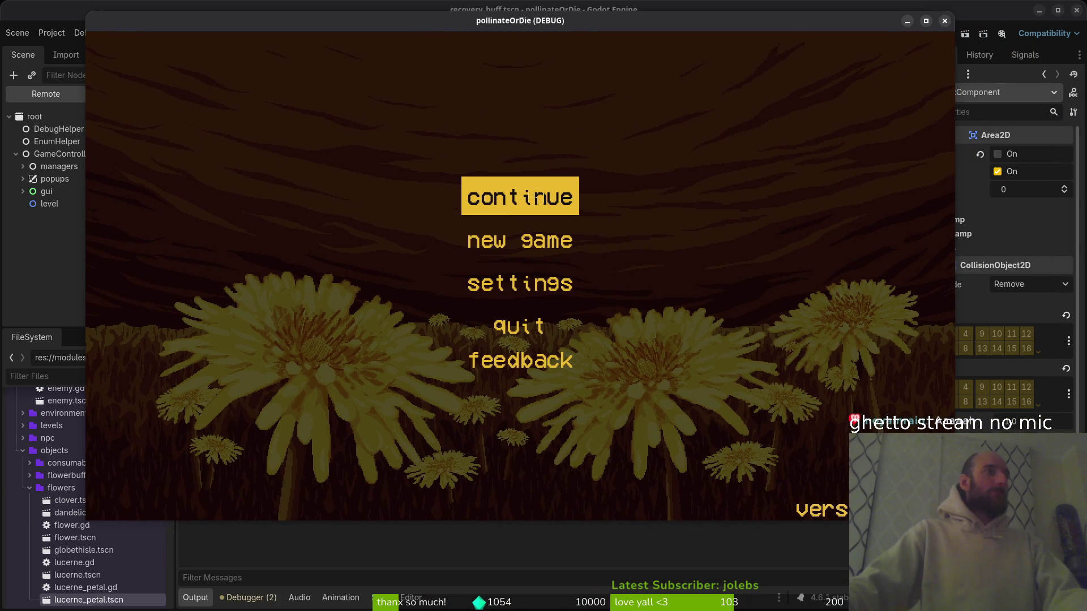
pyautogui.click(537, 197)
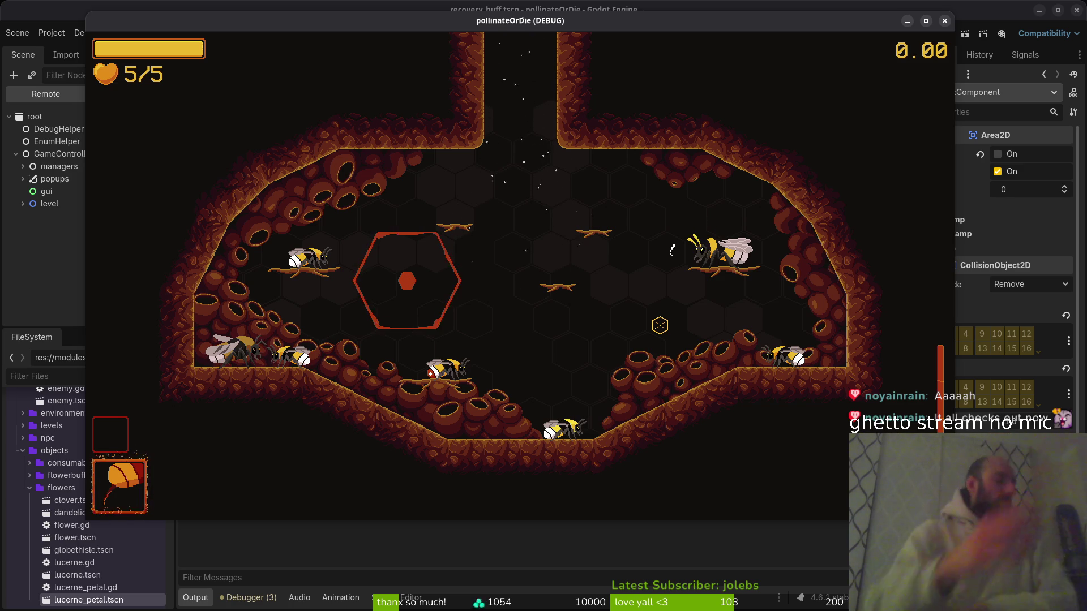
# - Load level R1-0 and fly the bee into the lucerne bush to drop green hearts
pyautogui.press('Escape')
pyautogui.press('Right')
pyautogui.press('Return')
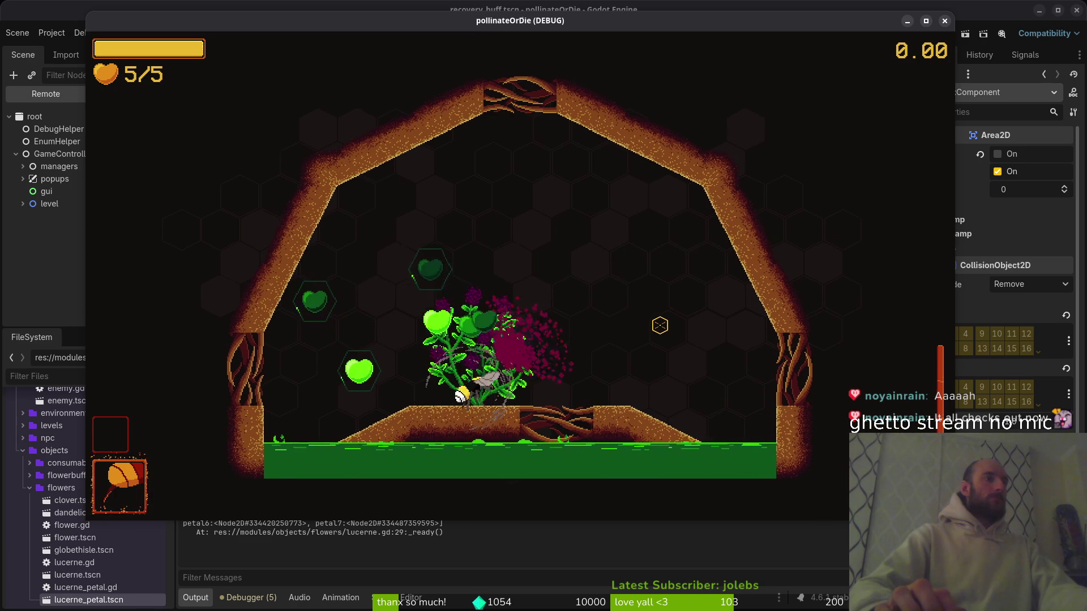
pyautogui.press('space')
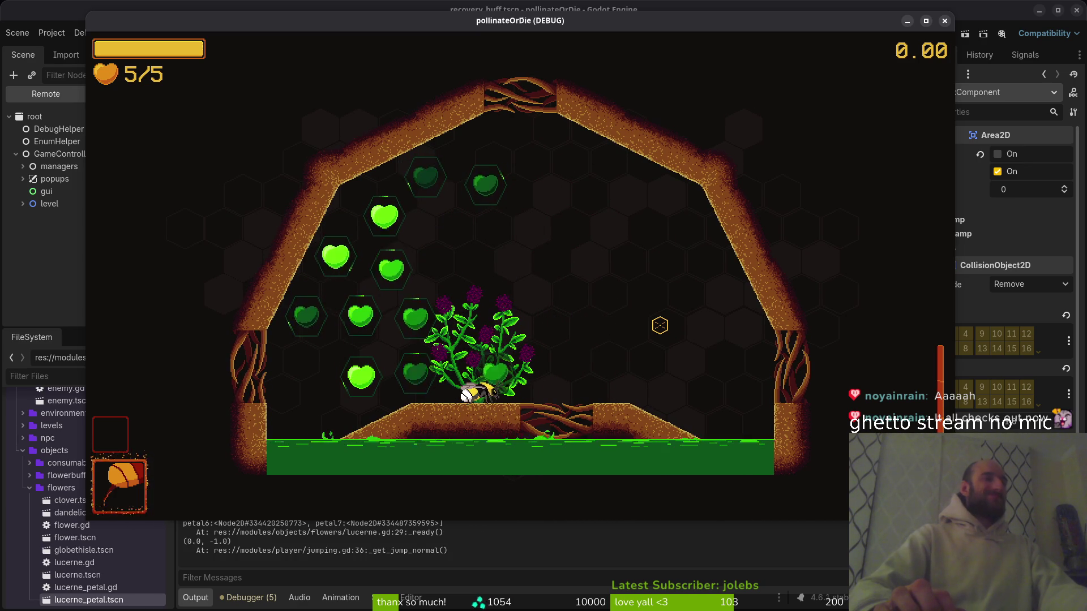
pyautogui.press('Right')
pyautogui.press('space')
pyautogui.press('space')
pyautogui.press('space')
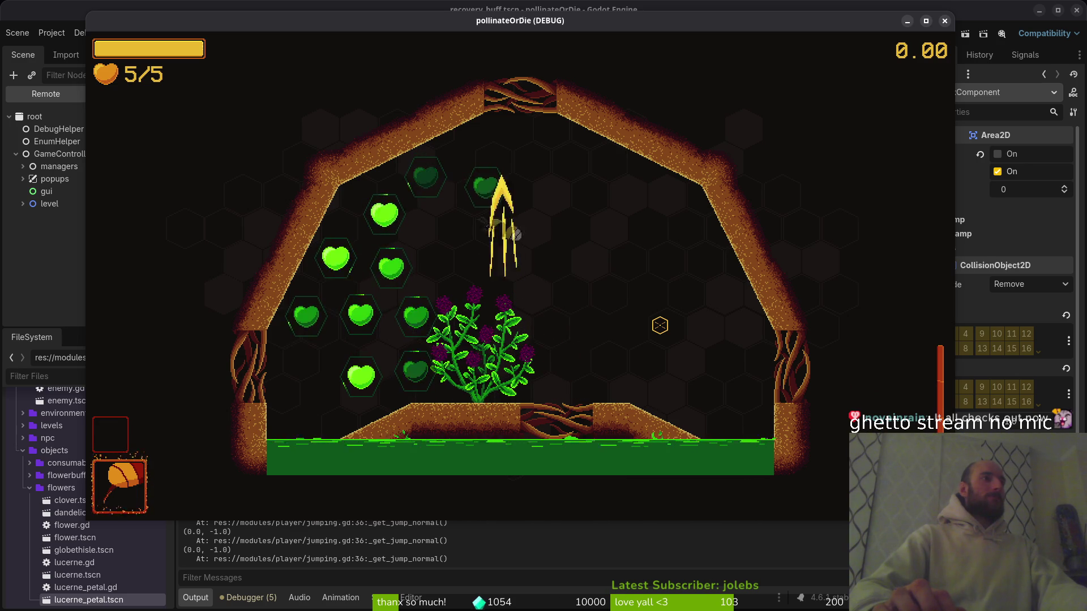
pyautogui.press('Left')
pyautogui.press('Right')
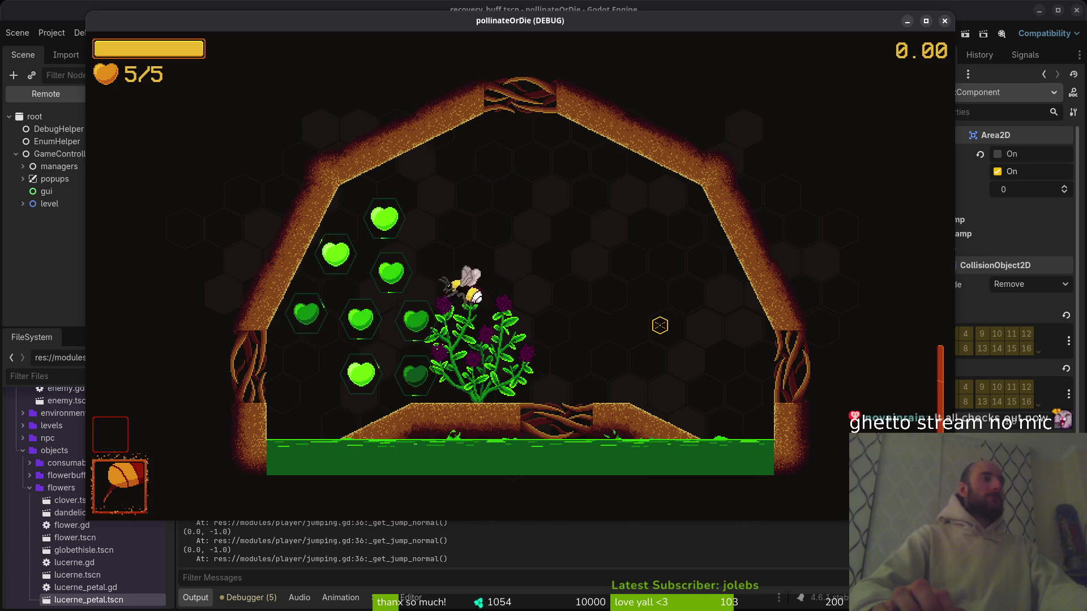
pyautogui.press('Right')
pyautogui.press('space')
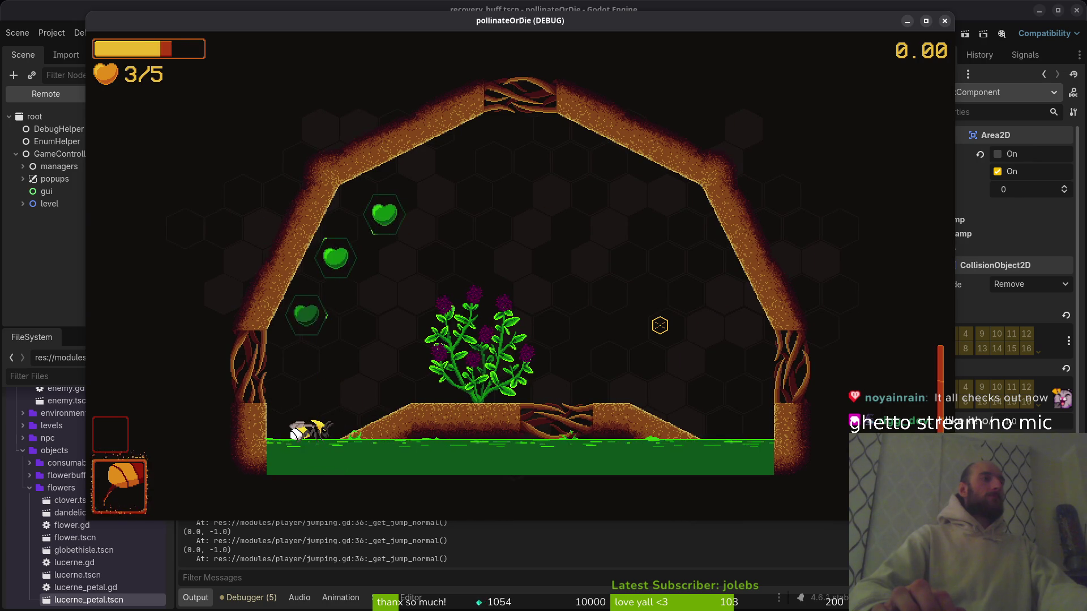
# - Collect the green hearts around the bush, raising the bee's health from 2/5 to 4/5
pyautogui.press('space')
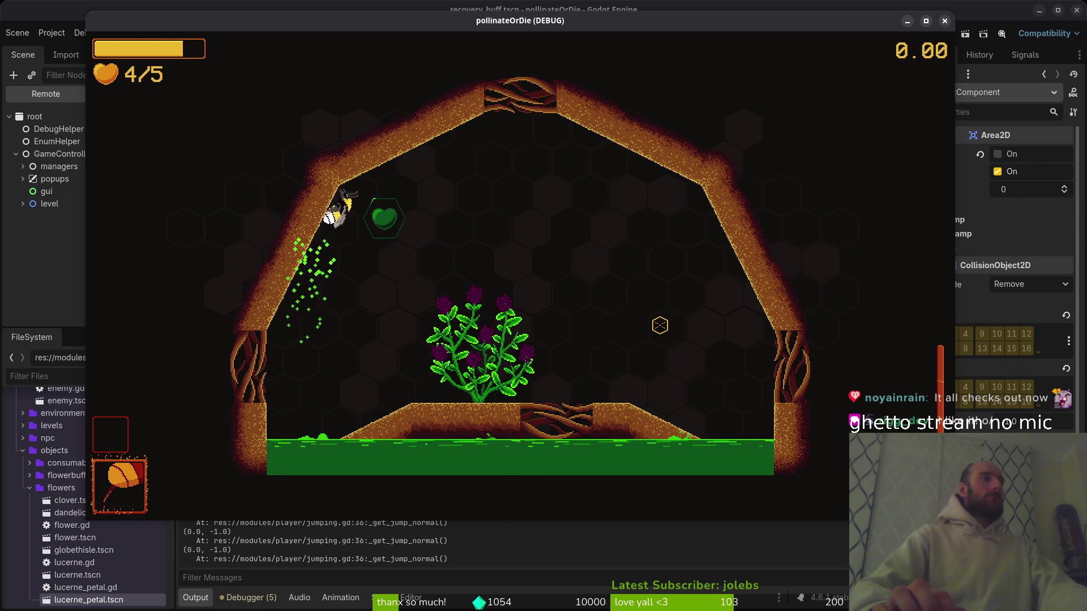
pyautogui.press('Left')
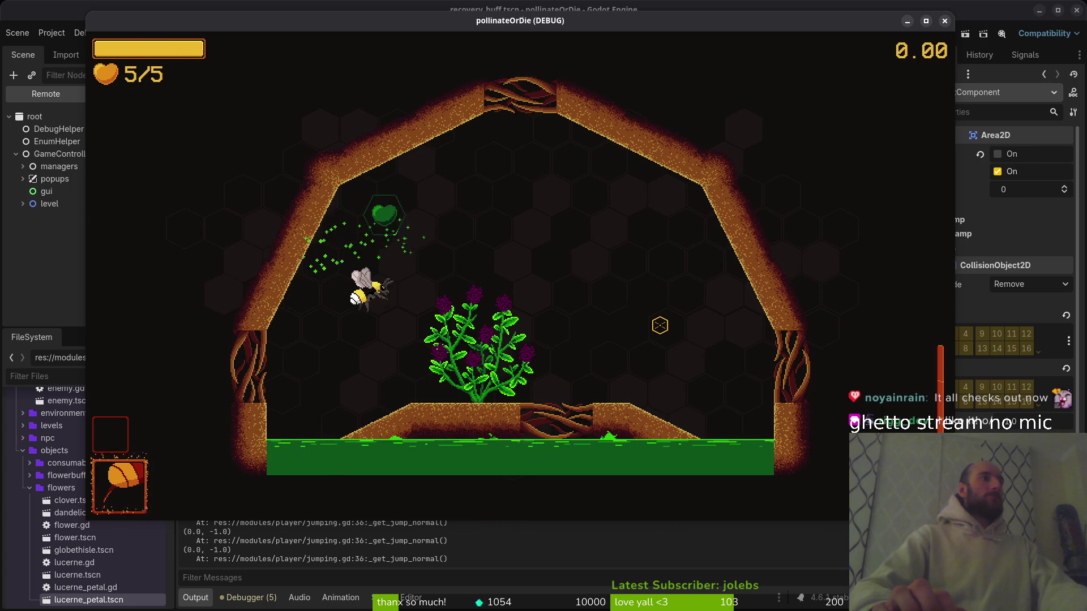
pyautogui.press('space')
pyautogui.press('Right')
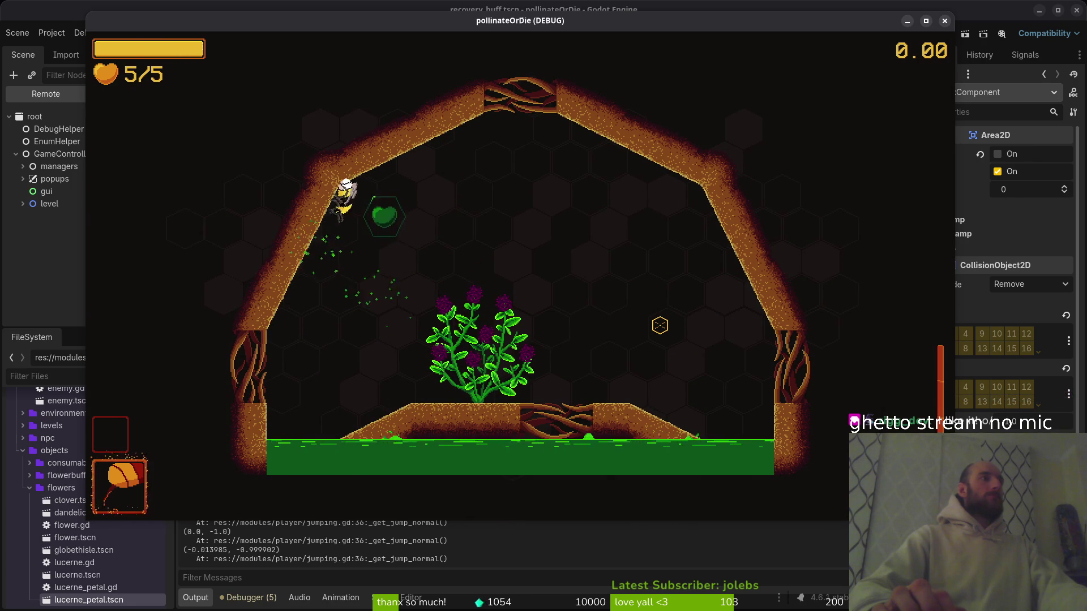
pyautogui.press('Left')
pyautogui.press('Right')
pyautogui.press('space')
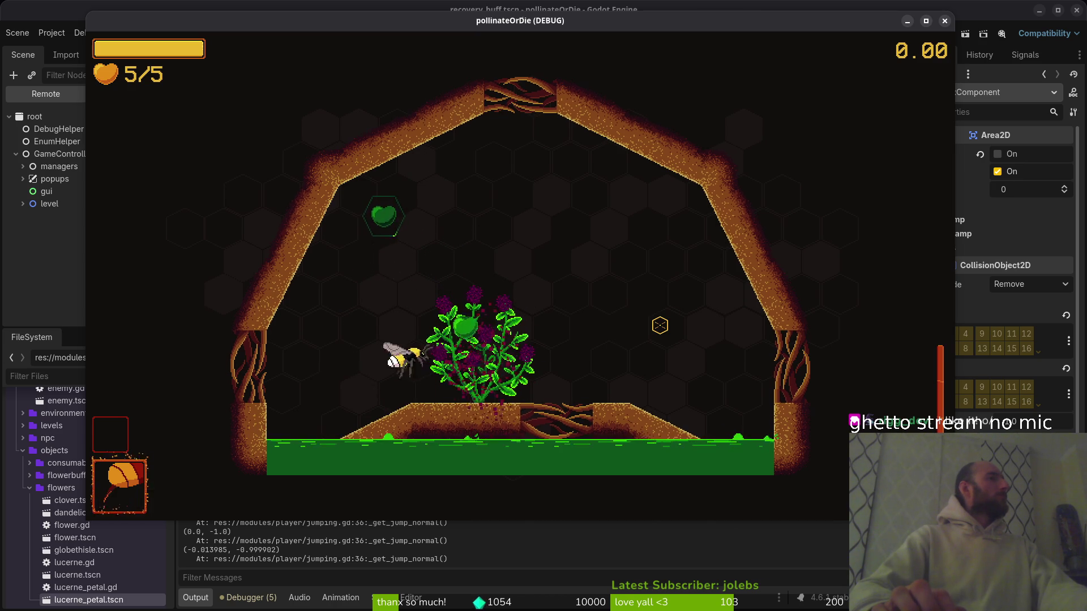
pyautogui.press('Right')
pyautogui.press('Left')
pyautogui.press('Right')
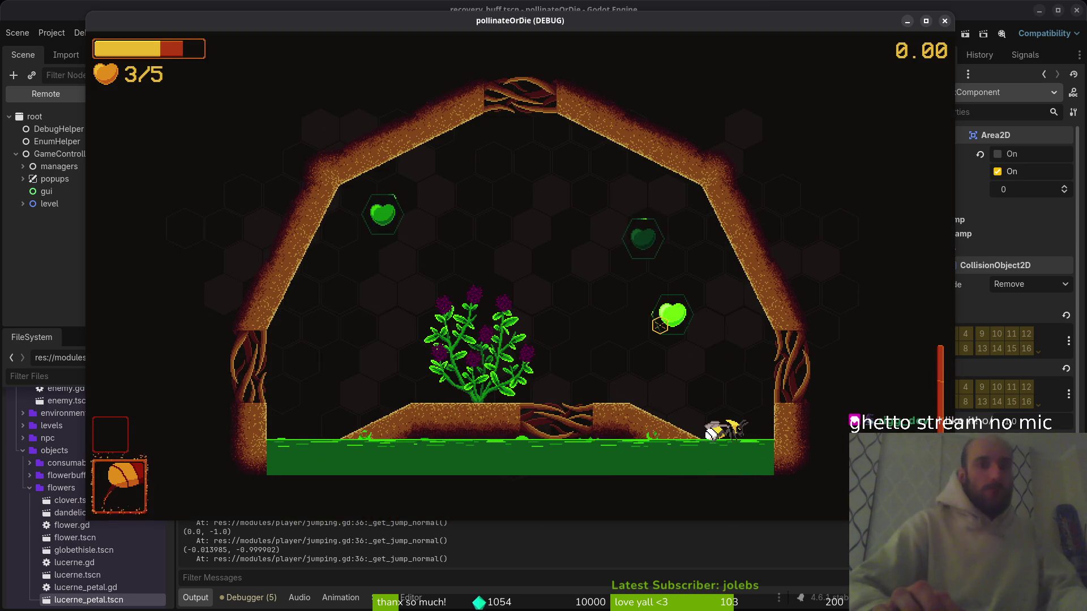
pyautogui.press('space')
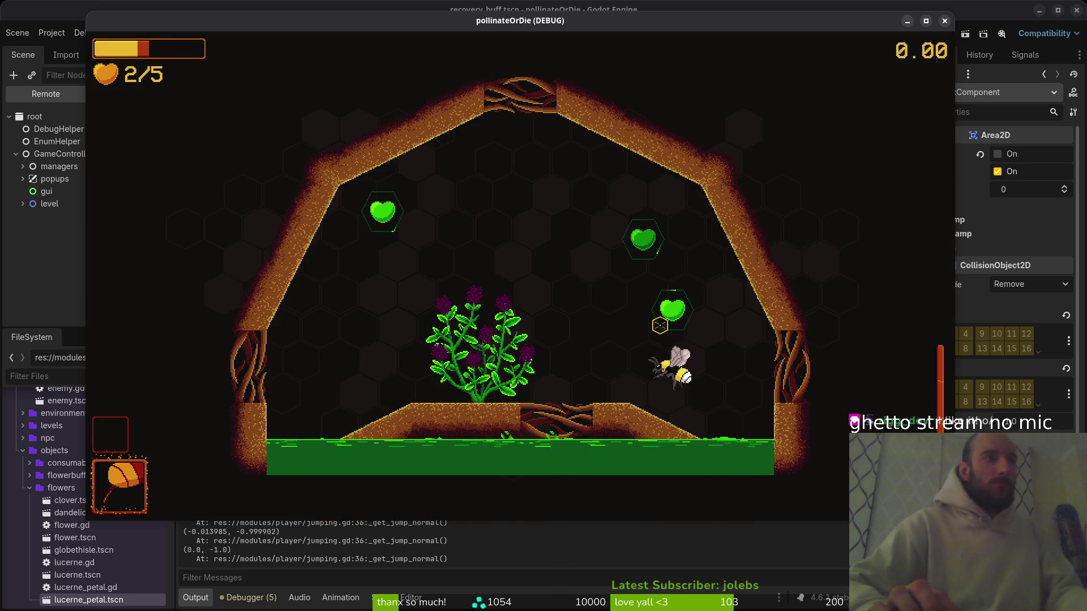
pyautogui.press('space')
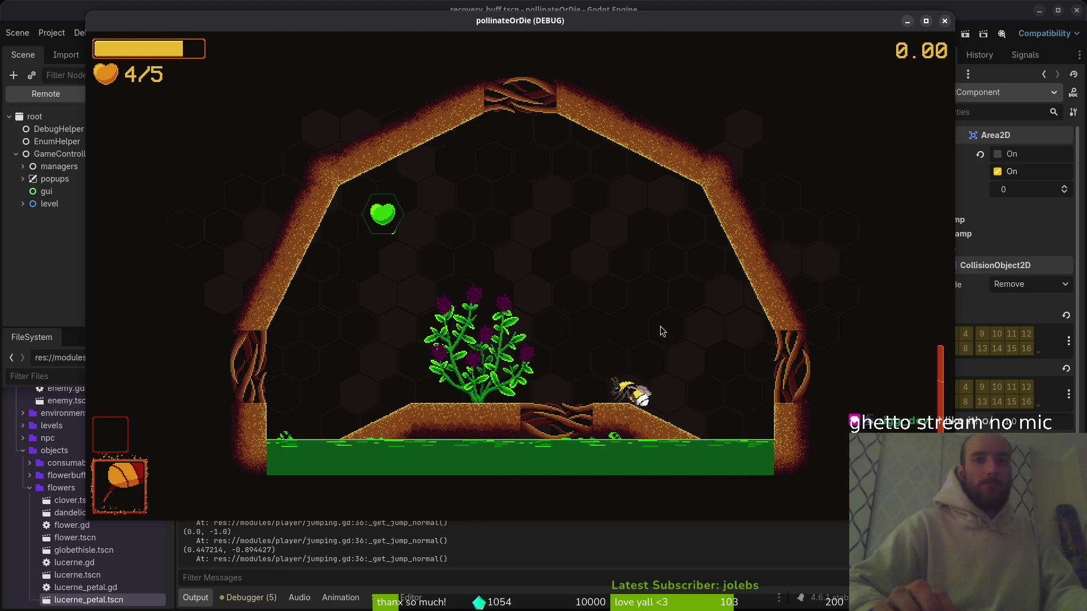
pyautogui.hotkey('alt', 'Tab')
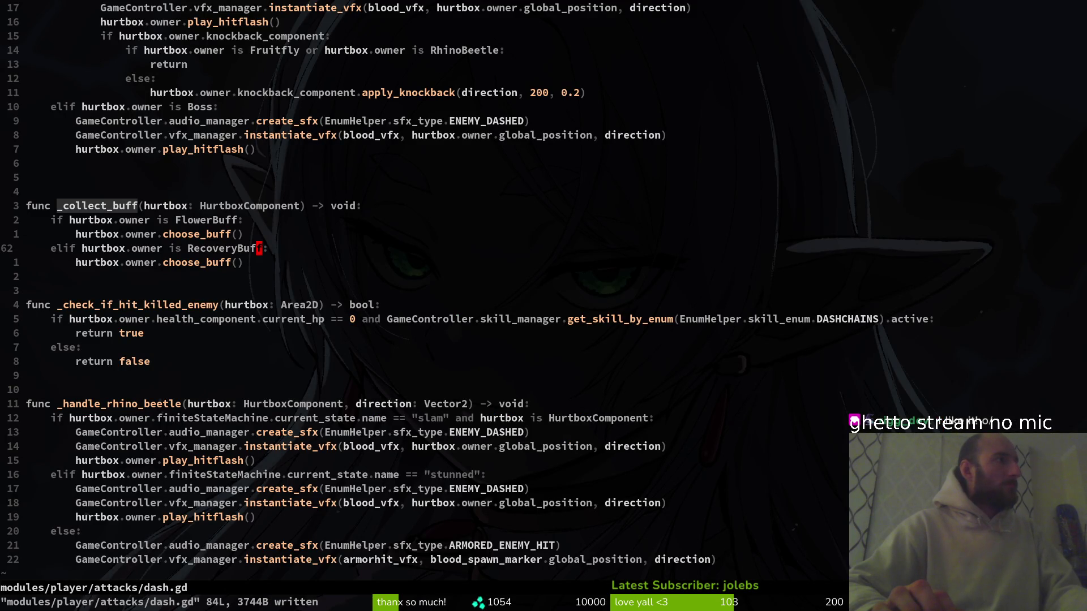
# - Jump to the choose_buff definition and move down onto the _despawn_buff function
pyautogui.press('g')
pyautogui.press('d')
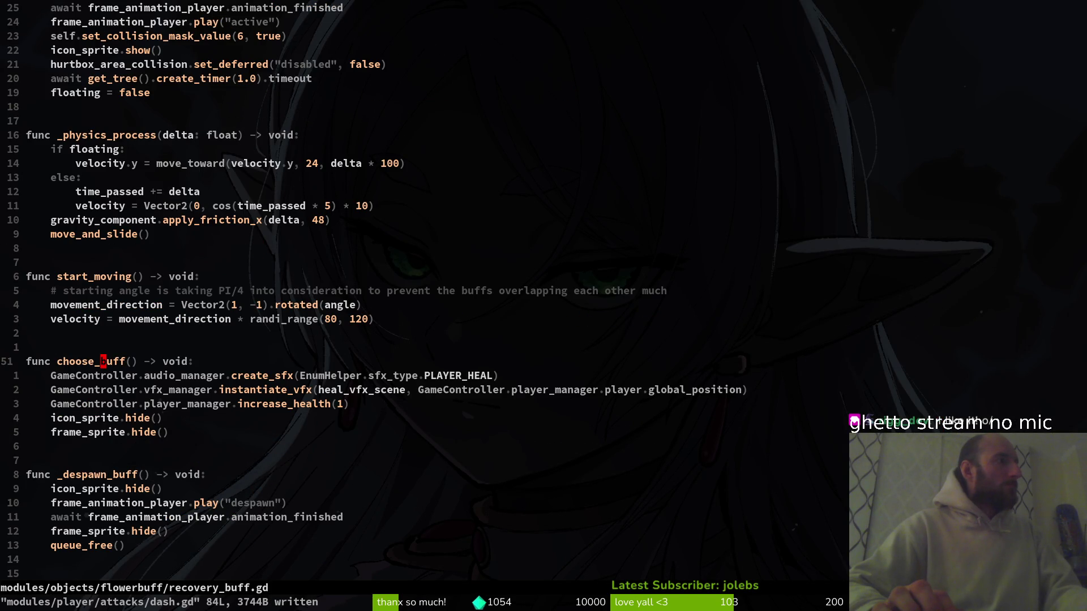
pyautogui.press('j')
pyautogui.press('j')
pyautogui.press('j')
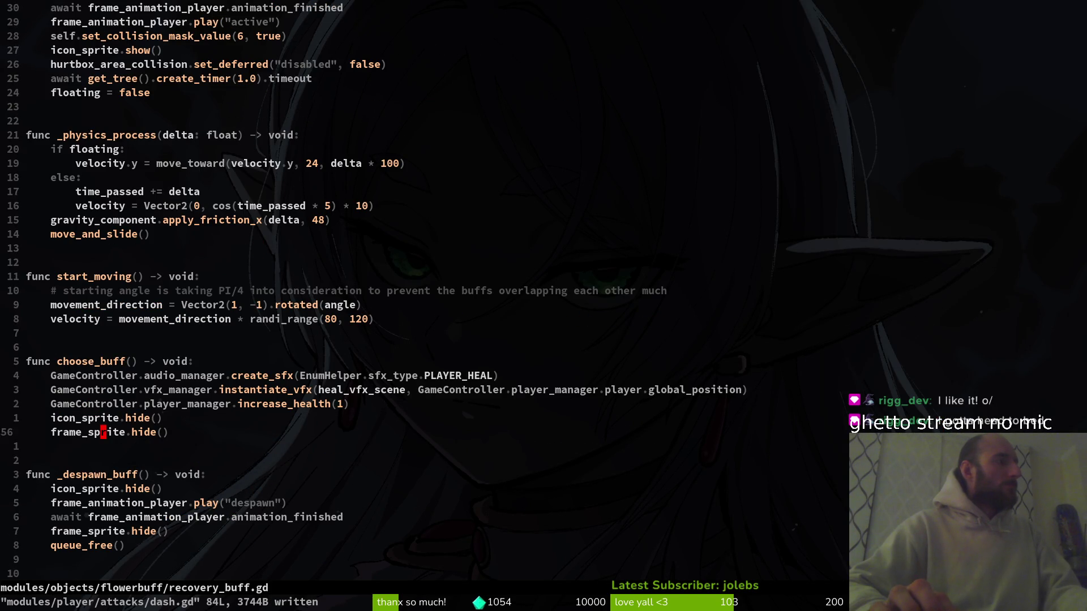
pyautogui.press('j')
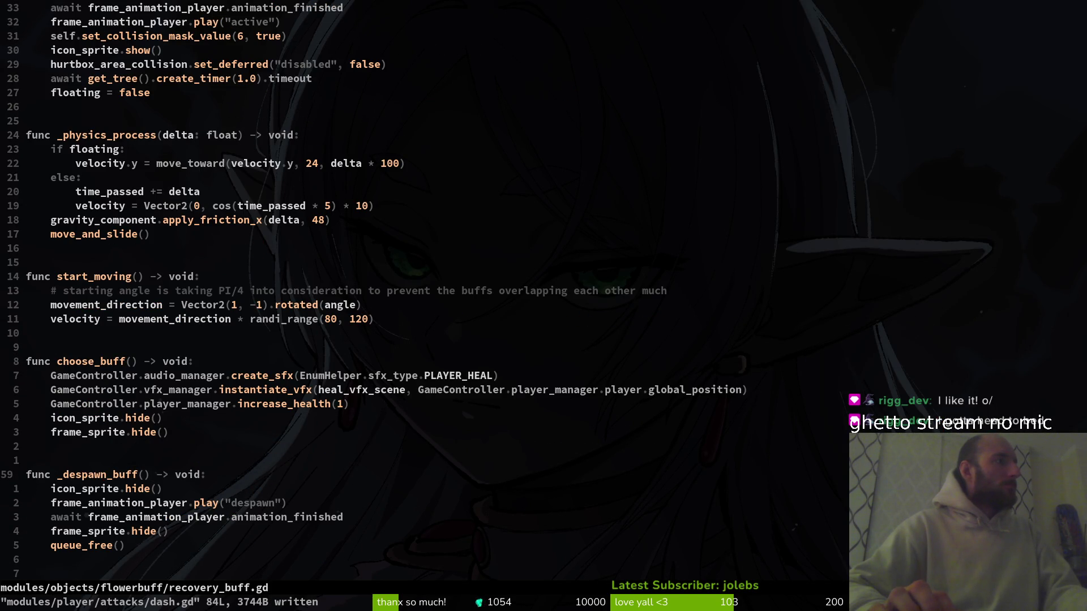
# - Grep the project for _despawn_buff and open recovery_buff.gd at the signal connection line
pyautogui.press('space')
pyautogui.press('s')
pyautogui.press('w')
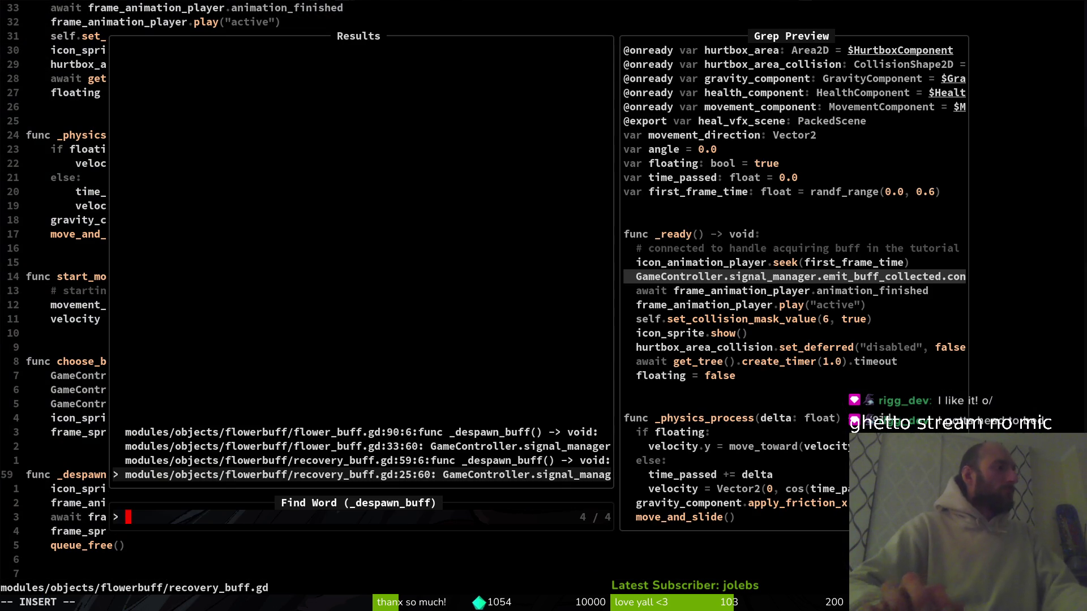
pyautogui.hotkey('ctrl', 'p')
pyautogui.hotkey('ctrl', 'p')
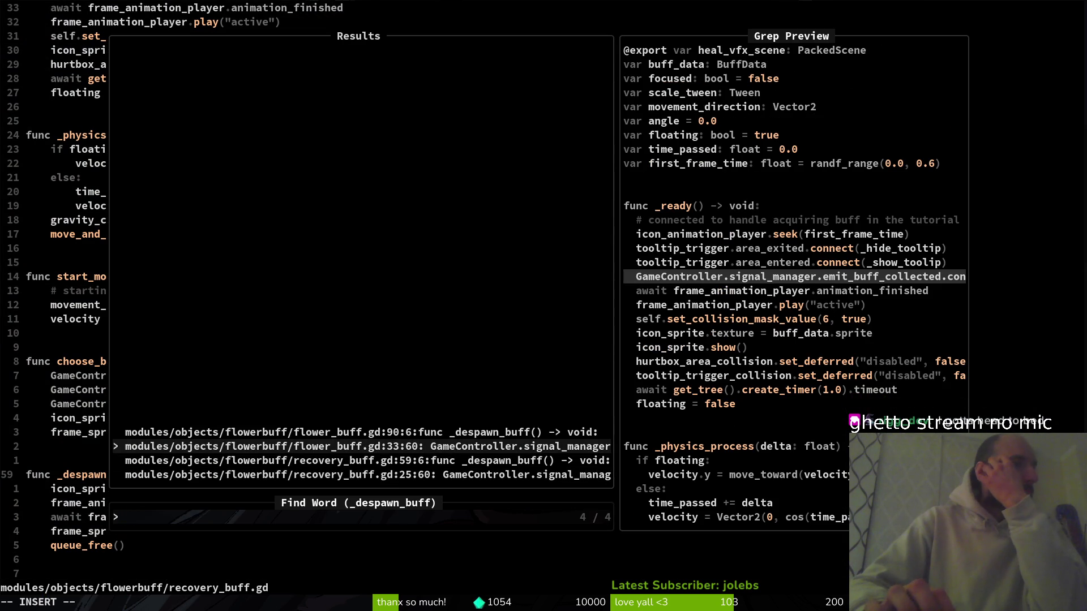
pyautogui.hotkey('ctrl', 'n')
pyautogui.hotkey('ctrl', 'n')
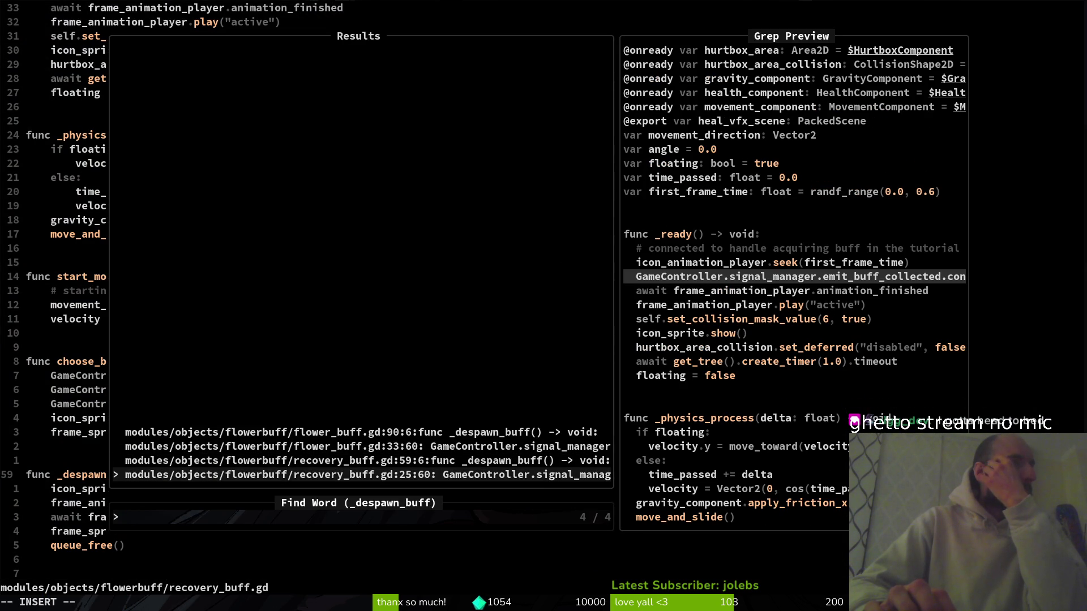
pyautogui.press('Return')
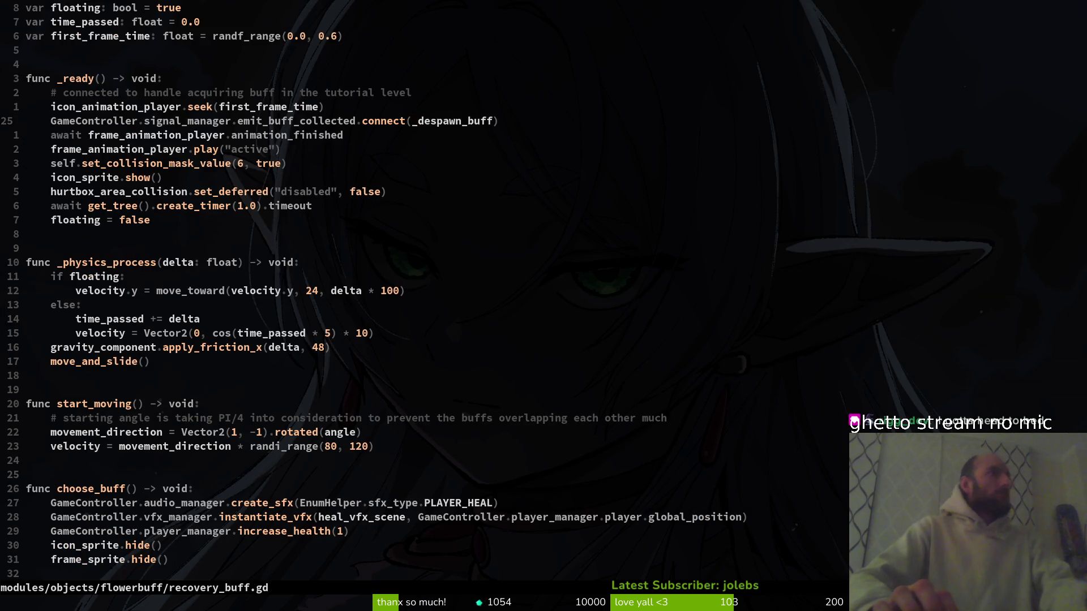
# - Grep for emit_buff_collected and open flower_buff.gd at choose_buff's emit line
pyautogui.press('b')
pyautogui.press('b')
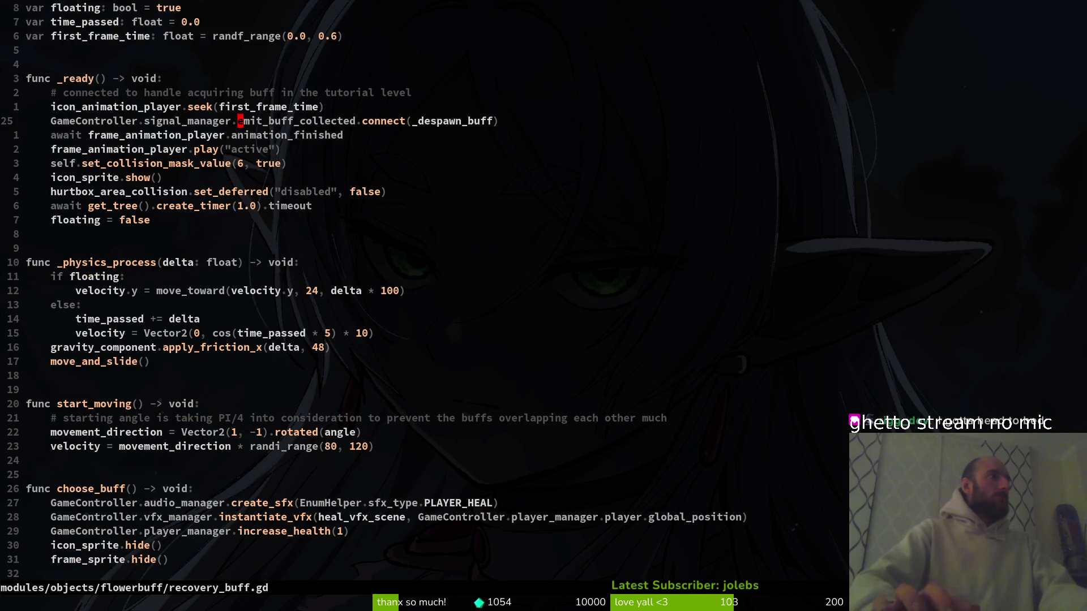
pyautogui.press('space')
pyautogui.press('f')
pyautogui.press('w')
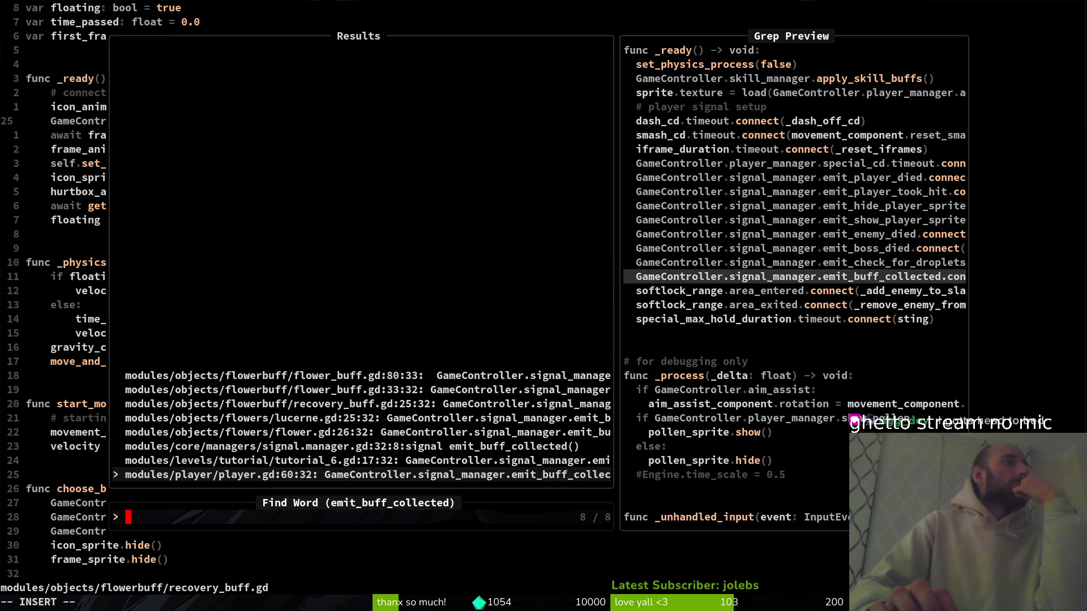
pyautogui.press('Down')
pyautogui.press('Down')
pyautogui.press('Down')
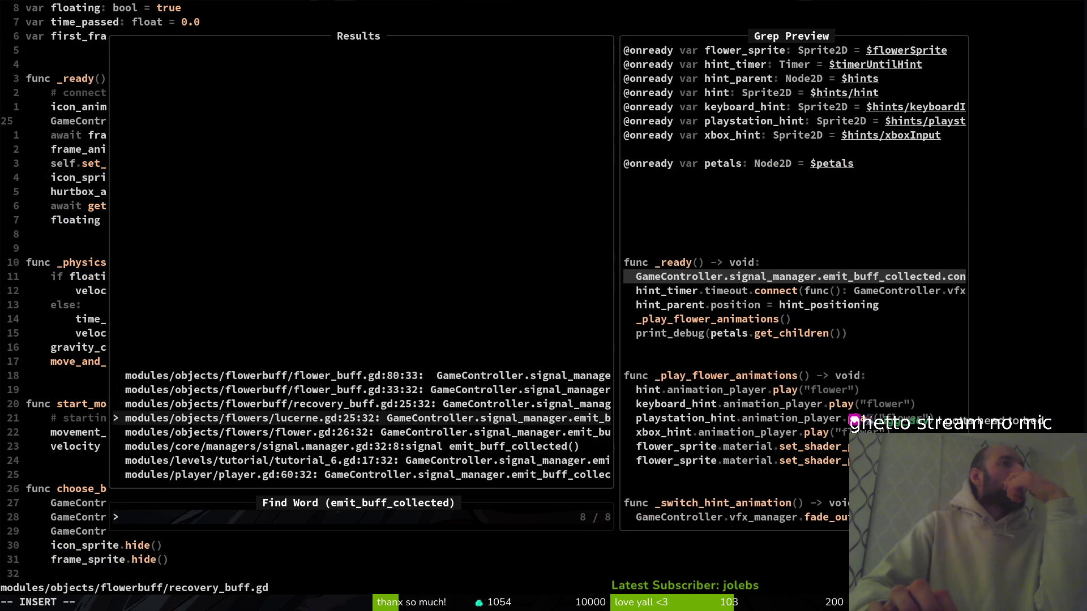
pyautogui.press('Down')
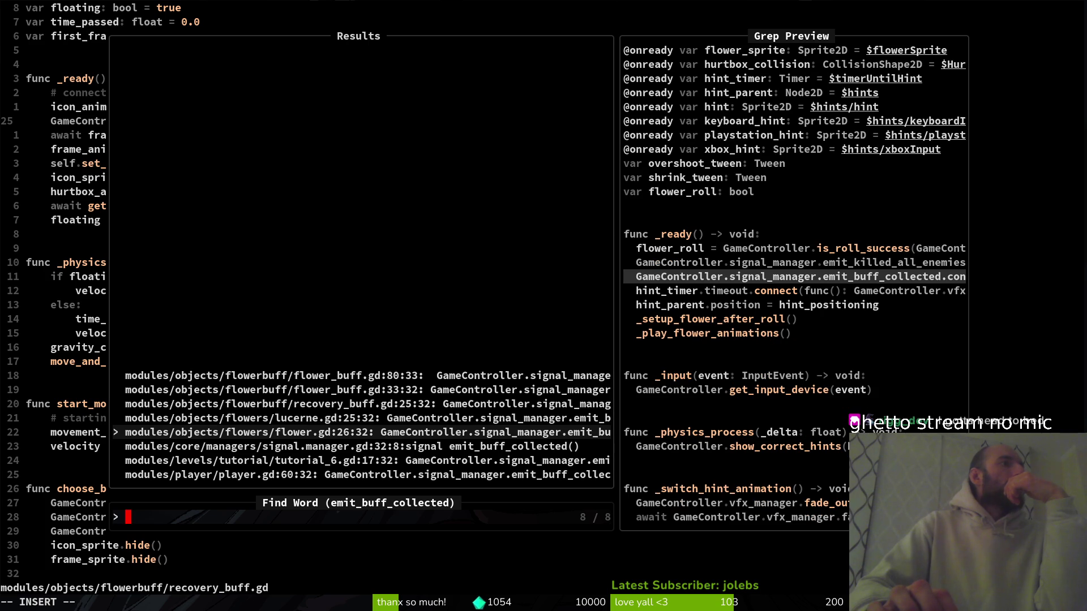
pyautogui.press('Up')
pyautogui.press('Up')
pyautogui.press('Up')
pyautogui.press('Up')
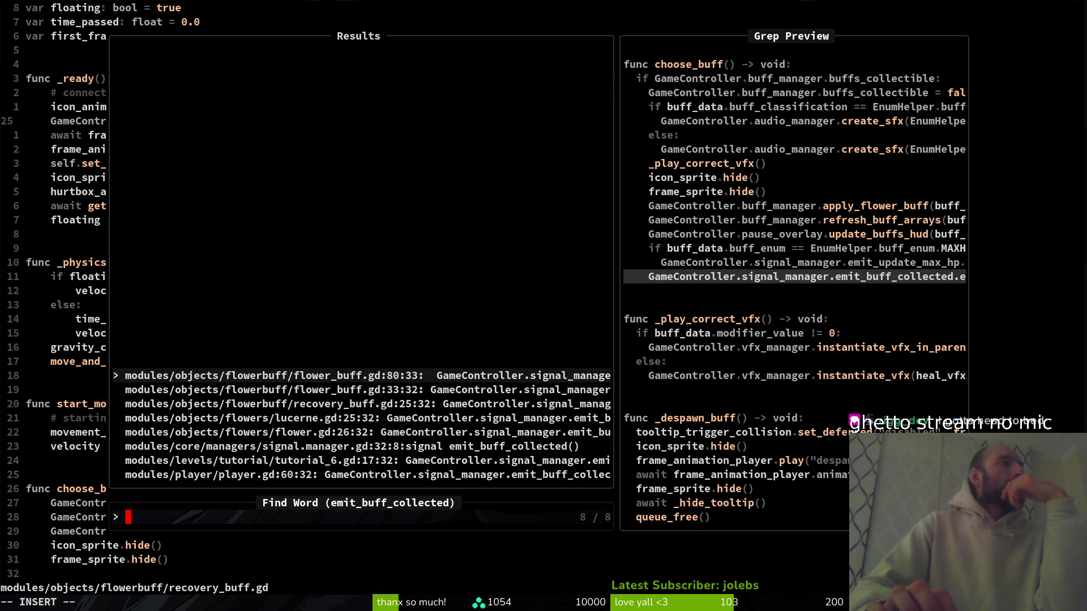
pyautogui.press('Return')
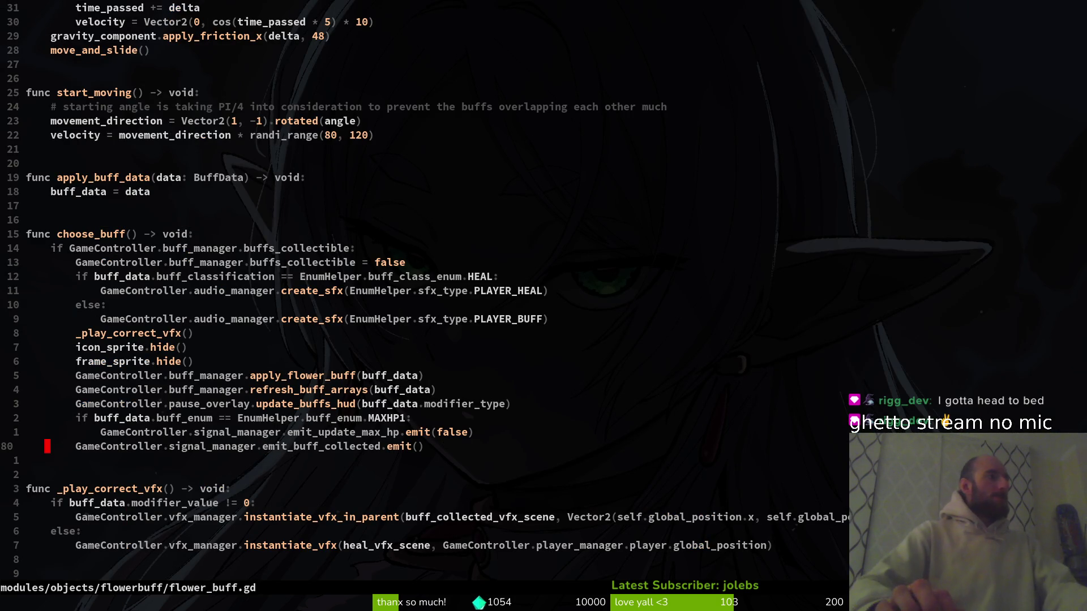
pyautogui.press('space')
# - Open recovery_buff.gd through the project file finder
pyautogui.press('f')
pyautogui.press('f')
pyautogui.write('recovery_')
pyautogui.write('bu')
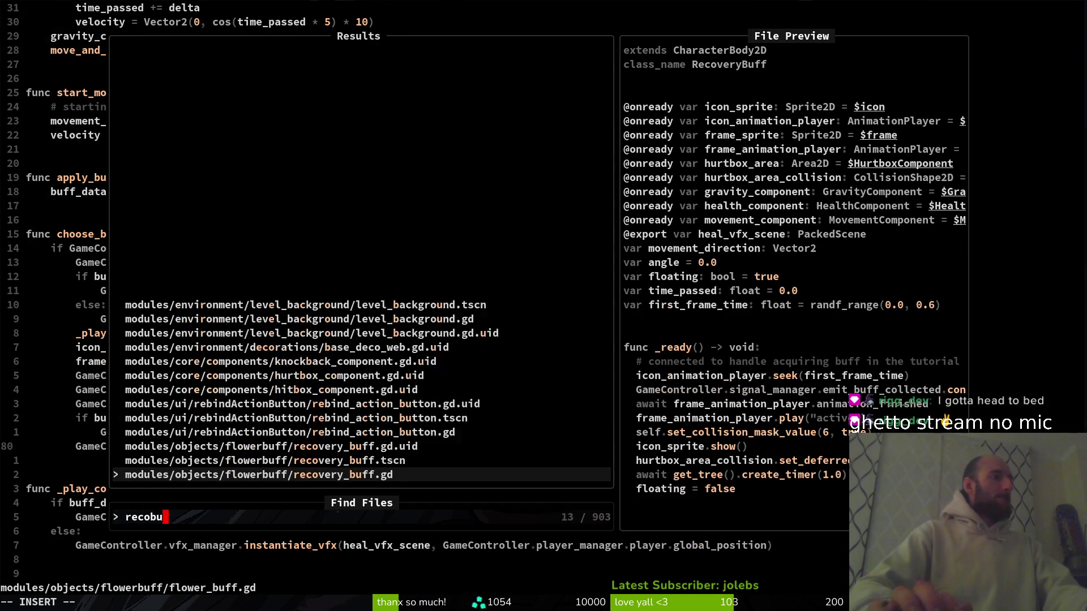
pyautogui.press('Return')
# - Paste the buff-collected emit line below increase_health(1) and dedent it
pyautogui.hotkey('ctrl', 'd')
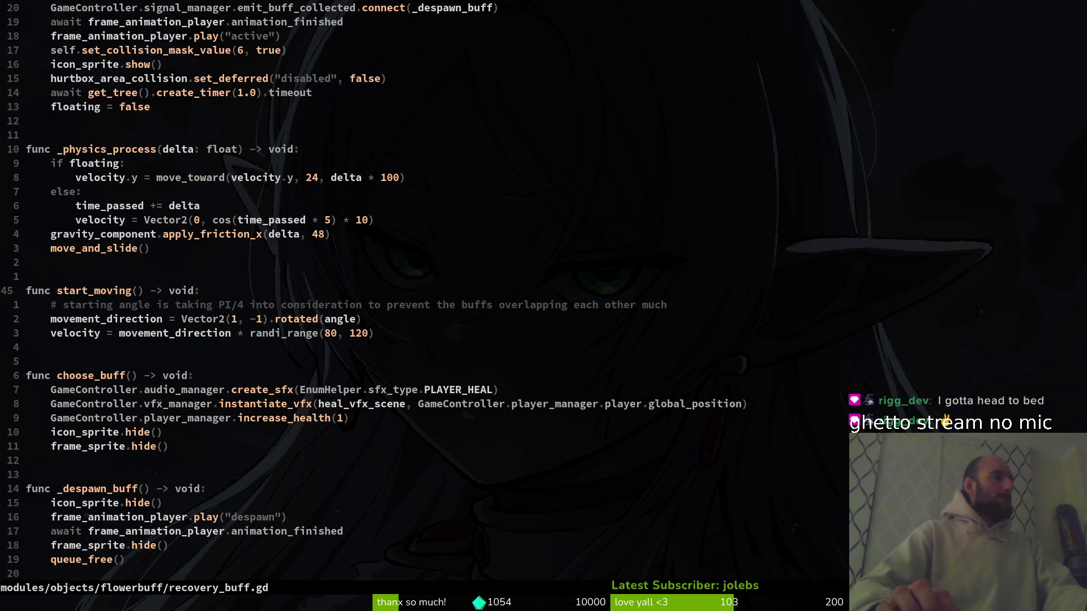
pyautogui.press('j')
pyautogui.press('j')
pyautogui.press('j')
pyautogui.press('p')
pyautogui.press('V')
pyautogui.press('less')
pyautogui.write(':w')
pyautogui.press('Return')
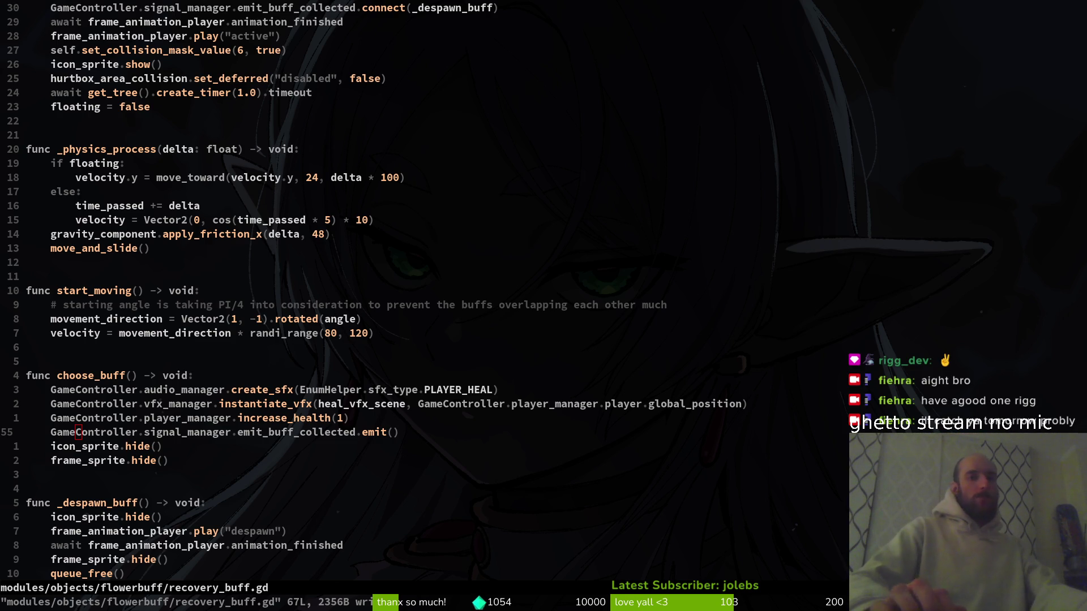
# - Save recovery_buff.gd and run the game with F5
pyautogui.write('17k:write')
pyautogui.press('Return')
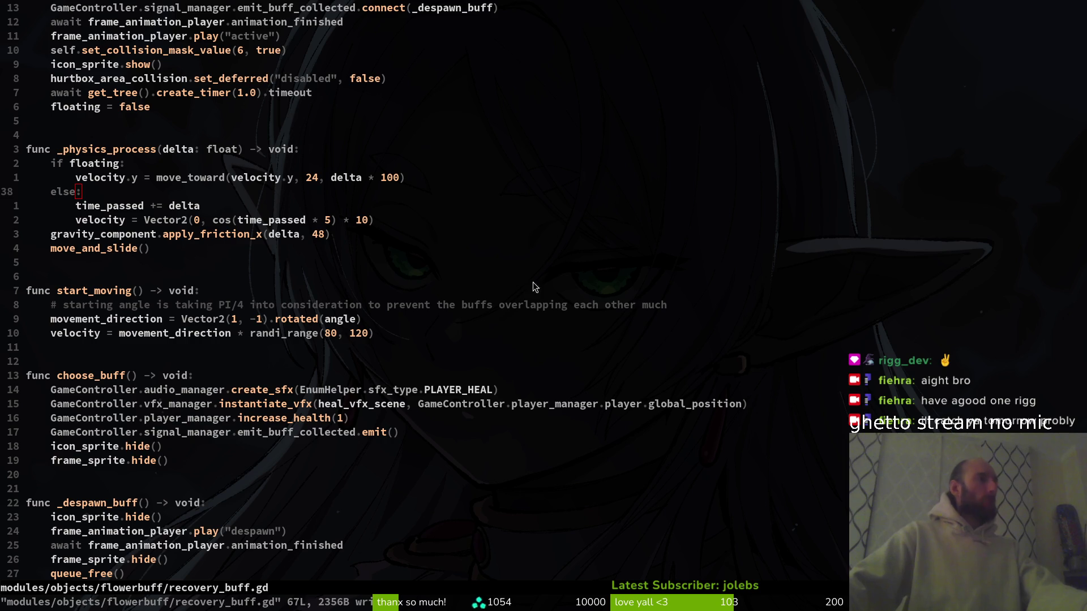
pyautogui.press('F5')
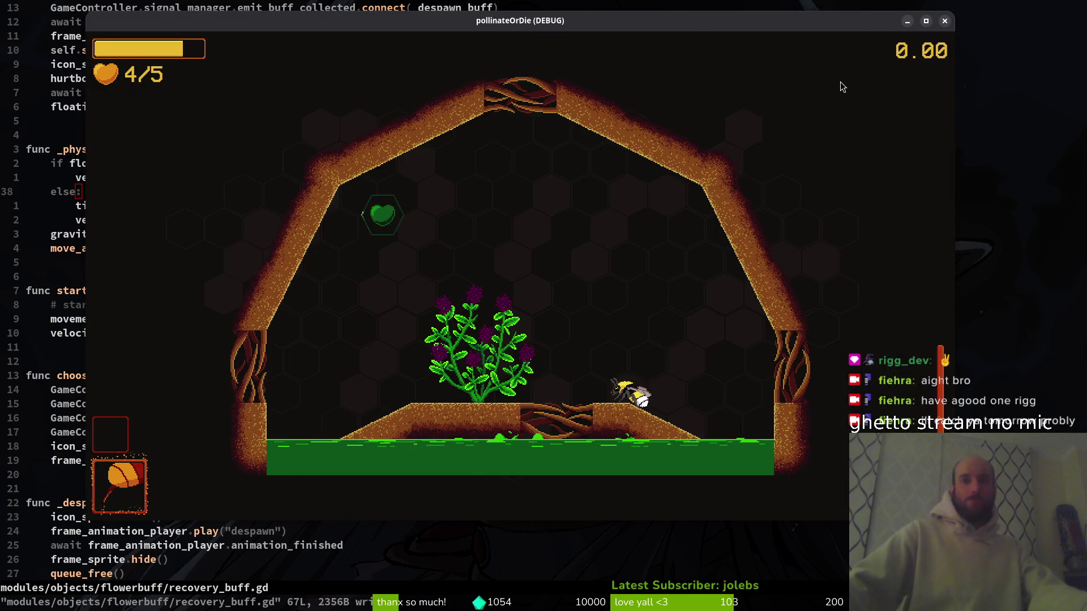
# - Relaunch the game and load the R1-0 recovery level from the debug level menu
pyautogui.press('F8')
pyautogui.click(893, 34)
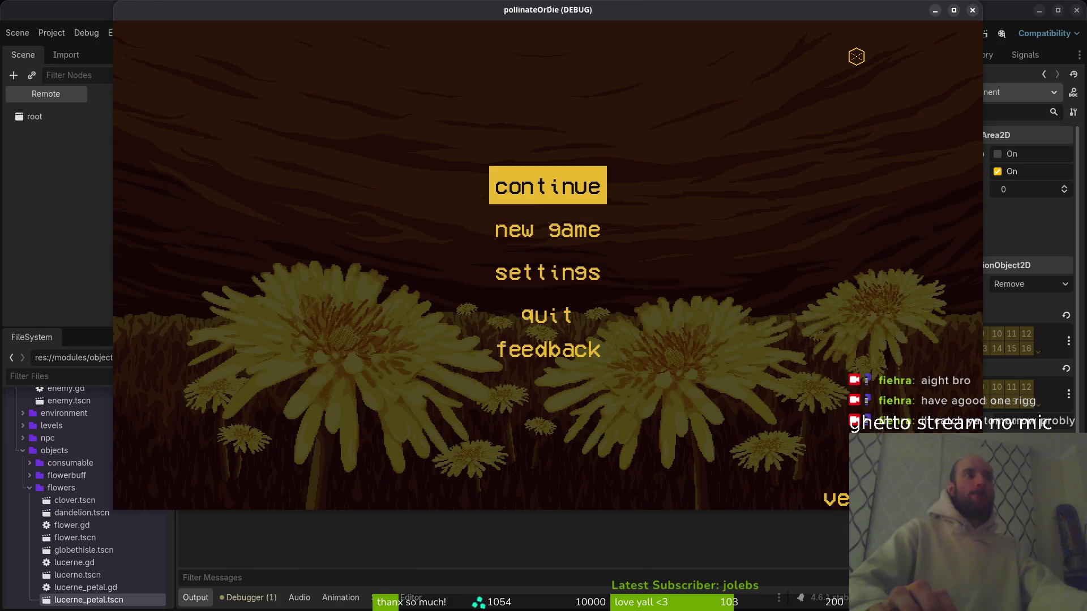
pyautogui.press('Return')
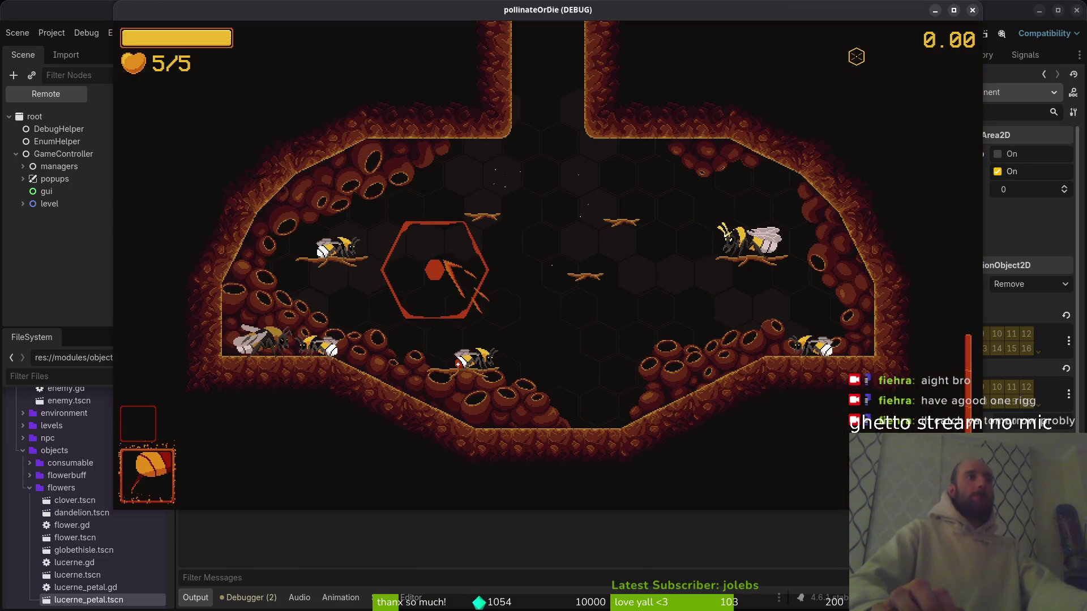
pyautogui.press('Escape')
pyautogui.press('Right')
pyautogui.press('Right')
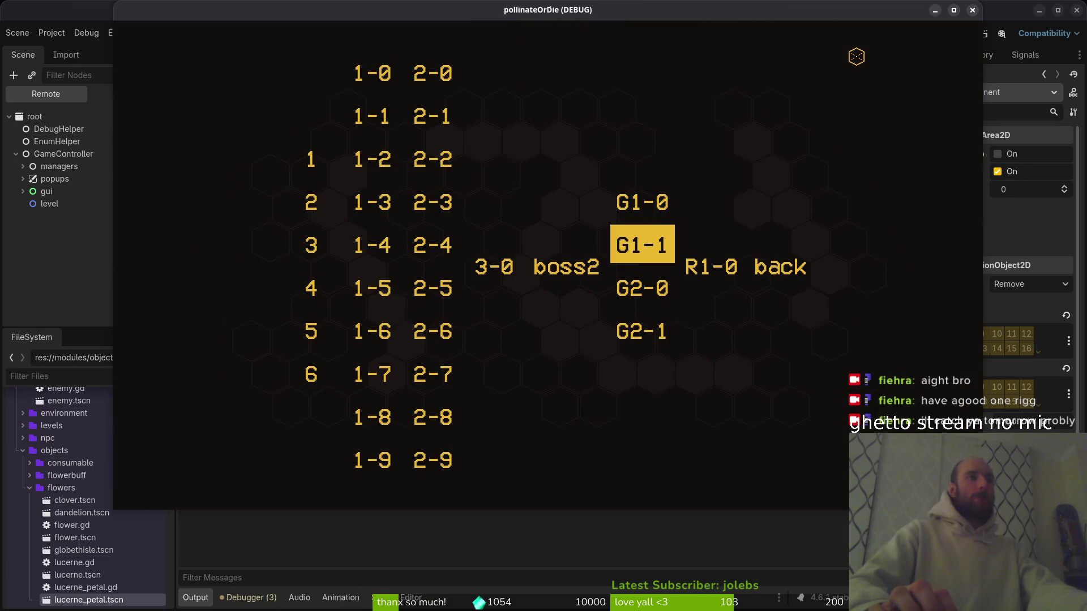
pyautogui.press('Return')
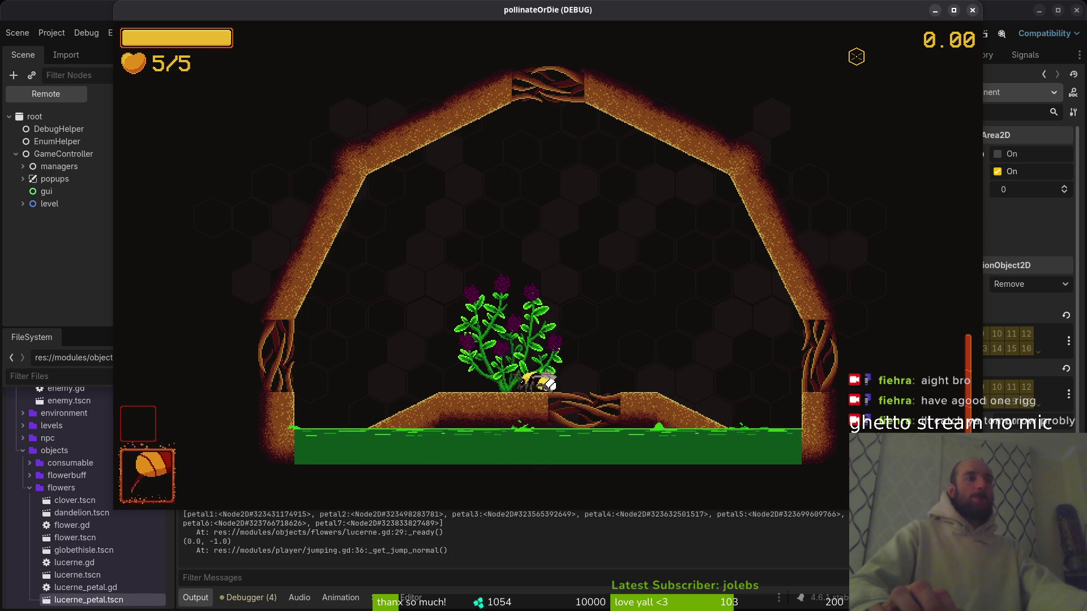
pyautogui.press('Left')
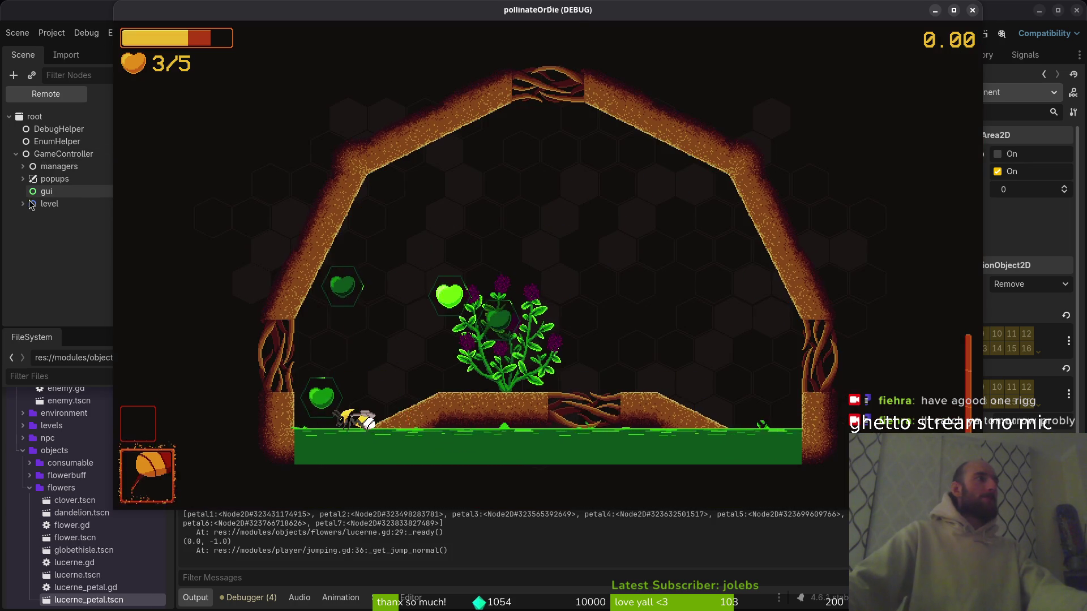
# - Expand level > recovery_1_0 in the Remote scene tree to inspect its children
pyautogui.click(22, 204)
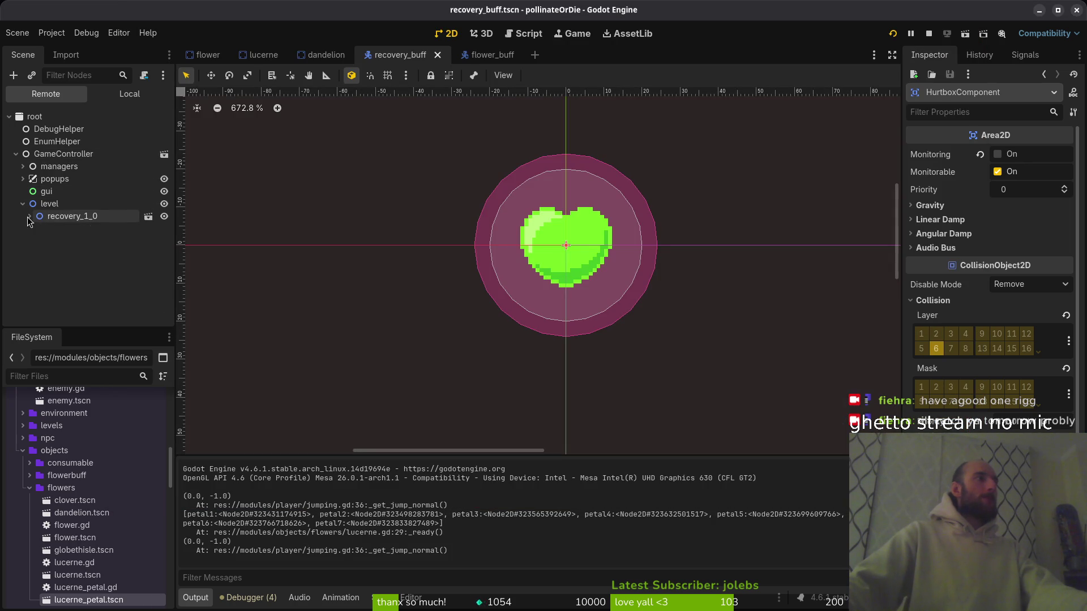
pyautogui.click(29, 216)
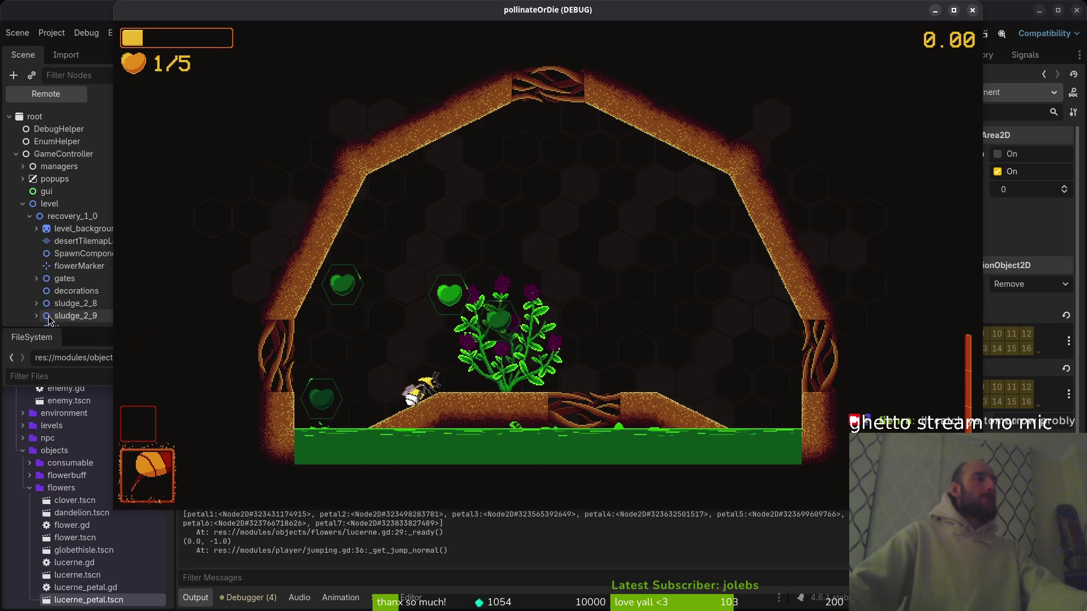
pyautogui.scroll(-3, 64, 293)
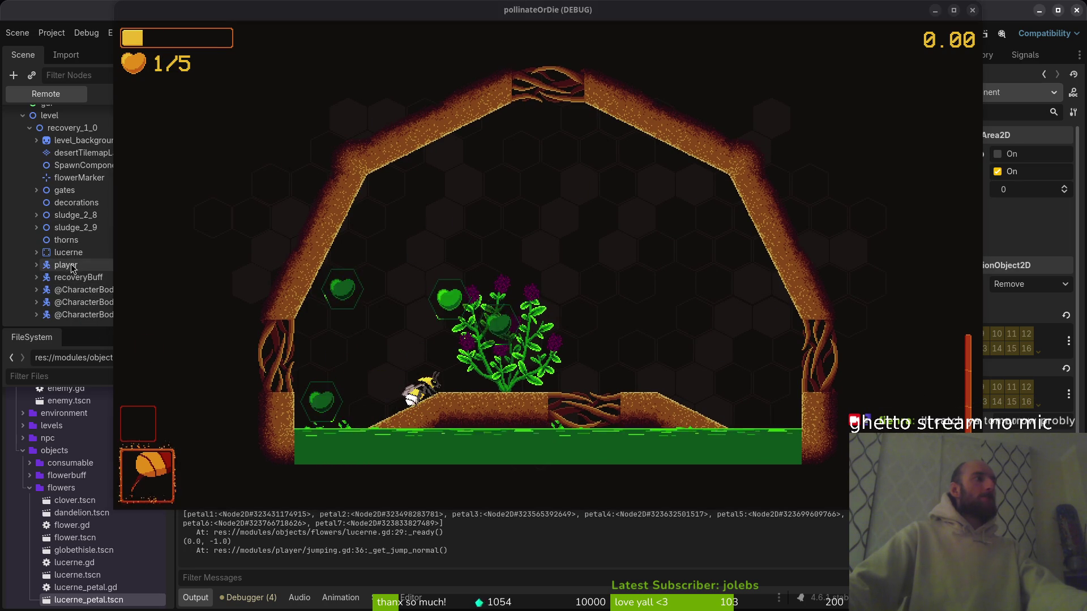
pyautogui.scroll(3, 57, 116)
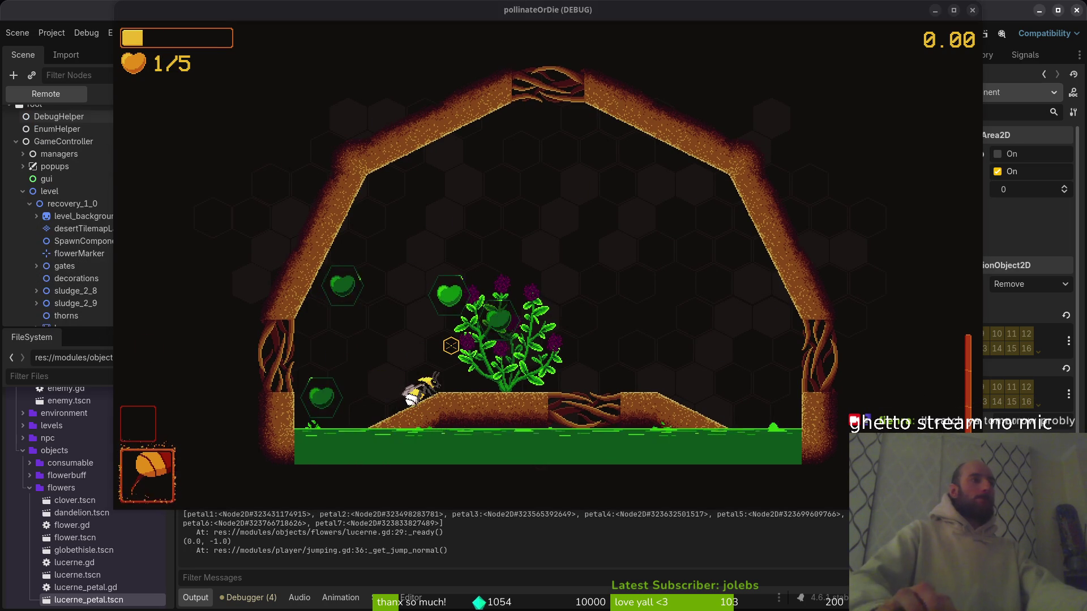
pyautogui.scroll(-3, 53, 227)
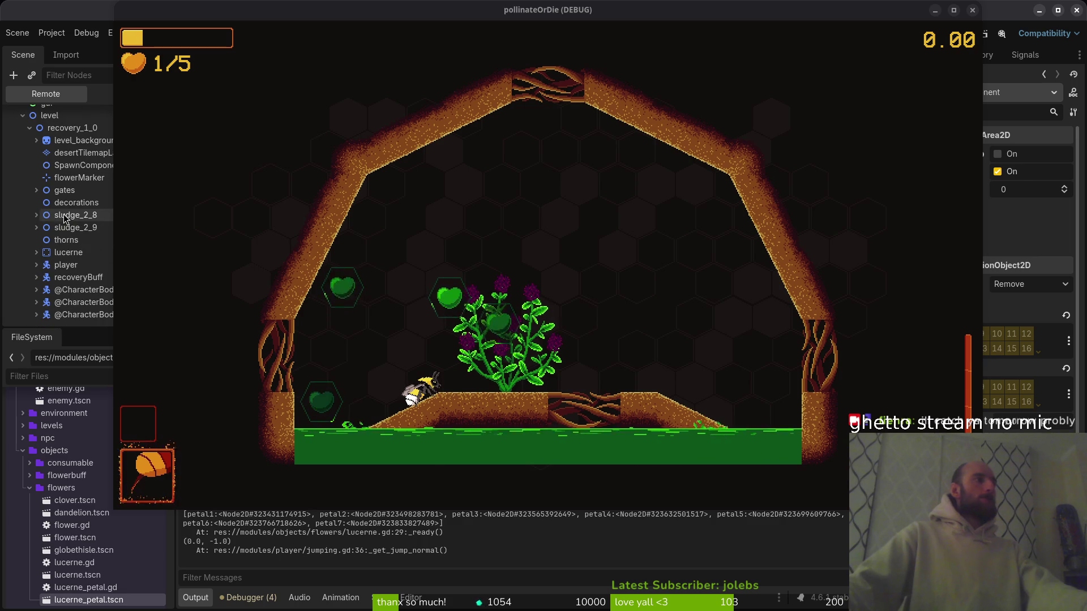
# - Fly the bee onto the lucerne flower and leap off it several times
pyautogui.press('Right')
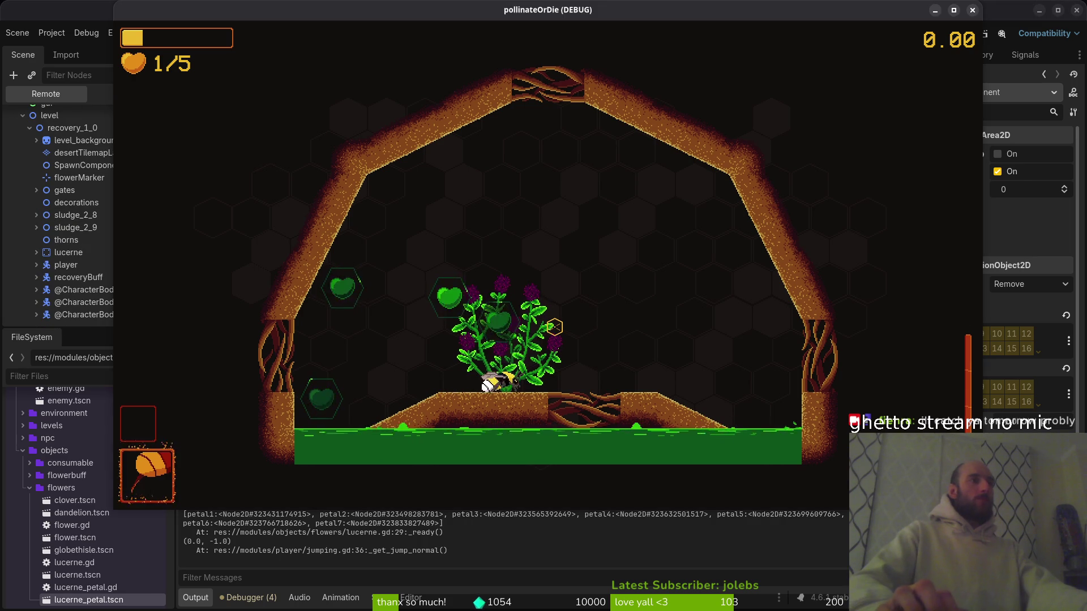
pyautogui.press('space')
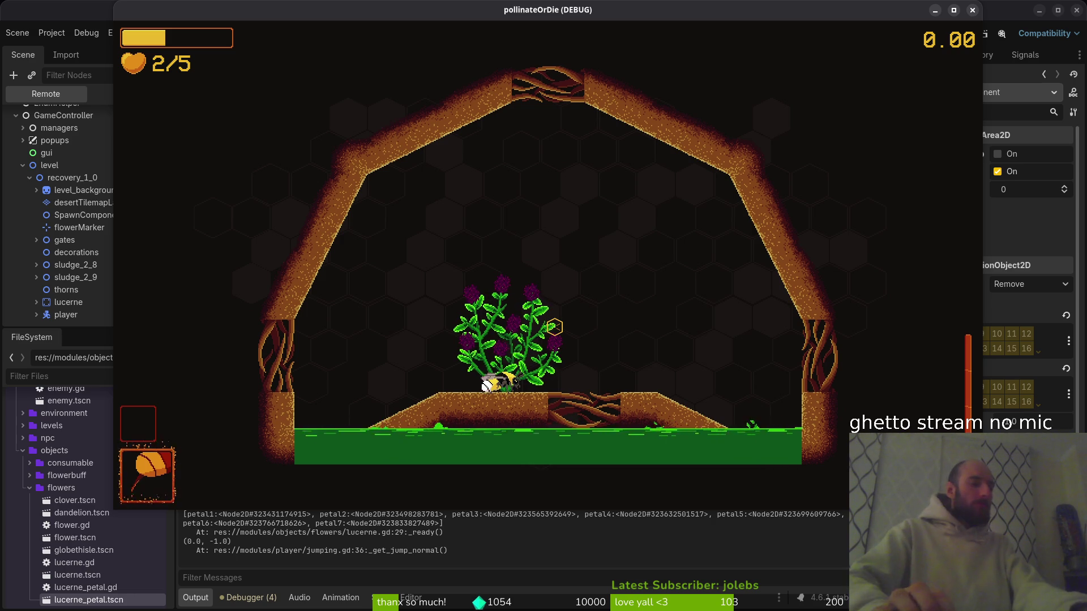
pyautogui.press('space')
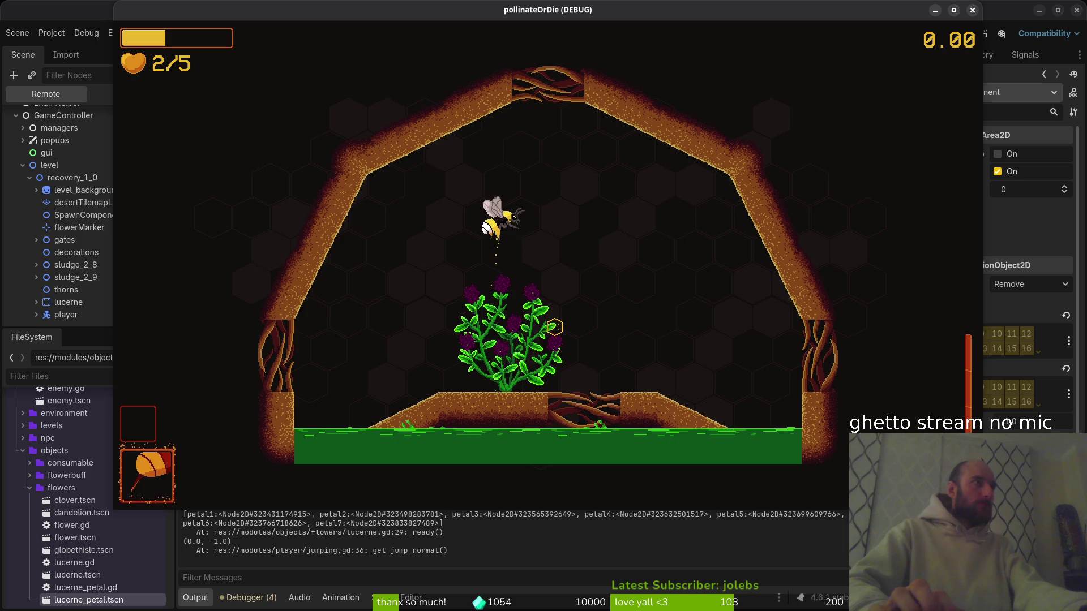
pyautogui.press('space')
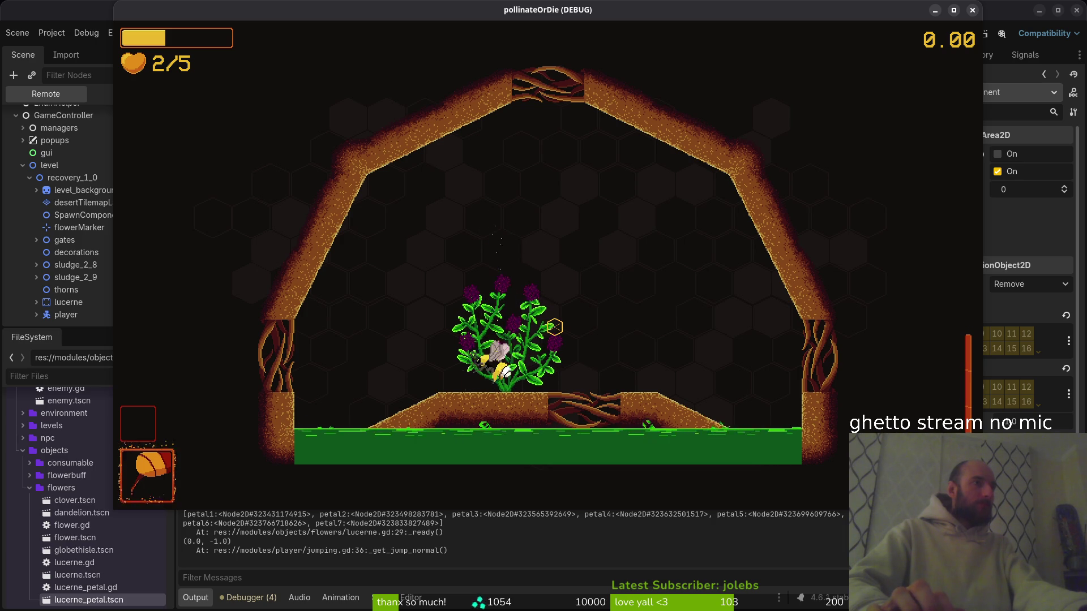
pyautogui.press('space')
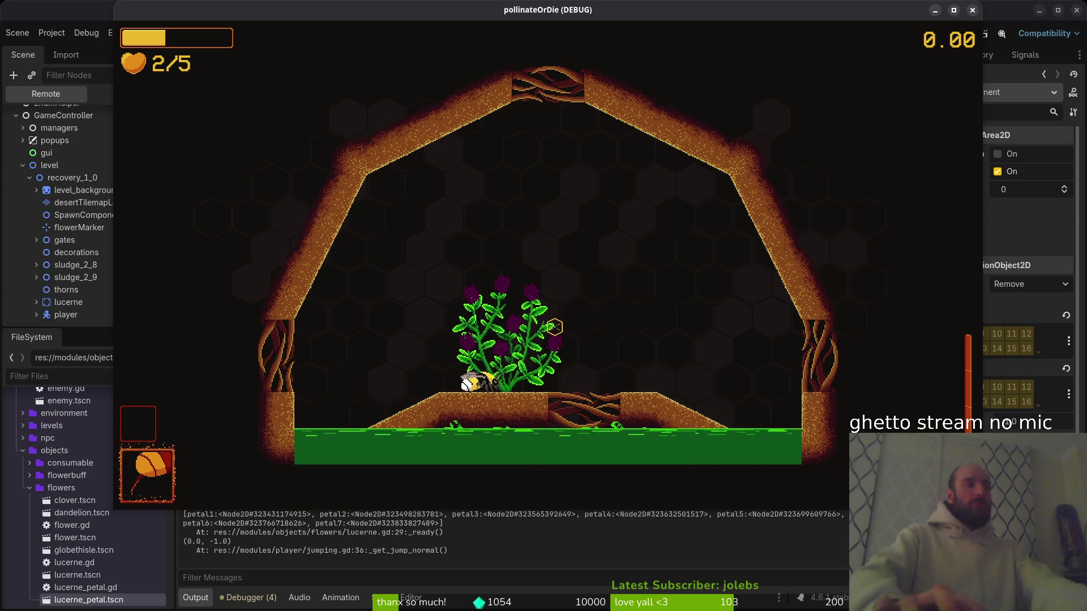
pyautogui.hotkey('alt', 'Tab')
# - Open combo_bar.gd through the project file finder
pyautogui.press('space')
pyautogui.press('f')
pyautogui.press('f')
pyautogui.write('combbar')
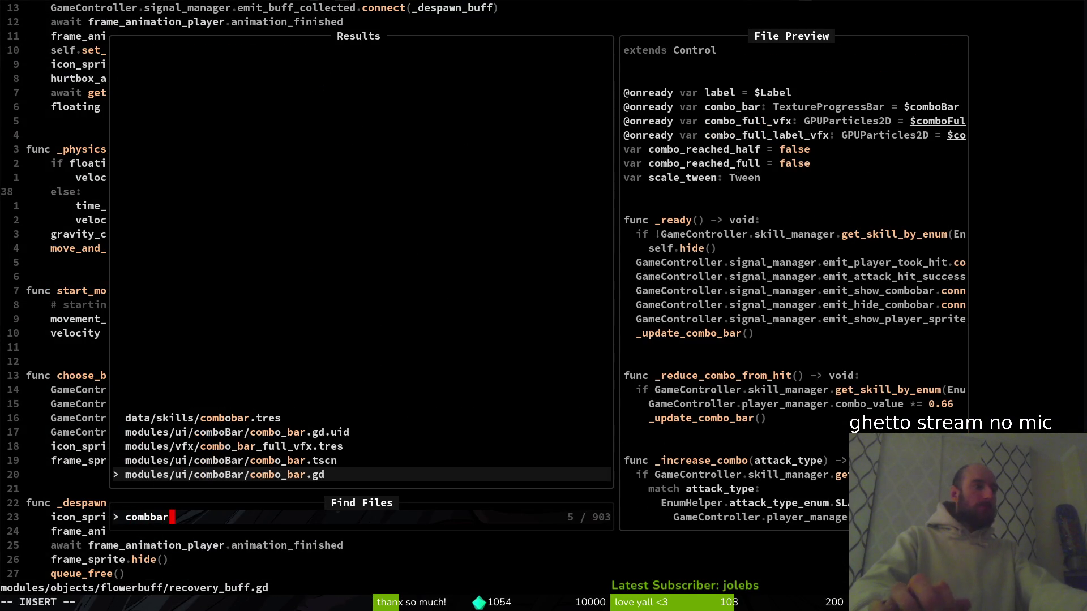
pyautogui.press('Return')
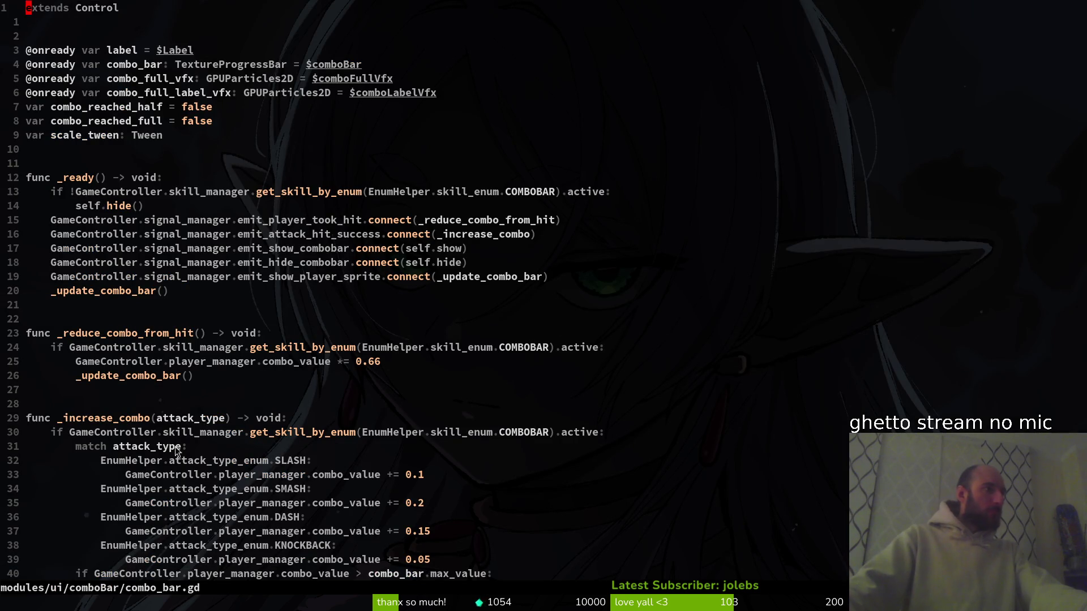
# - Grep the project for the _increase_combo function name
pyautogui.click(118, 420)
pyautogui.press('v')
pyautogui.press('i')
pyautogui.press('w')
pyautogui.press('space')
pyautogui.press('f')
pyautogui.press('g')
pyautogui.press('Return')
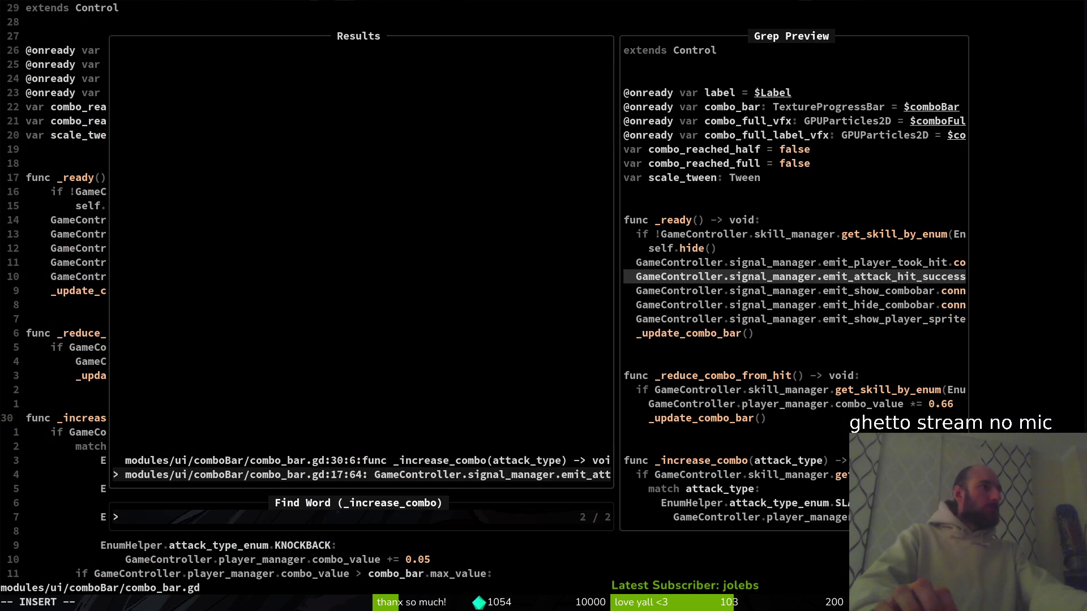
pyautogui.press('Escape')
# - Re-run the _increase_combo search and jump to where it is connected
pyautogui.hotkey('shift', 'v')
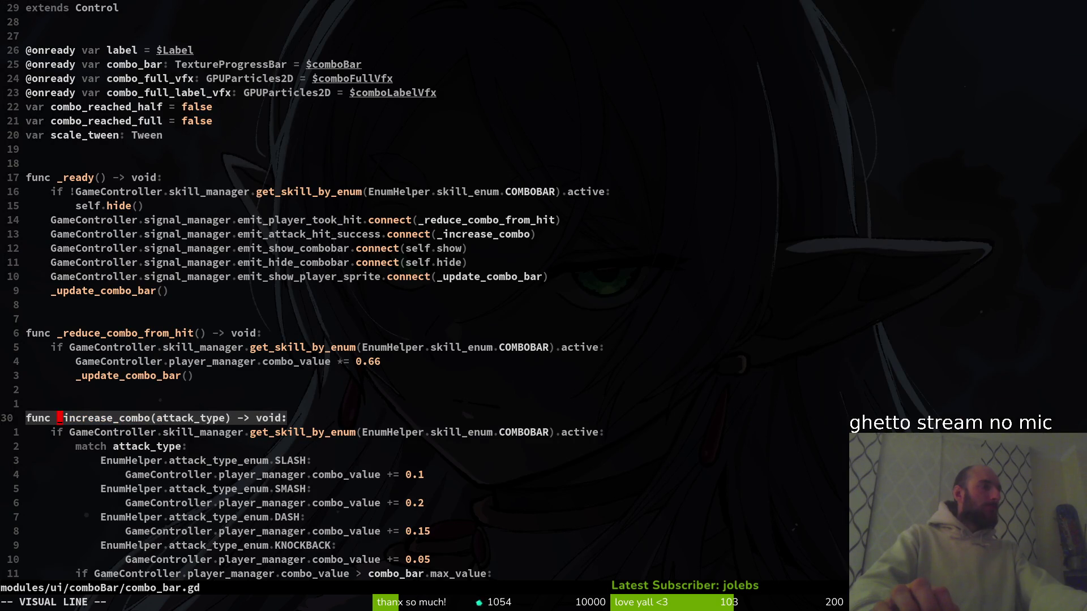
pyautogui.press('Escape')
pyautogui.press('space')
pyautogui.press('s')
pyautogui.press('w')
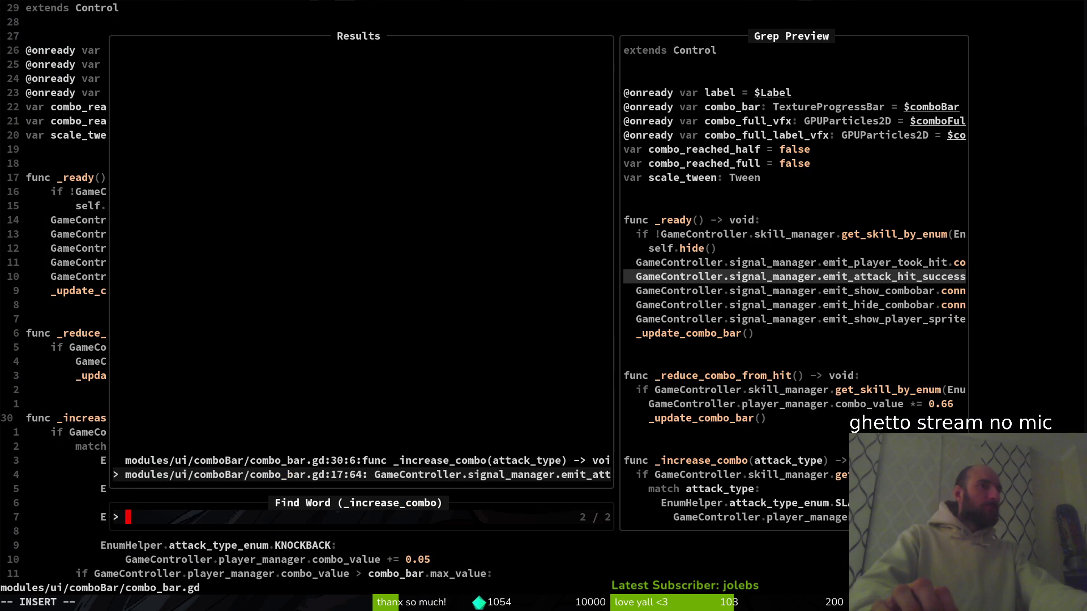
pyautogui.press('Return')
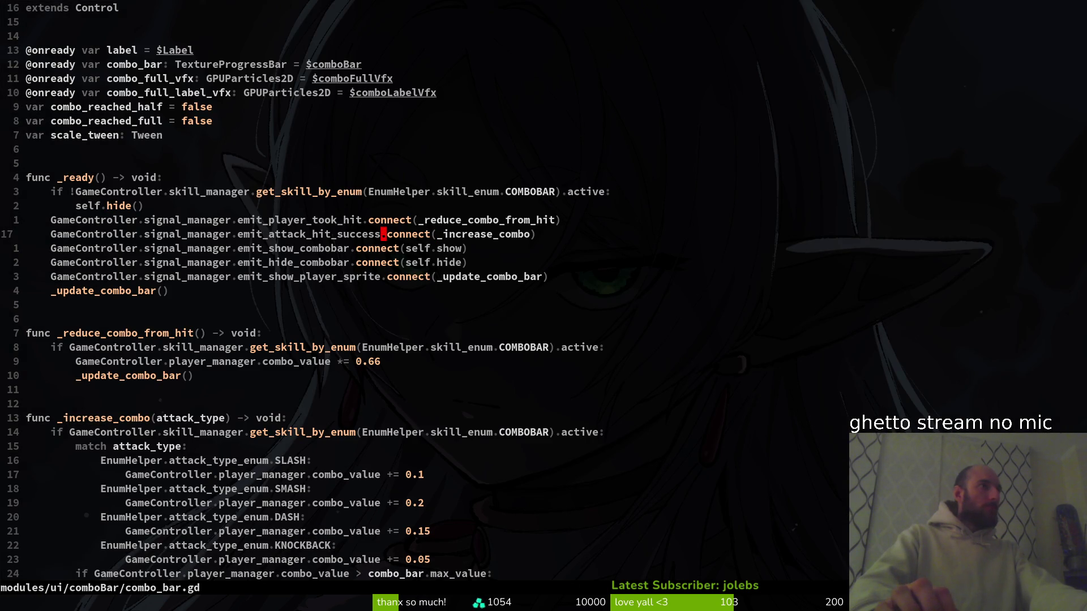
# - Search for emit_attack_hit_success and open dash.gd at its emit in _show_blood
pyautogui.press('space')
pyautogui.press('p')
pyautogui.press('s')
pyautogui.press('Return')
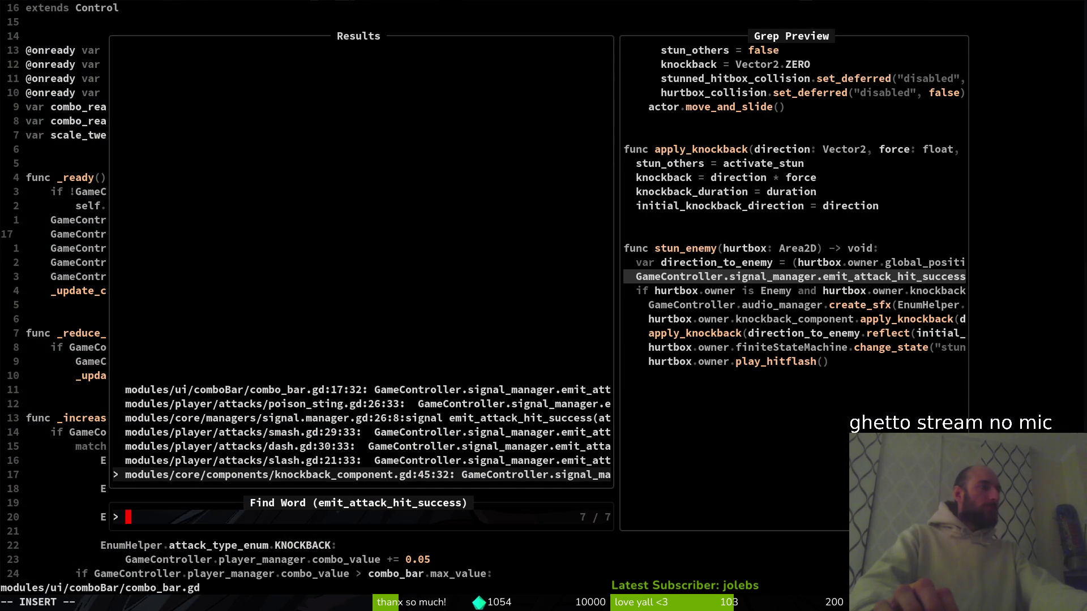
pyautogui.press('Up')
pyautogui.press('Up')
pyautogui.press('Up')
pyautogui.press('Down')
pyautogui.press('Down')
pyautogui.press('Down')
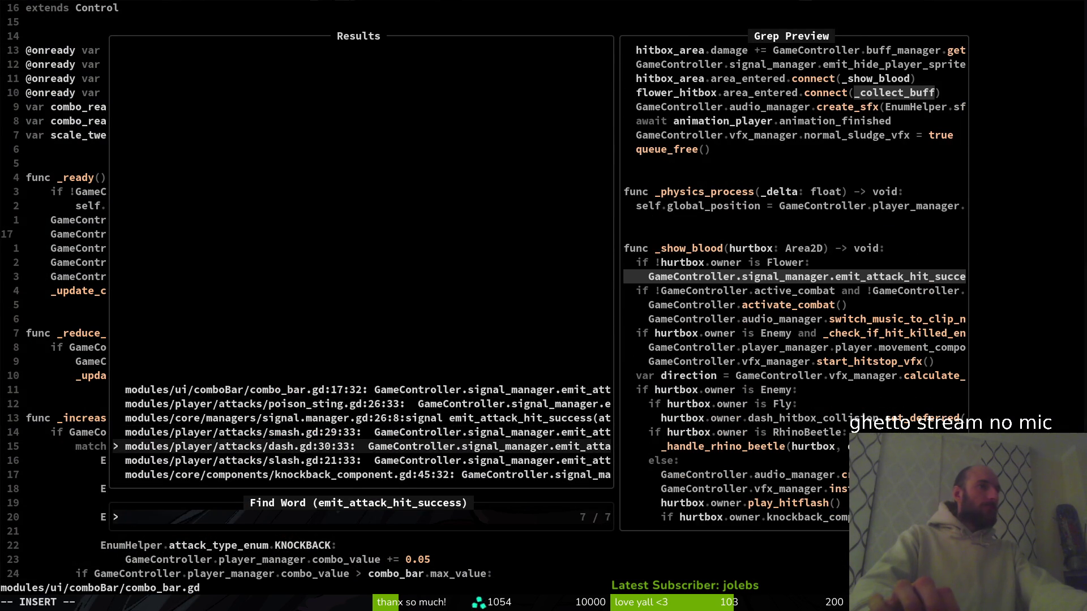
pyautogui.press('Return')
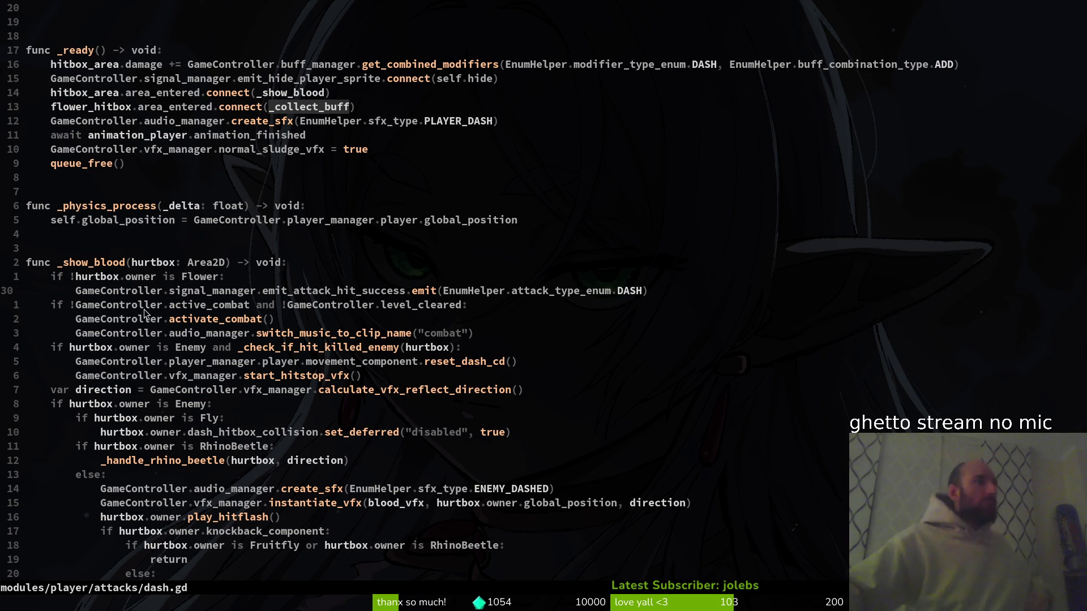
# - Add an 'or !hurtbox.owner is RecoveryBuff' condition to the Flower check and save dash.gd
pyautogui.click(231, 276)
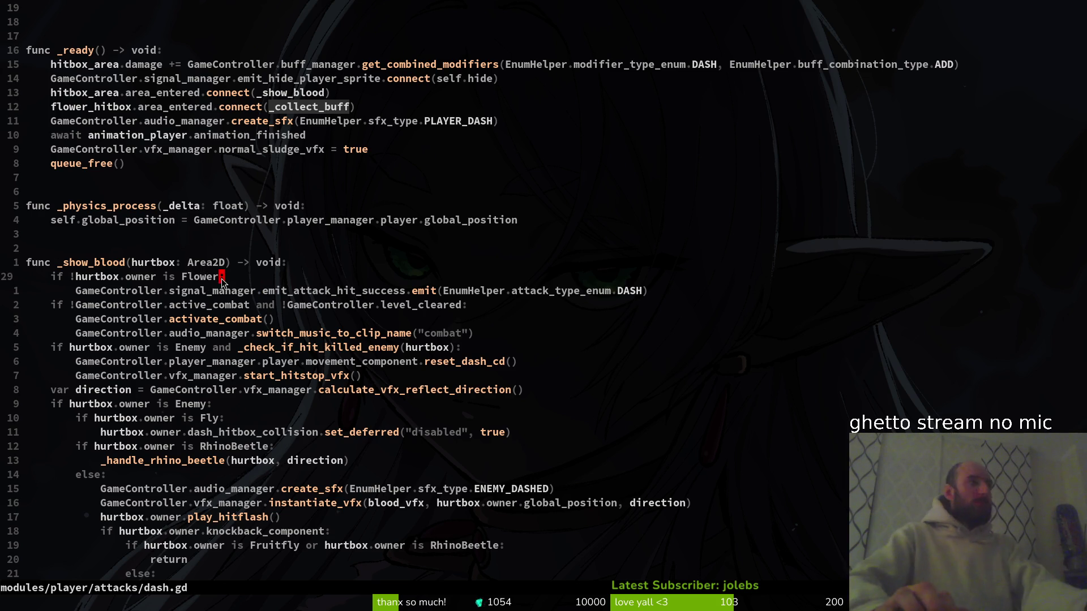
pyautogui.write('aor ')
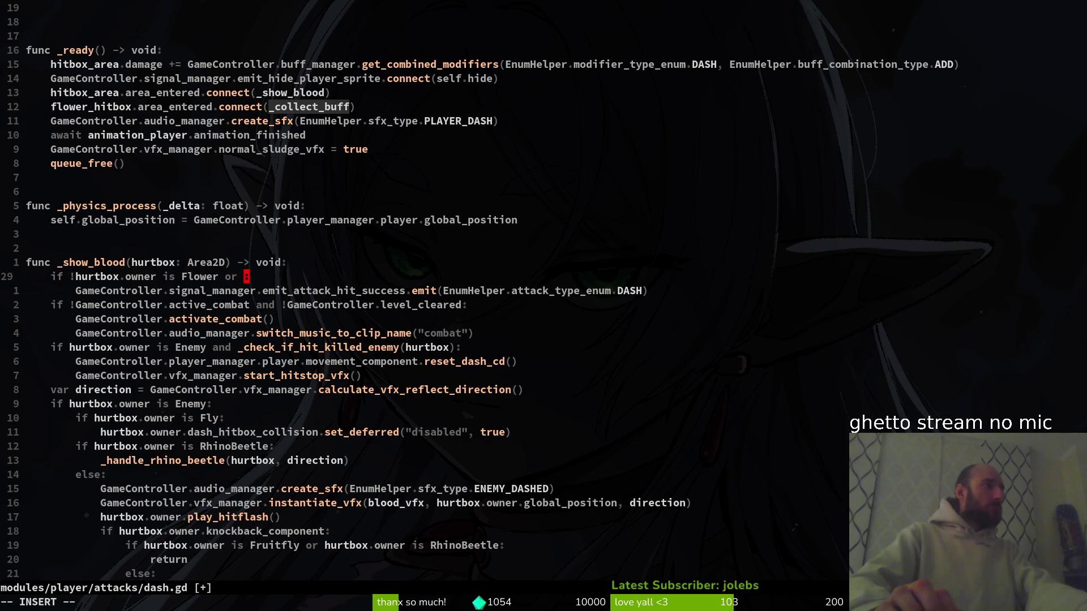
pyautogui.write('hurtbox.owner is ')
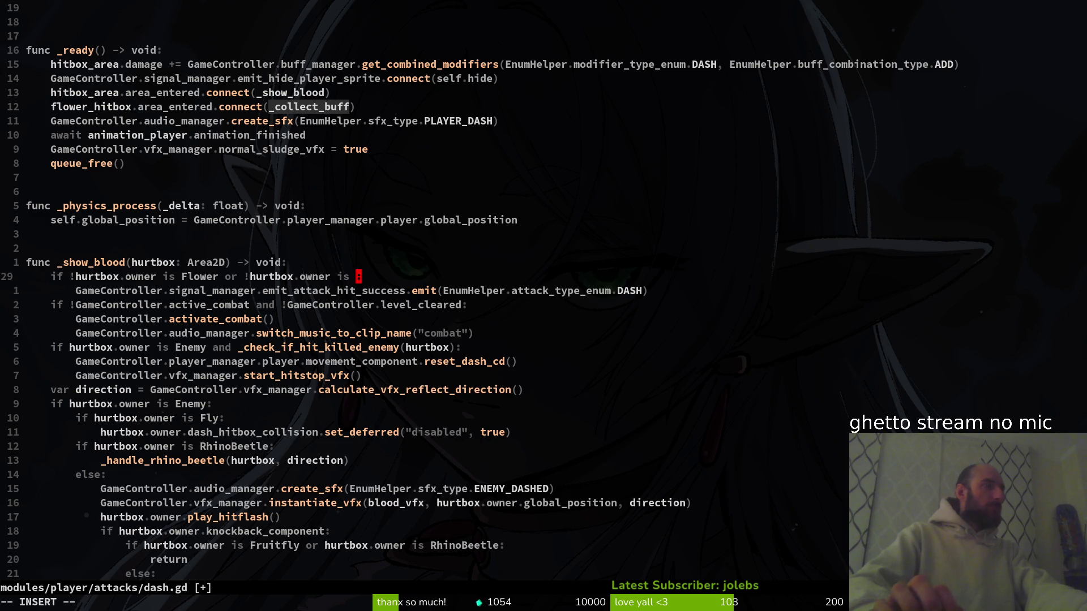
pyautogui.write('Reco')
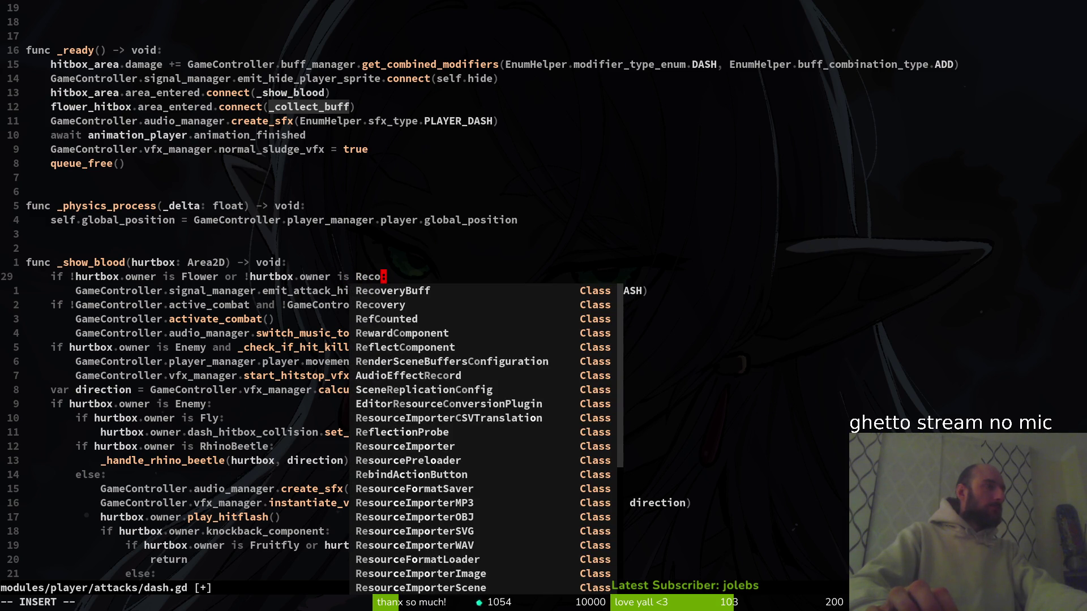
pyautogui.press('BackSpace')
pyautogui.press('BackSpace')
pyautogui.press('BackSpace')
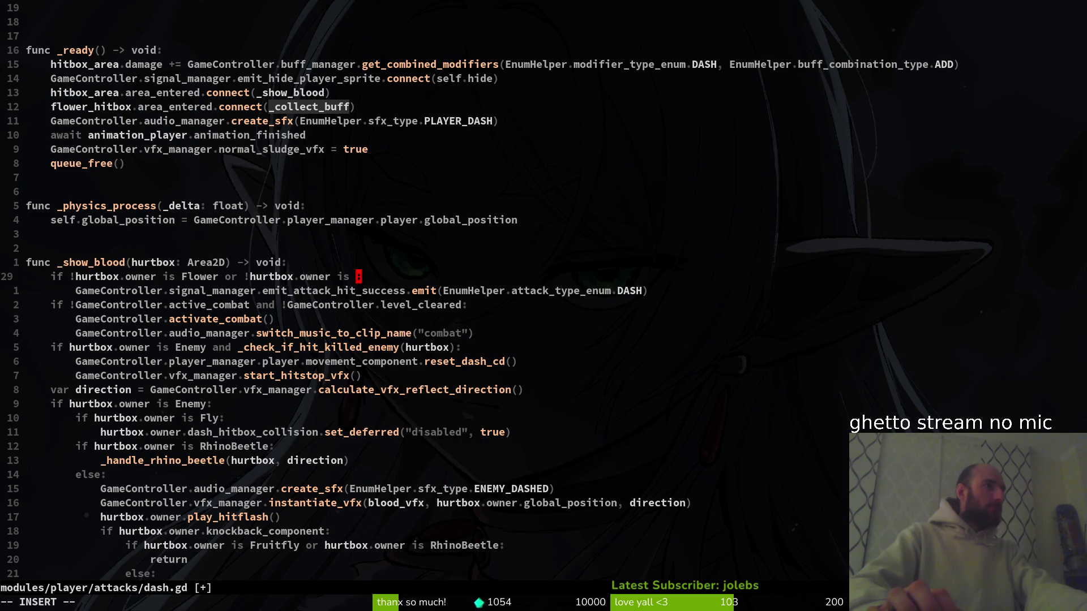
pyautogui.press('BackSpace')
pyautogui.write('Re')
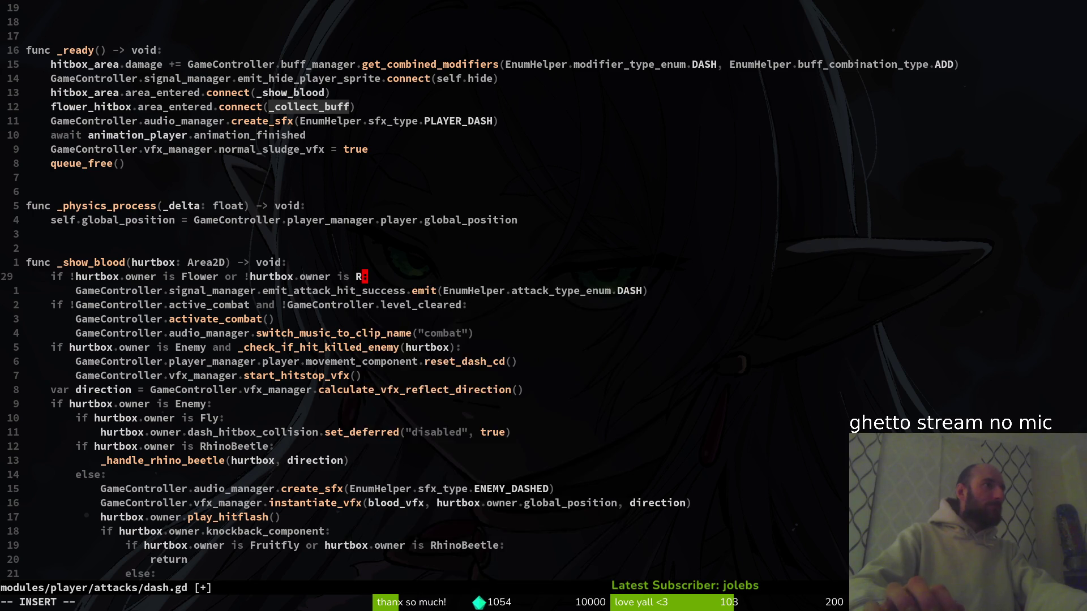
pyautogui.press('Tab')
pyautogui.press('Return')
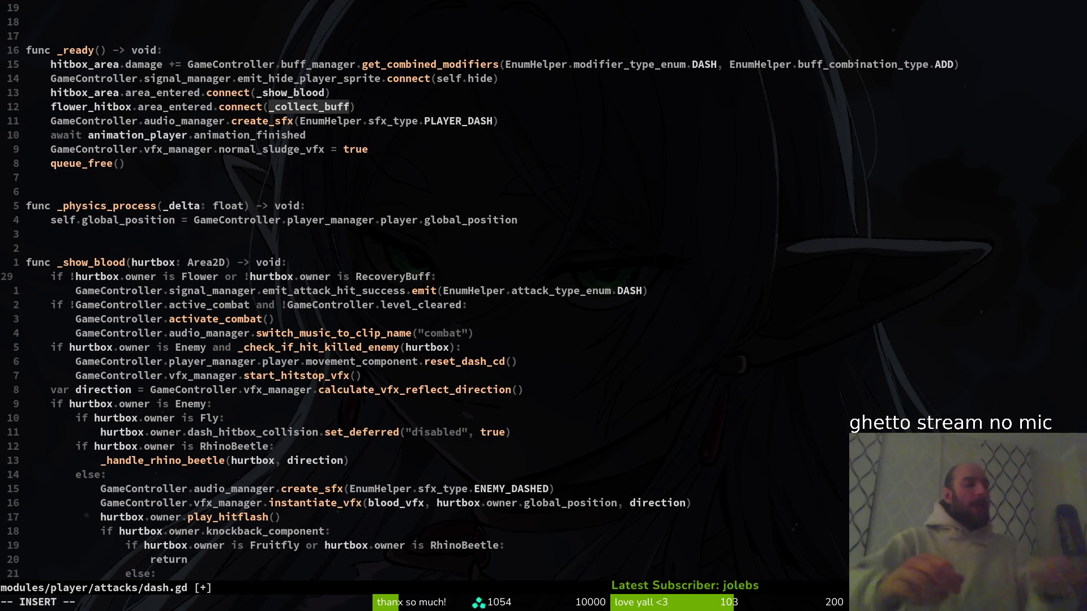
pyautogui.press('Escape')
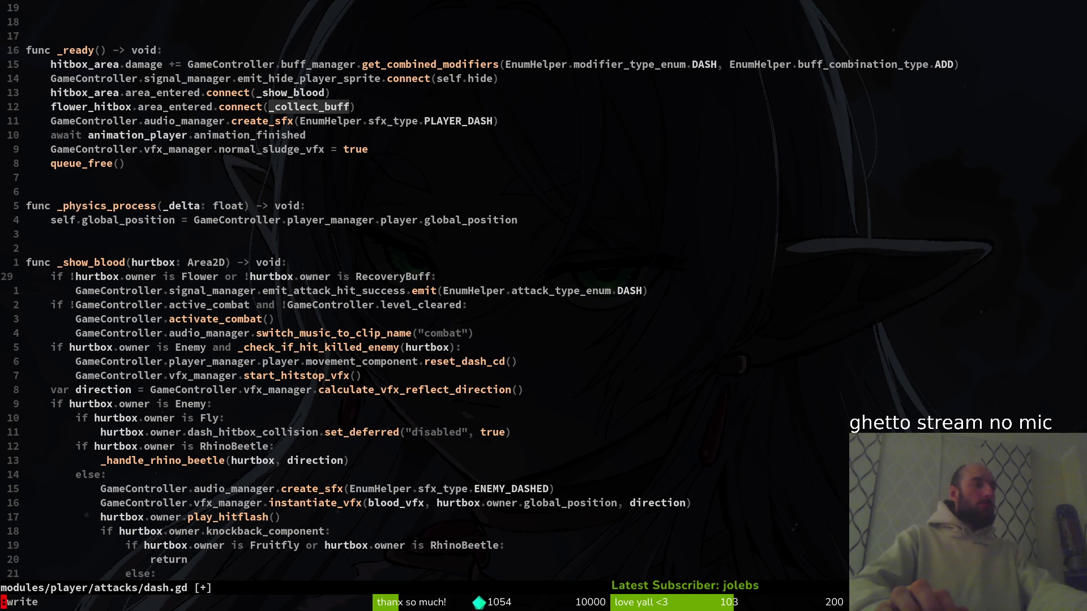
pyautogui.write(':w')
pyautogui.press('Return')
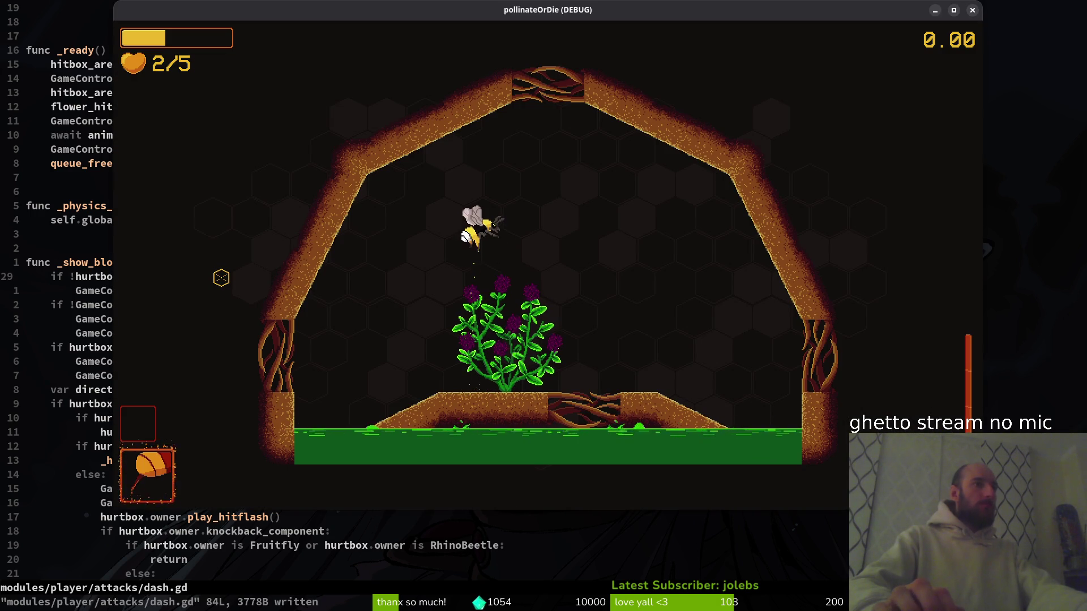
# - Restart the game, load R1-0, and fly the bee into the flower, keeping 5/5 health
pyautogui.press('F8')
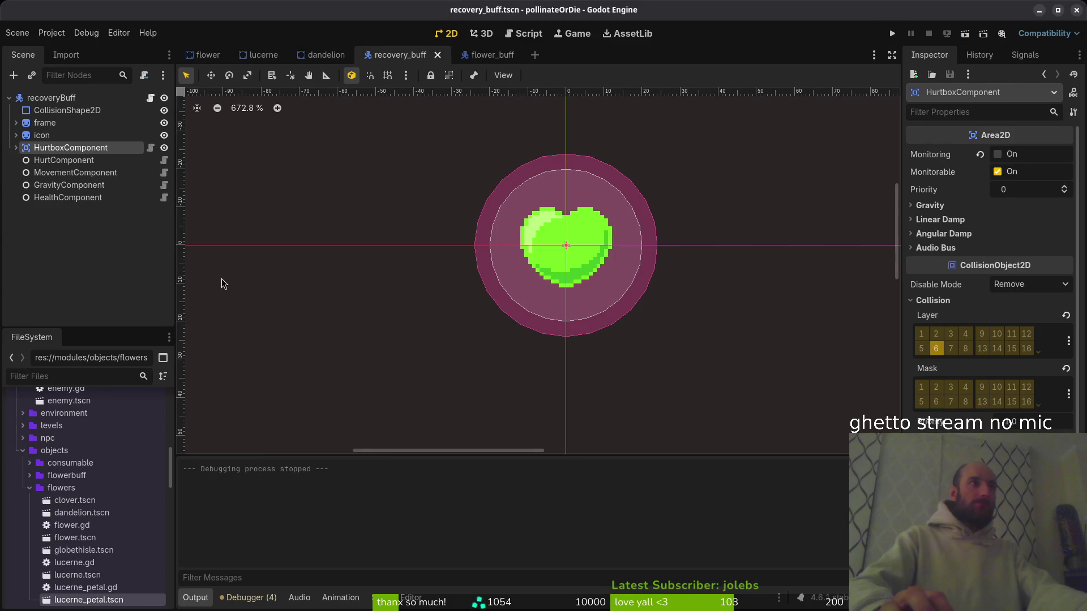
pyautogui.press('F5')
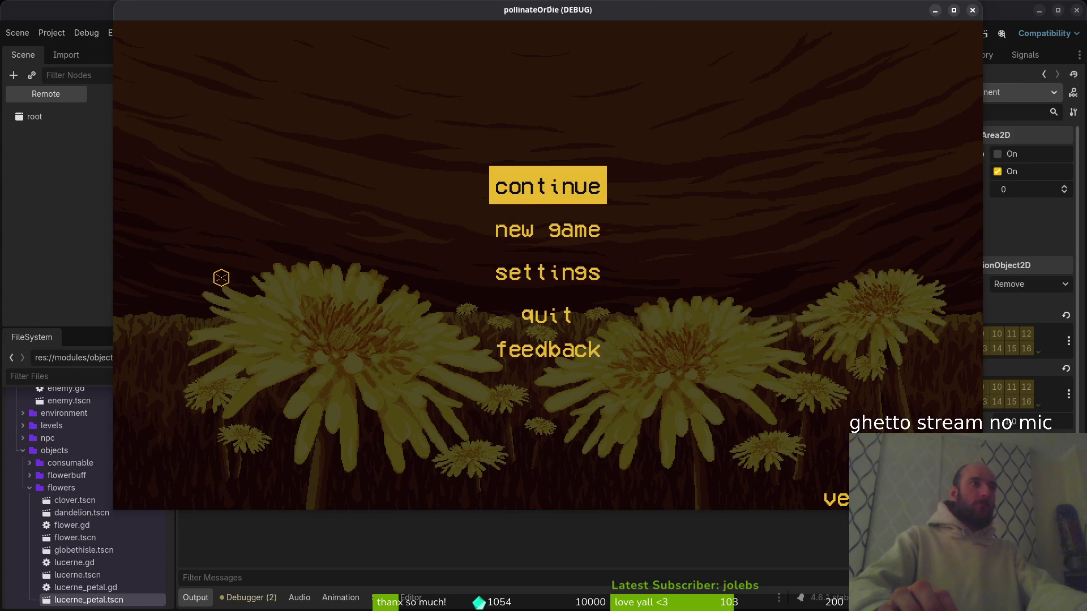
pyautogui.press('Return')
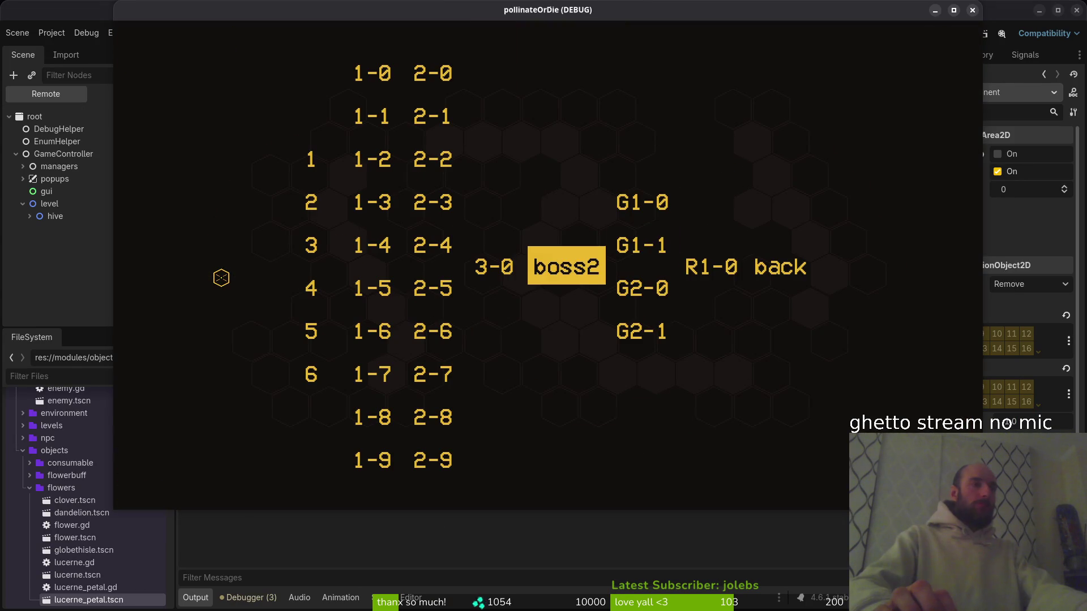
pyautogui.press('Right')
pyautogui.press('Return')
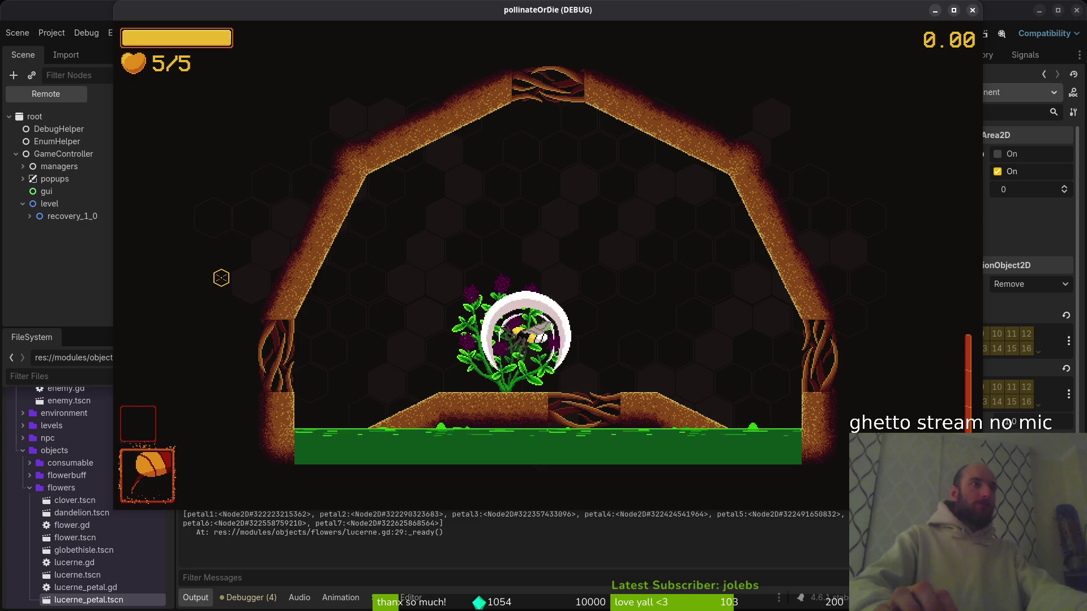
pyautogui.press('Up')
pyautogui.press('Up')
pyautogui.press('Up')
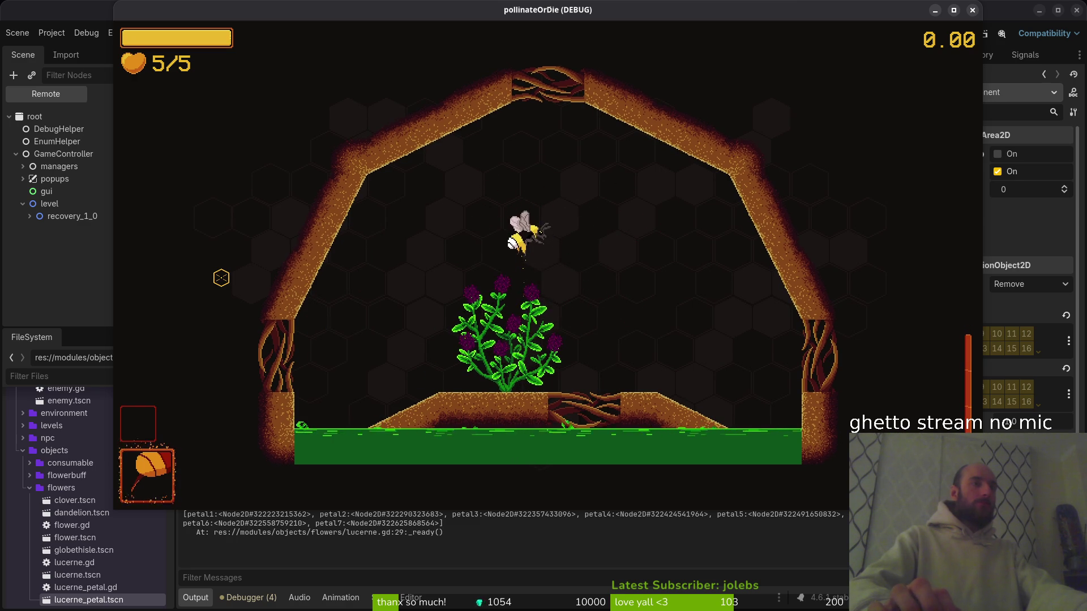
pyautogui.press('Up')
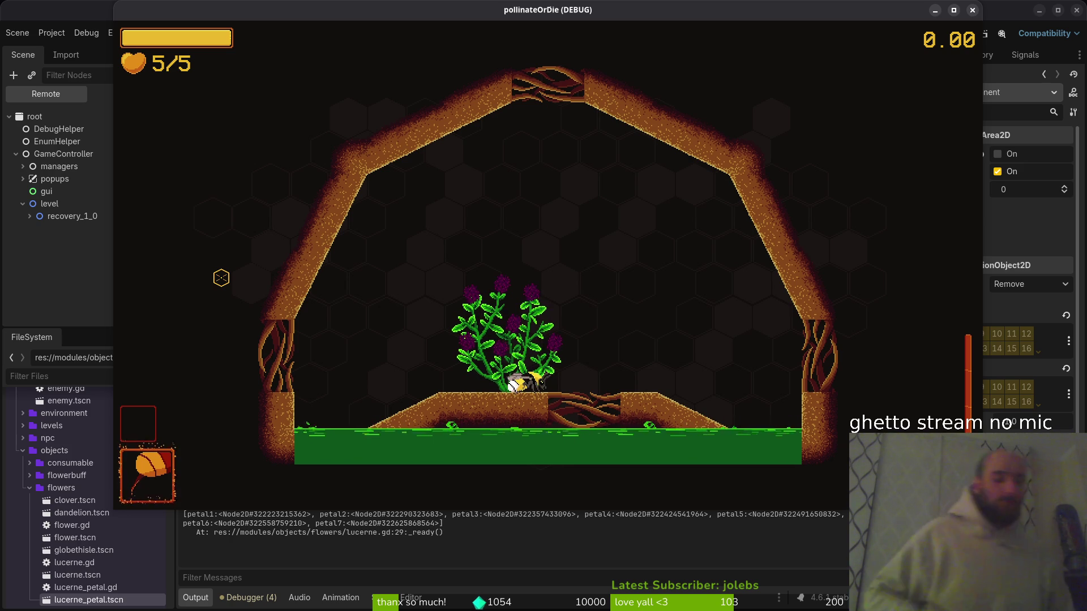
pyautogui.hotkey('alt', 'Tab')
pyautogui.hotkey('alt', 'Tab')
pyautogui.hotkey('alt', 'Tab')
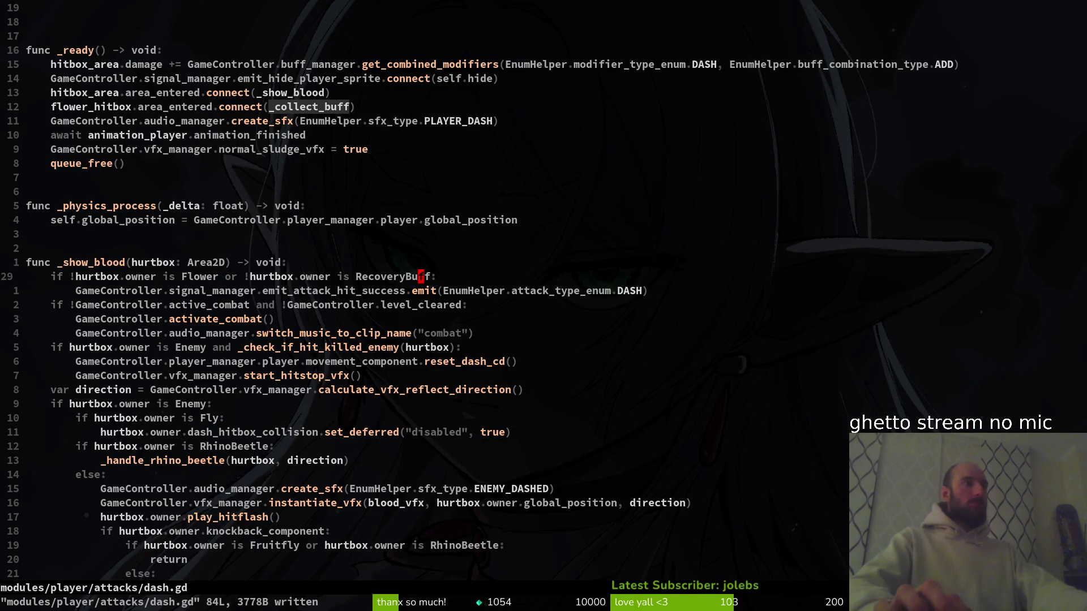
# - Relaunch the game, then switch to the lucerne scene and centre the view
pyautogui.click(370, 276)
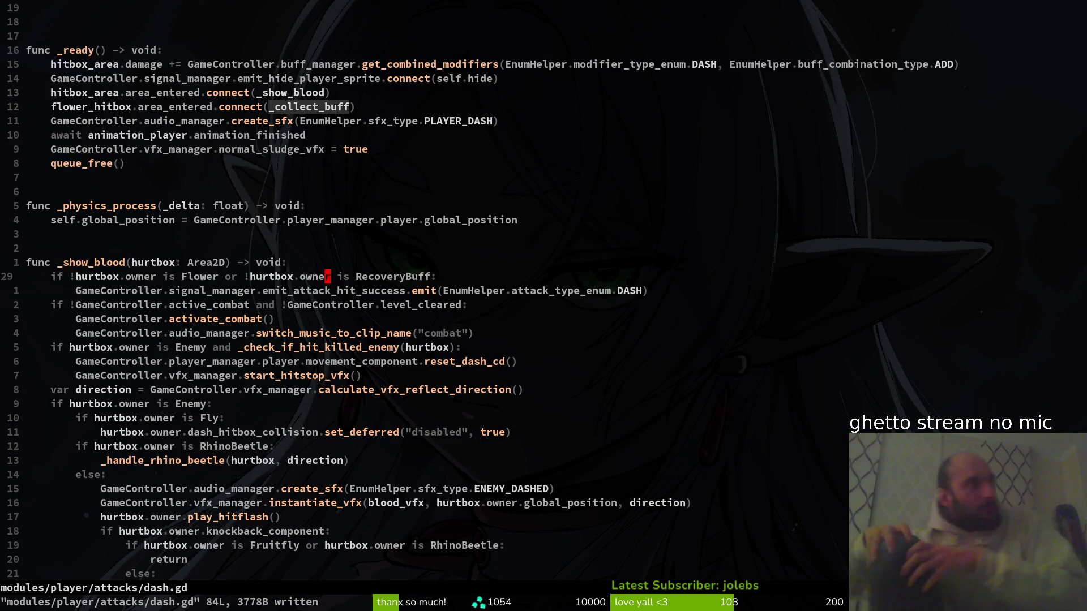
pyautogui.press('F5')
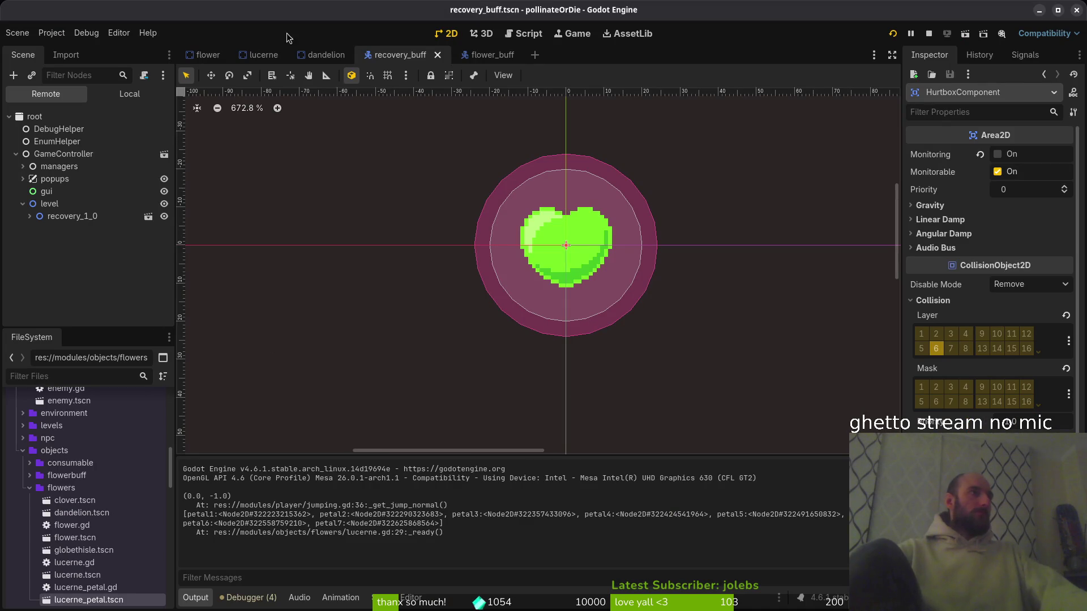
pyautogui.click(255, 55)
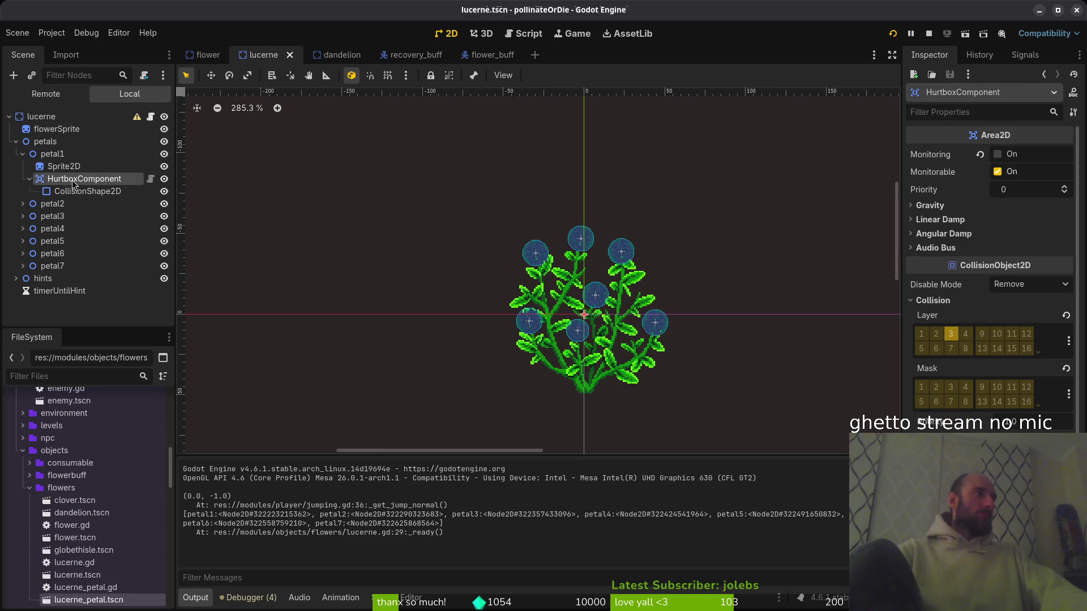
pyautogui.click(23, 155)
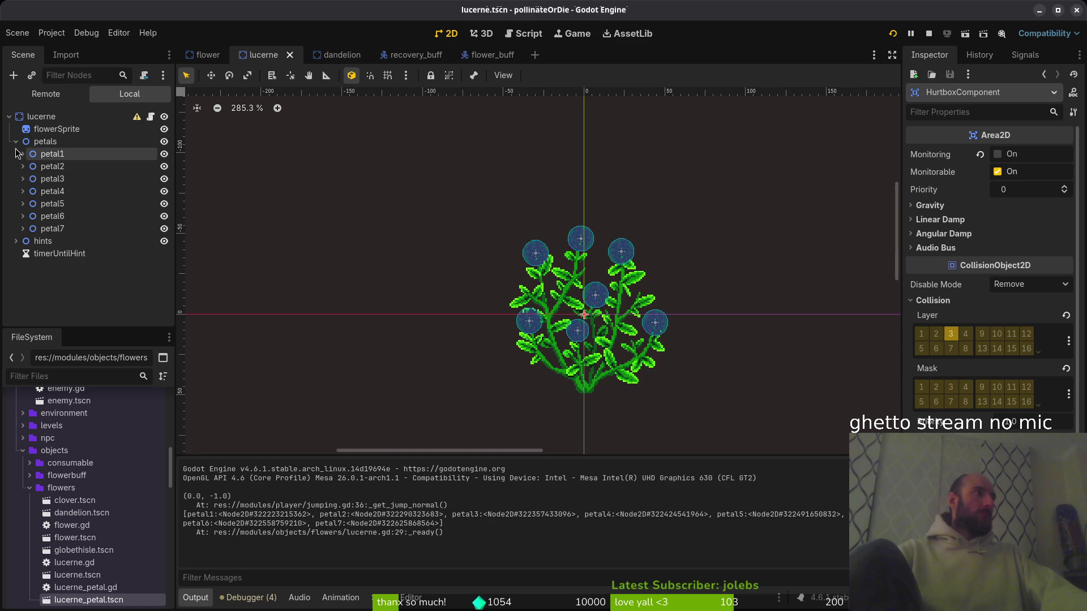
pyautogui.press('f')
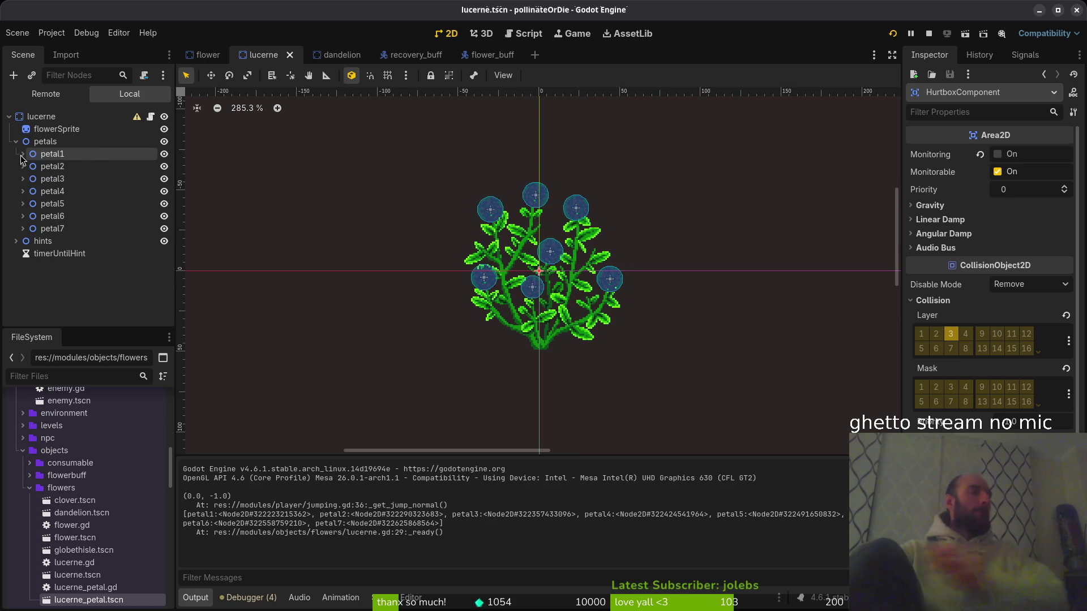
pyautogui.press('F6')
# - Expand petal1 and its HurtboxComponent to check the CollisionShape2D child
pyautogui.hotkey('alt', 'Tab')
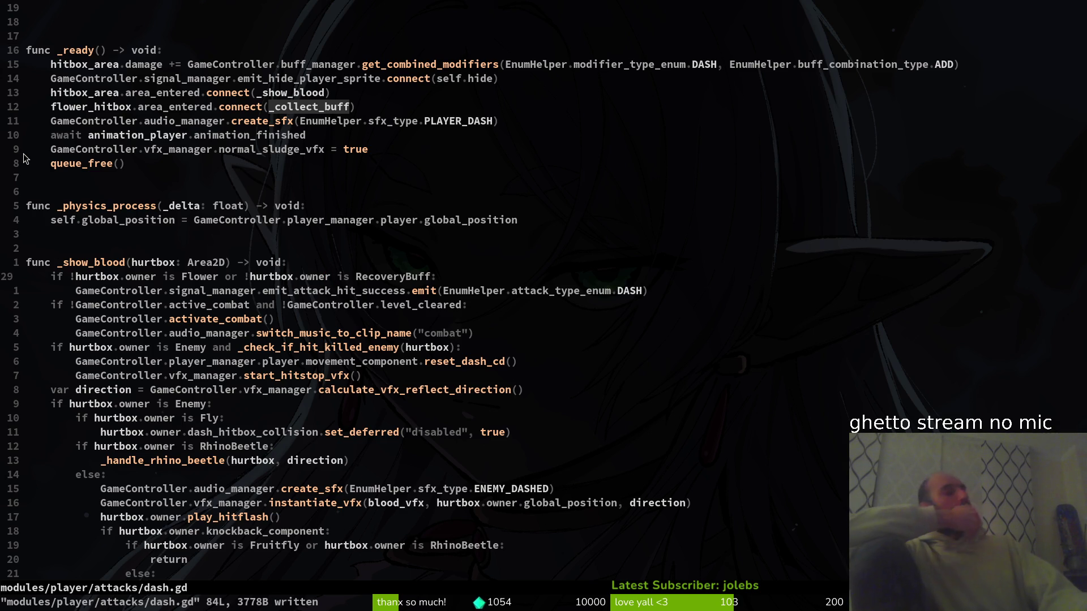
pyautogui.hotkey('alt', 'Tab')
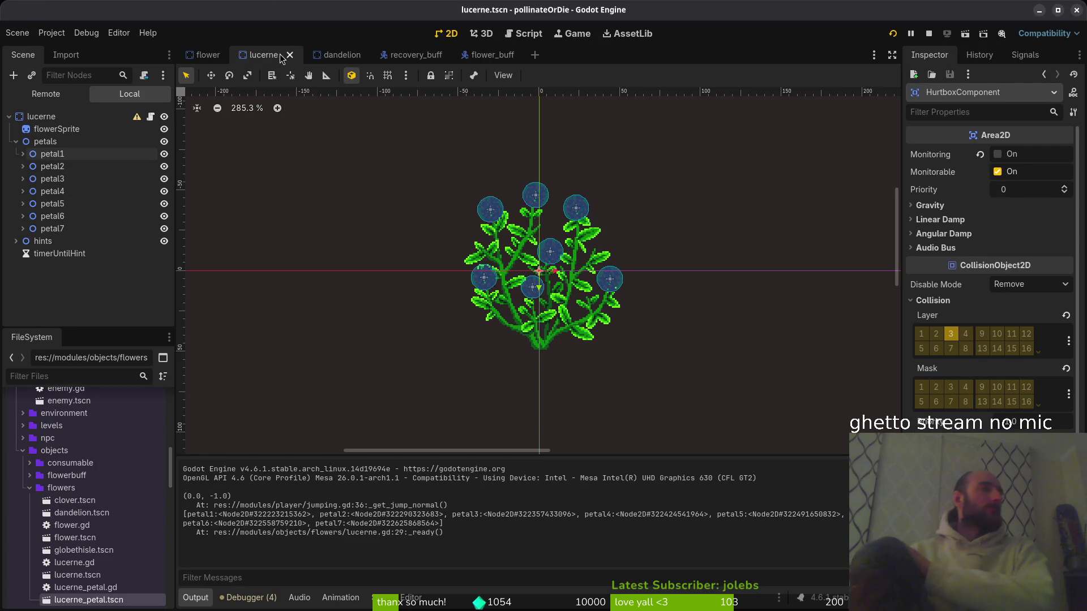
pyautogui.click(23, 155)
pyautogui.click(30, 180)
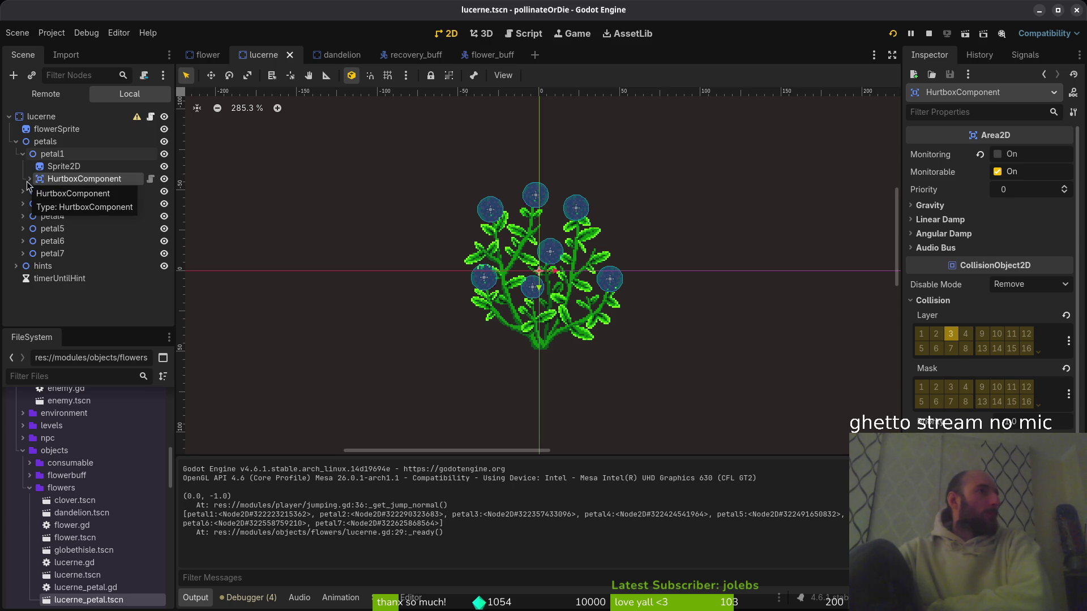
pyautogui.click(30, 179)
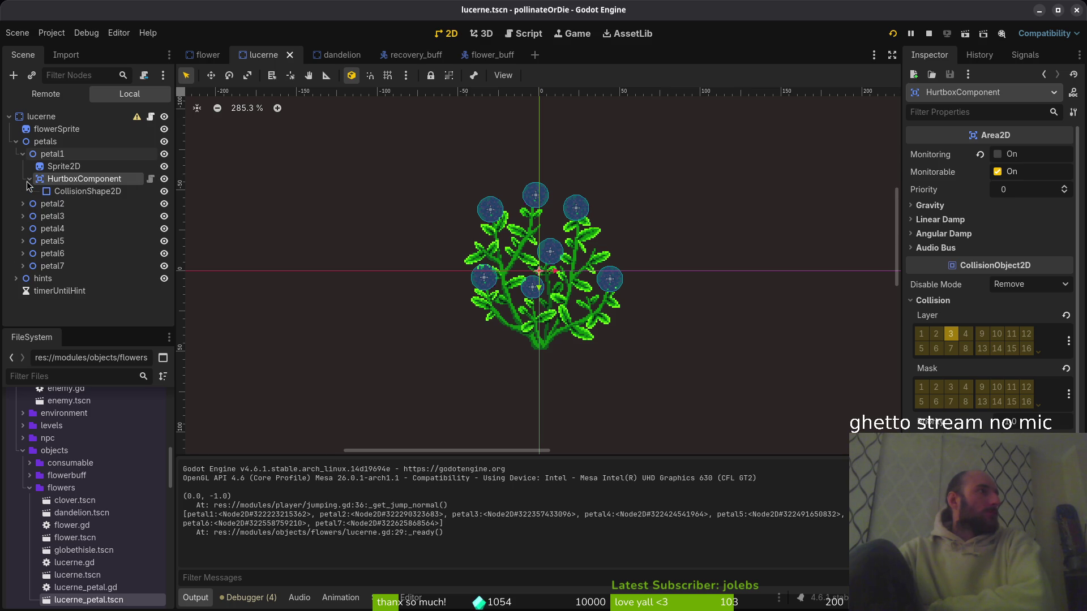
pyautogui.click(30, 179)
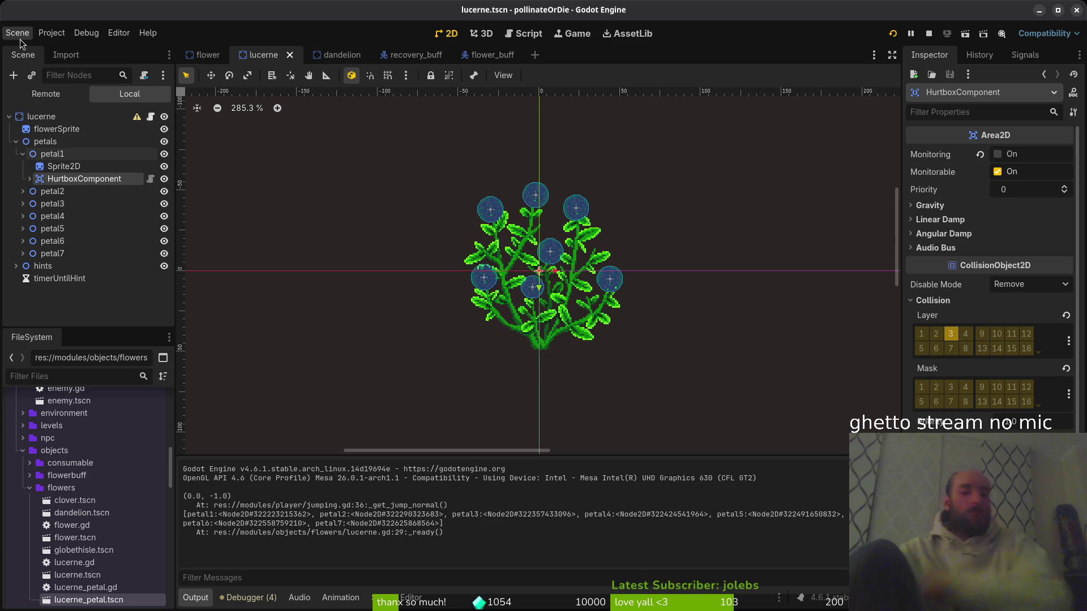
# - Open lucerne_petal.gd and the lucerne_petal.tscn scene via resource quick search
pyautogui.hotkey('alt', 'shift', 'o')
pyautogui.write('lucerpeta')
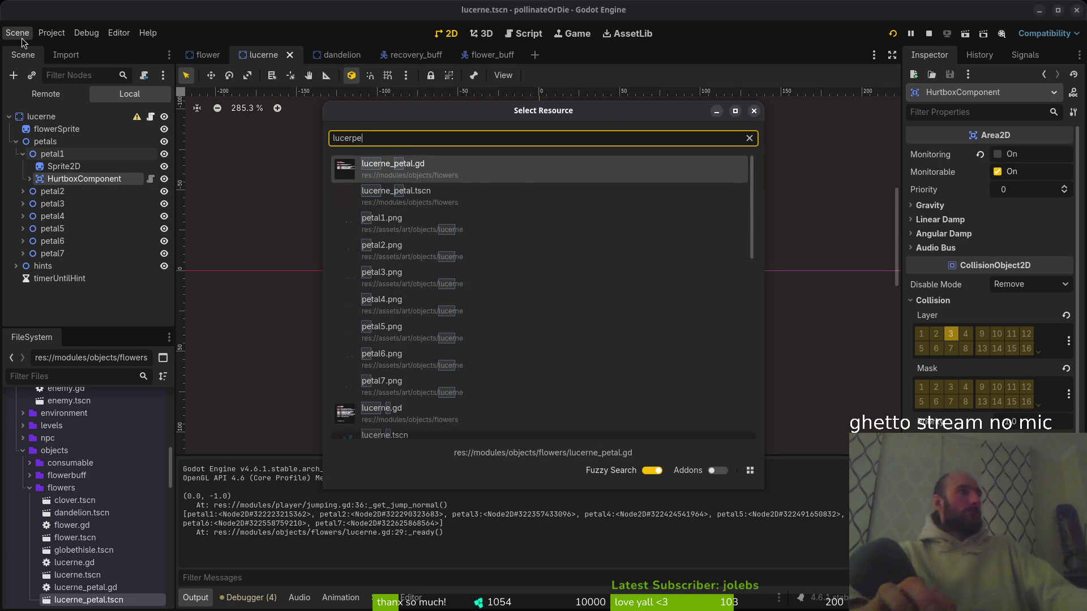
pyautogui.press('Return')
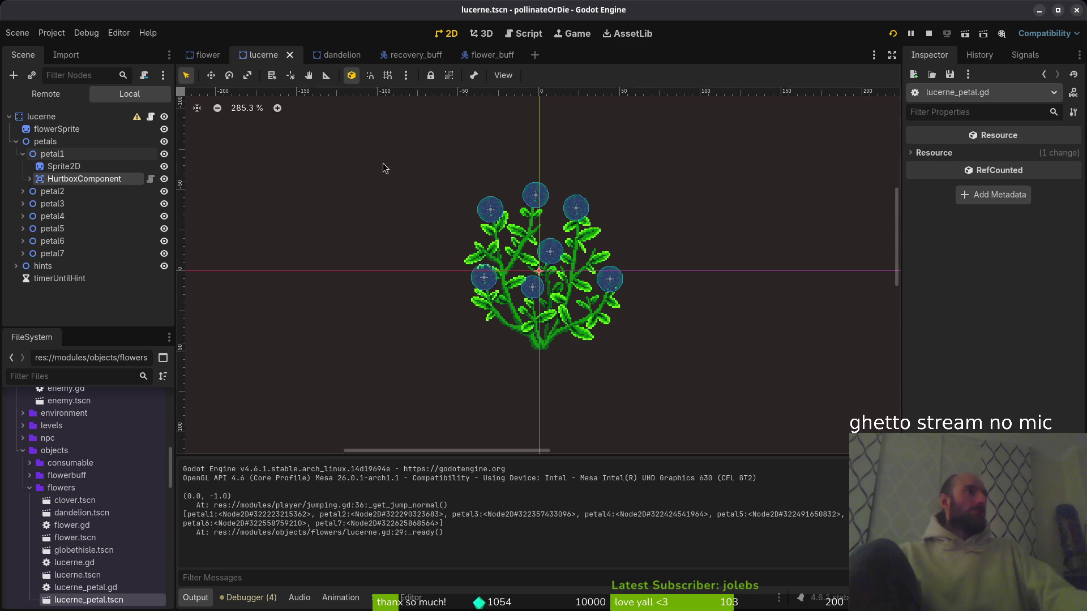
pyautogui.hotkey('alt', 'shift', 'o')
pyautogui.write('lucerpetaltscn')
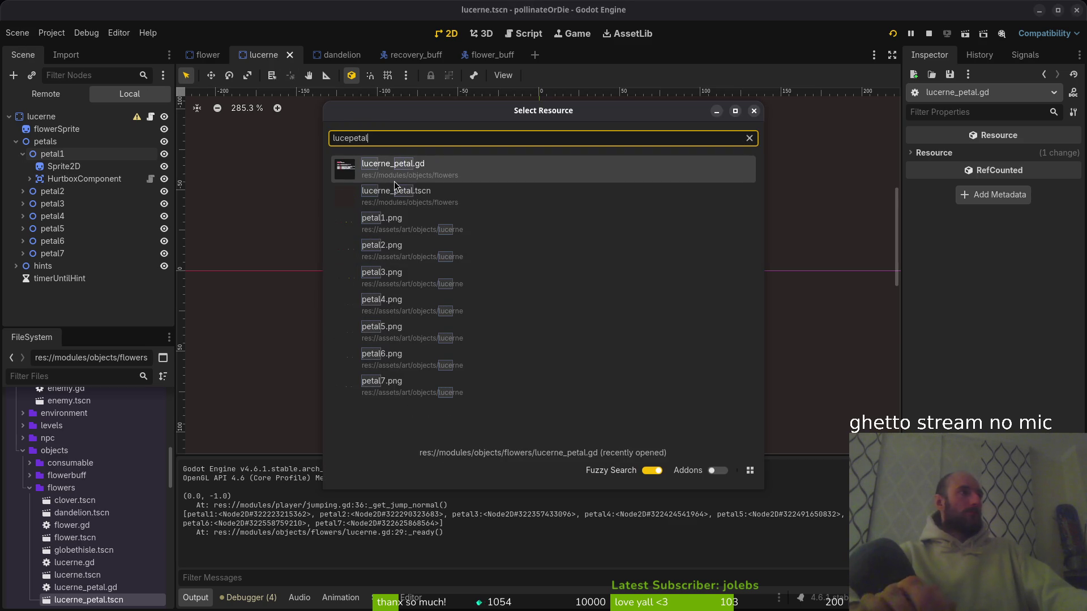
pyautogui.press('Return')
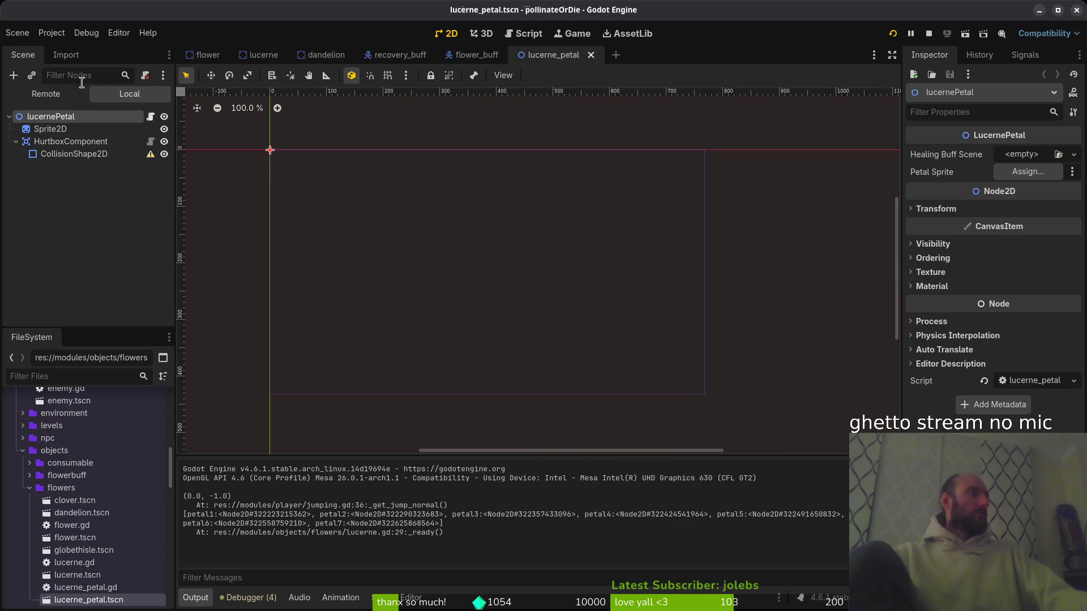
# - Delete the petal's Sprite2D and make HurtboxComponent the scene root
pyautogui.click(26, 129)
pyautogui.press('Delete')
pyautogui.press('Return')
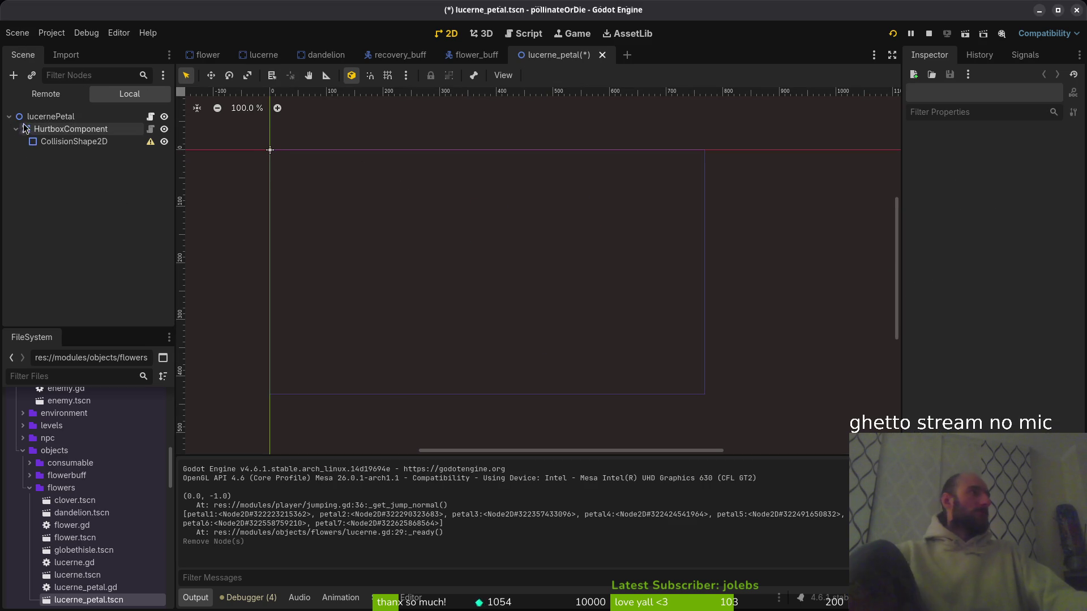
pyautogui.click(59, 131)
pyautogui.rightClick(62, 133)
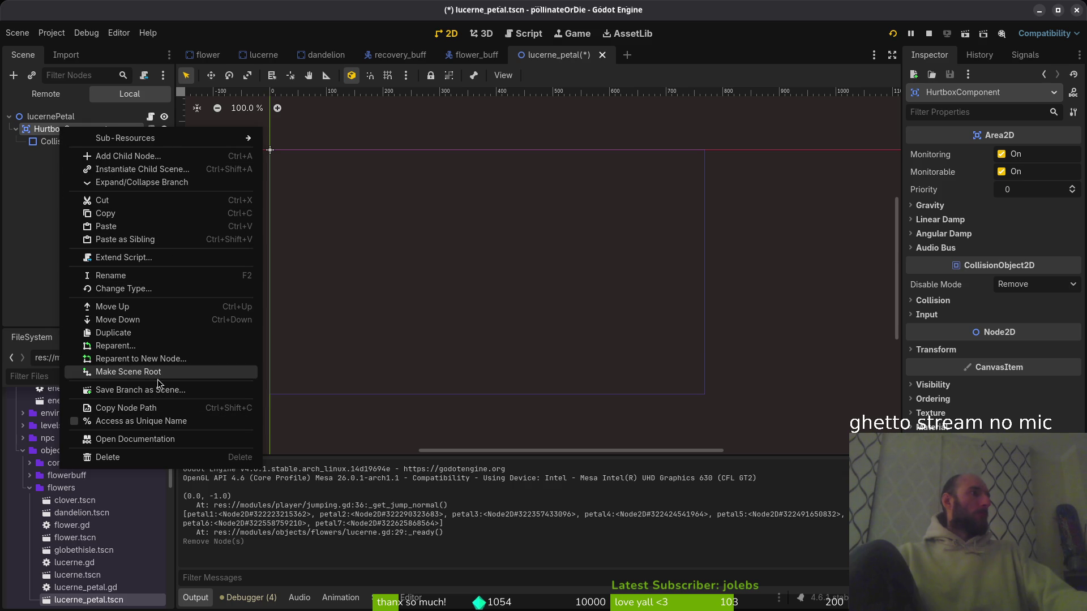
pyautogui.click(157, 373)
# - Rename the root to 'lucernePetal', undo that change, and save the lucerne_petal scene
pyautogui.click(51, 117)
pyautogui.click(49, 117)
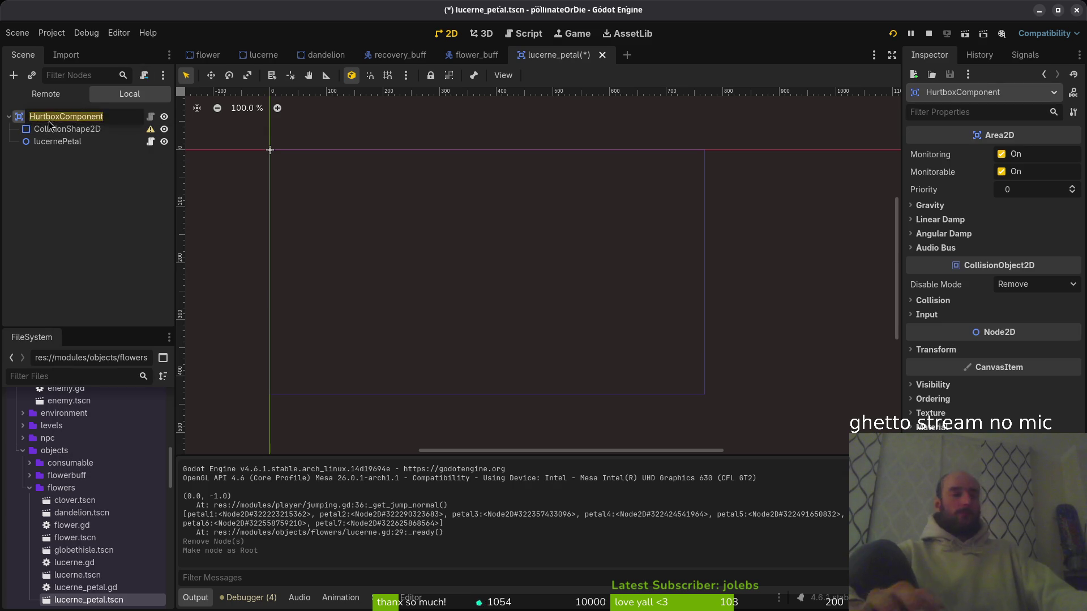
pyautogui.write('lucernePetal')
pyautogui.press('Return')
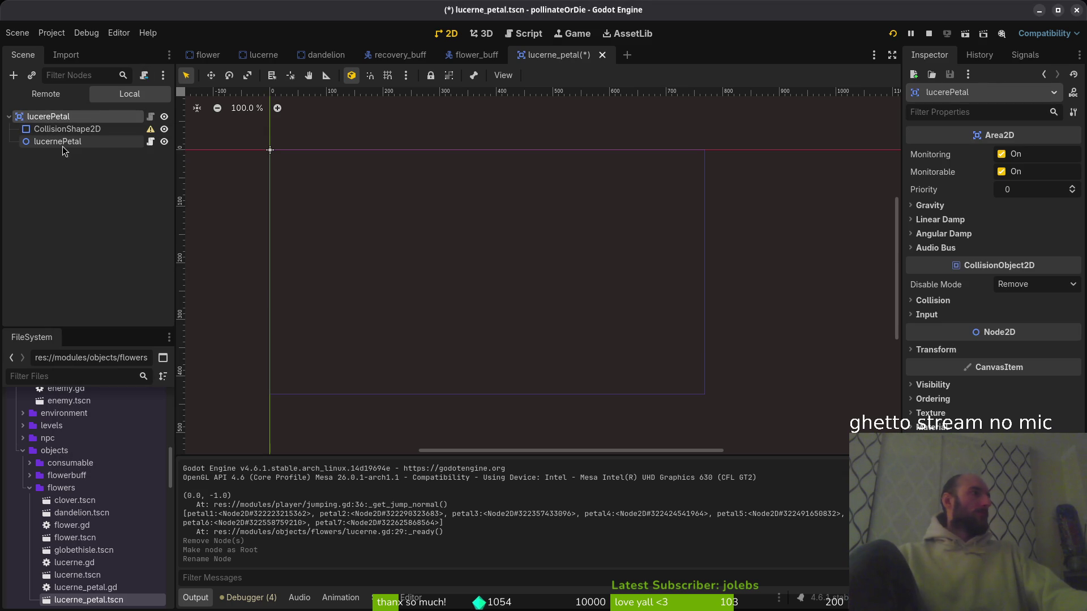
pyautogui.hotkey('ctrl', 'z')
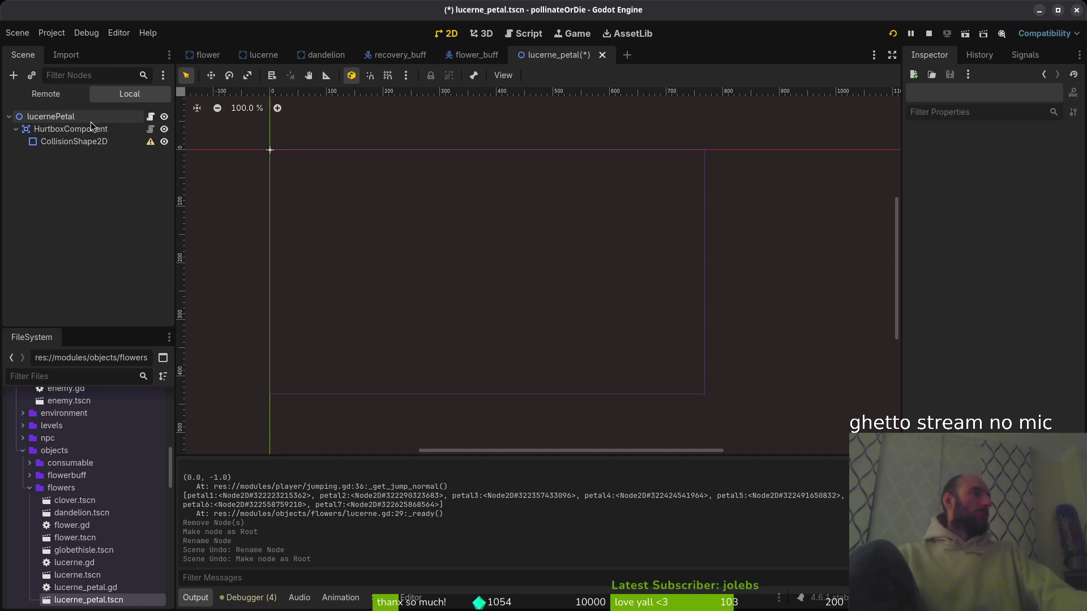
pyautogui.click(16, 129)
pyautogui.hotkey('ctrl', 's')
# - Open and save lucerne_petal.gd in Neovim, then expand HurtboxComponent in Godot
pyautogui.hotkey('alt', 'Tab')
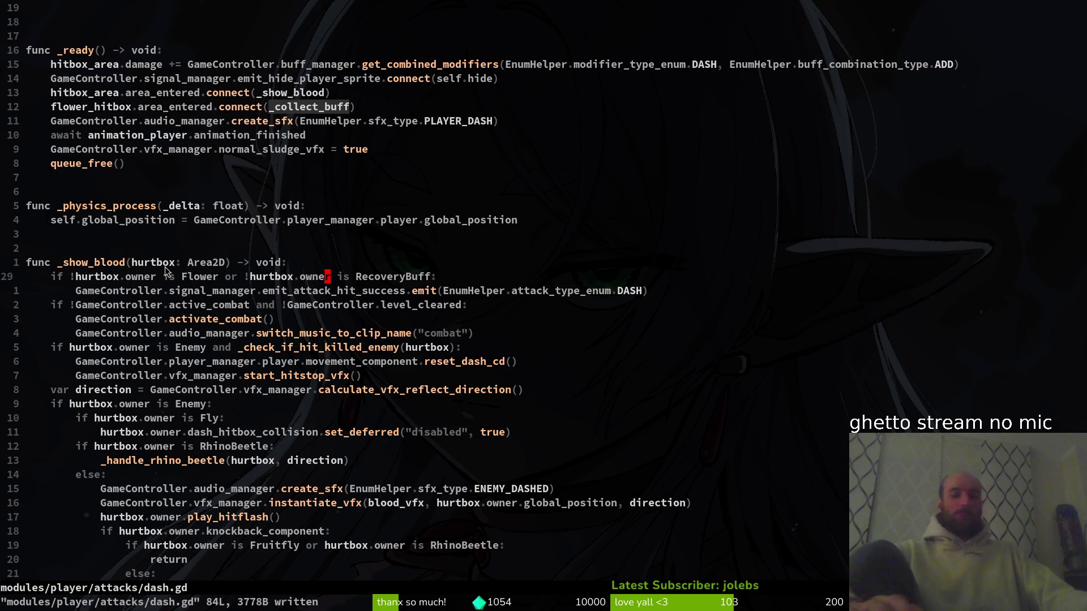
pyautogui.press('space')
pyautogui.press('f')
pyautogui.press('f')
pyautogui.write('lucernepeta')
pyautogui.press('Return')
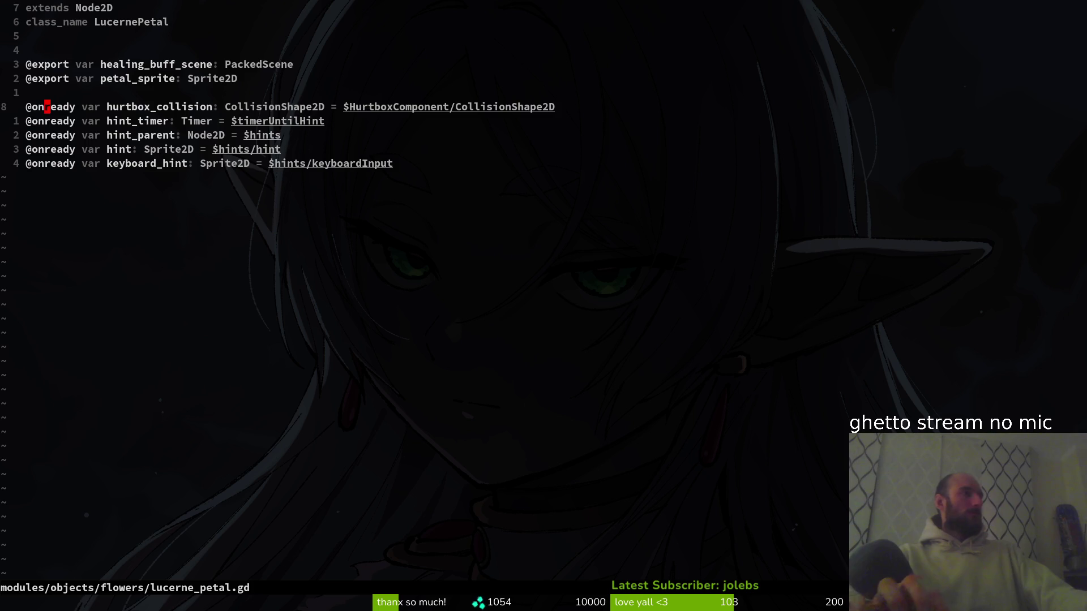
pyautogui.hotkey('ctrl', 's')
pyautogui.hotkey('ctrl', 'o')
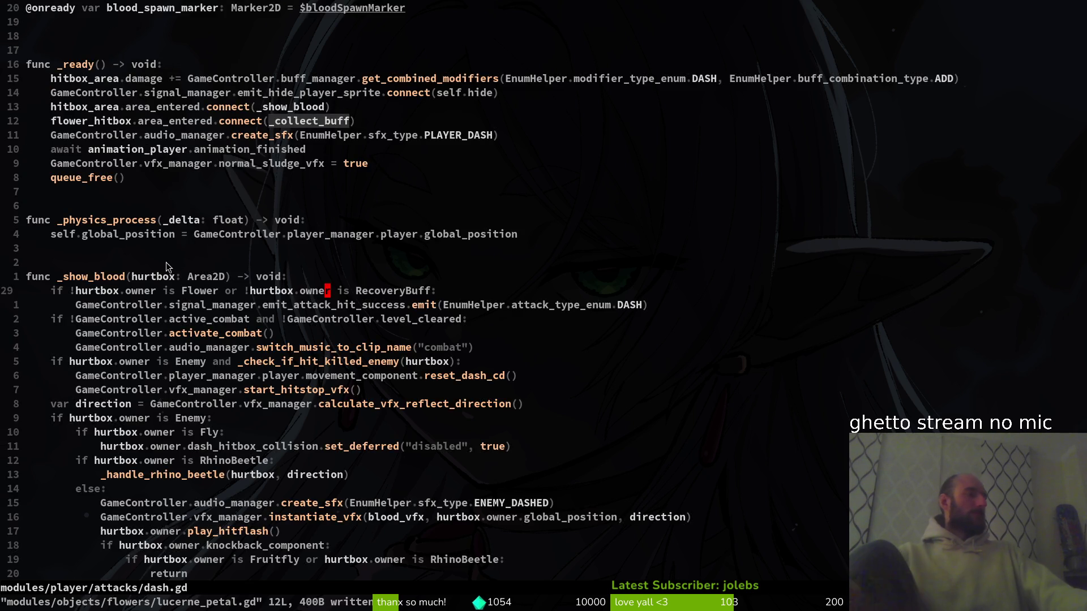
pyautogui.hotkey('alt', 'Tab')
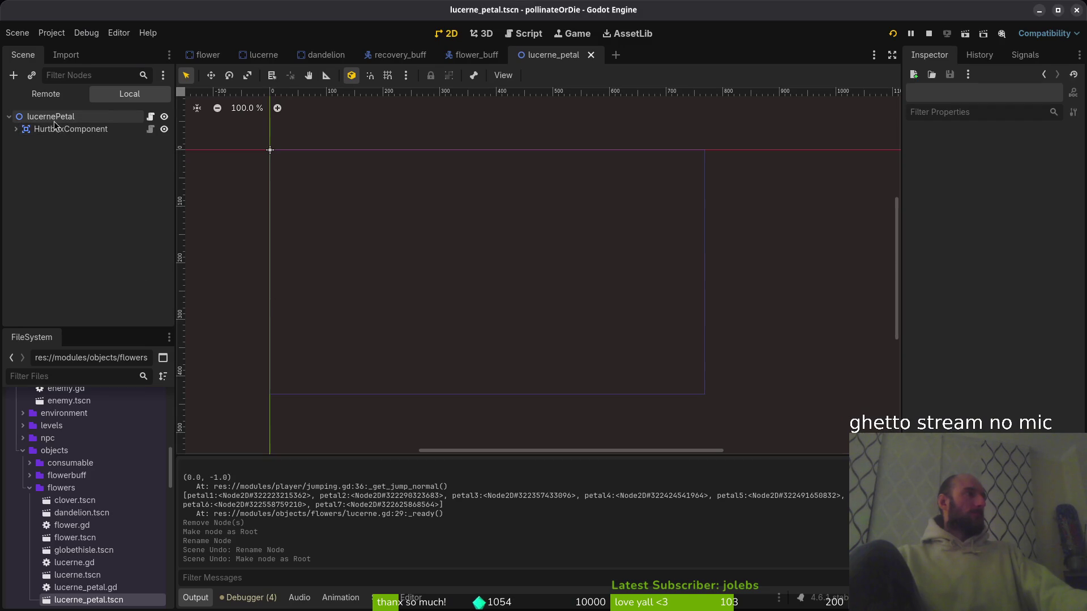
pyautogui.click(15, 130)
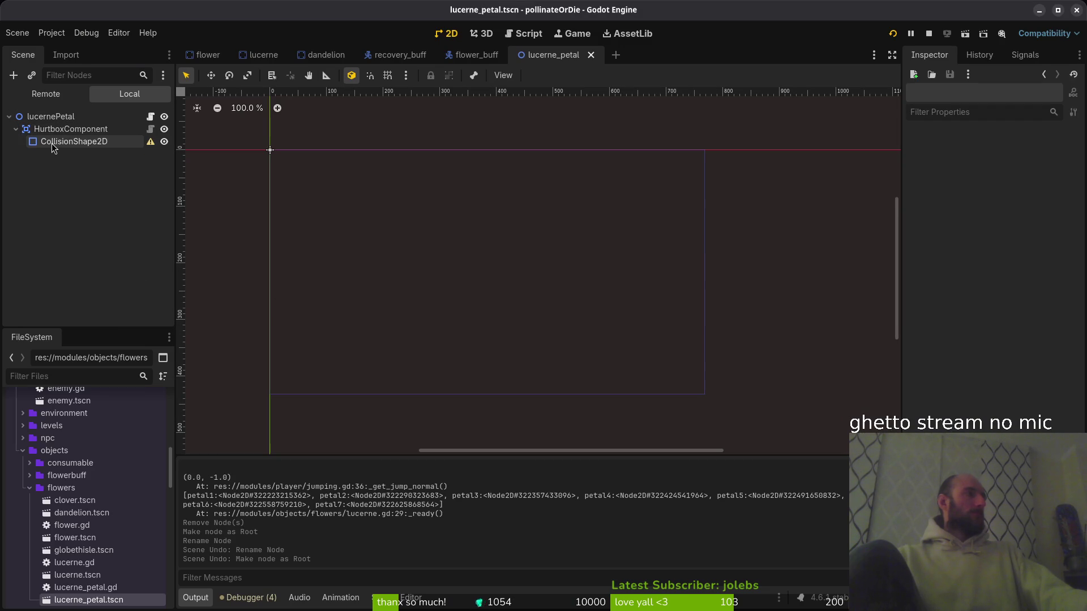
# - Copy the circle Shape value from petal5's collision shape in lucerne.tscn
pyautogui.click(71, 129)
pyautogui.scroll(3, 589, 265)
pyautogui.scroll(20, 589, 263)
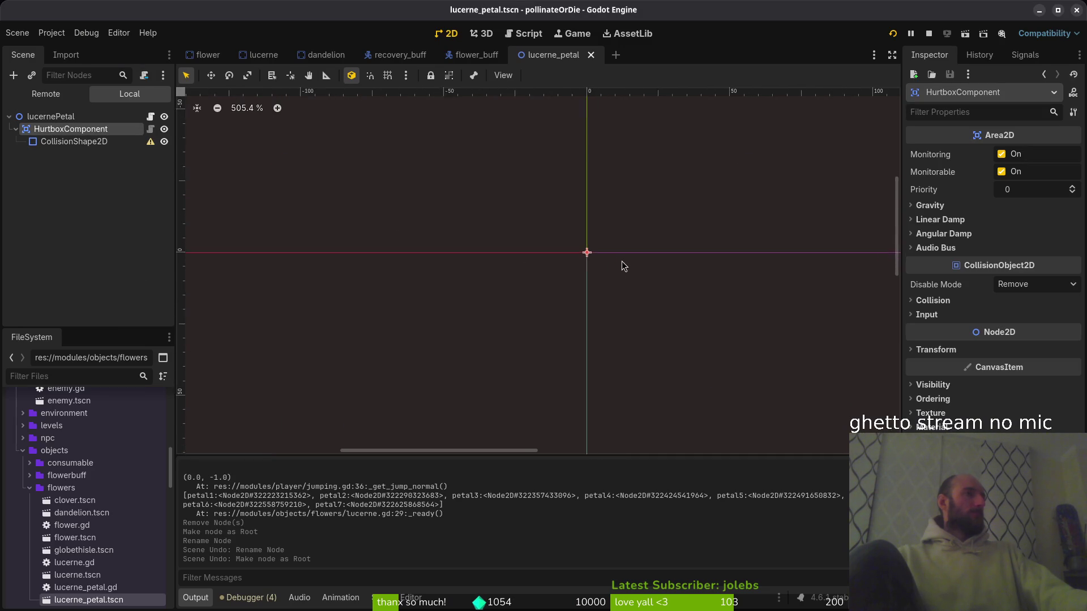
pyautogui.click(74, 141)
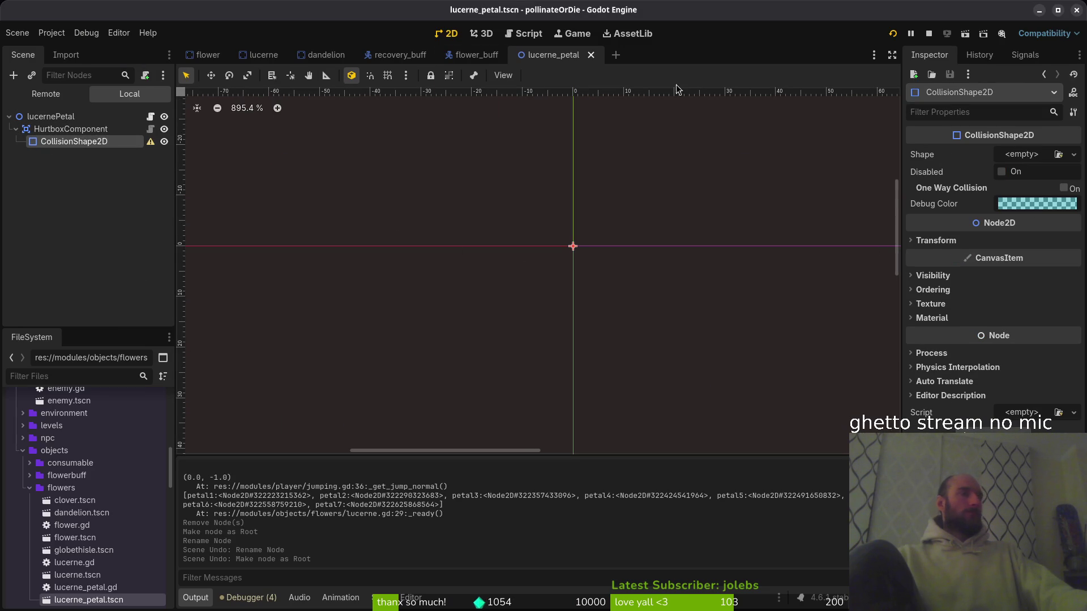
pyautogui.click(314, 53)
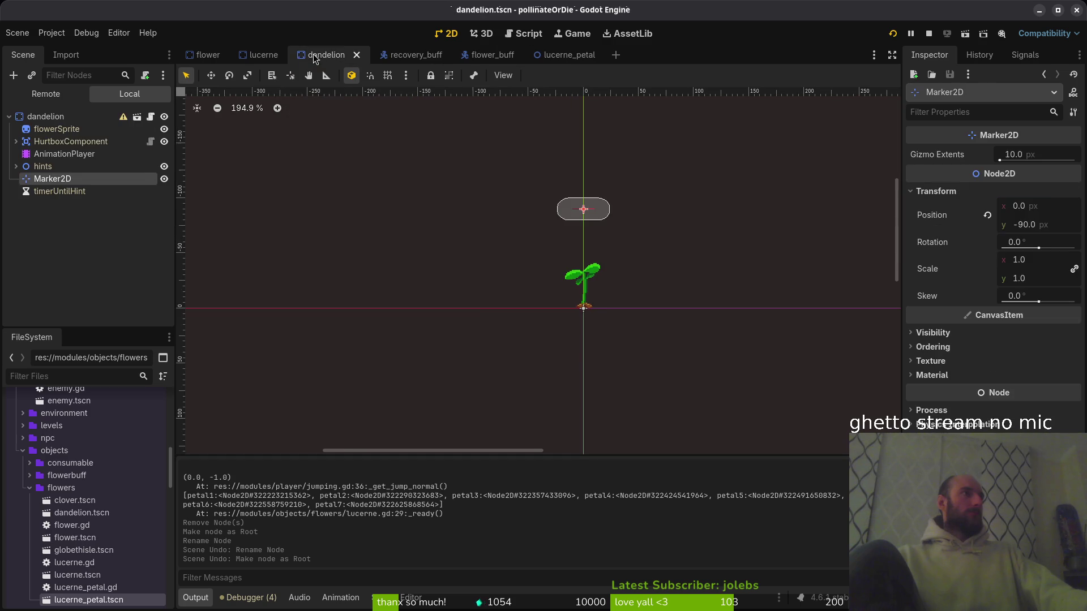
pyautogui.click(263, 56)
pyautogui.click(532, 288)
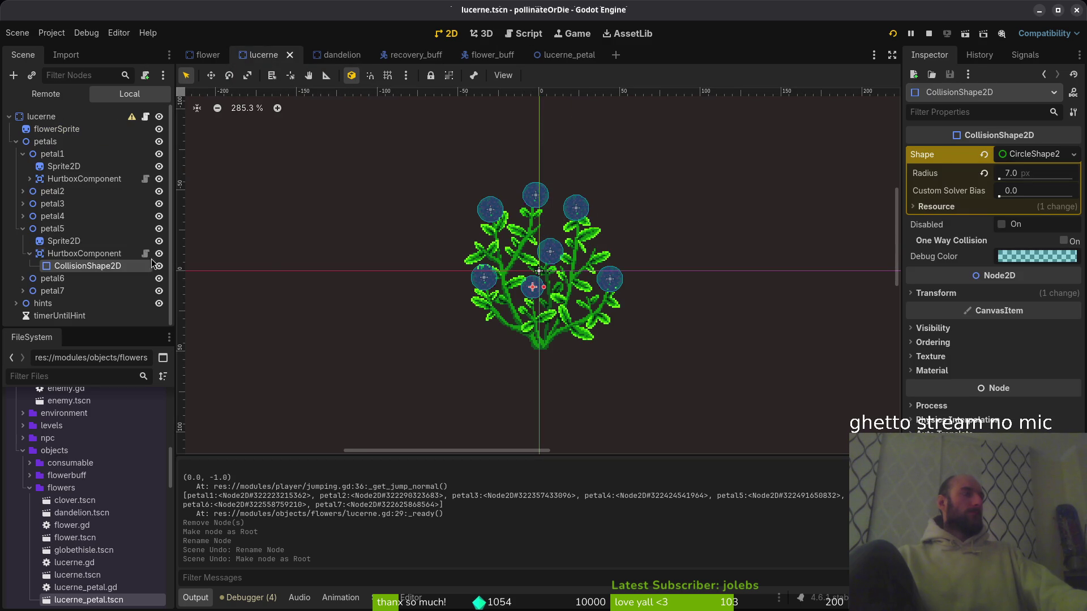
pyautogui.rightClick(972, 159)
pyautogui.click(967, 166)
# - Paste the copied circle shape into the lucerne_petal's CollisionShape2D
pyautogui.click(570, 56)
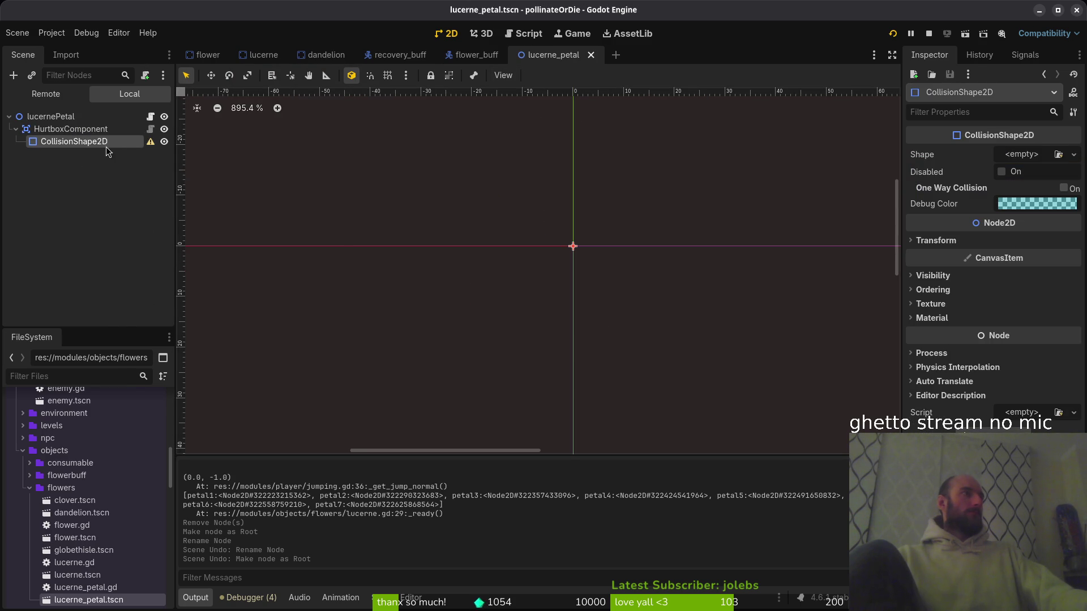
pyautogui.rightClick(95, 141)
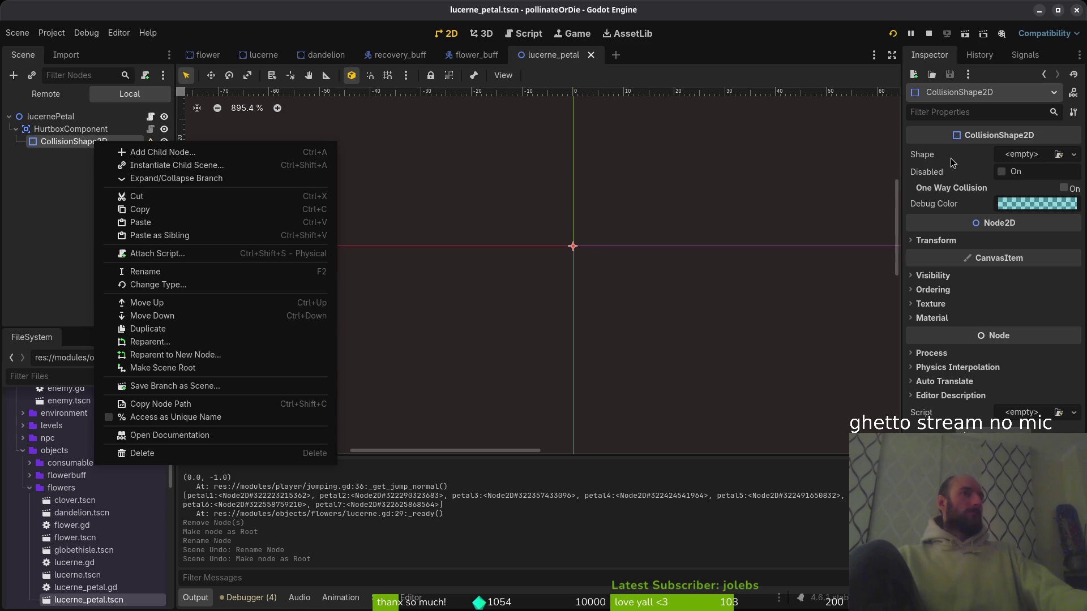
pyautogui.rightClick(959, 154)
pyautogui.click(959, 178)
pyautogui.scroll(11, 574, 247)
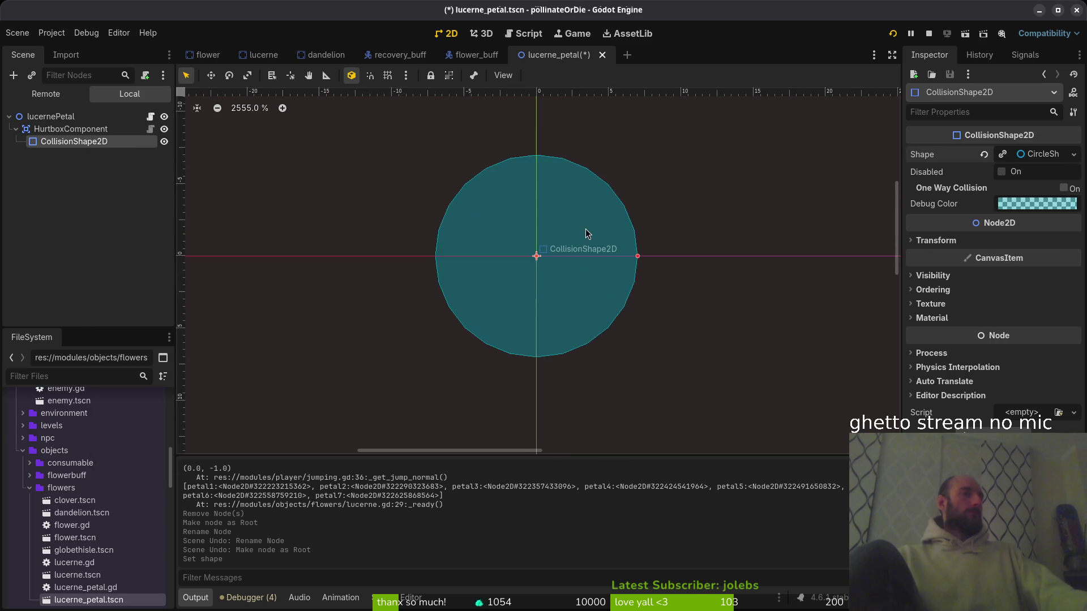
# - Put the HurtboxComponent on collision layer 3 with no mask and Monitoring off, then save
pyautogui.press('Up')
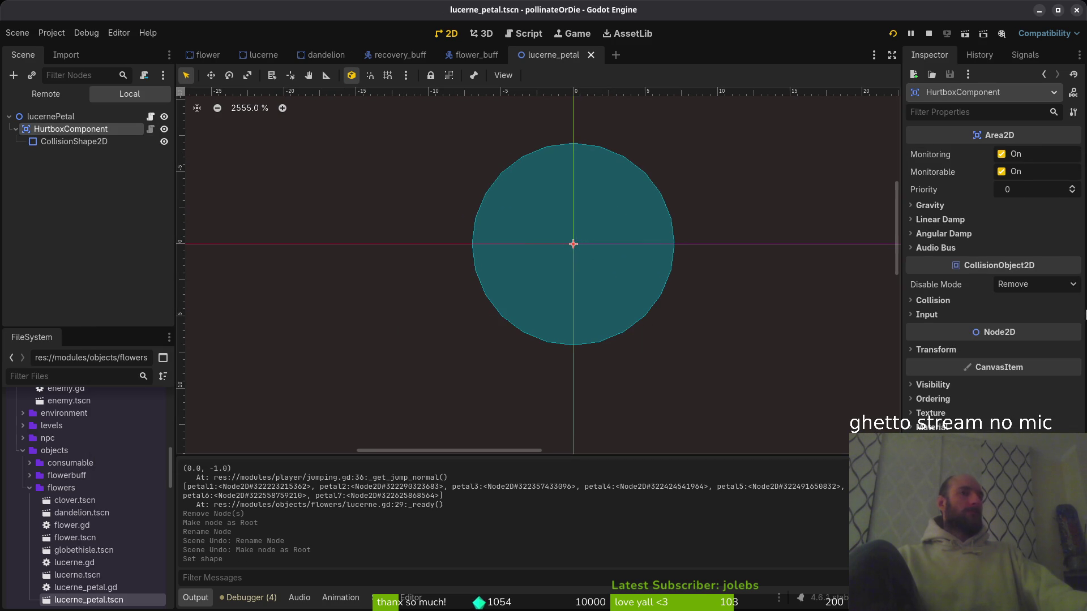
pyautogui.click(947, 301)
pyautogui.click(922, 386)
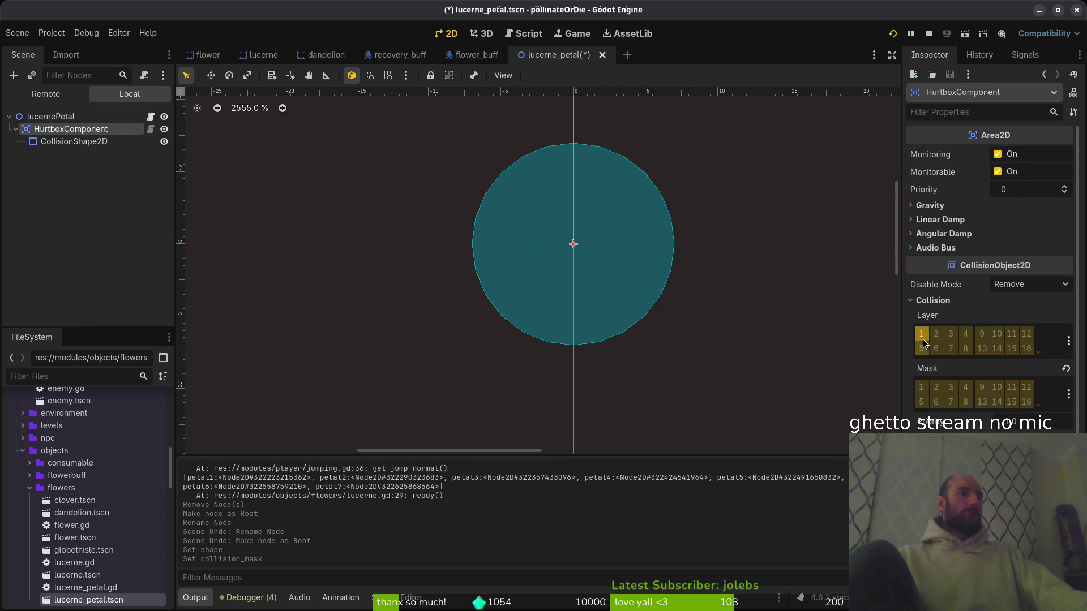
pyautogui.click(921, 334)
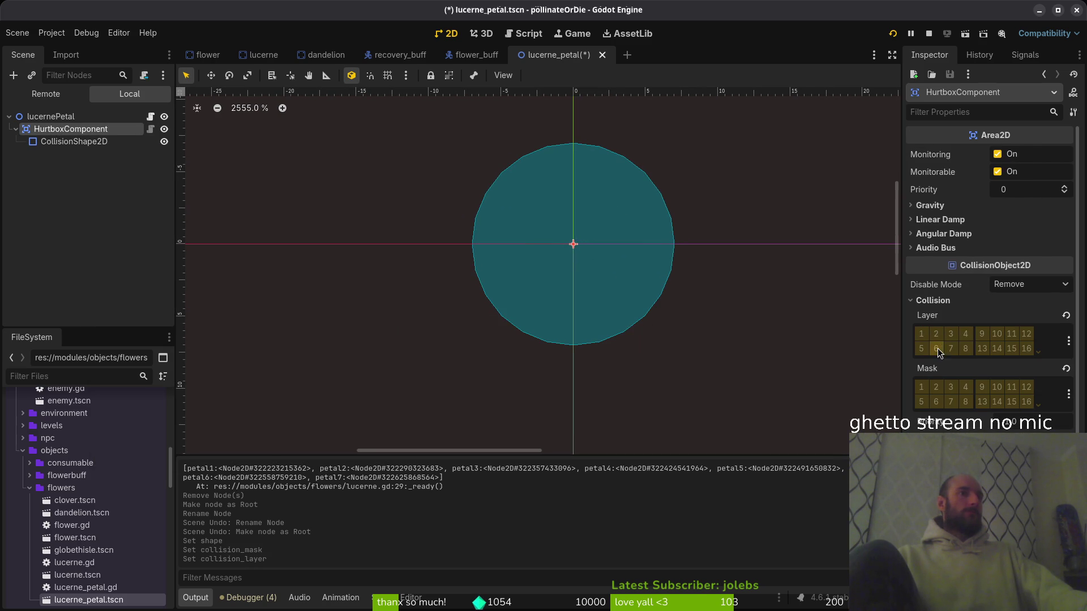
pyautogui.click(998, 154)
pyautogui.hotkey('ctrl', 's')
# - Quick-load a scene into the lucernePetal root's Healing Buff Scene property
pyautogui.click(45, 117)
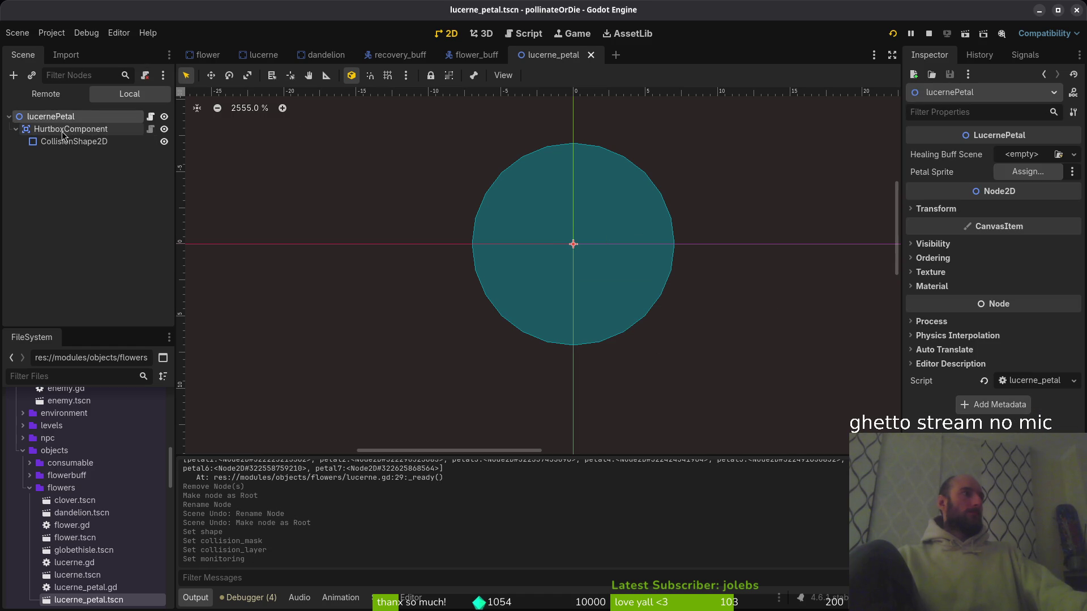
pyautogui.click(1022, 155)
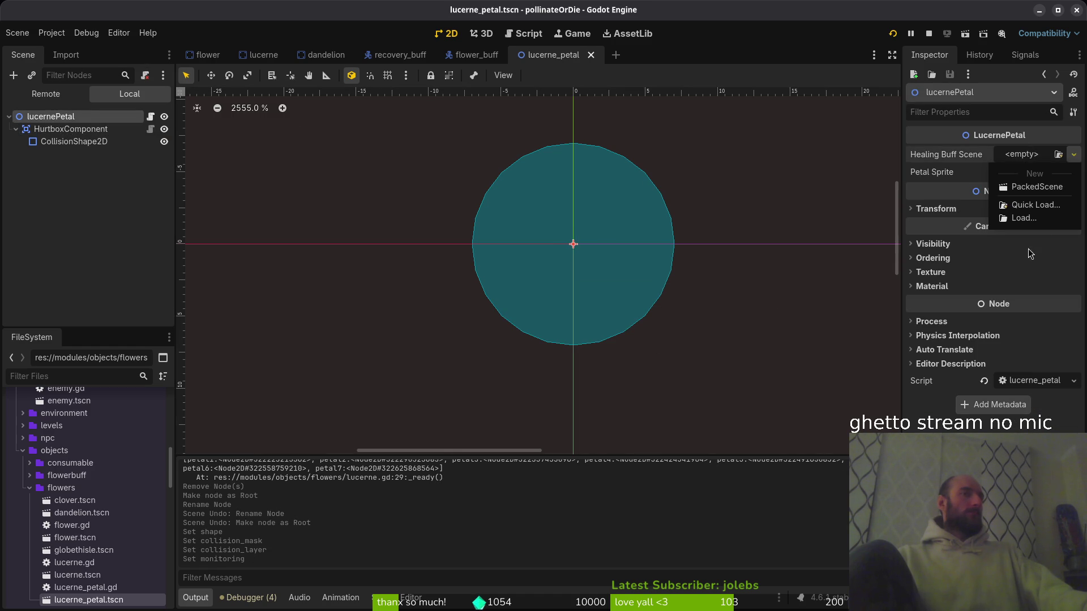
pyautogui.click(1054, 207)
pyautogui.press('Return')
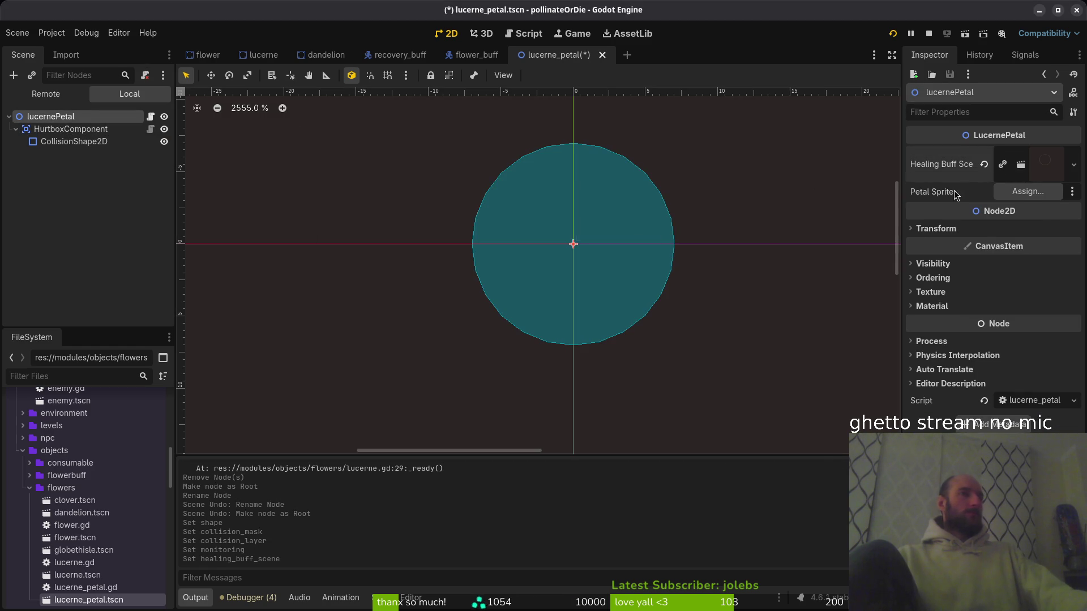
pyautogui.click(1026, 192)
pyautogui.press('Escape')
pyautogui.hotkey('alt', 'Tab')
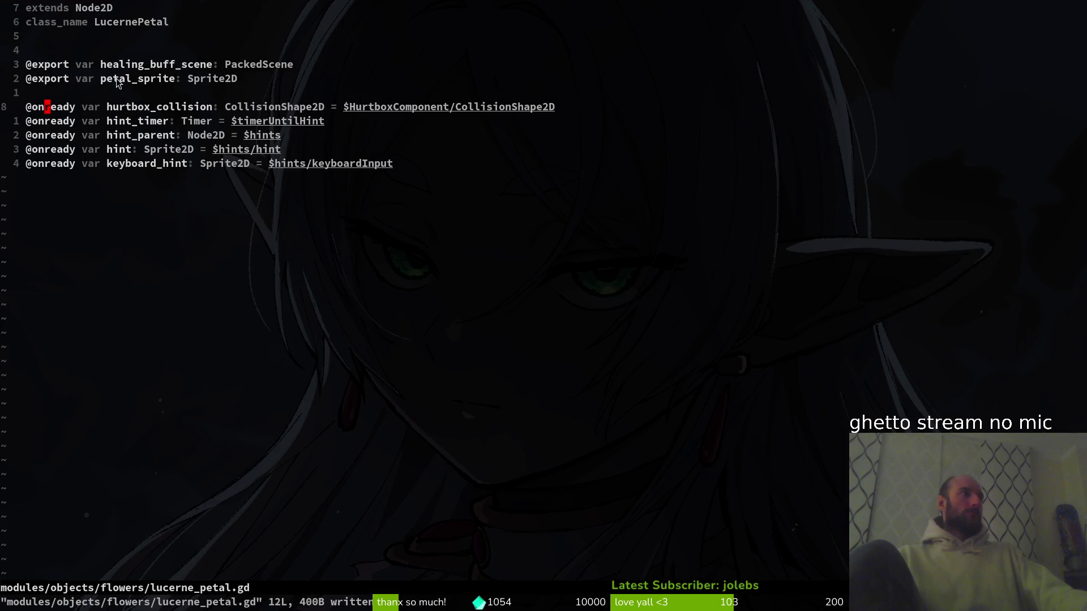
# - Delete the petal_sprite export line from lucerne_petal.gd, save, and test-run the game
pyautogui.press('d')
pyautogui.press('d')
pyautogui.press('u')
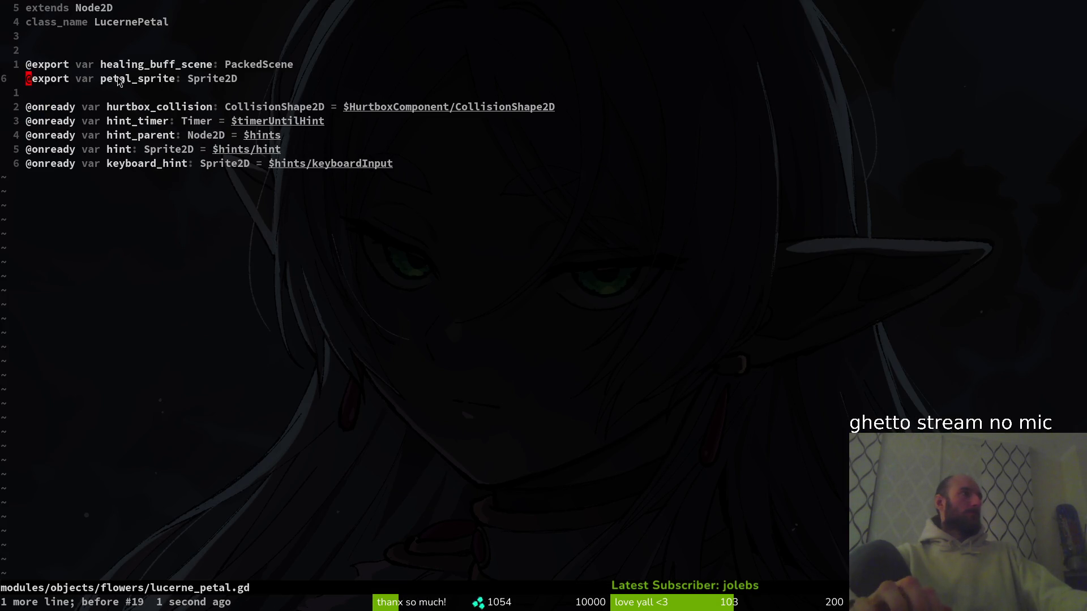
pyautogui.press('d')
pyautogui.press('d')
pyautogui.write(':w')
pyautogui.press('Return')
pyautogui.press('F5')
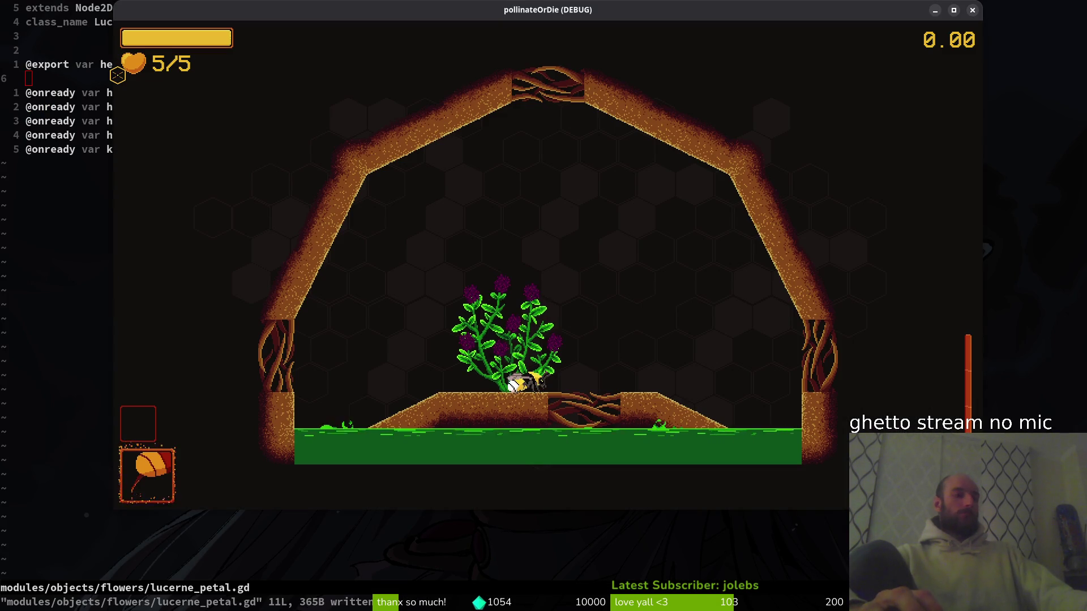
pyautogui.press('j')
pyautogui.press('j')
pyautogui.press('j')
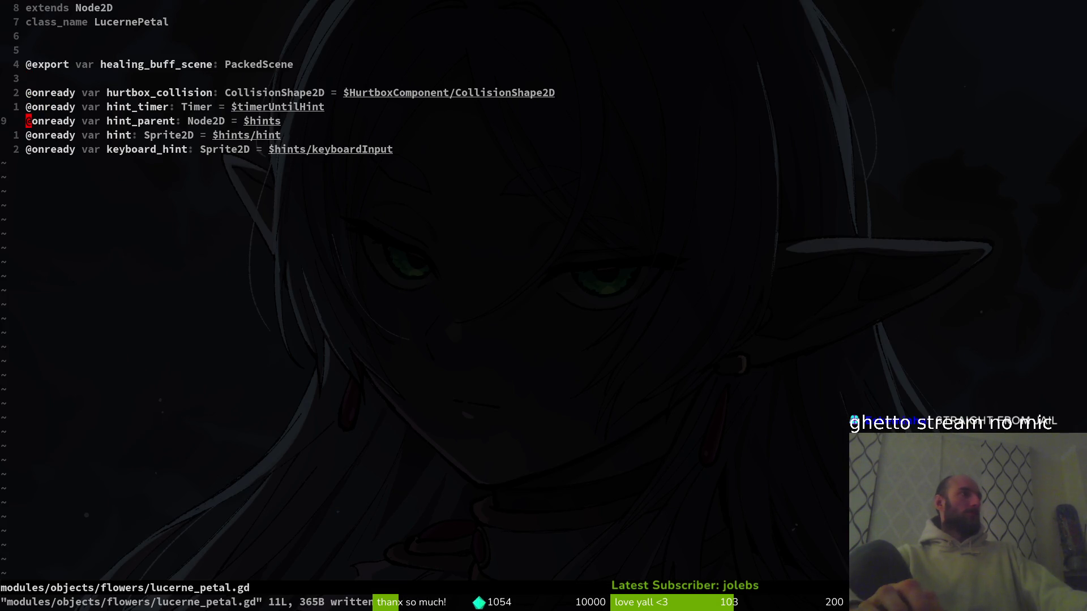
pyautogui.hotkey('shift', 'v')
pyautogui.press('j')
pyautogui.press('j')
pyautogui.write('jd')
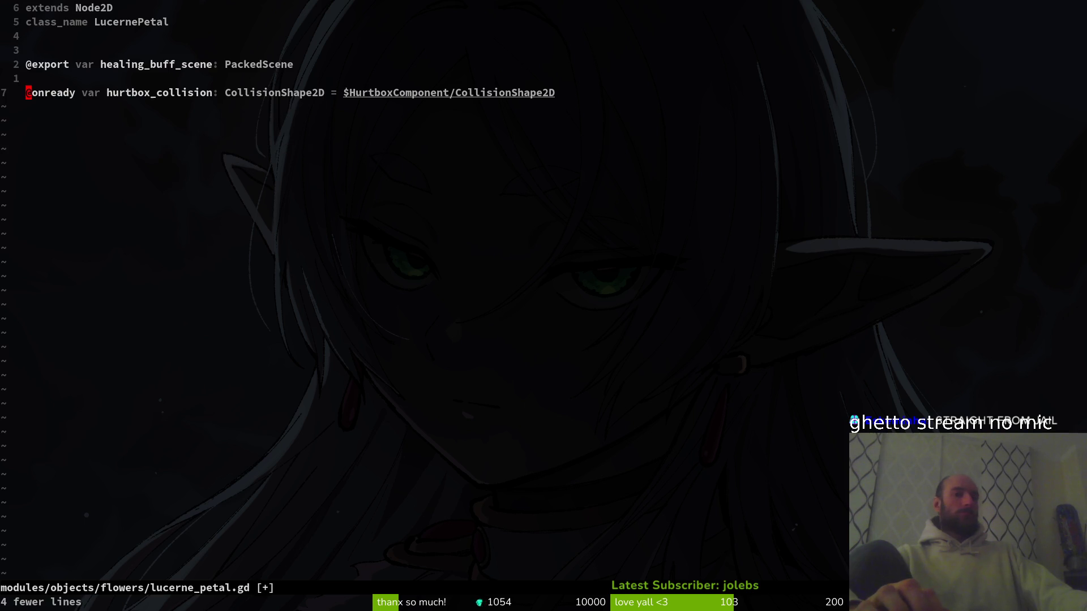